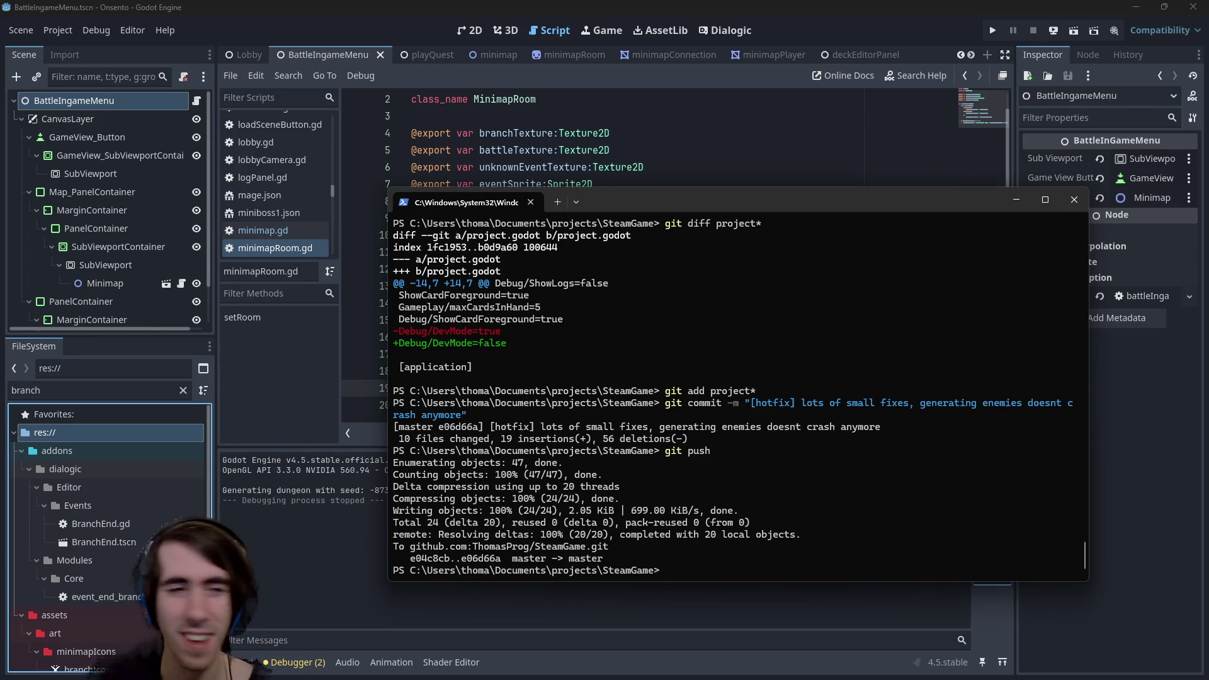
Bring Godot back in front of the terminal, returning to the minimapRoom.gd script.
{"action": "right_click", "coordinate": [76, 436]}
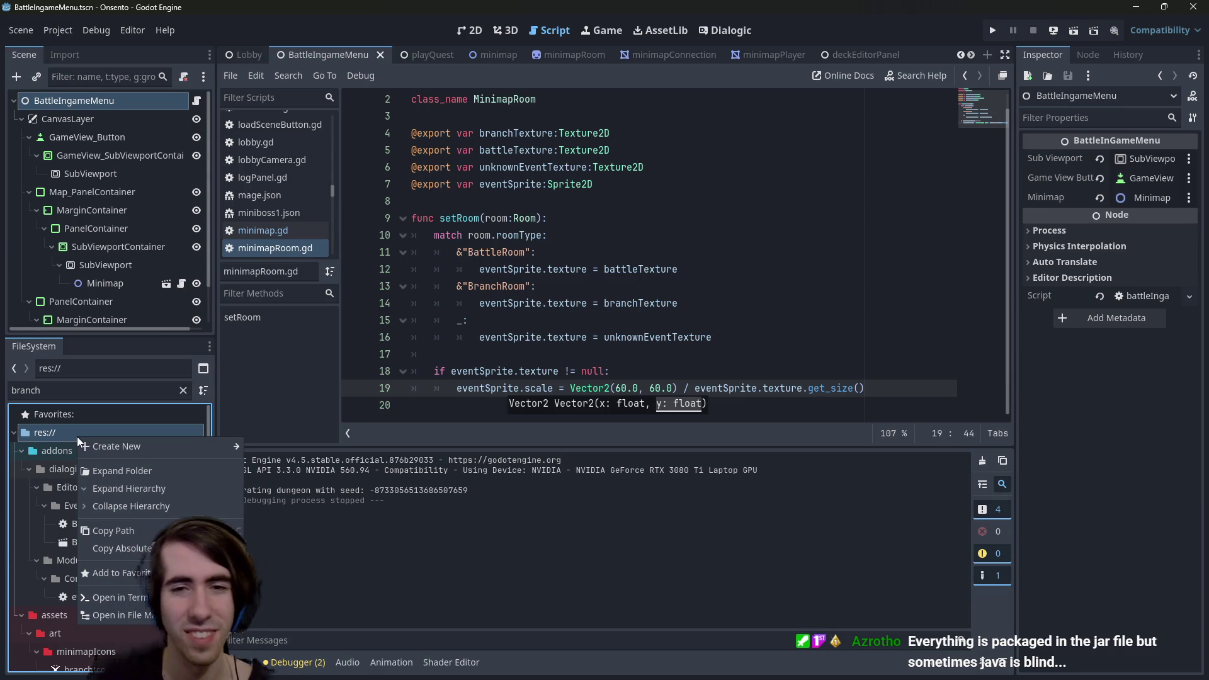
{"action": "left_click", "coordinate": [318, 387]}
{"action": "left_click", "coordinate": [502, 398]}
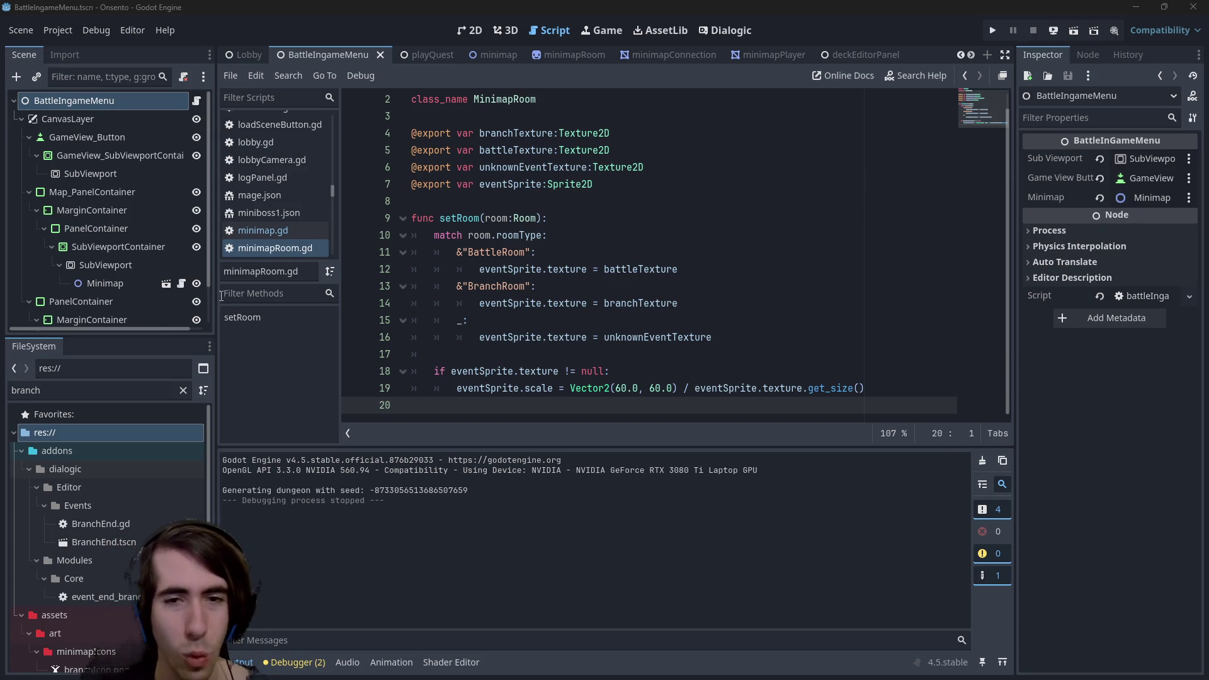
Switch to the 2D view to display the BattleIngameMenu scene canvas.
{"action": "left_click", "coordinate": [469, 30]}
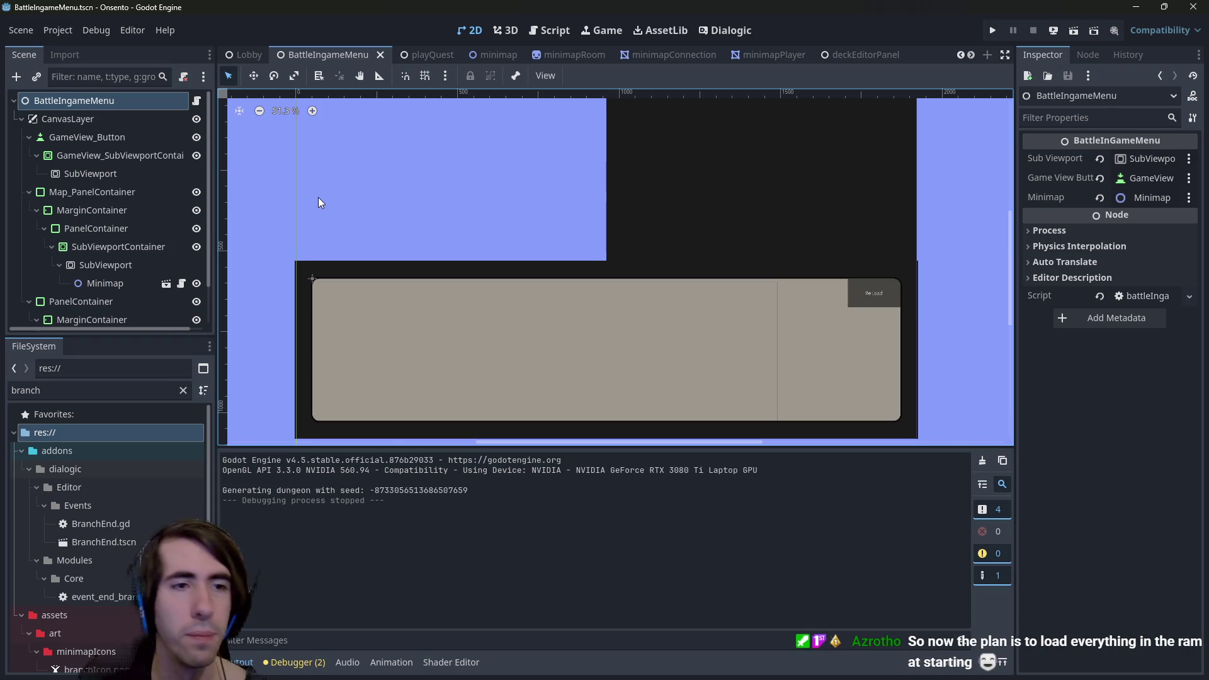
{"action": "left_click", "coordinate": [560, 24]}
{"action": "left_click", "coordinate": [467, 31]}
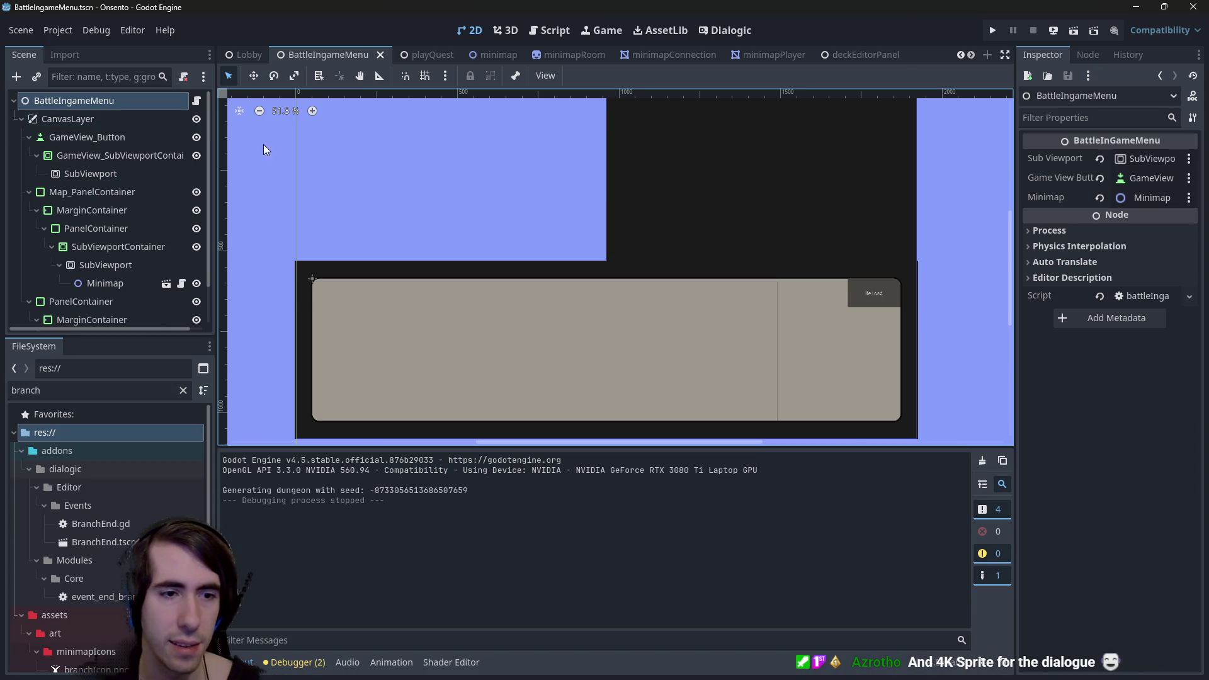
{"action": "left_click", "coordinate": [184, 391]}
Filter the FileSystem by 'intro' and open the intro1.dtl timeline.
{"action": "scroll", "coordinate": [158, 471], "scroll_direction": "down", "scroll_amount": 1}
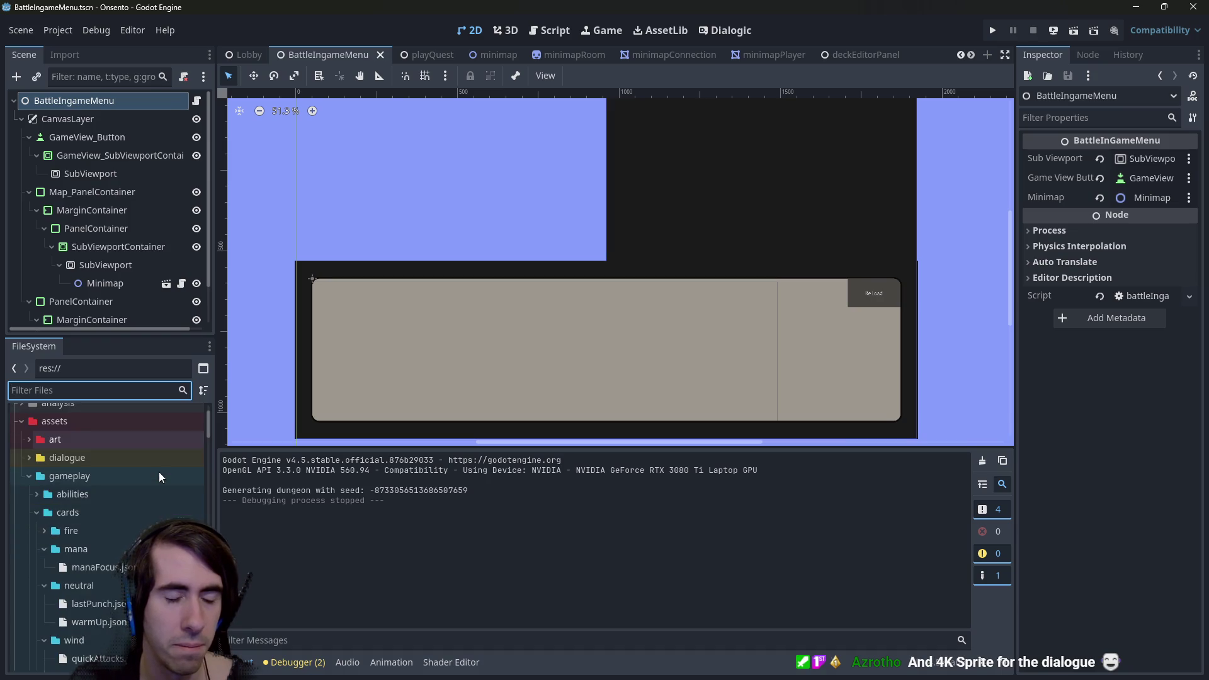
{"action": "scroll", "coordinate": [151, 478], "scroll_direction": "down", "scroll_amount": 5}
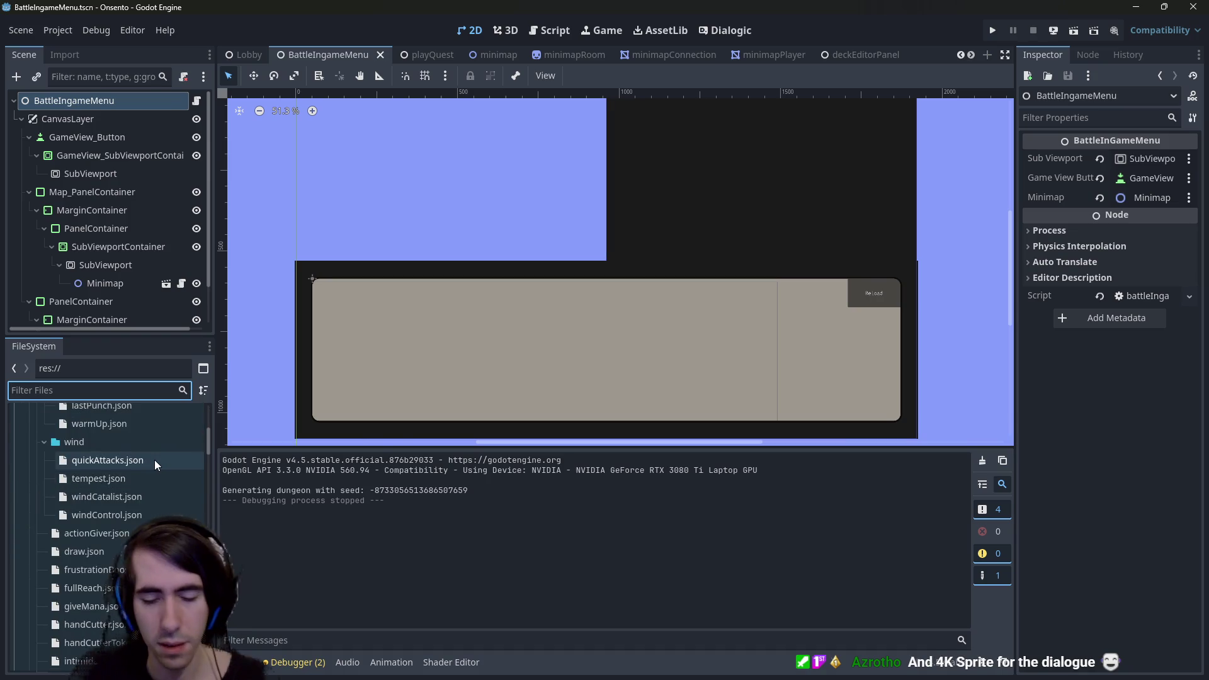
{"action": "type", "text": "intro"}
{"action": "left_click", "coordinate": [88, 459]}
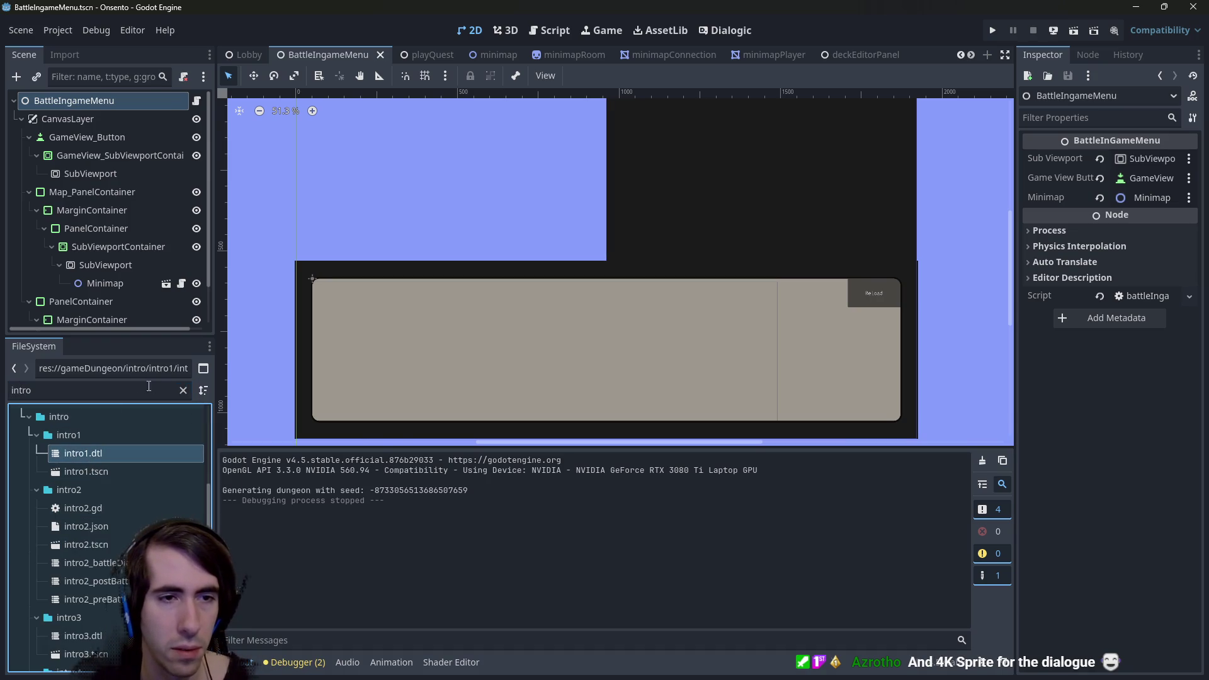
{"action": "left_click", "coordinate": [184, 390]}
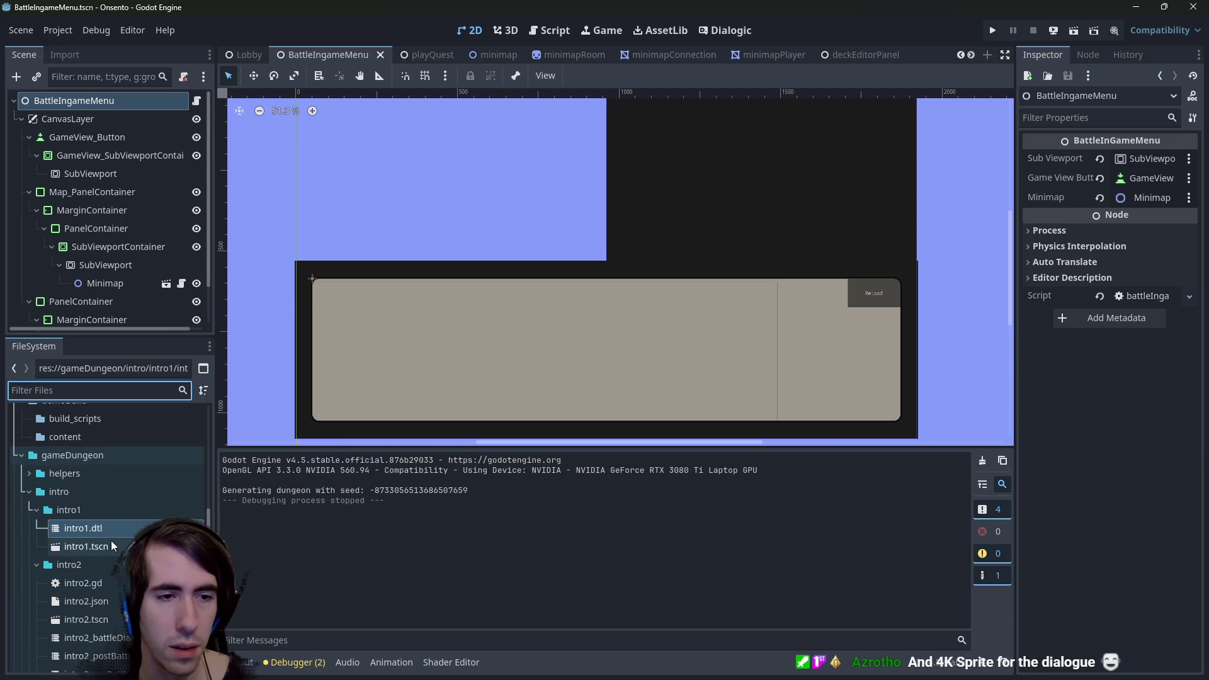
{"action": "double_click", "coordinate": [111, 517]}
{"action": "left_click", "coordinate": [110, 523]}
{"action": "double_click", "coordinate": [106, 509]}
{"action": "double_click", "coordinate": [103, 526]}
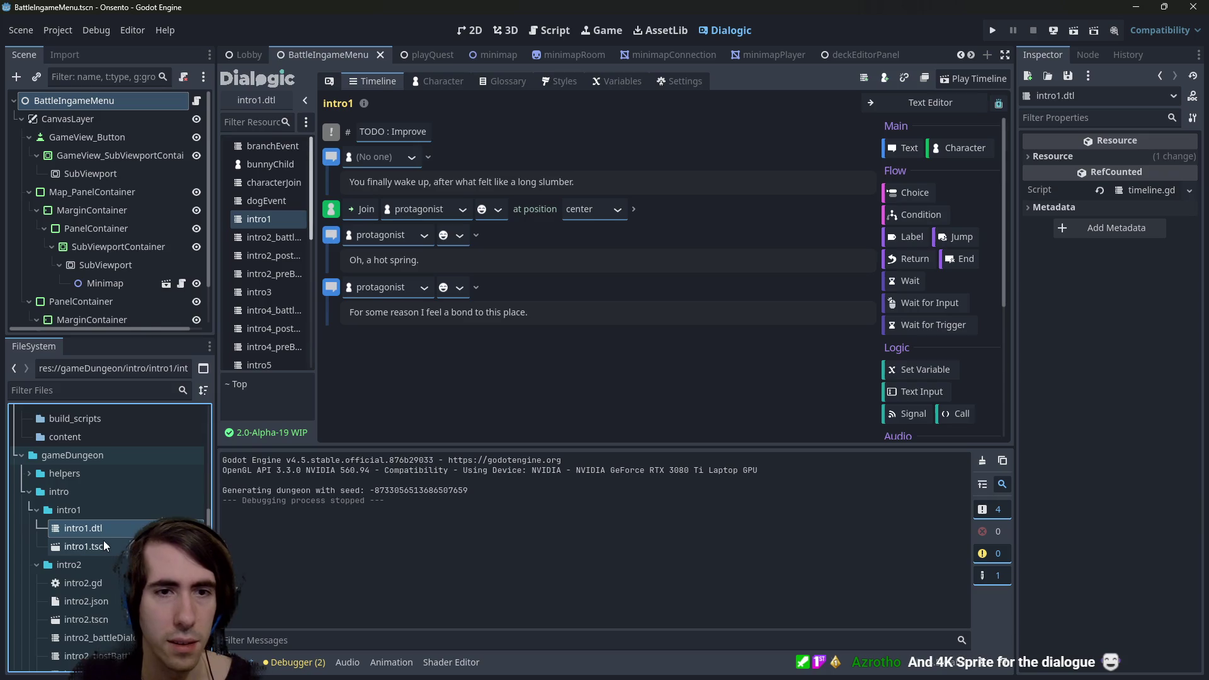
Open the intro2_battleDialogue.dtl timeline in Dialogic.
{"action": "scroll", "coordinate": [103, 540], "scroll_direction": "down", "scroll_amount": 1}
{"action": "left_click", "coordinate": [119, 606]}
{"action": "double_click", "coordinate": [121, 611]}
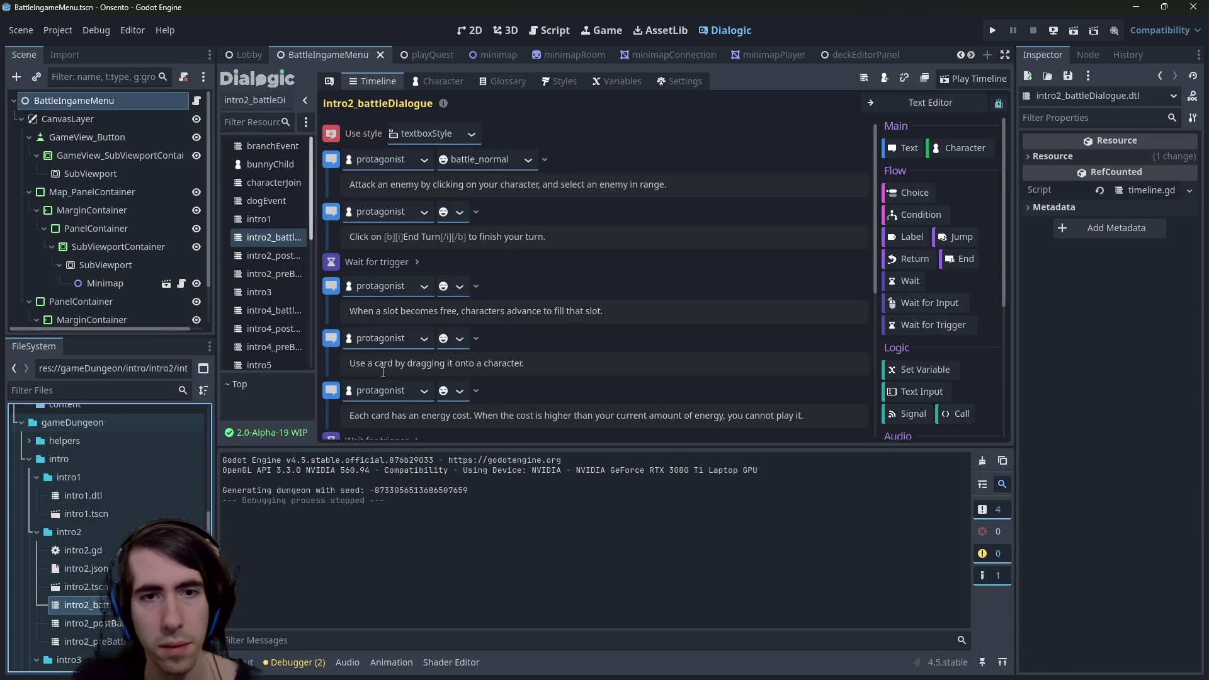
{"action": "scroll", "coordinate": [519, 318], "scroll_direction": "down", "scroll_amount": 3}
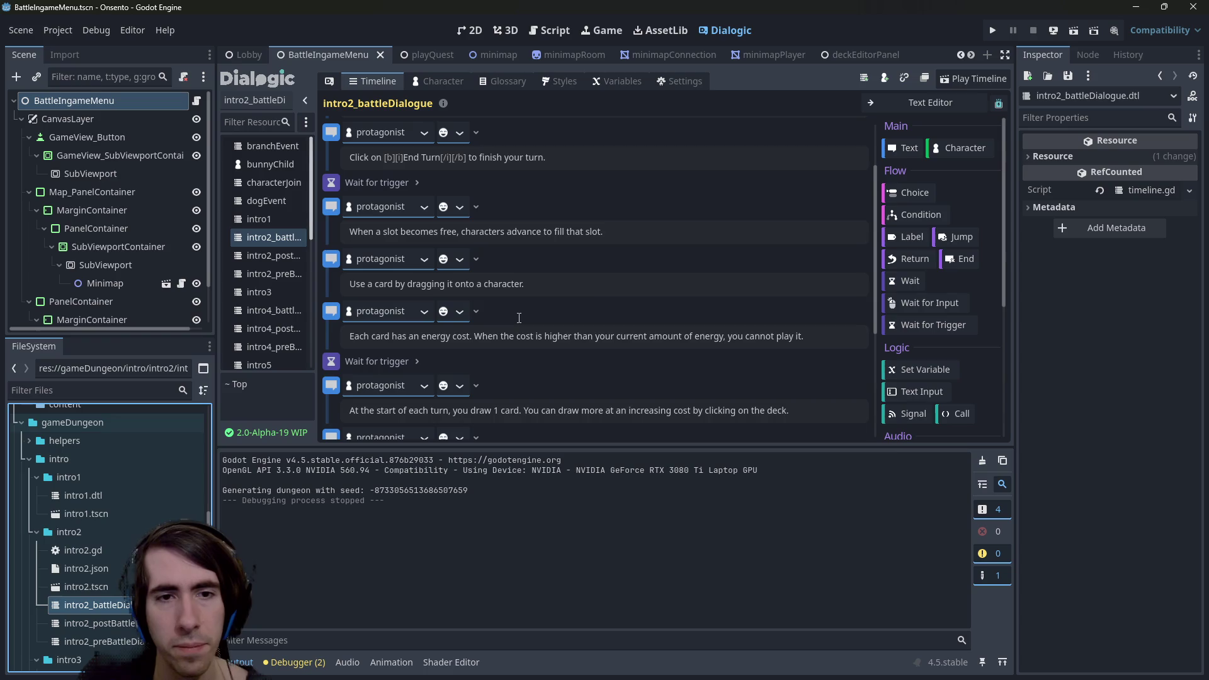
Replace both 'energy' words in the card-cost line with 'action point' and 'action points', and save.
{"action": "double_click", "coordinate": [435, 336]}
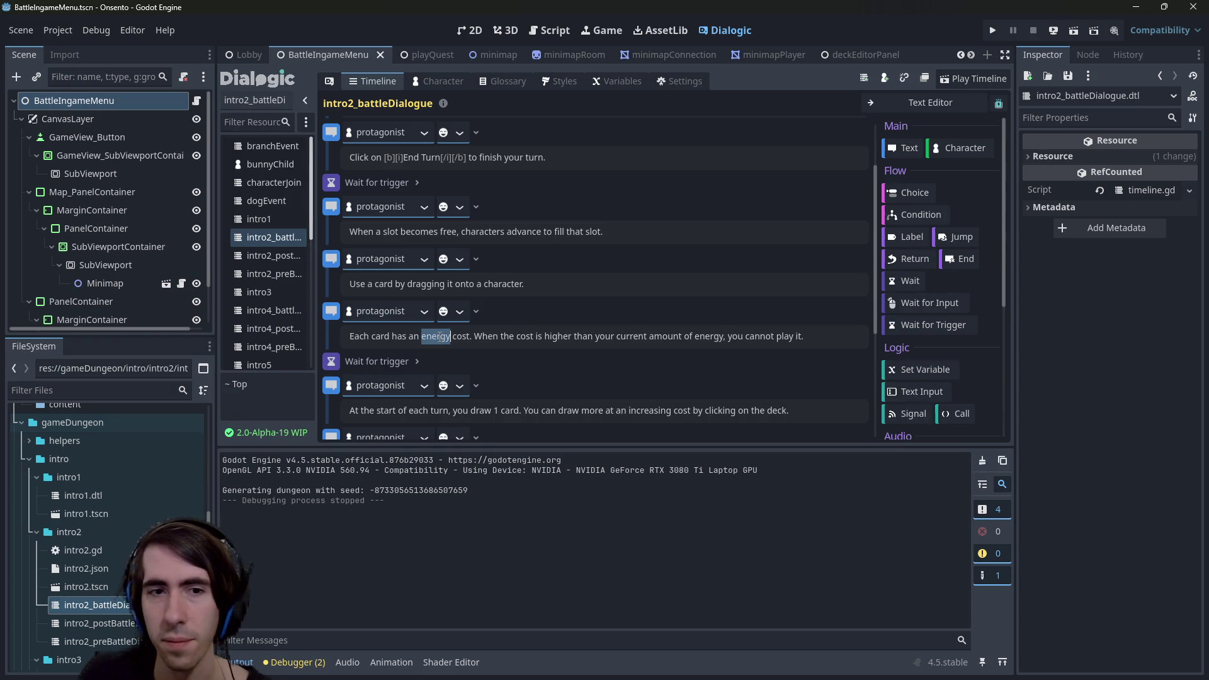
{"action": "type", "text": "action point"}
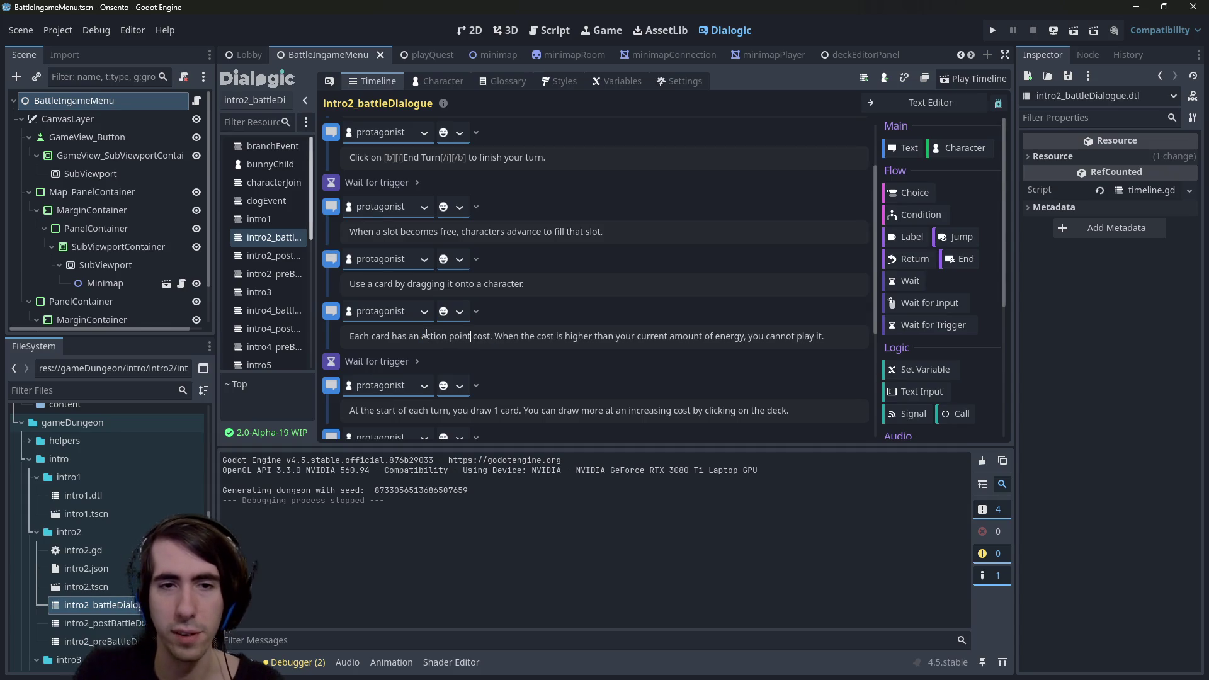
{"action": "double_click", "coordinate": [729, 335]}
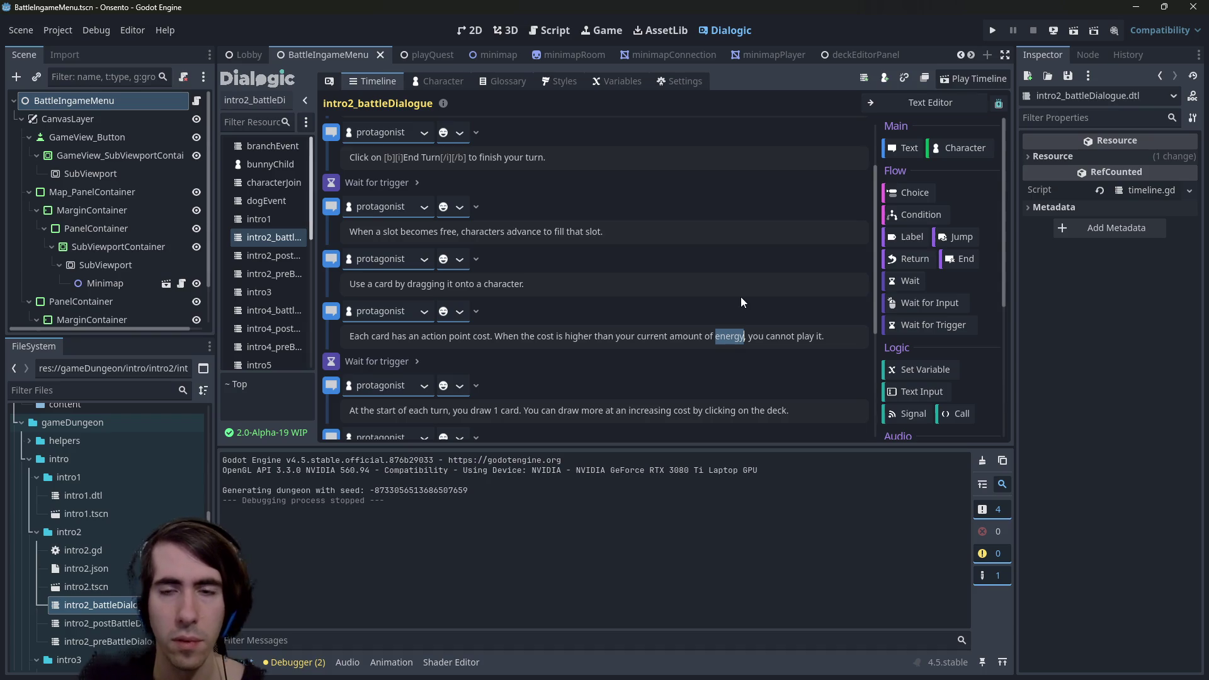
{"action": "type", "text": "action points"}
{"action": "key", "text": "ctrl+s"}
{"action": "scroll", "coordinate": [606, 328], "scroll_direction": "down", "scroll_amount": 2}
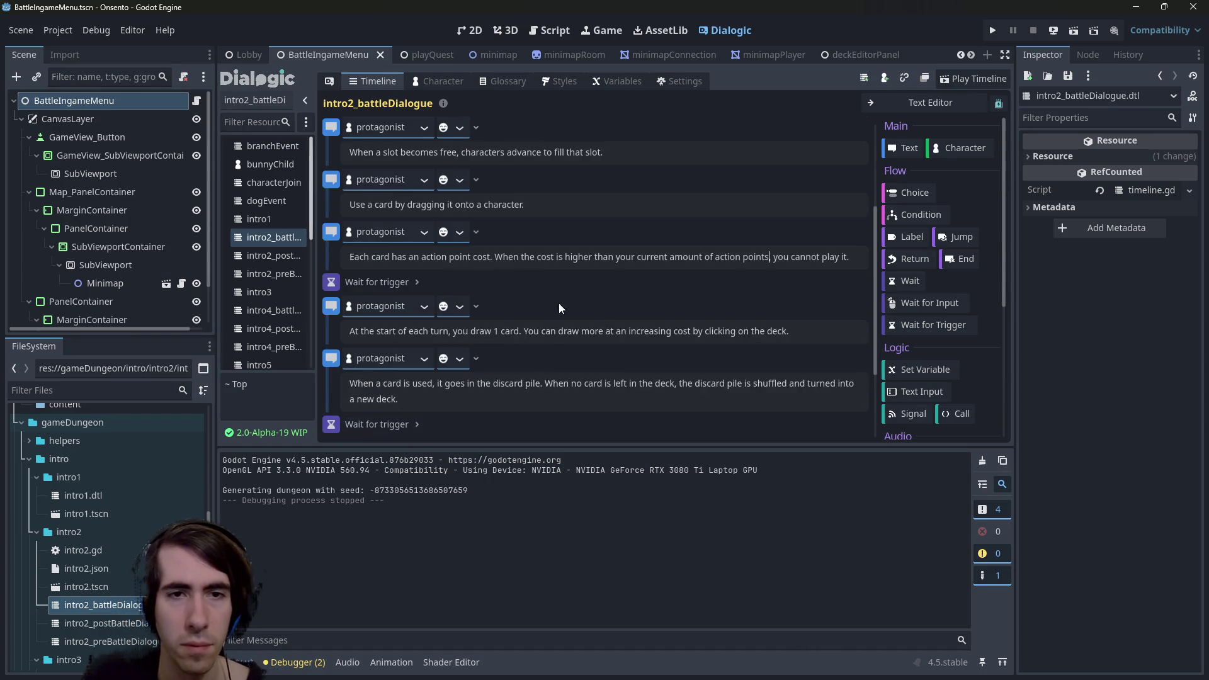
Capitalise the wording to 'Action Point' and shorten 'action points' to 'APs'.
{"action": "double_click", "coordinate": [452, 256]}
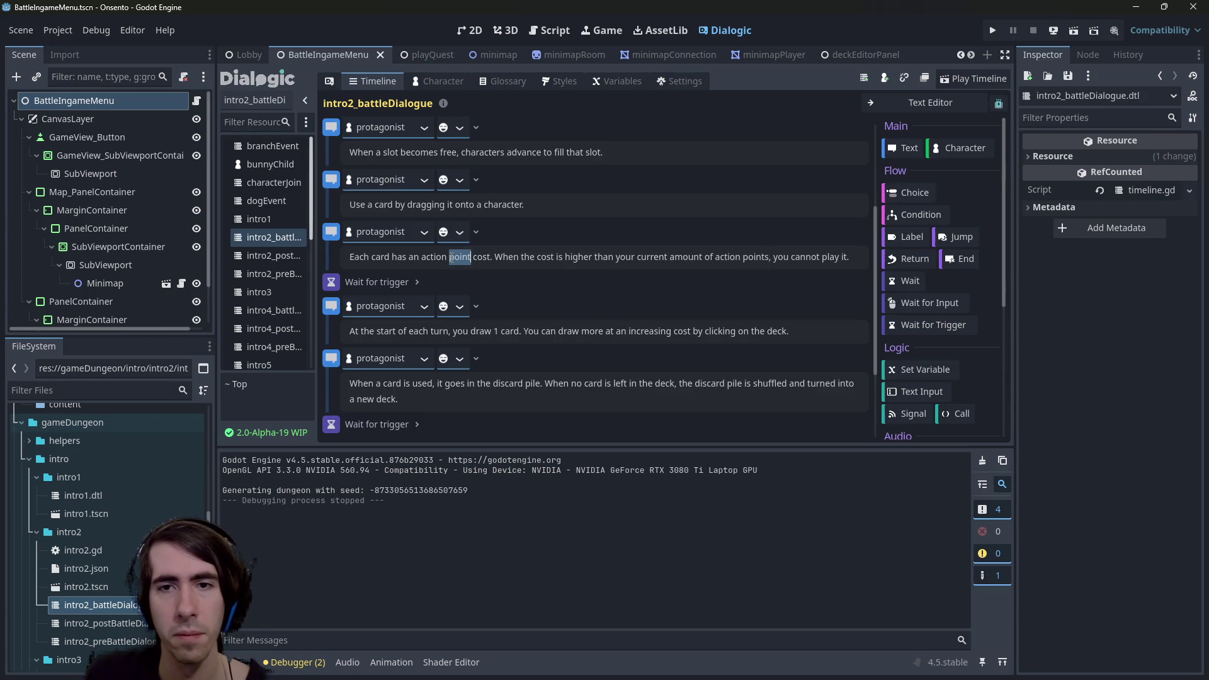
{"action": "double_click", "coordinate": [429, 256]}
{"action": "type", "text": "Action"}
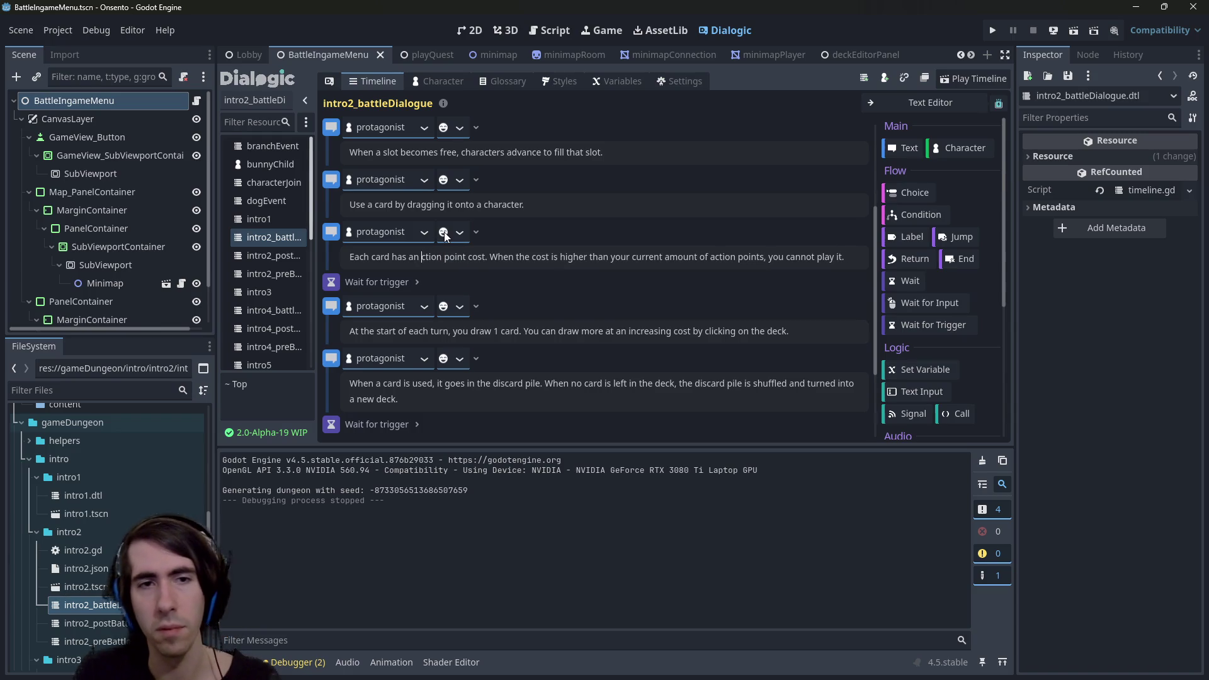
{"action": "key", "text": "BackSpace"}
{"action": "type", "text": "P"}
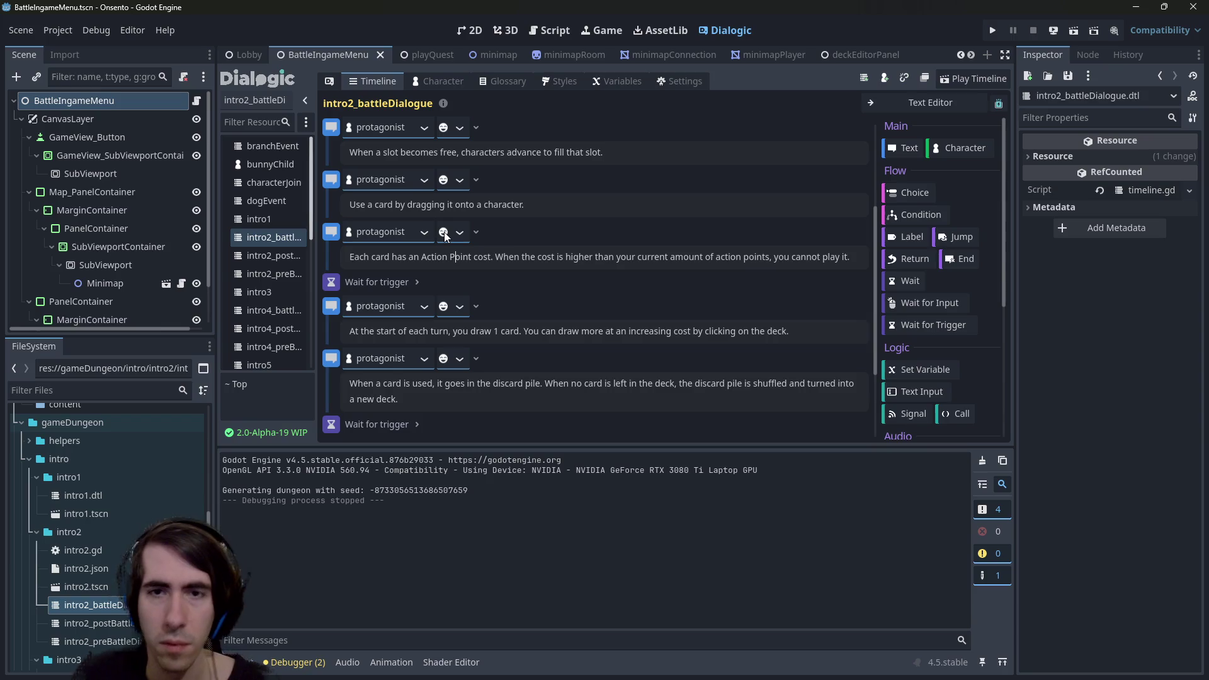
{"action": "double_click", "coordinate": [745, 257]}
{"action": "key", "text": "ctrl+shift+Left"}
{"action": "key", "text": "ctrl+shift+Left"}
{"action": "key", "text": "ctrl+shift+Right"}
{"action": "type", "text": "APs"}
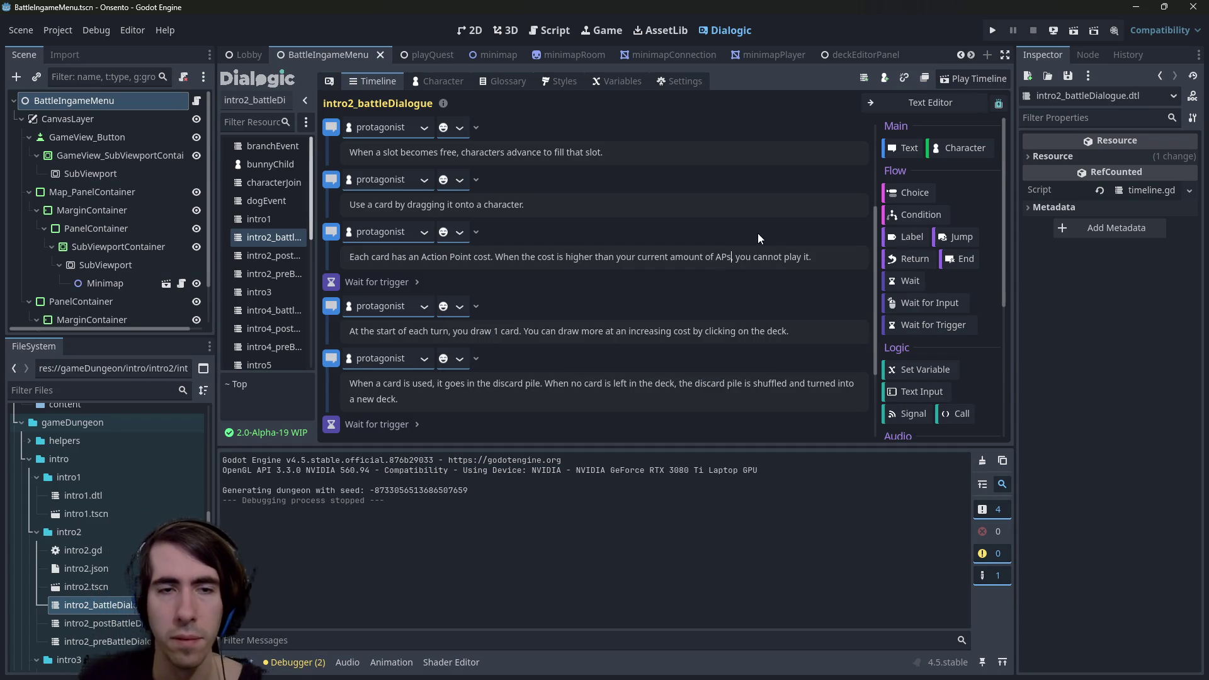
{"action": "scroll", "coordinate": [520, 346], "scroll_direction": "down", "scroll_amount": 2}
{"action": "scroll", "coordinate": [520, 346], "scroll_direction": "up", "scroll_amount": 2}
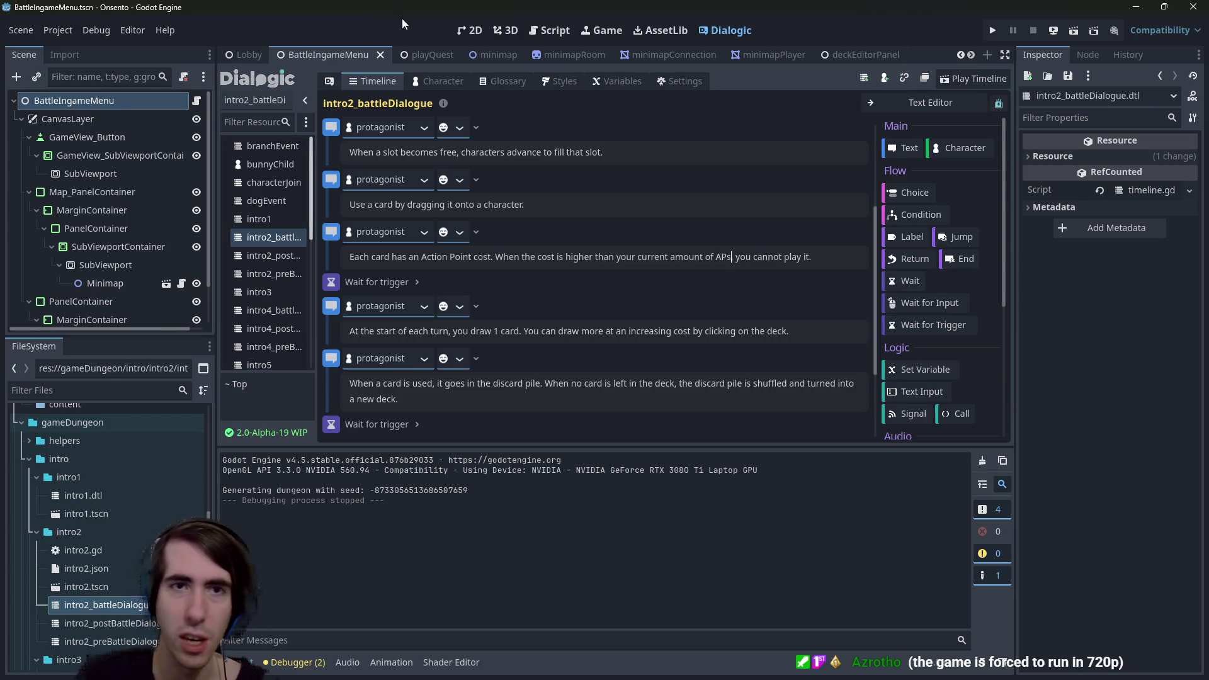
{"action": "key", "text": "shift+alt+o"}
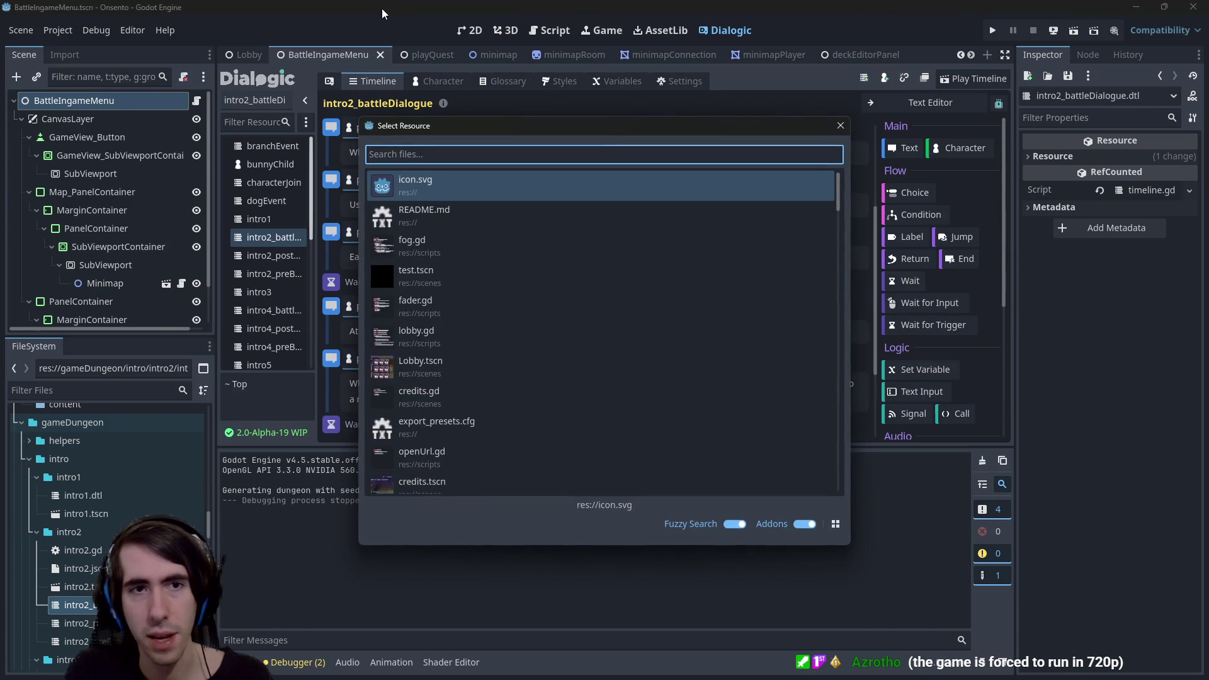
{"action": "type", "text": "playerview"}
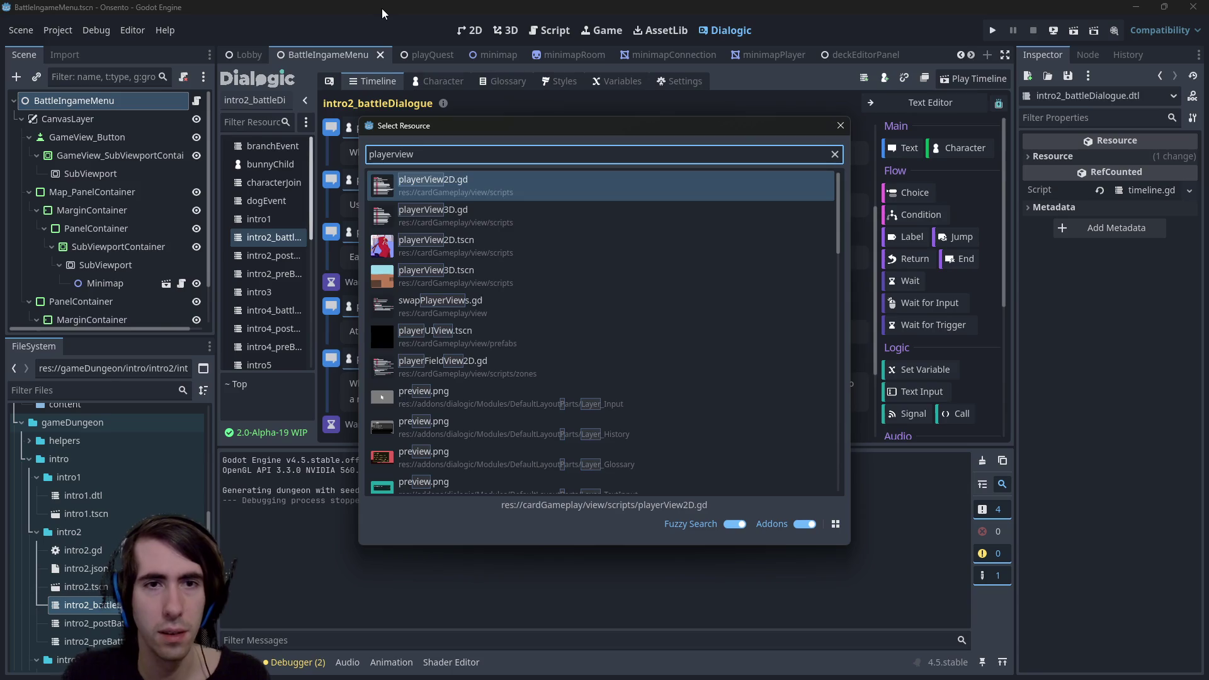
{"action": "key", "text": "Down"}
{"action": "key", "text": "Down"}
{"action": "key", "text": "Return"}
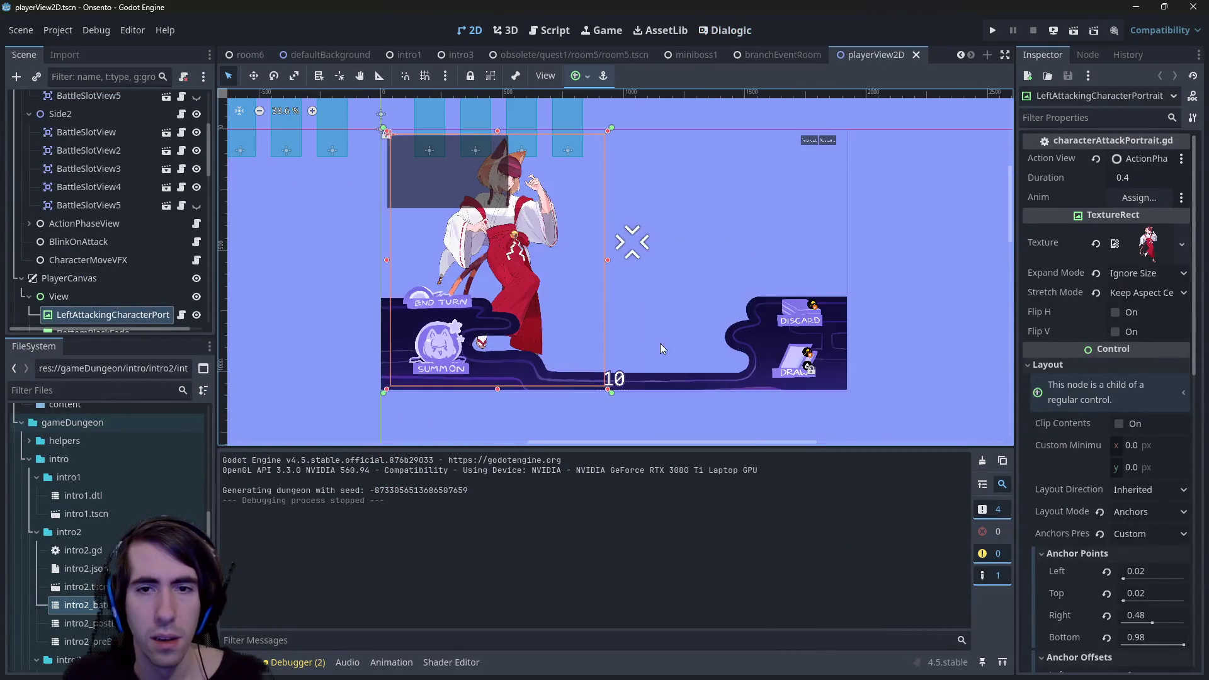
{"action": "scroll", "coordinate": [614, 376], "scroll_direction": "up", "scroll_amount": 6}
{"action": "left_click", "coordinate": [607, 360]}
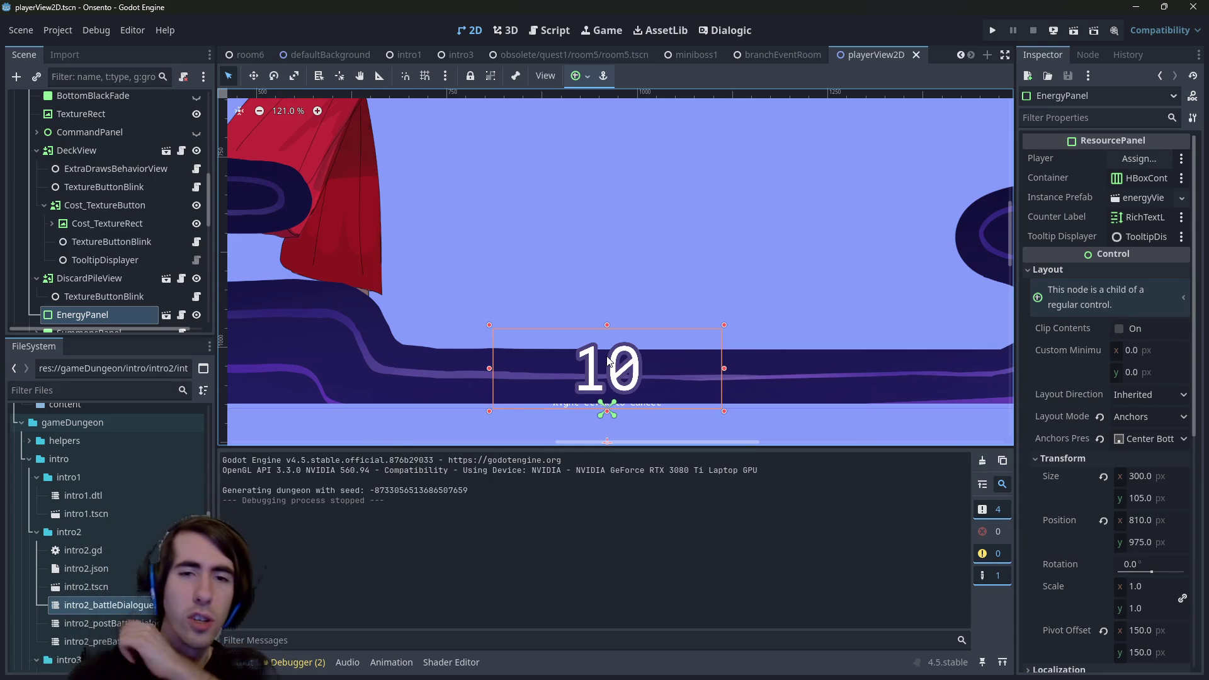
{"action": "scroll", "coordinate": [639, 323], "scroll_direction": "down", "scroll_amount": 5}
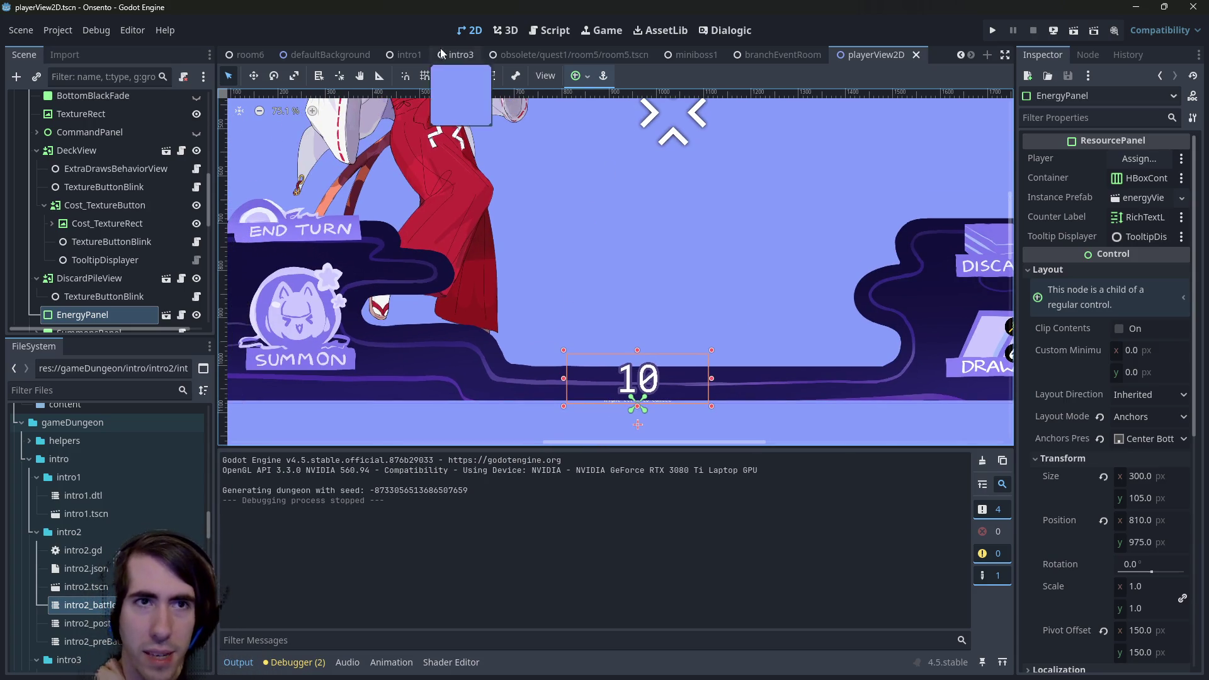
{"action": "scroll", "coordinate": [140, 494], "scroll_direction": "up", "scroll_amount": 4}
{"action": "scroll", "coordinate": [138, 491], "scroll_direction": "up", "scroll_amount": 10}
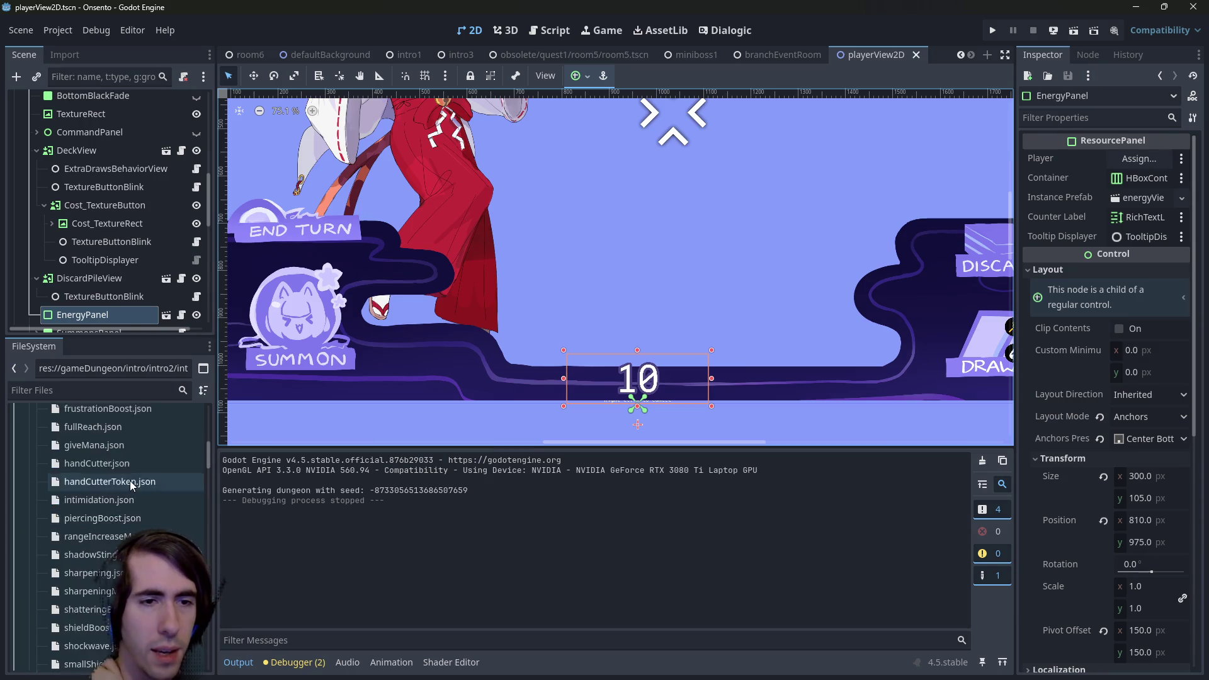
{"action": "scroll", "coordinate": [632, 377], "scroll_direction": "up", "scroll_amount": 3}
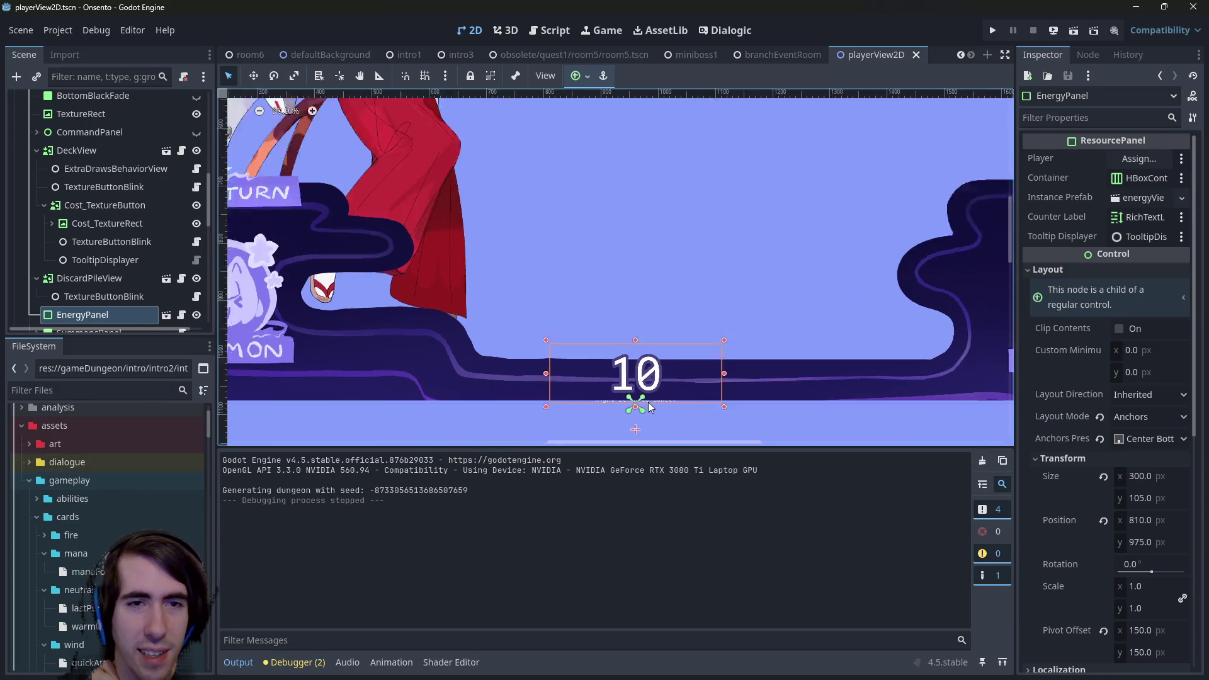
{"action": "scroll", "coordinate": [596, 394], "scroll_direction": "up", "scroll_amount": 7}
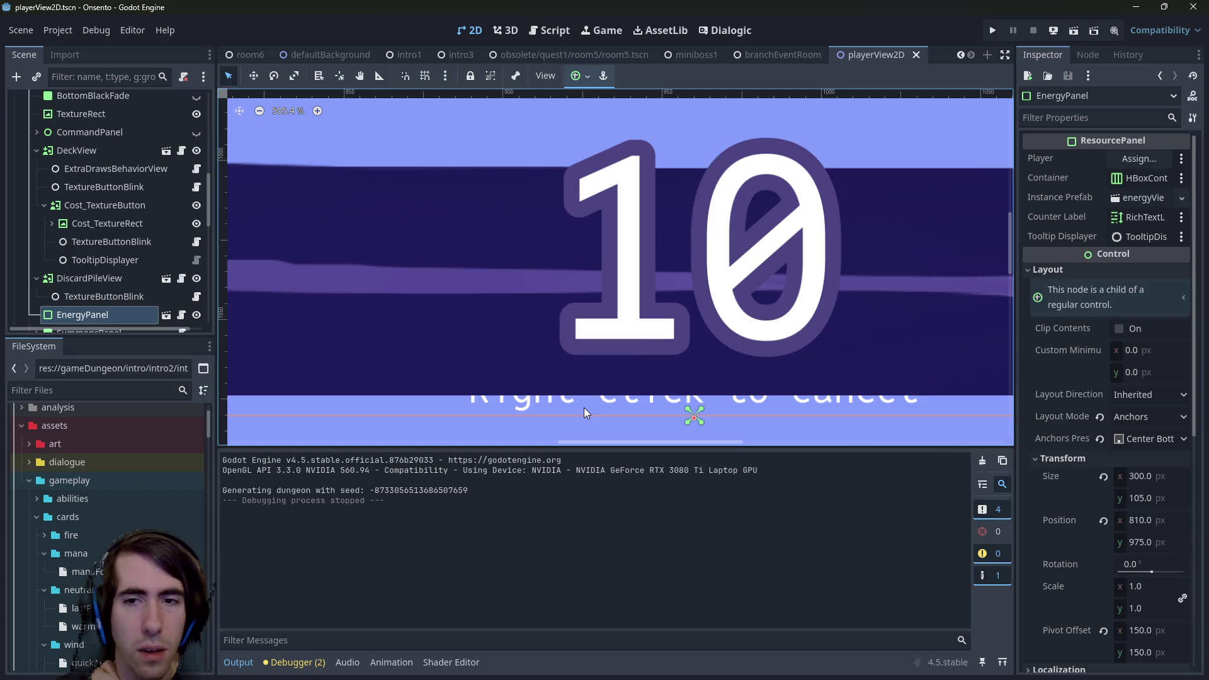
{"action": "scroll", "coordinate": [640, 324], "scroll_direction": "up", "scroll_amount": 3}
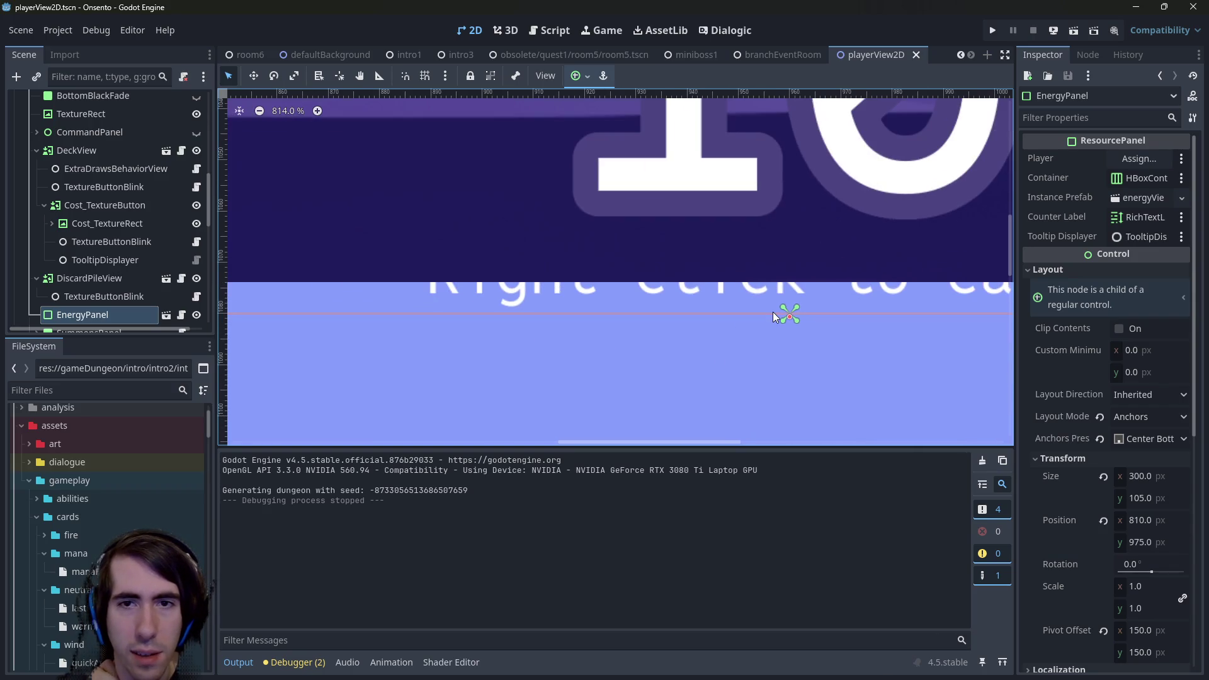
{"action": "scroll", "coordinate": [743, 286], "scroll_direction": "down", "scroll_amount": 5}
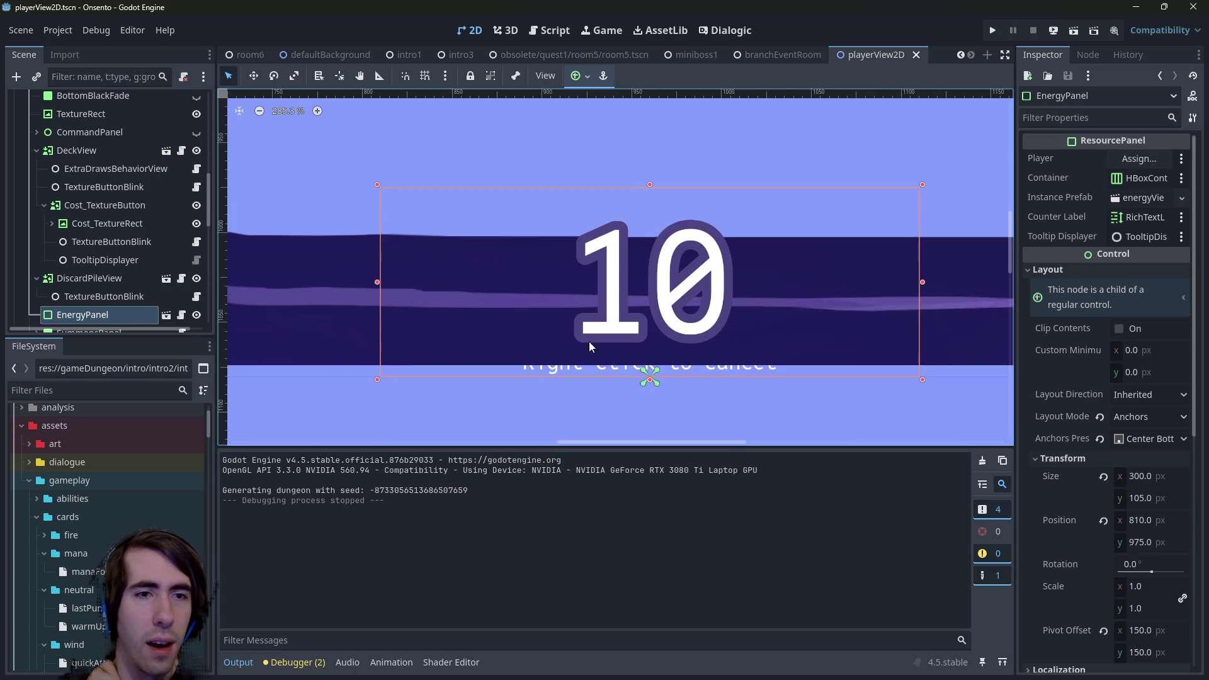
{"action": "scroll", "coordinate": [589, 345], "scroll_direction": "down", "scroll_amount": 4}
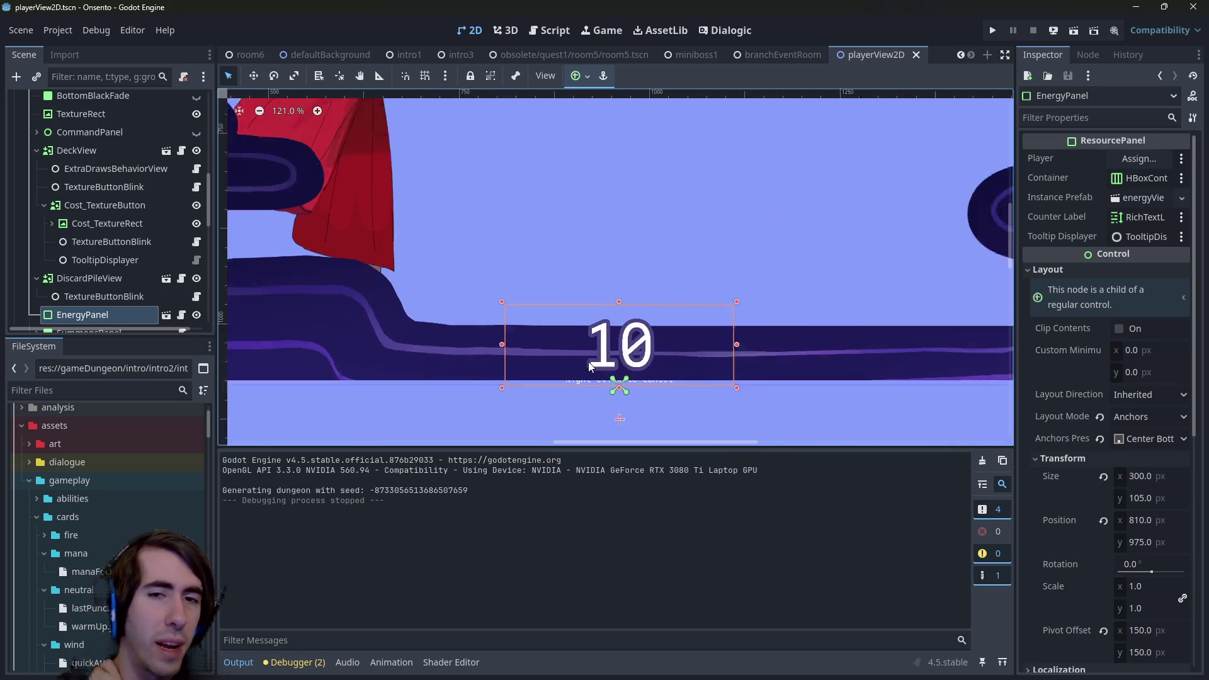
{"action": "scroll", "coordinate": [585, 356], "scroll_direction": "up", "scroll_amount": 1}
{"action": "left_click", "coordinate": [75, 515]}
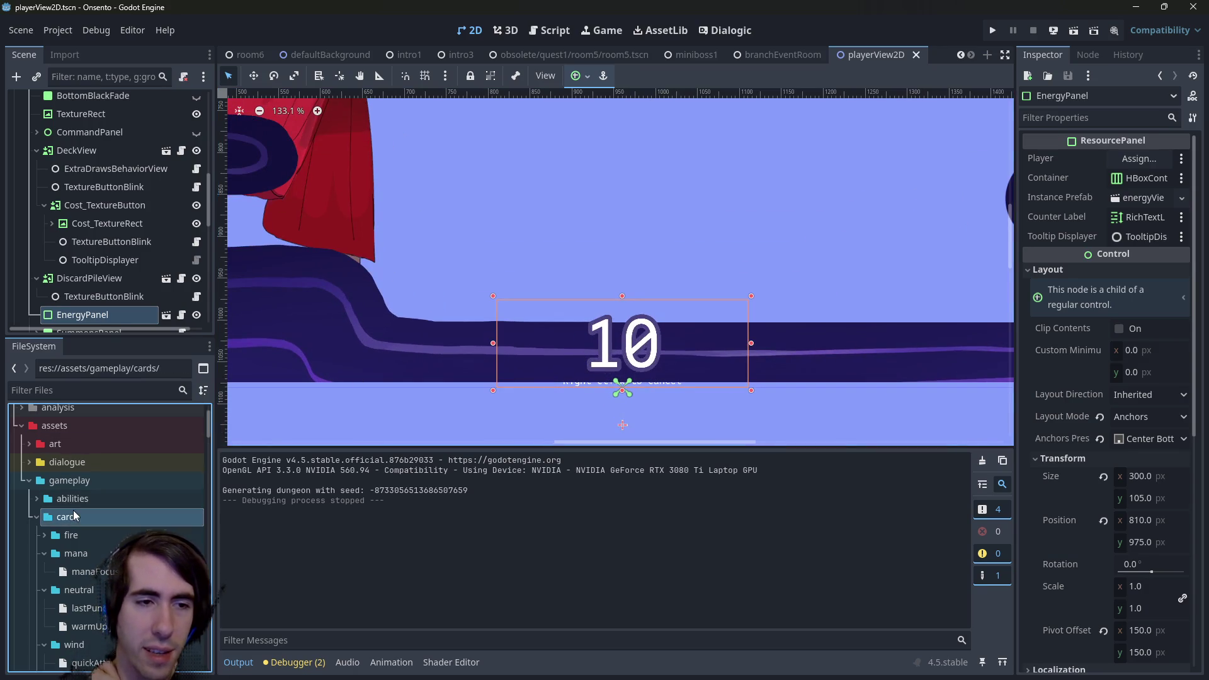
{"action": "double_click", "coordinate": [75, 515]}
{"action": "scroll", "coordinate": [507, 348], "scroll_direction": "down", "scroll_amount": 5}
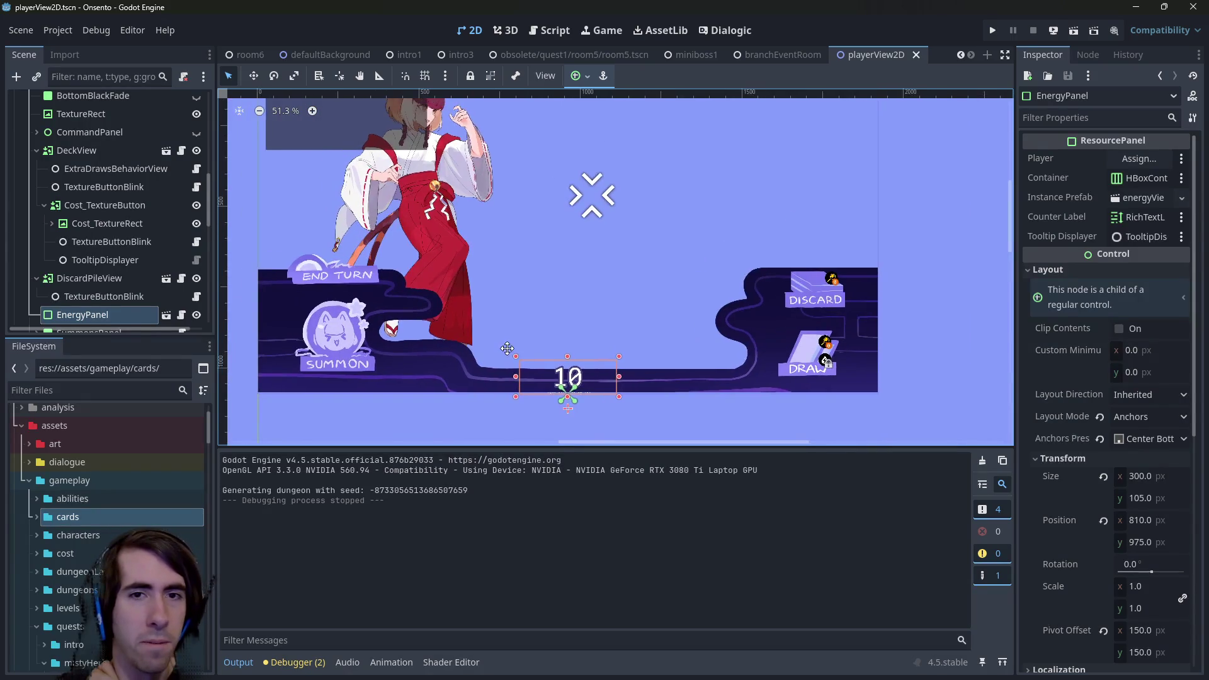
{"action": "left_click_drag", "start_coordinate": [507, 348], "coordinate": [527, 393]}
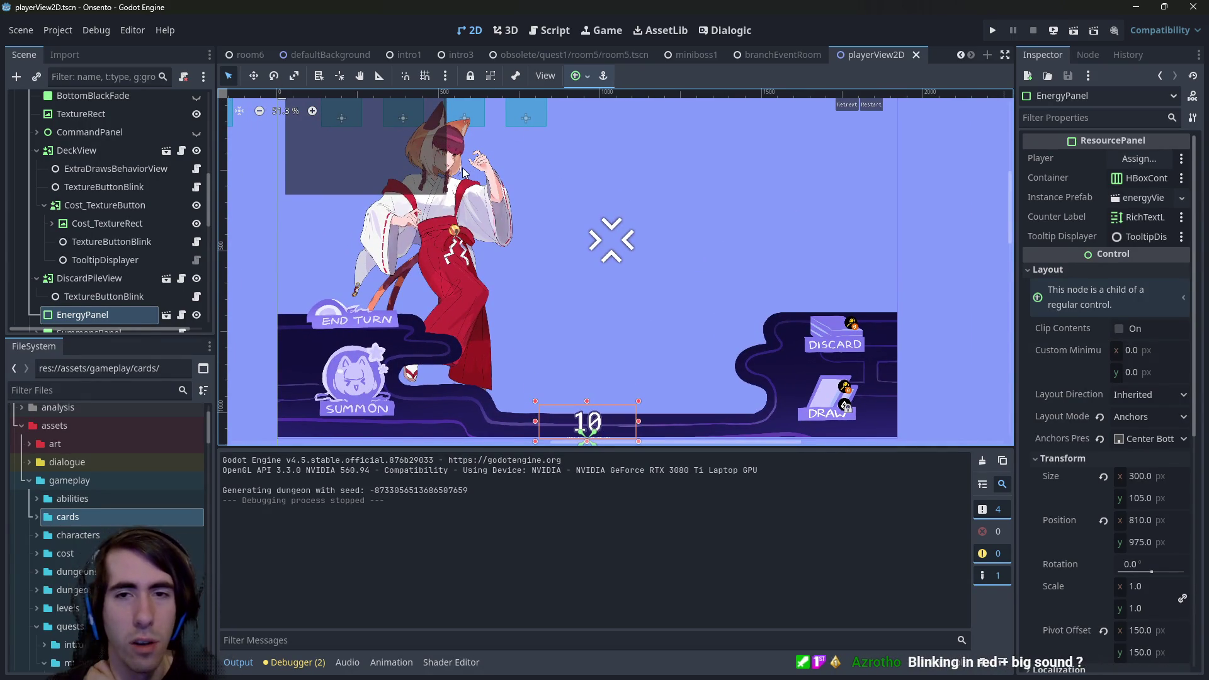
Browse the gameplay, quests, art and icon folders in the FileSystem dock.
{"action": "double_click", "coordinate": [92, 475]}
{"action": "double_click", "coordinate": [92, 476]}
{"action": "scroll", "coordinate": [93, 510], "scroll_direction": "down", "scroll_amount": 3}
{"action": "double_click", "coordinate": [112, 530]}
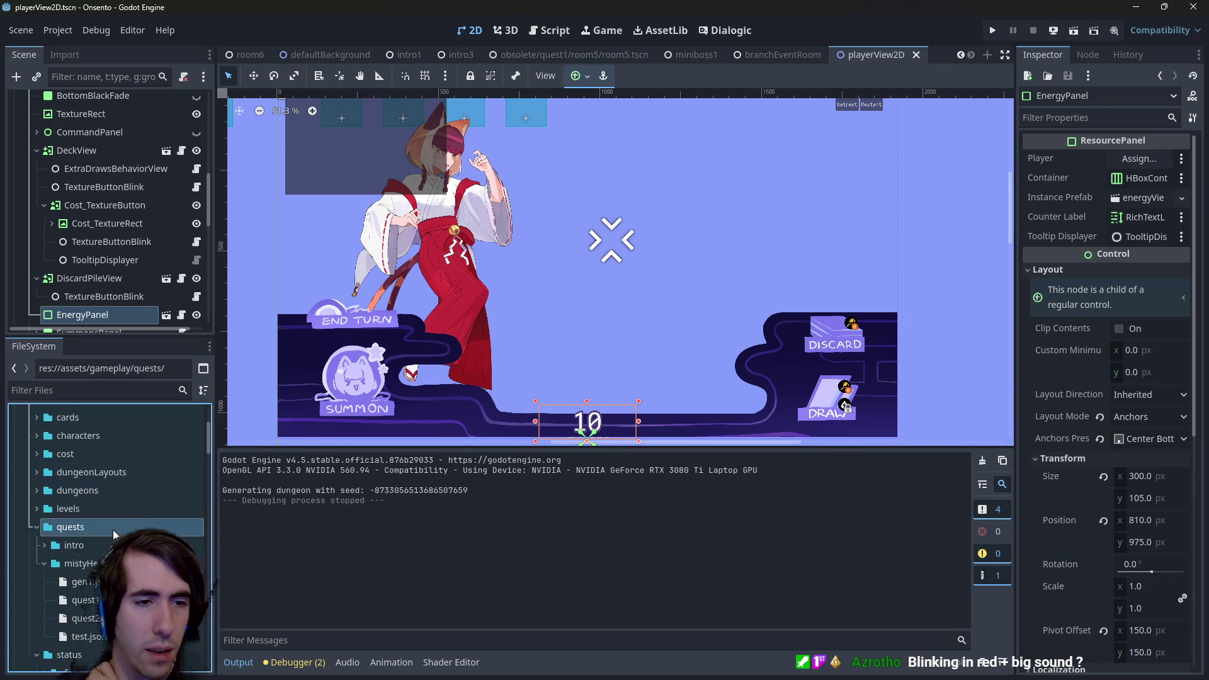
{"action": "scroll", "coordinate": [112, 530], "scroll_direction": "up", "scroll_amount": 5}
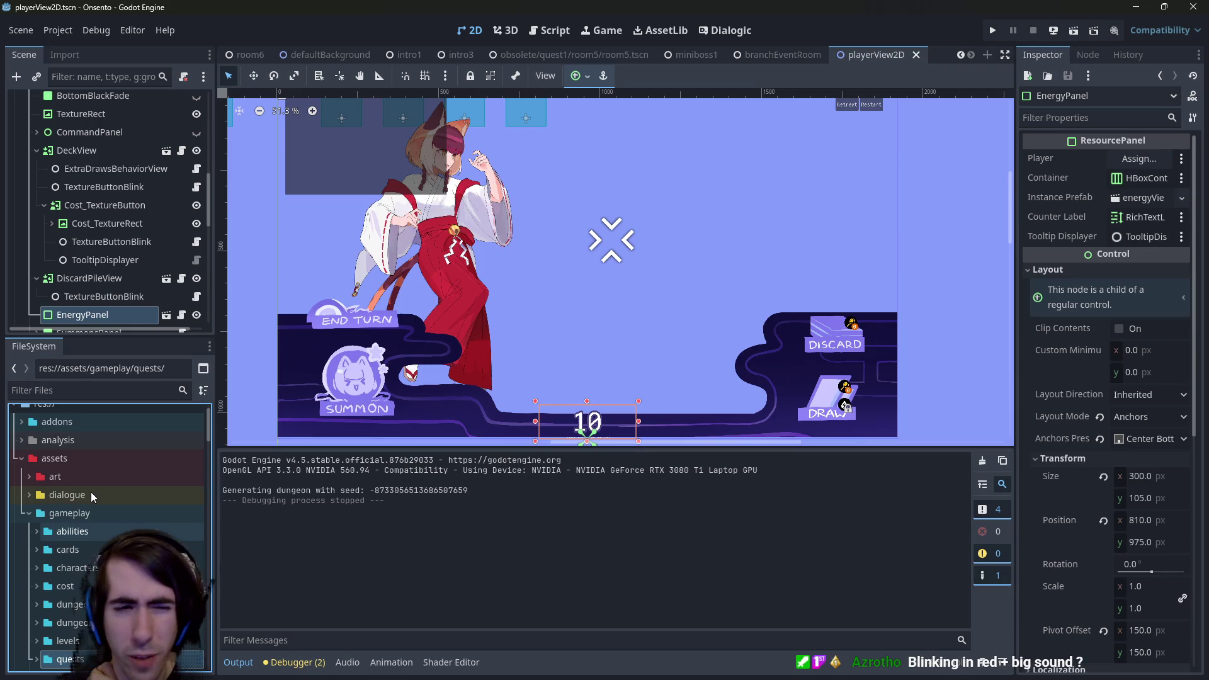
{"action": "double_click", "coordinate": [85, 477]}
{"action": "scroll", "coordinate": [130, 464], "scroll_direction": "down", "scroll_amount": 2}
{"action": "double_click", "coordinate": [127, 431]}
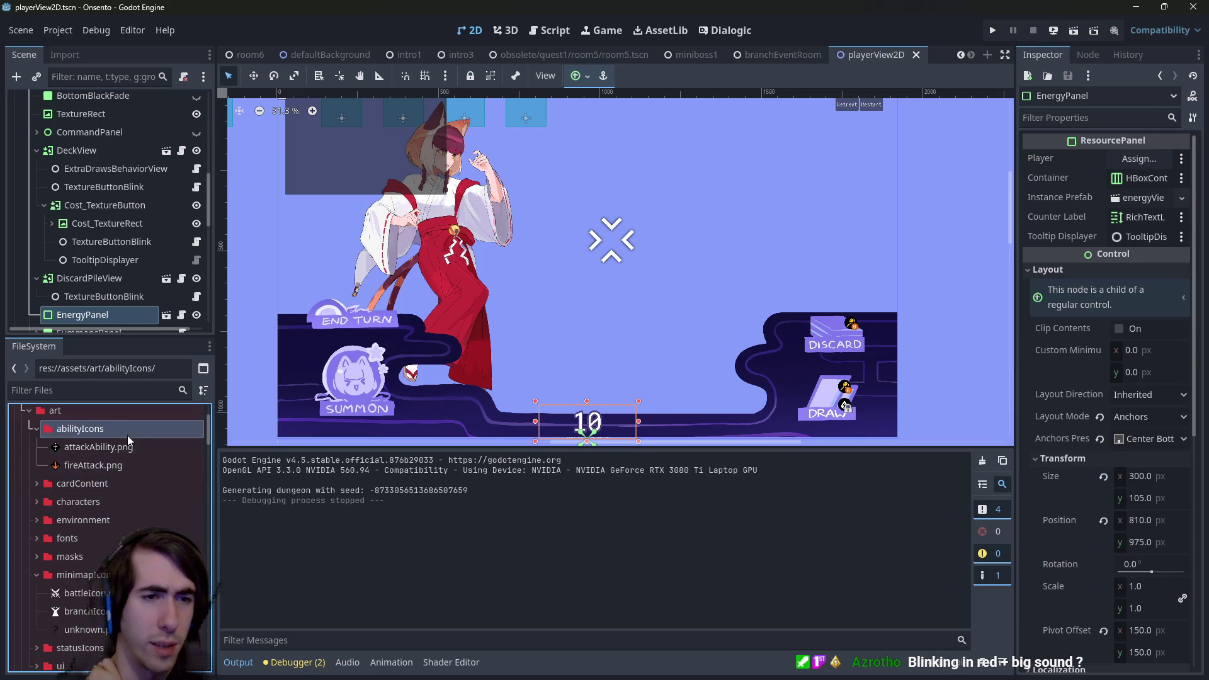
{"action": "double_click", "coordinate": [127, 432]}
{"action": "double_click", "coordinate": [96, 536]}
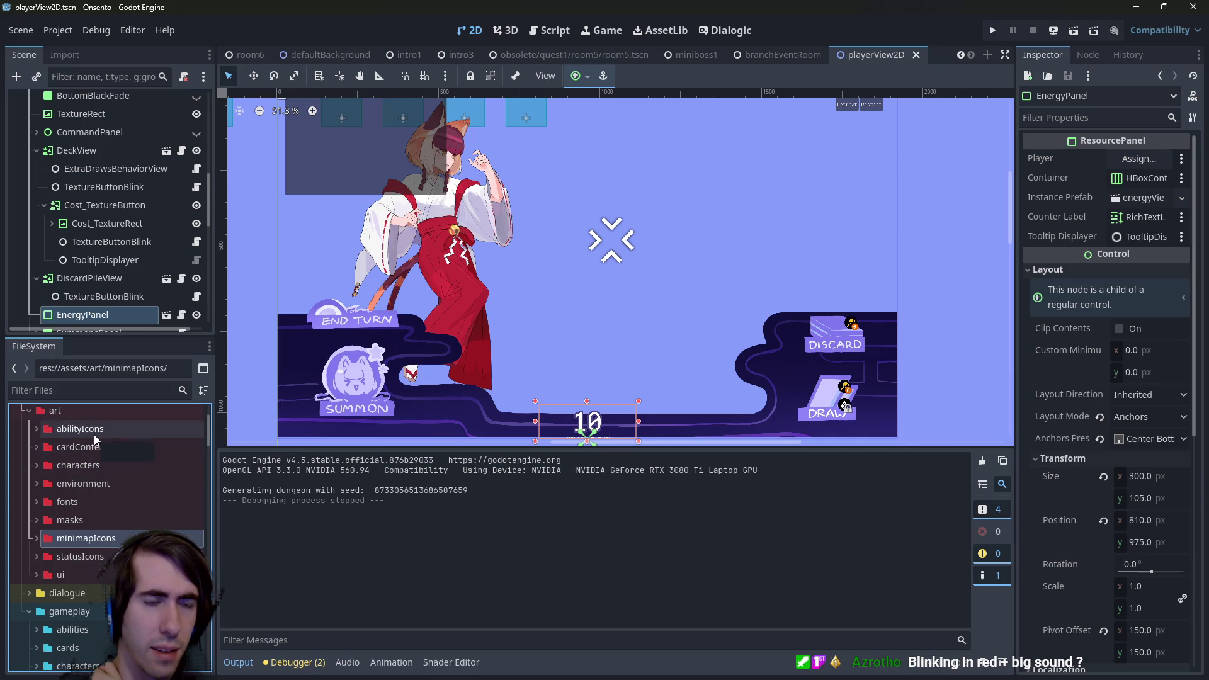
Expand the statusIcons folder and inspect the Mana.png icon.
{"action": "double_click", "coordinate": [80, 556]}
{"action": "scroll", "coordinate": [80, 554], "scroll_direction": "down", "scroll_amount": 5}
{"action": "scroll", "coordinate": [82, 601], "scroll_direction": "up", "scroll_amount": 2}
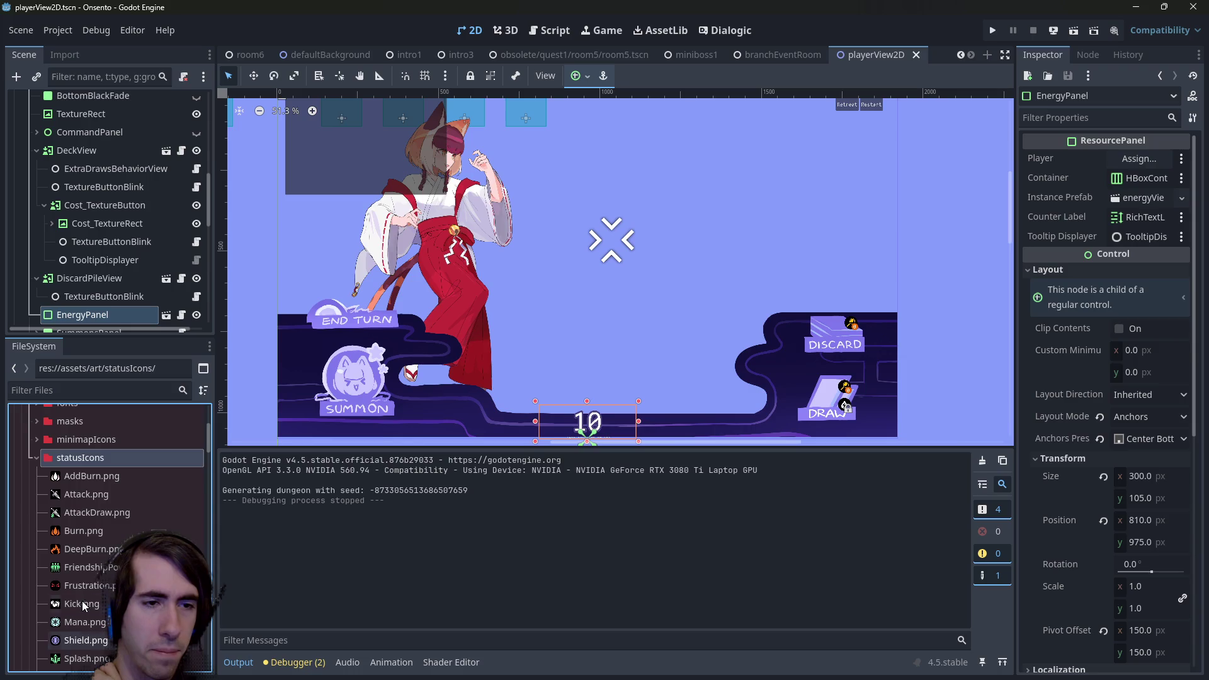
{"action": "double_click", "coordinate": [110, 455]}
{"action": "scroll", "coordinate": [100, 478], "scroll_direction": "up", "scroll_amount": 5}
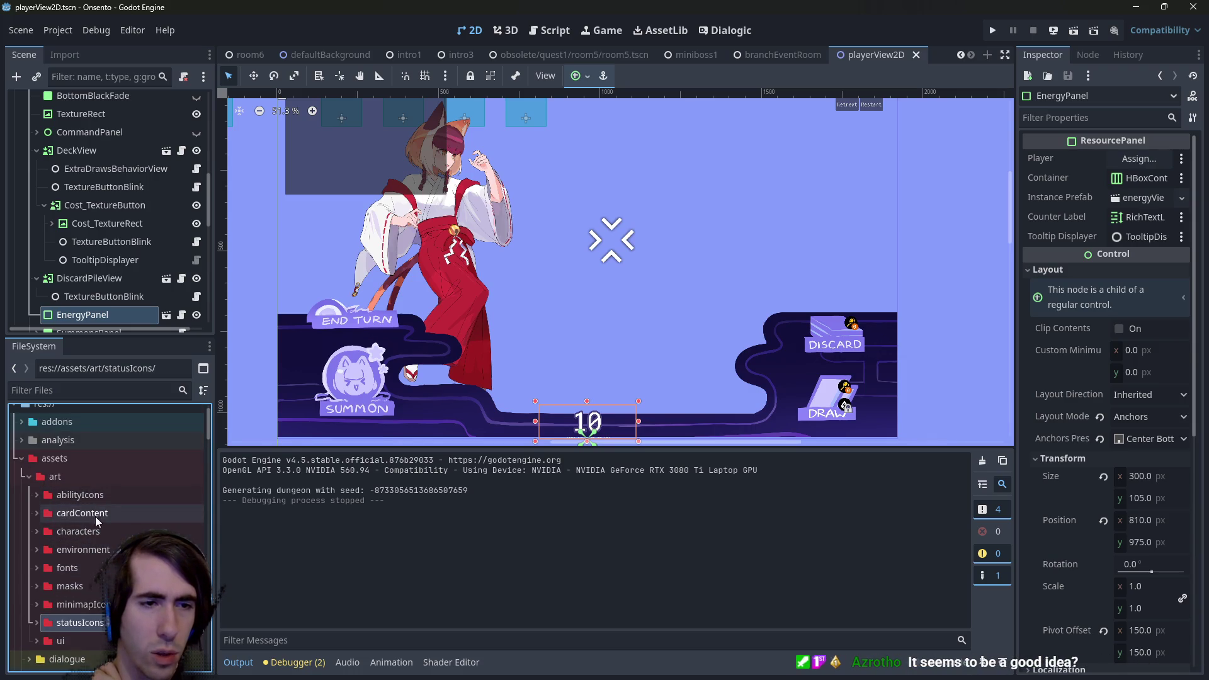
{"action": "double_click", "coordinate": [93, 621]}
{"action": "scroll", "coordinate": [101, 566], "scroll_direction": "down", "scroll_amount": 5}
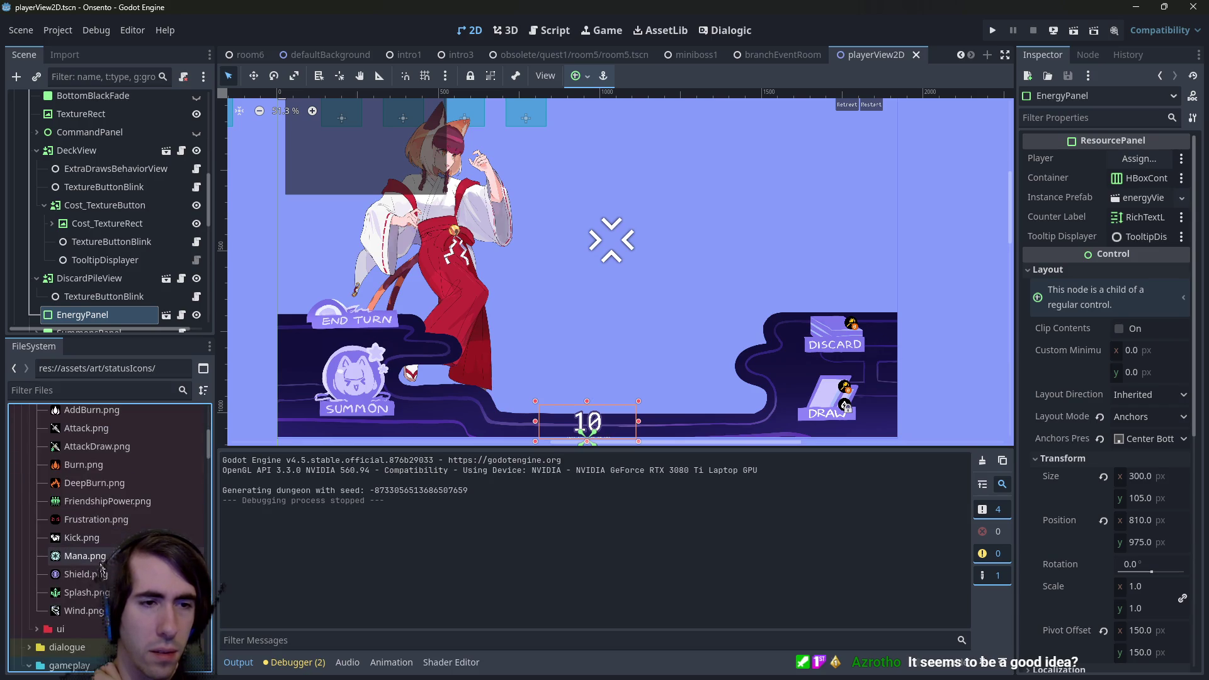
{"action": "left_click", "coordinate": [95, 554]}
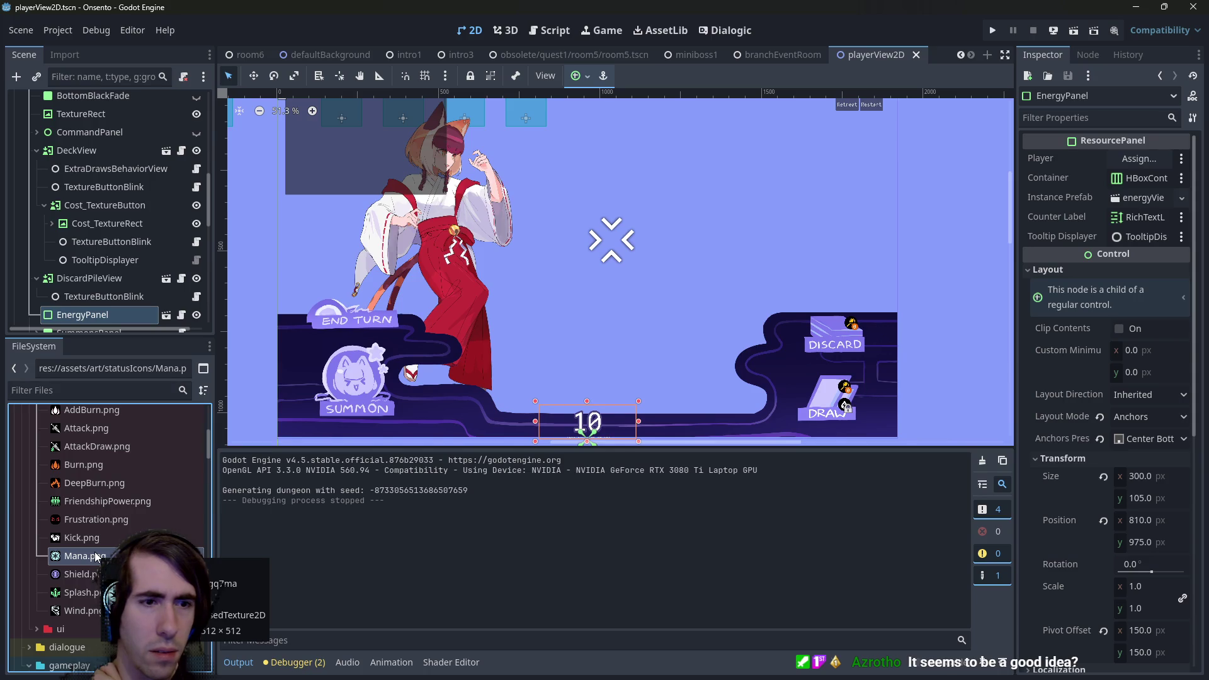
{"action": "scroll", "coordinate": [819, 402], "scroll_direction": "up", "scroll_amount": 4}
{"action": "scroll", "coordinate": [819, 402], "scroll_direction": "up", "scroll_amount": 4}
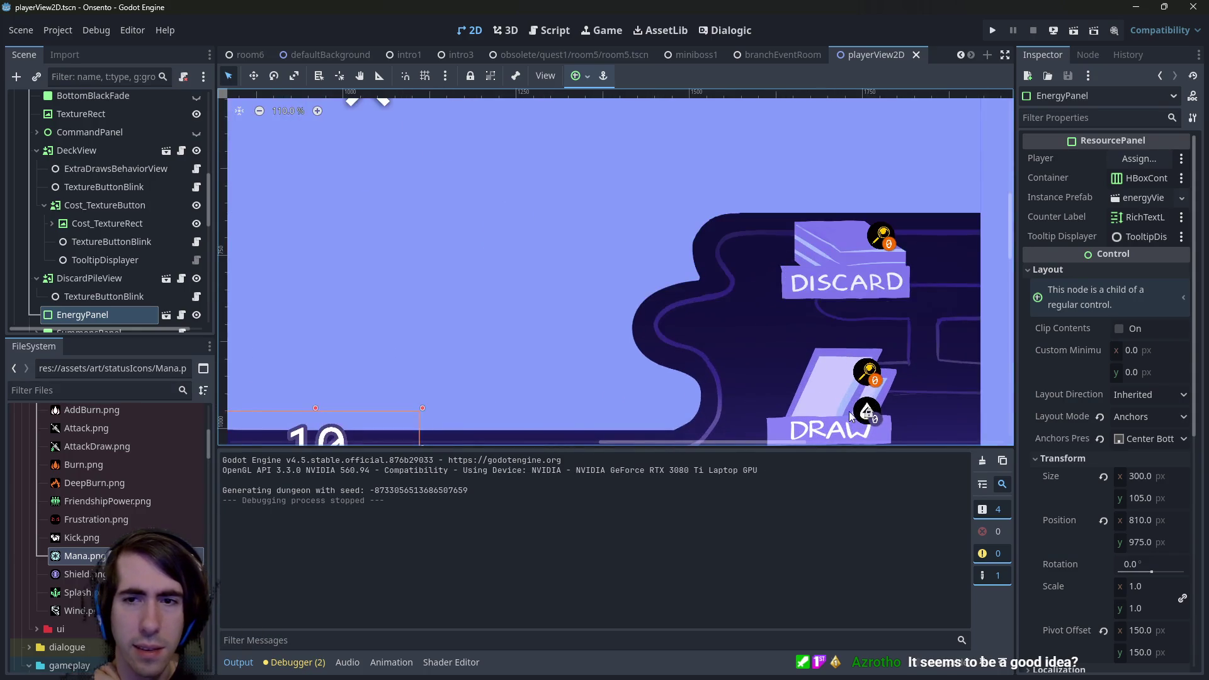
Open actionPoints.json from the assets/gameplay/cost folder.
{"action": "left_click", "coordinate": [849, 410]}
{"action": "scroll", "coordinate": [488, 359], "scroll_direction": "down", "scroll_amount": 3}
{"action": "scroll", "coordinate": [145, 491], "scroll_direction": "down", "scroll_amount": 5}
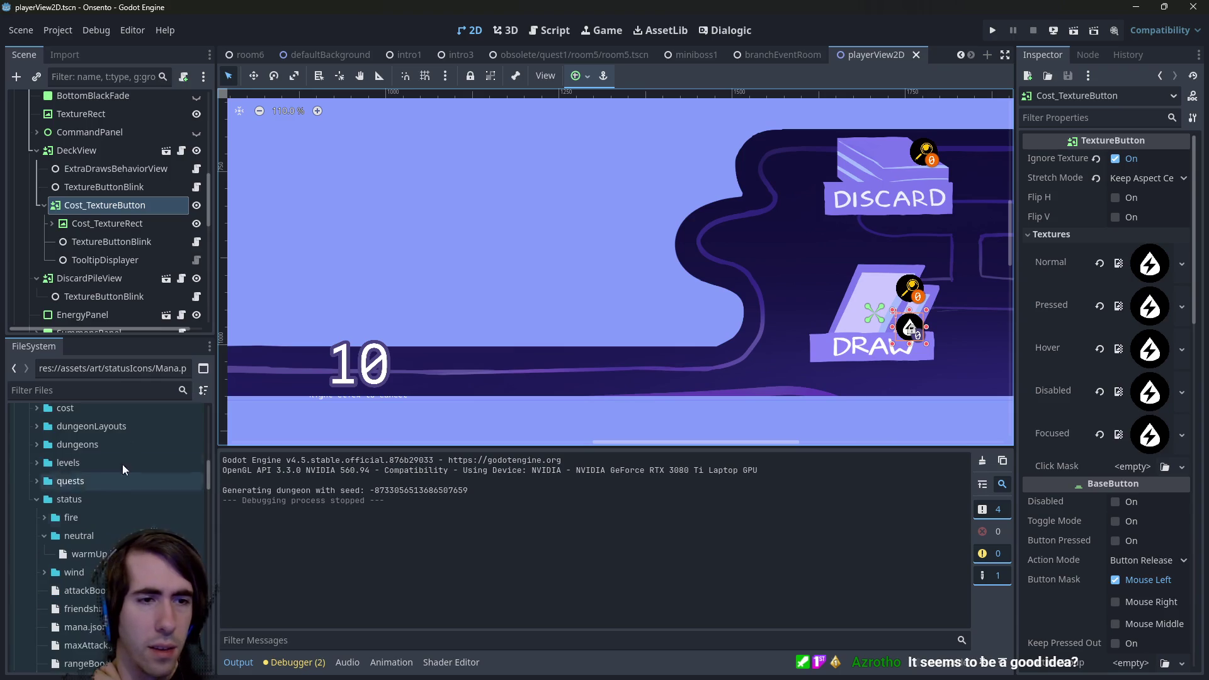
{"action": "left_click", "coordinate": [108, 382]}
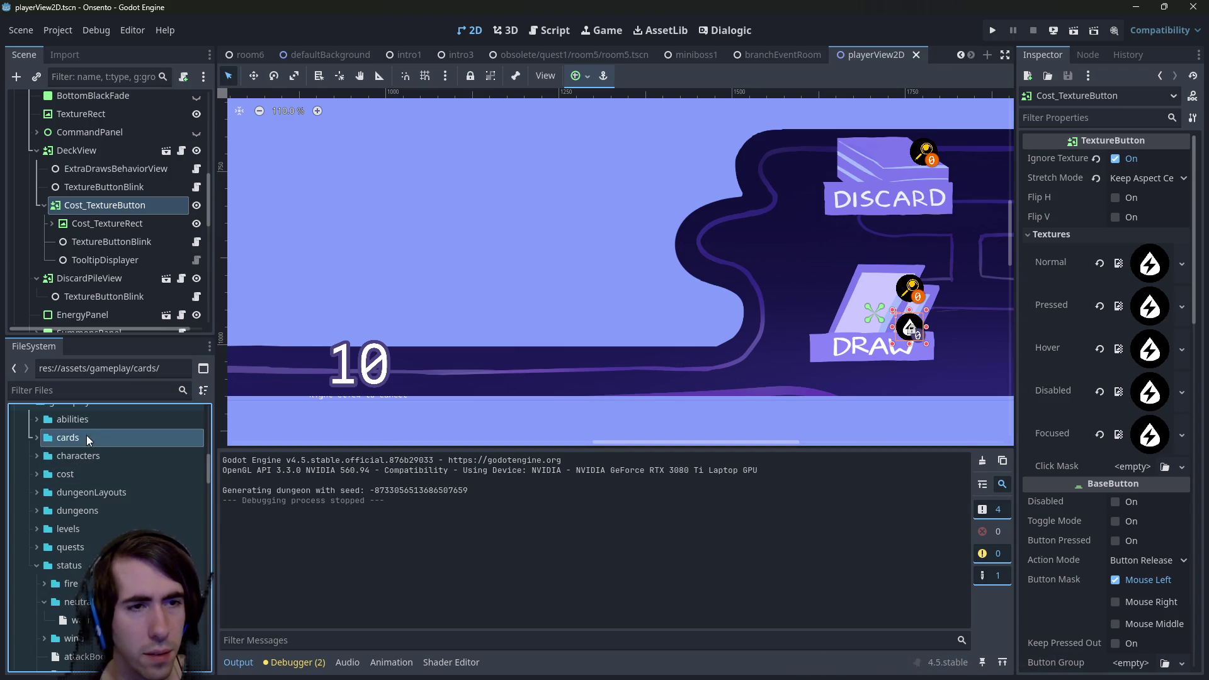
{"action": "left_click", "coordinate": [86, 474]}
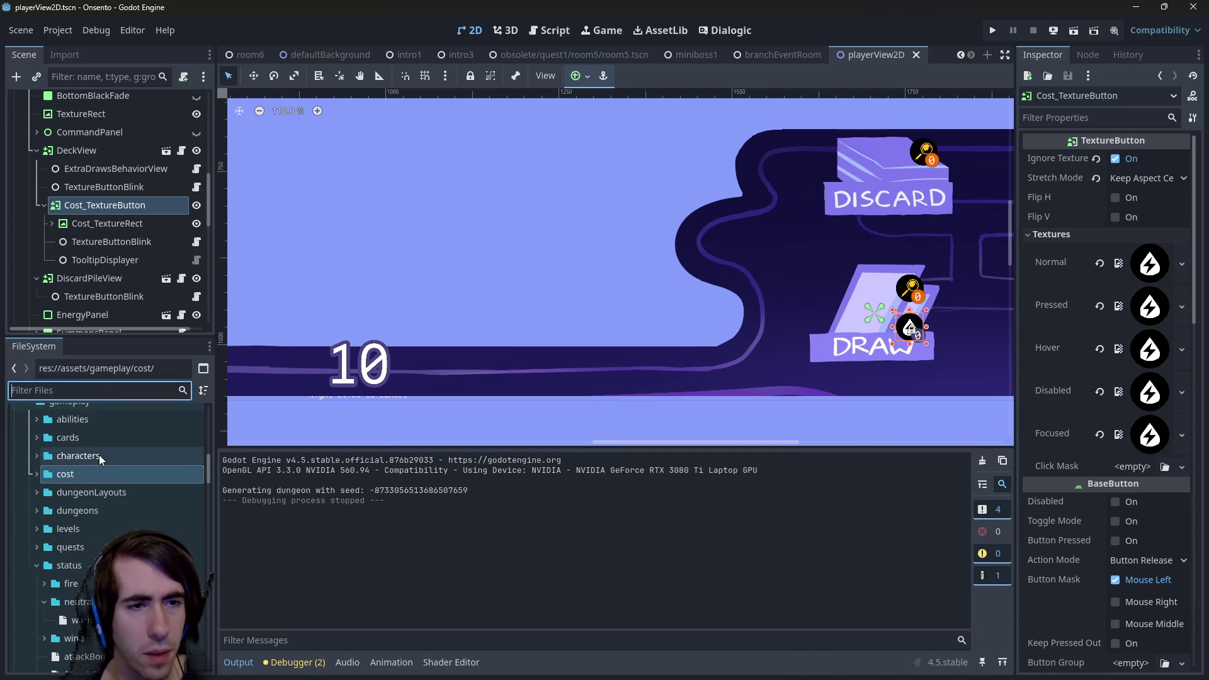
{"action": "double_click", "coordinate": [97, 472]}
{"action": "double_click", "coordinate": [94, 492]}
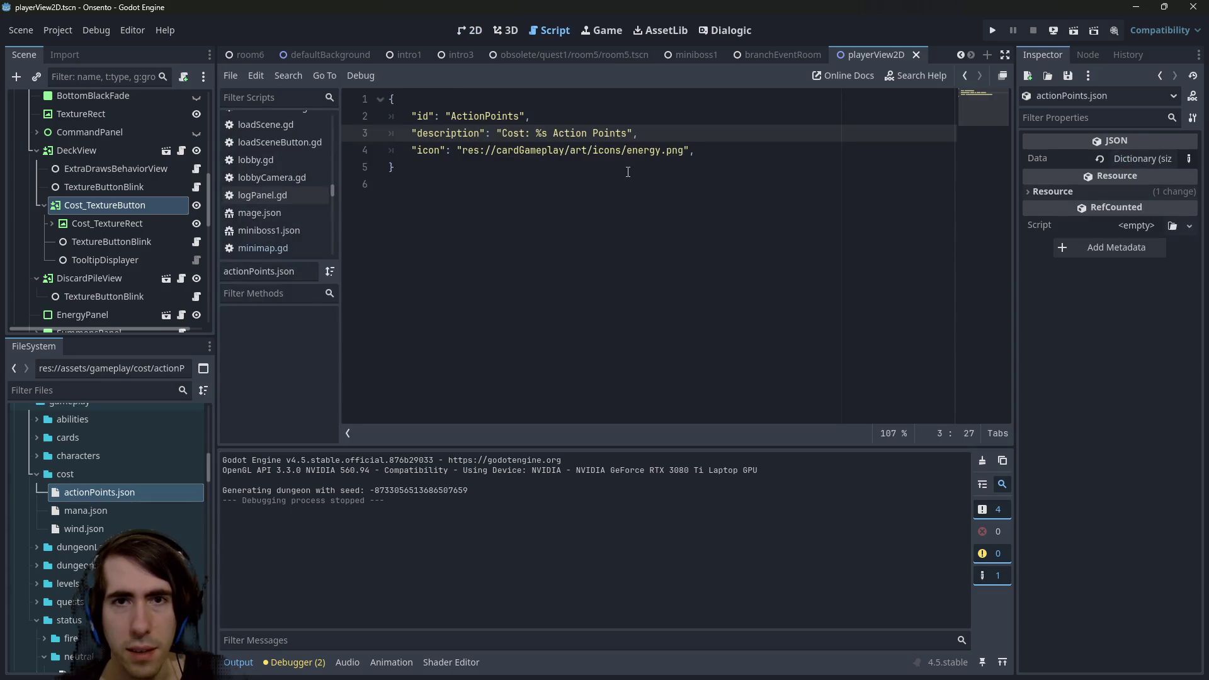
Filter files by 'energy', test-drop energy.png into the scene, undo it, and select EnergyPanel.
{"action": "left_click", "coordinate": [94, 385]}
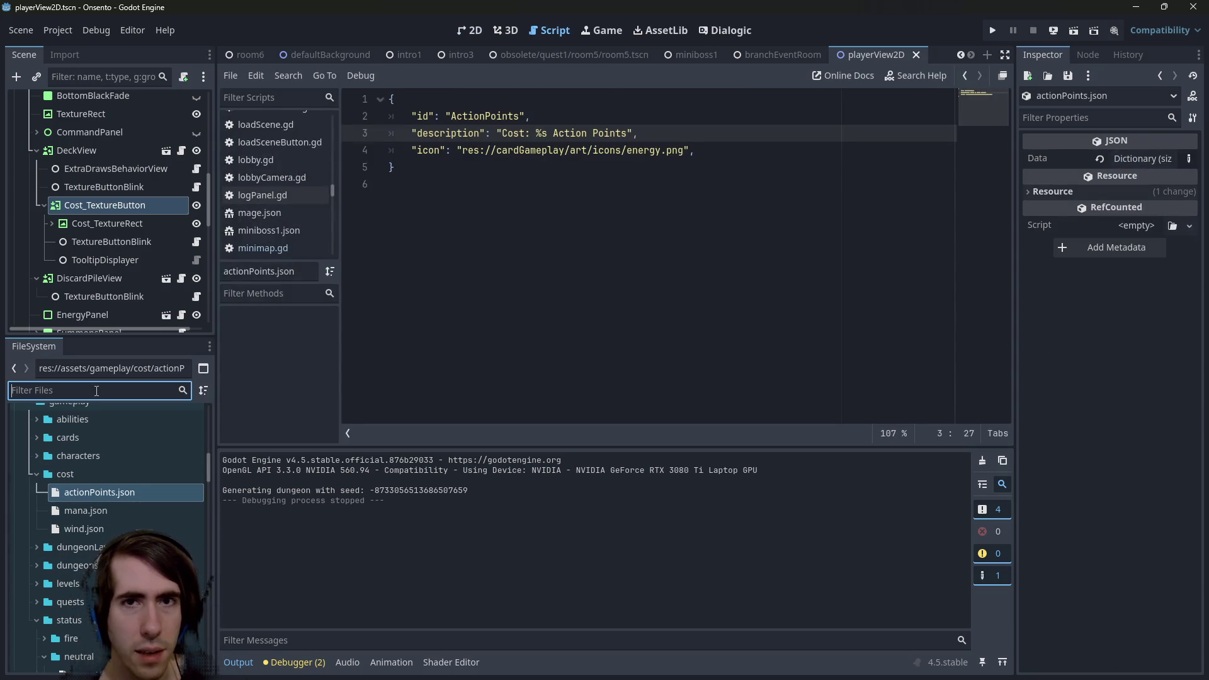
{"action": "type", "text": "energy"}
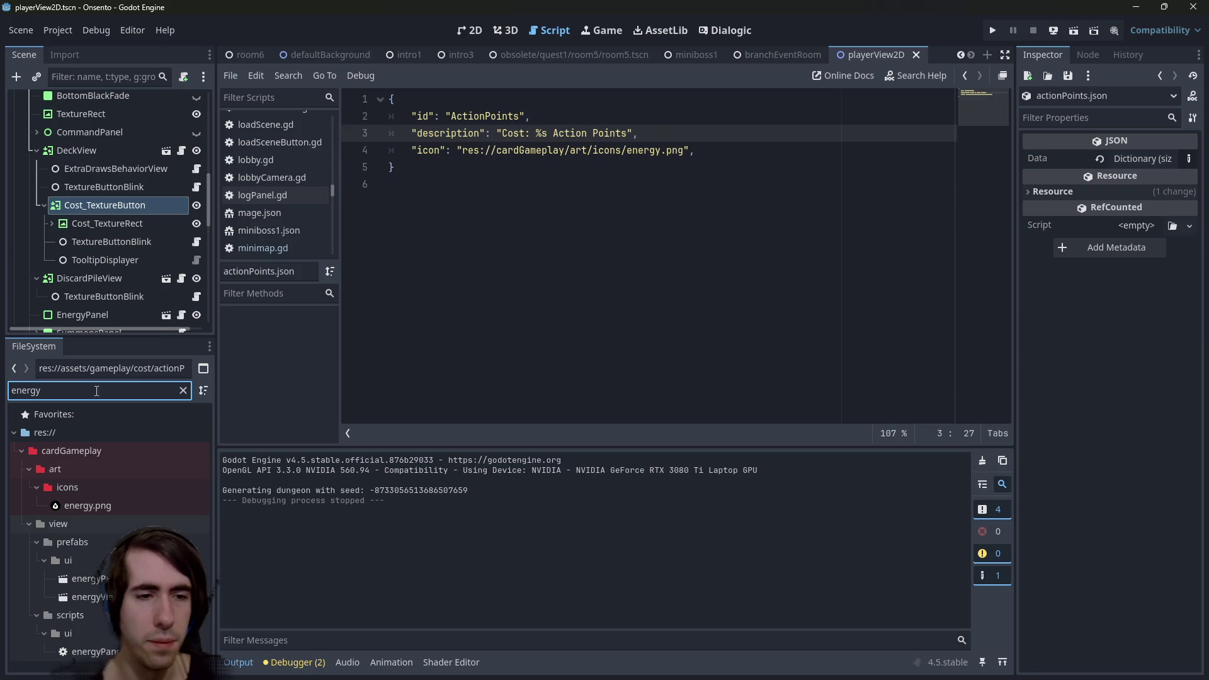
{"action": "mouse_move", "coordinate": [88, 506]}
{"action": "left_mouse_down"}
{"action": "mouse_move", "coordinate": [496, 63]}
{"action": "mouse_move", "coordinate": [605, 264]}
{"action": "mouse_move", "coordinate": [648, 308]}
{"action": "mouse_move", "coordinate": [571, 357]}
{"action": "mouse_move", "coordinate": [75, 501]}
{"action": "mouse_move", "coordinate": [642, 340]}
{"action": "mouse_move", "coordinate": [539, 324]}
{"action": "mouse_move", "coordinate": [549, 321]}
{"action": "left_mouse_up"}
{"action": "scroll", "coordinate": [648, 308], "scroll_direction": "up", "scroll_amount": 3}
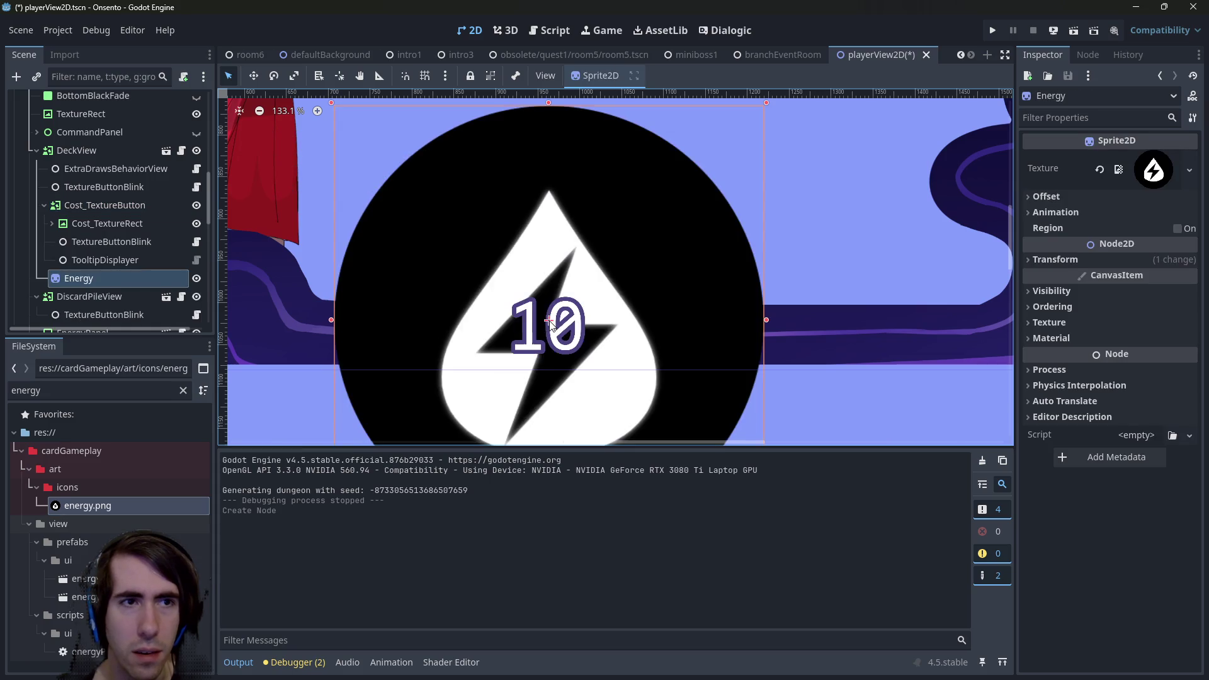
{"action": "key", "text": "ctrl+z"}
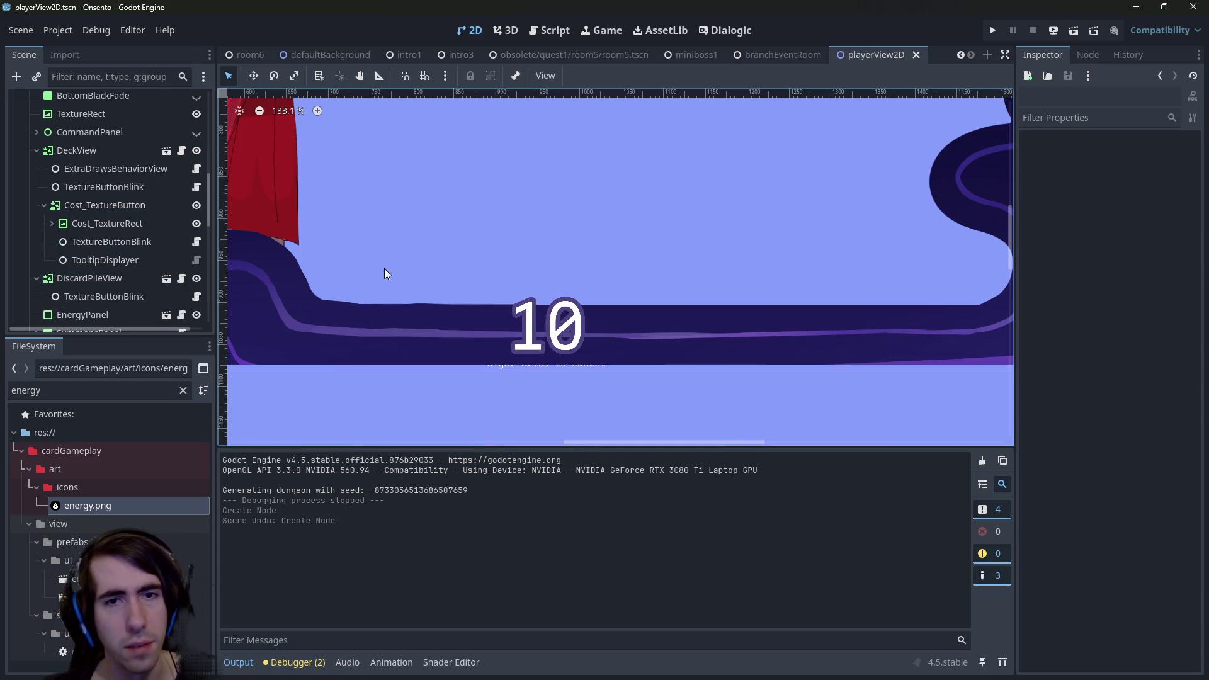
{"action": "left_click", "coordinate": [97, 205]}
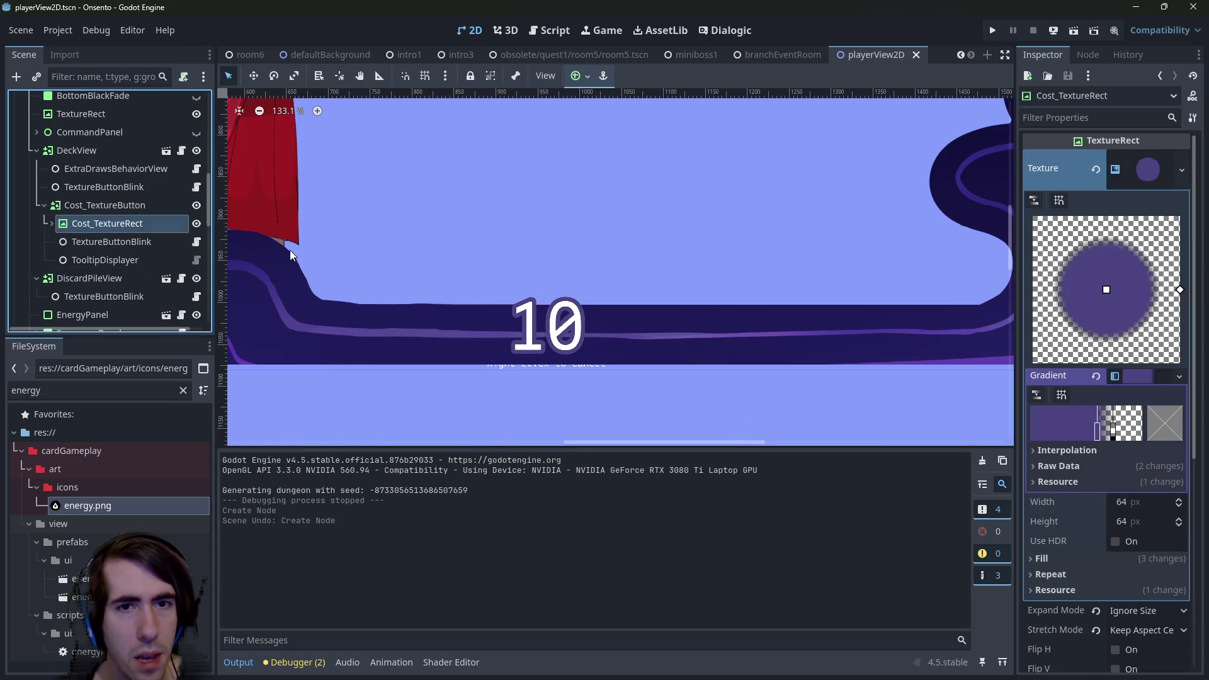
{"action": "left_click", "coordinate": [547, 328]}
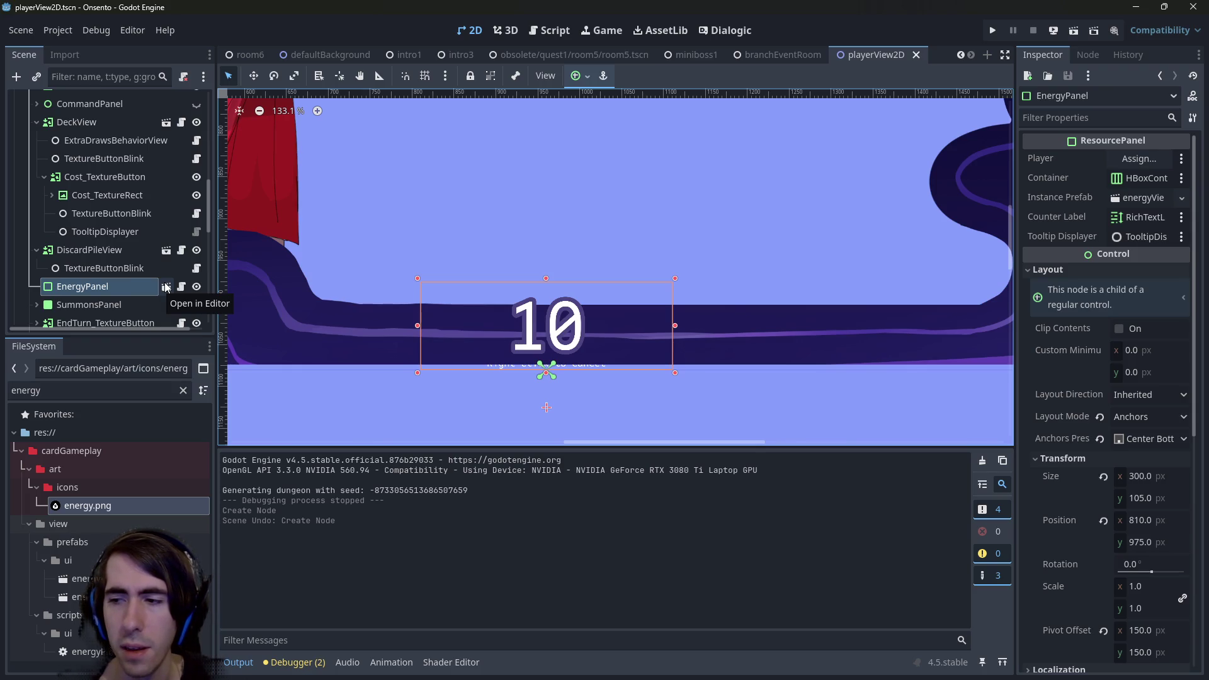
{"action": "mouse_move", "coordinate": [107, 507]}
{"action": "left_mouse_down"}
{"action": "mouse_move", "coordinate": [568, 275]}
{"action": "mouse_move", "coordinate": [548, 356]}
{"action": "mouse_move", "coordinate": [126, 515]}
{"action": "mouse_move", "coordinate": [126, 329]}
{"action": "mouse_move", "coordinate": [169, 268]}
{"action": "left_mouse_up"}
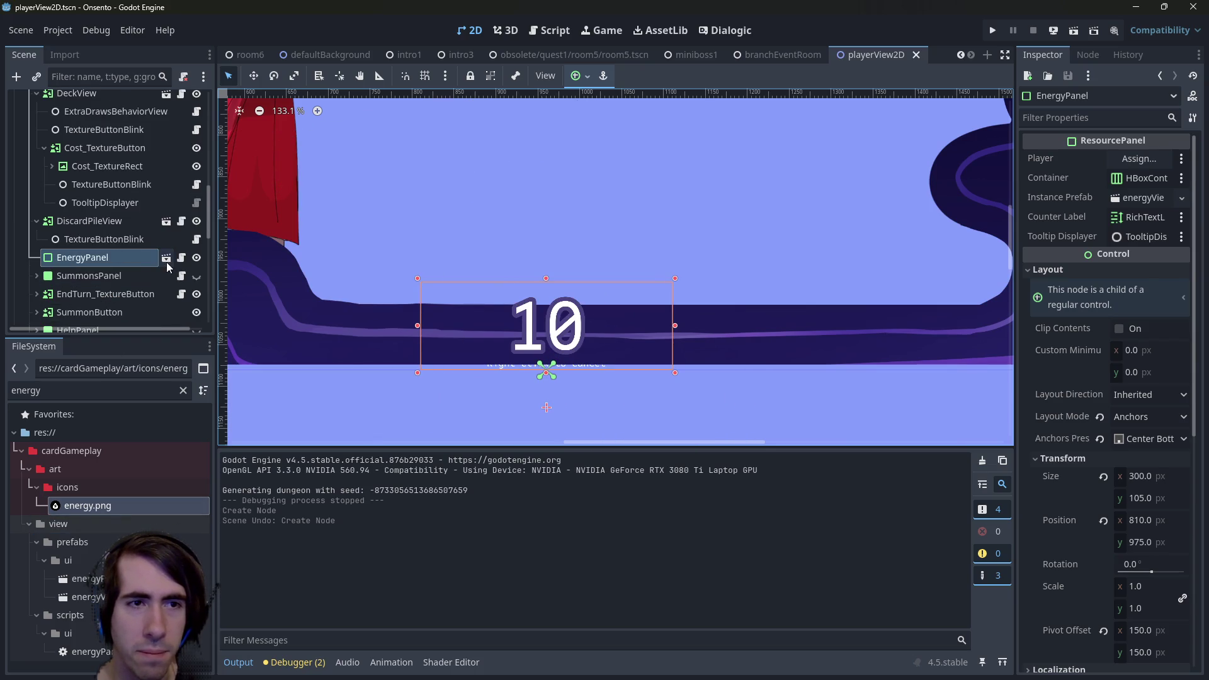
{"action": "right_click", "coordinate": [168, 268]}
Add a TextureRect child under EnergyPanel with energy.png as its texture.
{"action": "left_click", "coordinate": [194, 153]}
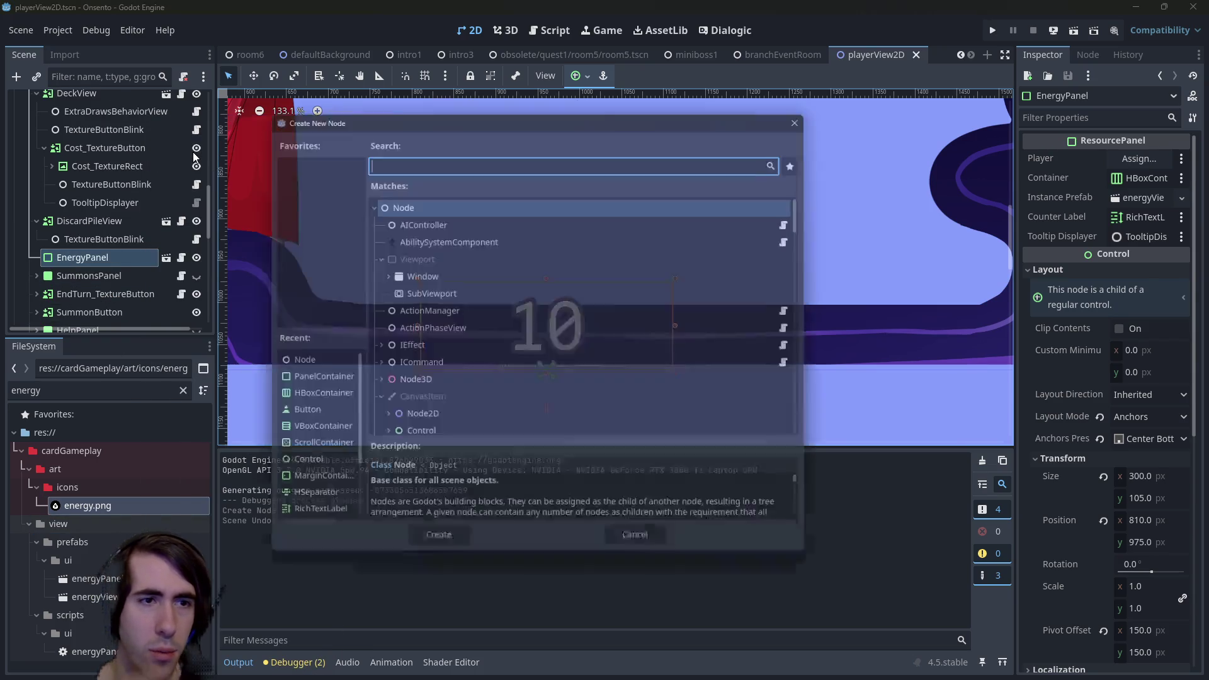
{"action": "type", "text": "texturerect"}
{"action": "key", "text": "Return"}
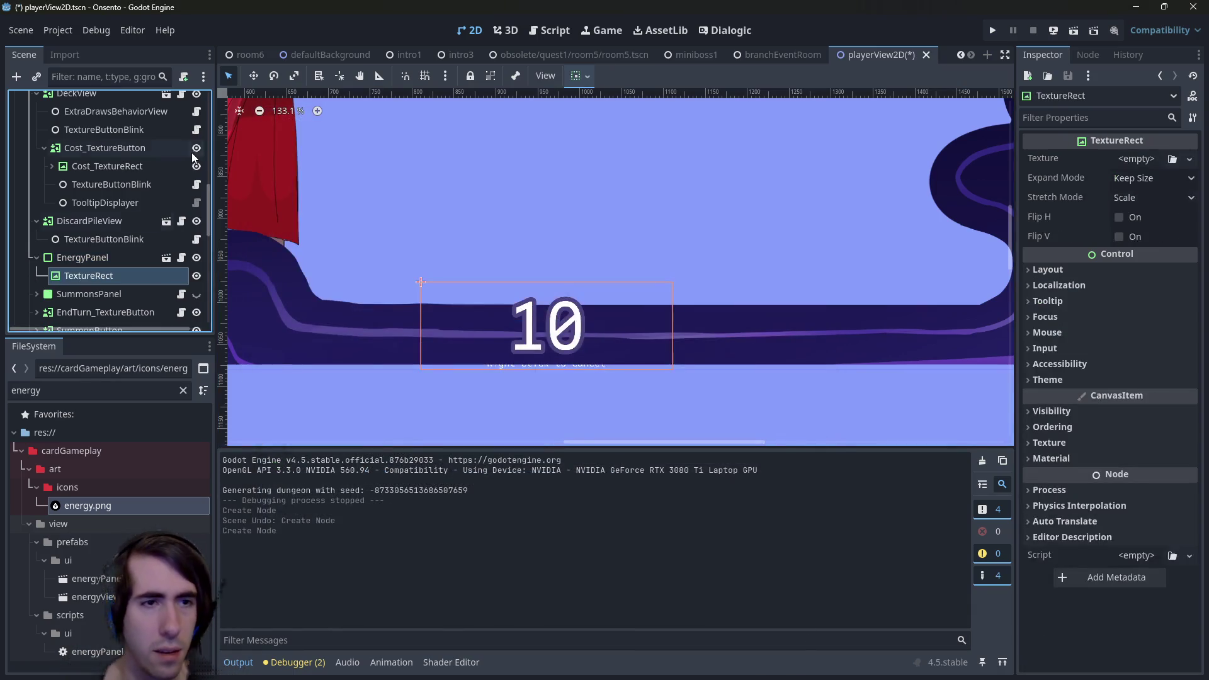
{"action": "mouse_move", "coordinate": [153, 506]}
{"action": "left_mouse_down"}
{"action": "mouse_move", "coordinate": [973, 162]}
{"action": "mouse_move", "coordinate": [1136, 159]}
{"action": "left_mouse_up"}
Set the TextureRect's Stretch Mode to Keep Aspect Centered and Expand Mode to Ignore Size.
{"action": "scroll", "coordinate": [620, 355], "scroll_direction": "down", "scroll_amount": 3}
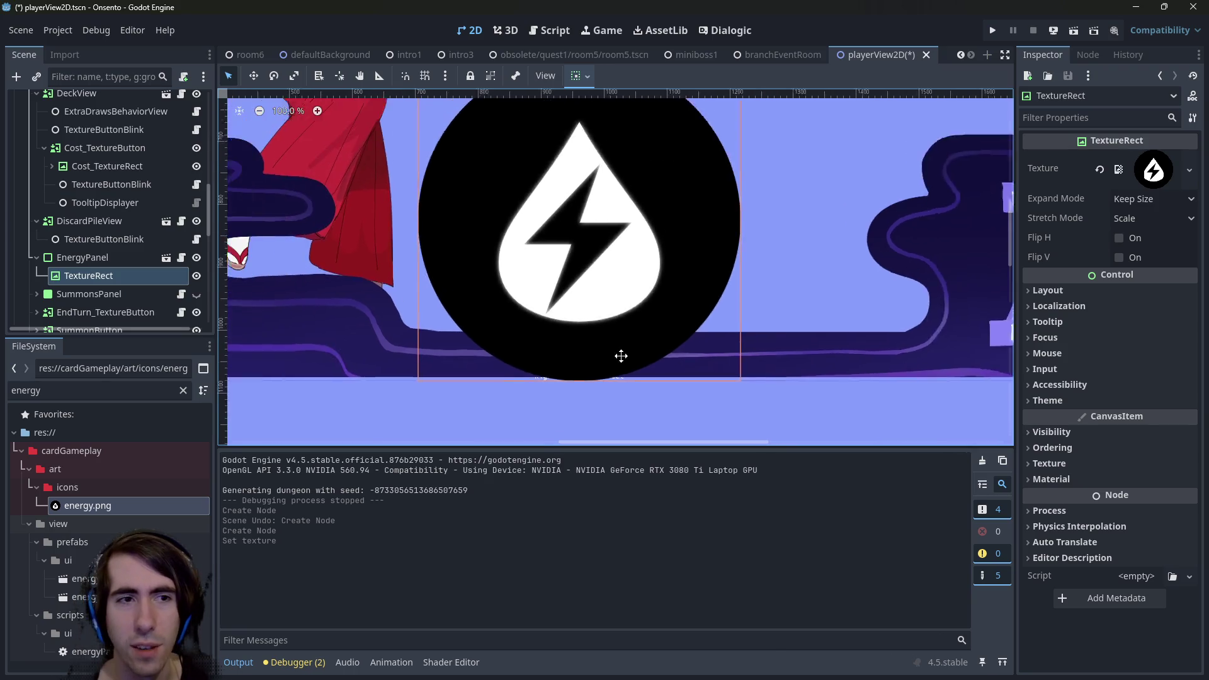
{"action": "scroll", "coordinate": [621, 356], "scroll_direction": "up", "scroll_amount": 2}
{"action": "scroll", "coordinate": [613, 327], "scroll_direction": "down", "scroll_amount": 3}
{"action": "scroll", "coordinate": [614, 327], "scroll_direction": "down", "scroll_amount": 1}
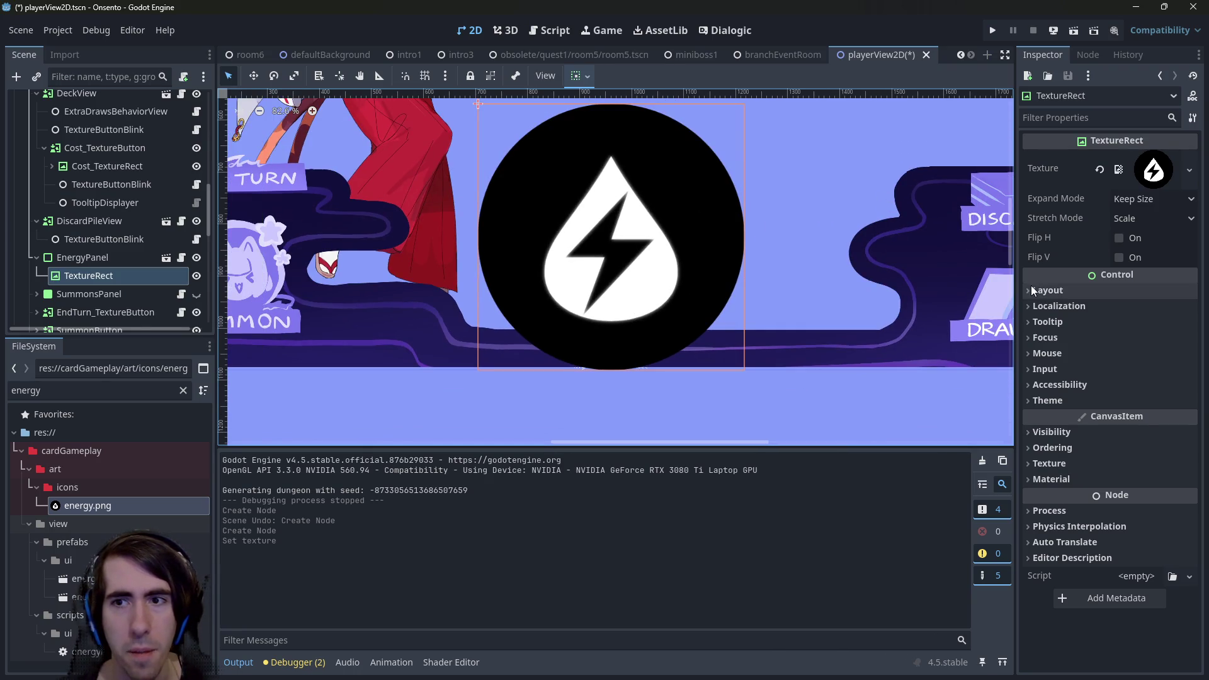
{"action": "left_click", "coordinate": [1145, 219]}
{"action": "left_click", "coordinate": [1139, 320]}
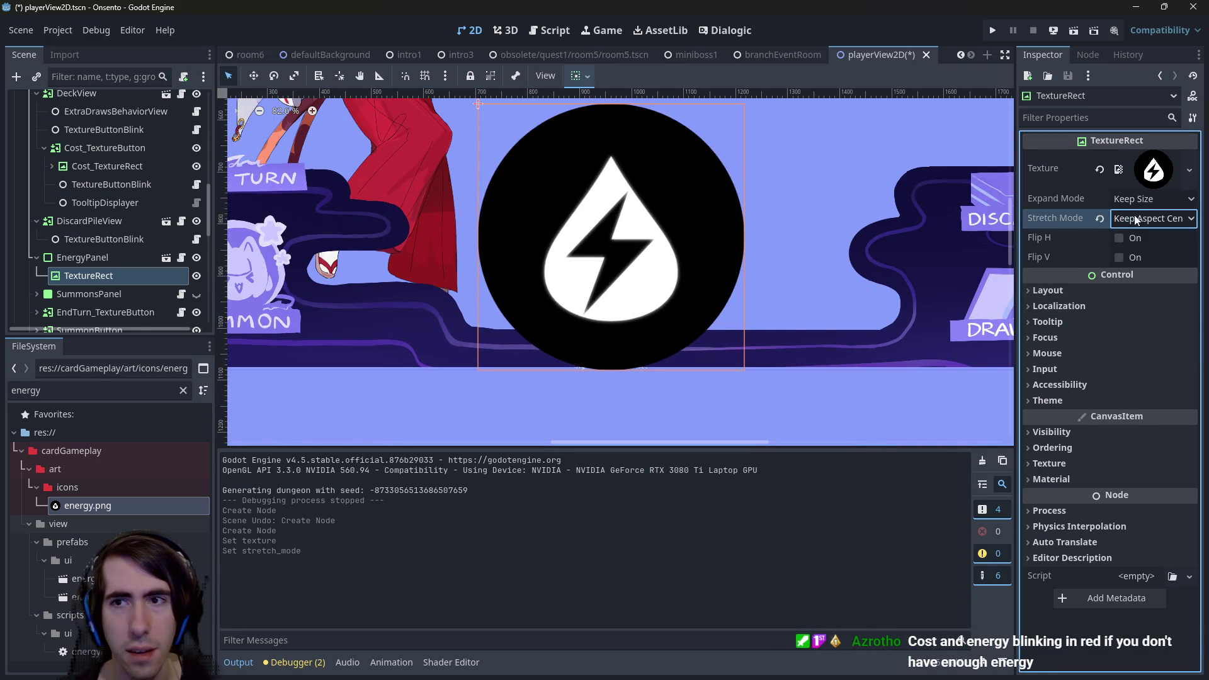
{"action": "left_click", "coordinate": [1135, 200]}
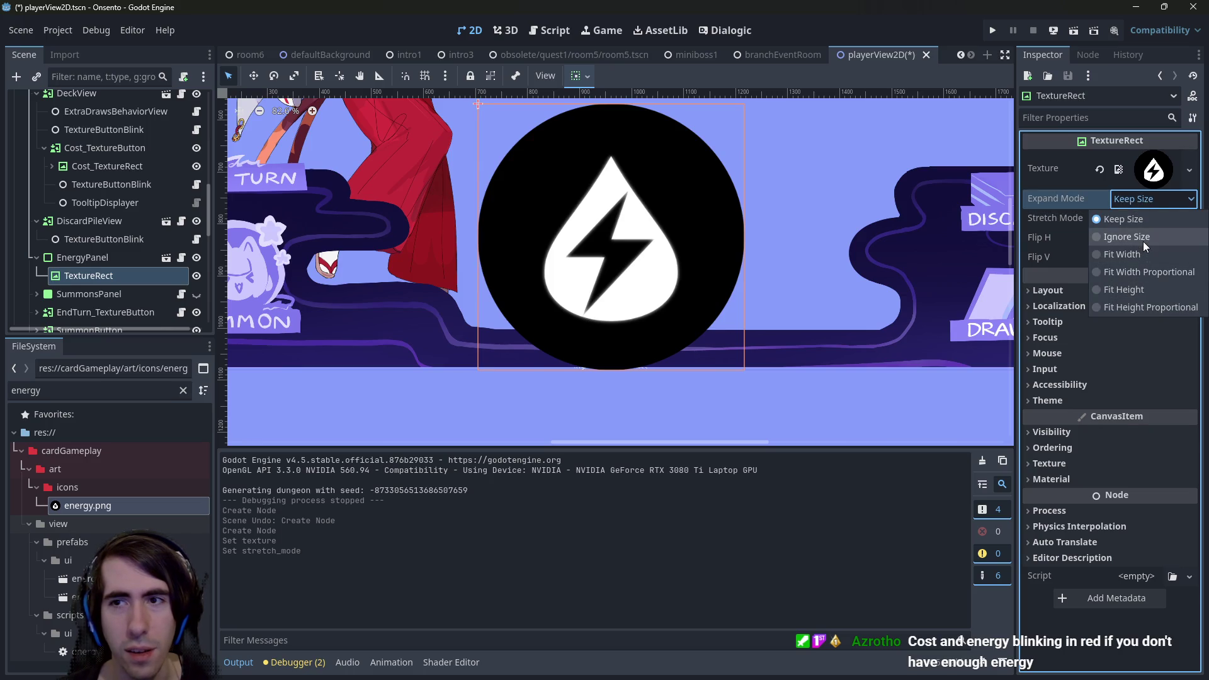
{"action": "left_click", "coordinate": [1127, 237]}
Reparent the energy icon node in the Scene dock.
{"action": "scroll", "coordinate": [414, 336], "scroll_direction": "up", "scroll_amount": 3}
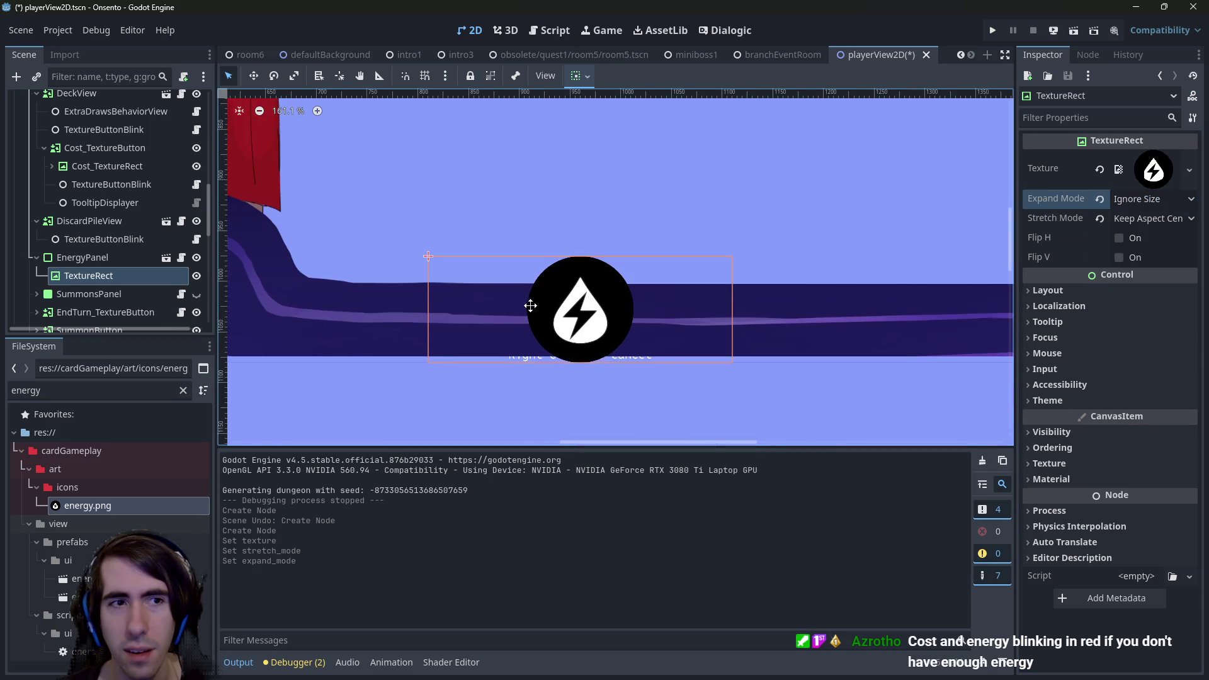
{"action": "scroll", "coordinate": [541, 360], "scroll_direction": "up", "scroll_amount": 2}
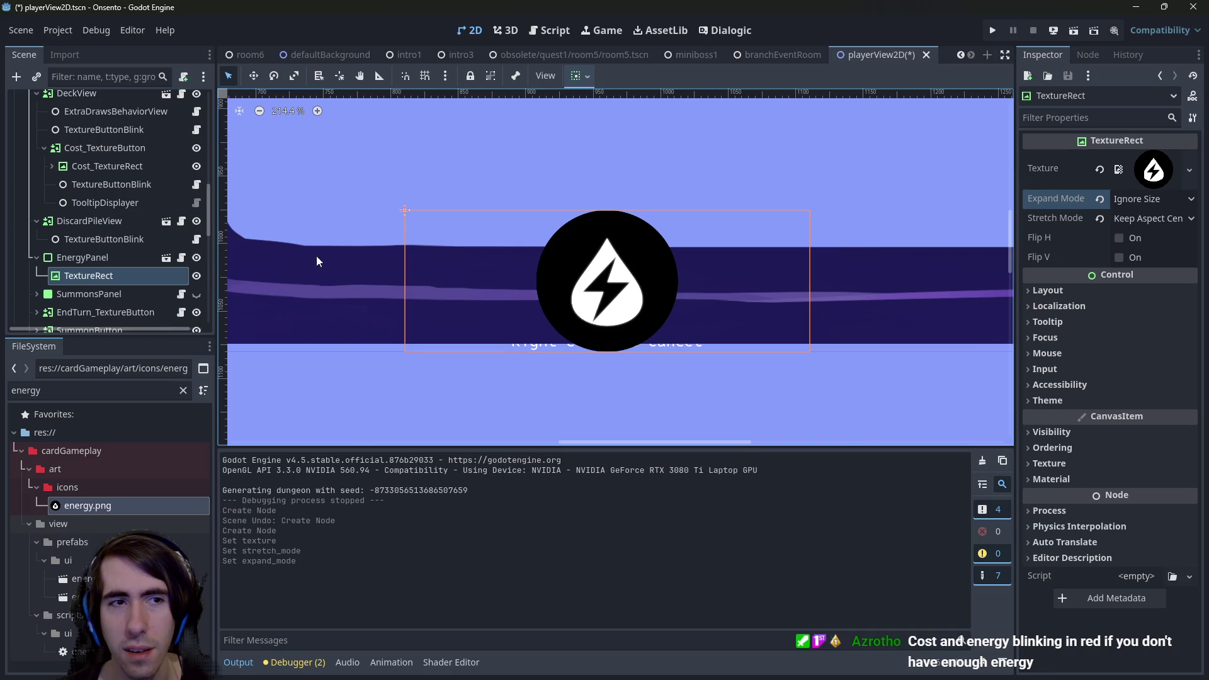
{"action": "left_click_drag", "start_coordinate": [101, 285], "coordinate": [101, 259]}
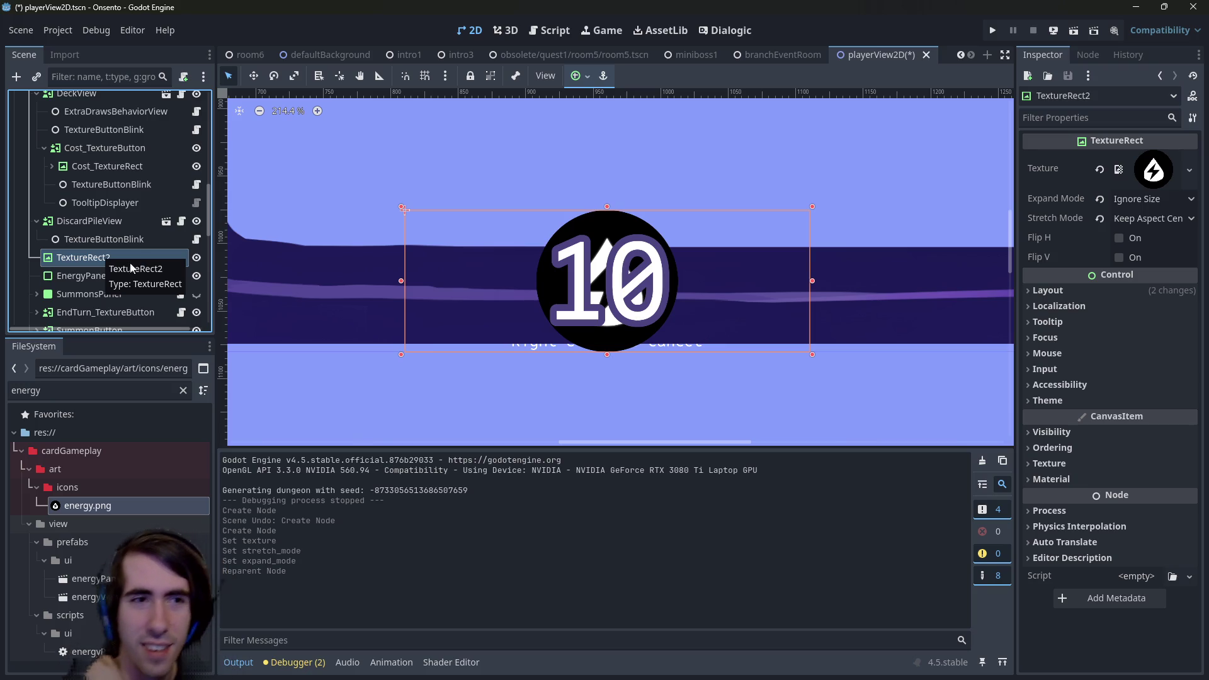
Shrink the TextureRect2 energy icon using its corner handle.
{"action": "left_click", "coordinate": [122, 244]}
{"action": "left_click", "coordinate": [111, 263]}
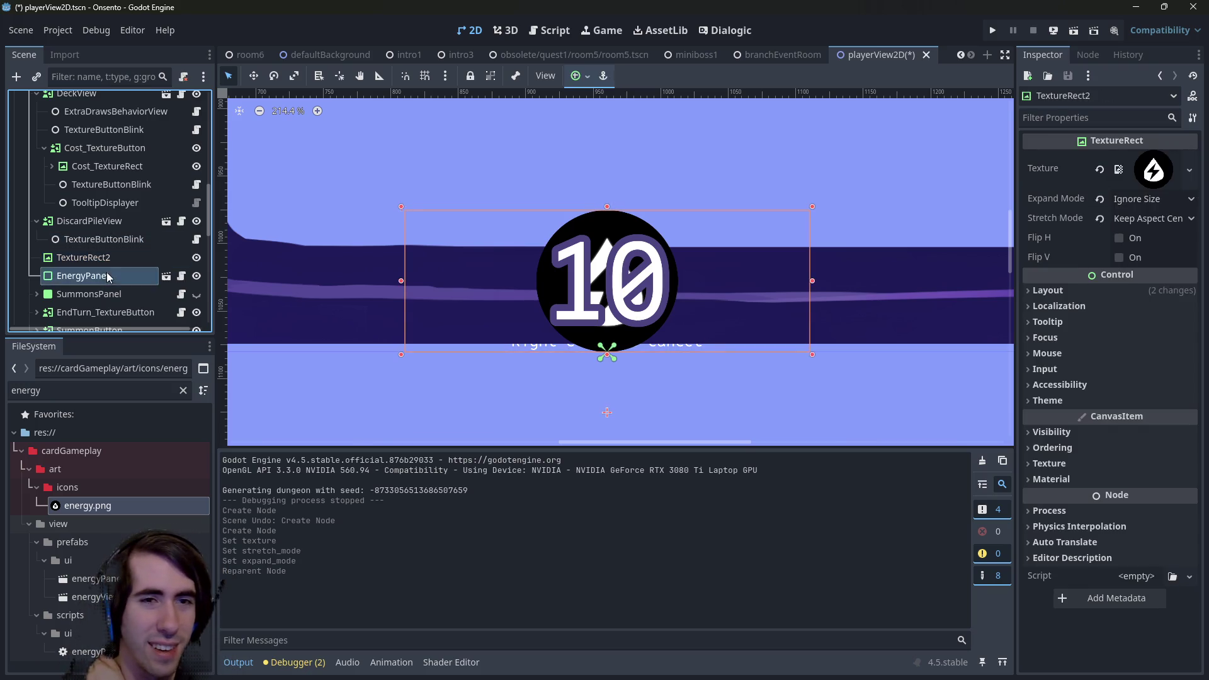
{"action": "left_click_drag", "start_coordinate": [591, 219], "coordinate": [622, 212]}
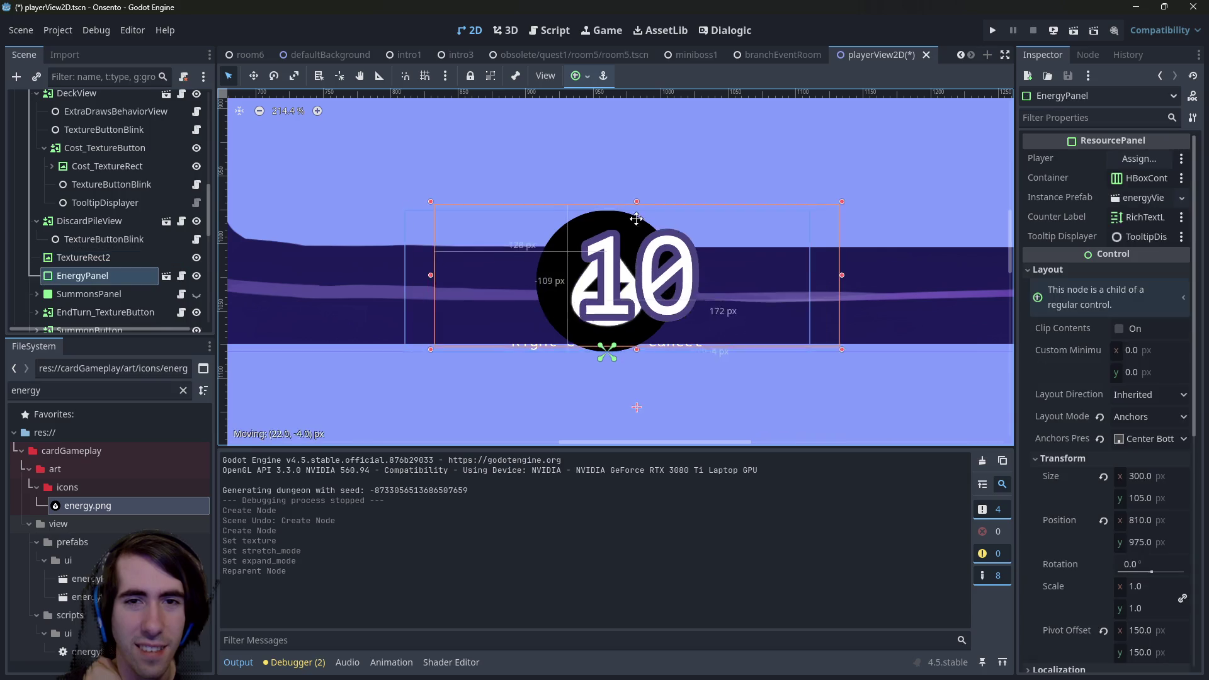
{"action": "key", "text": "ctrl+z"}
{"action": "left_click", "coordinate": [106, 263]}
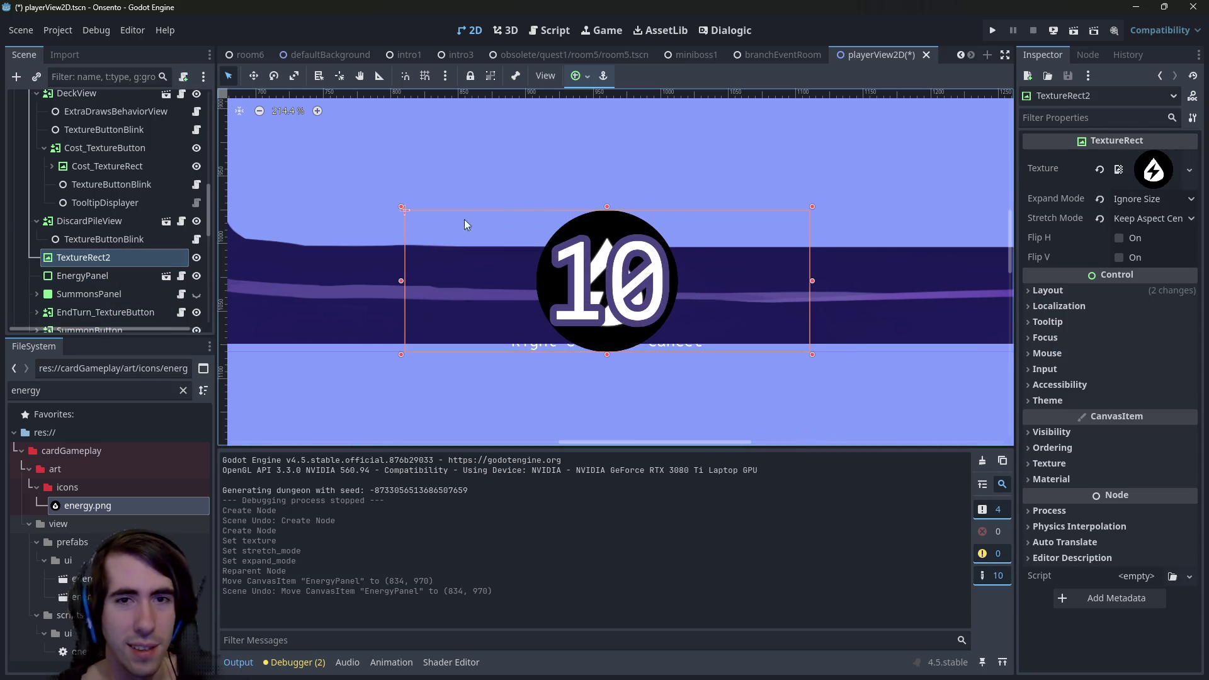
{"action": "mouse_move", "coordinate": [815, 206]}
{"action": "left_mouse_down"}
{"action": "mouse_move", "coordinate": [897, 162]}
{"action": "mouse_move", "coordinate": [808, 127]}
{"action": "mouse_move", "coordinate": [656, 167]}
{"action": "mouse_move", "coordinate": [554, 248]}
{"action": "mouse_move", "coordinate": [560, 280]}
{"action": "left_mouse_up"}
Move the energy icon node below EnergyPanel in the Scene dock.
{"action": "left_click_drag", "start_coordinate": [480, 327], "coordinate": [580, 329]}
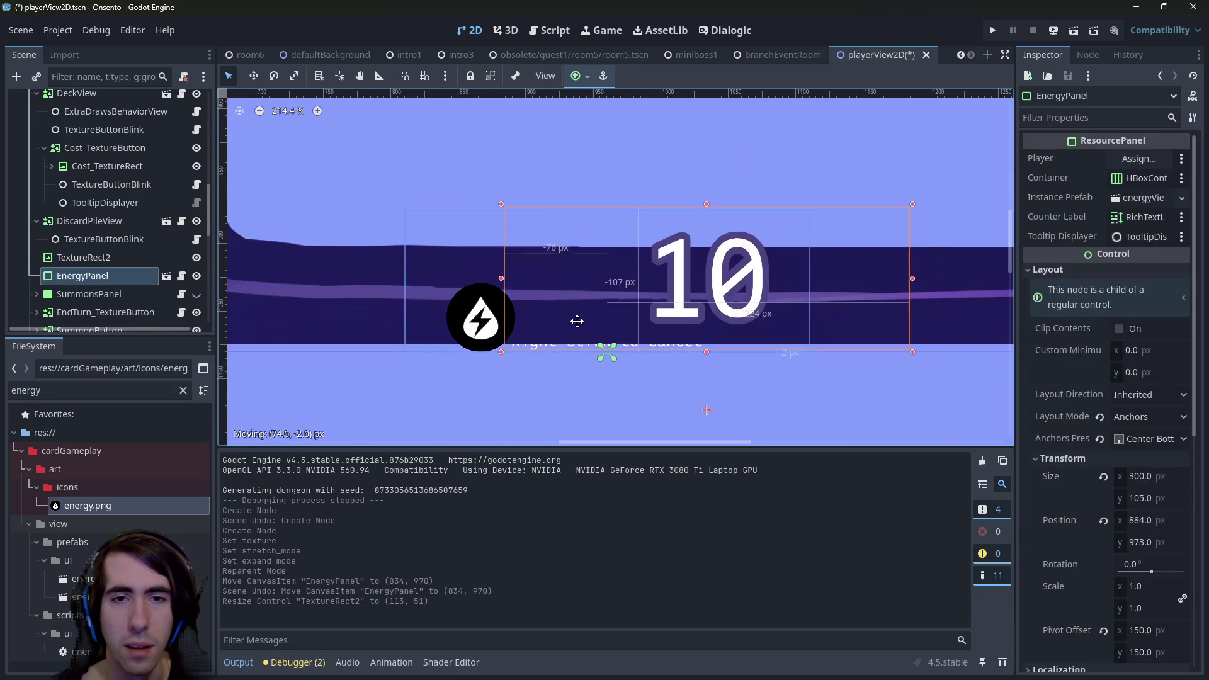
{"action": "key", "text": "ctrl+z"}
{"action": "left_click", "coordinate": [92, 259]}
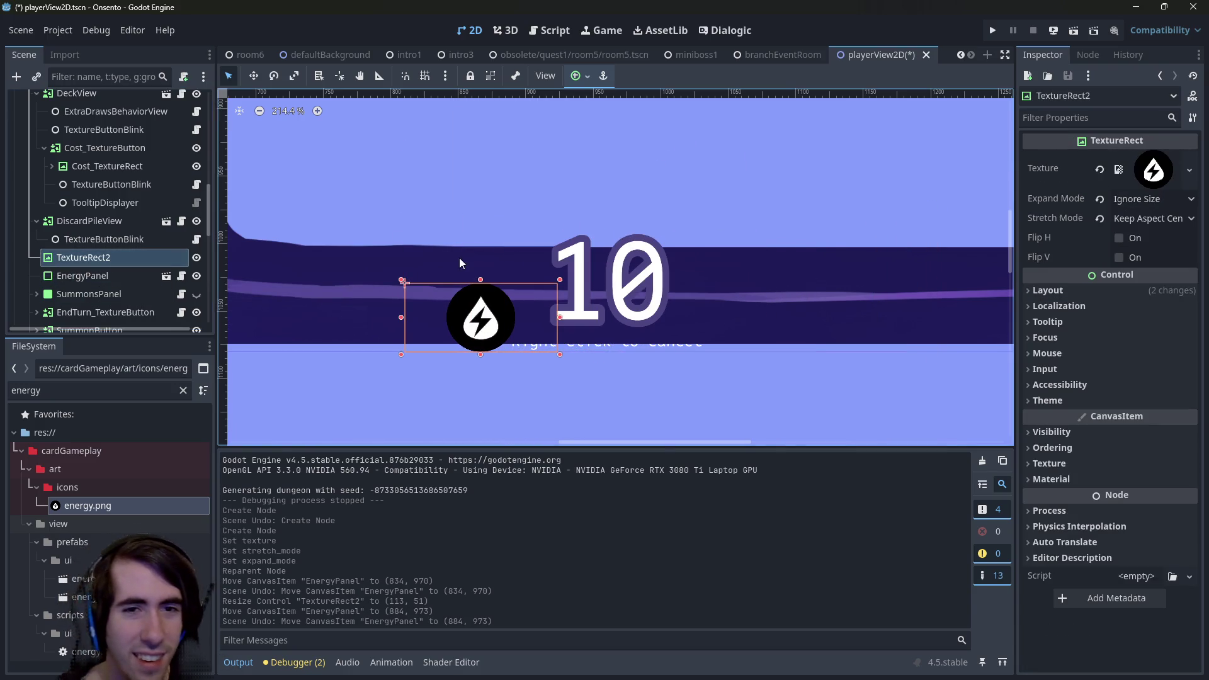
{"action": "left_click", "coordinate": [470, 319]}
{"action": "mouse_move", "coordinate": [93, 257]}
{"action": "left_mouse_down"}
{"action": "mouse_move", "coordinate": [93, 282]}
{"action": "mouse_move", "coordinate": [241, 281]}
{"action": "mouse_move", "coordinate": [95, 285]}
{"action": "left_mouse_up"}
{"action": "mouse_move", "coordinate": [485, 313]}
{"action": "left_mouse_down"}
{"action": "mouse_move", "coordinate": [613, 301]}
{"action": "mouse_move", "coordinate": [613, 277]}
{"action": "mouse_move", "coordinate": [519, 218]}
{"action": "mouse_move", "coordinate": [624, 337]}
{"action": "mouse_move", "coordinate": [613, 282]}
{"action": "left_mouse_up"}
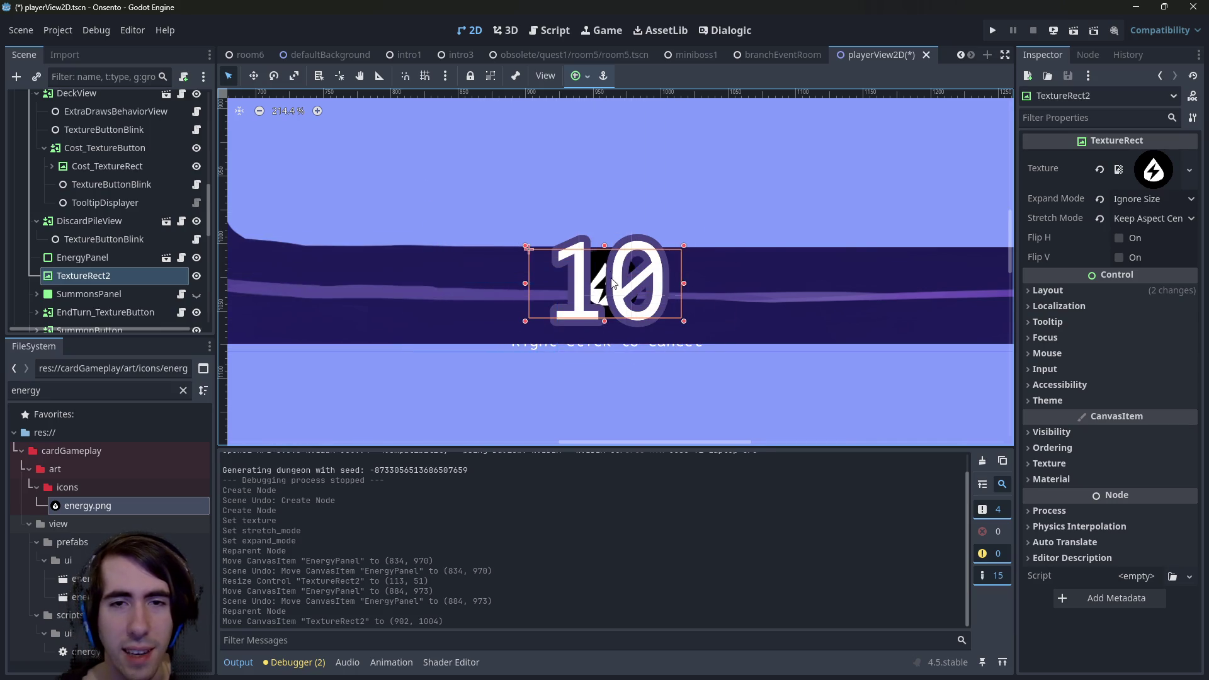
Position the energy icon just left of the 10 energy counter.
{"action": "scroll", "coordinate": [612, 283], "scroll_direction": "down", "scroll_amount": 3}
{"action": "scroll", "coordinate": [608, 345], "scroll_direction": "up", "scroll_amount": 3}
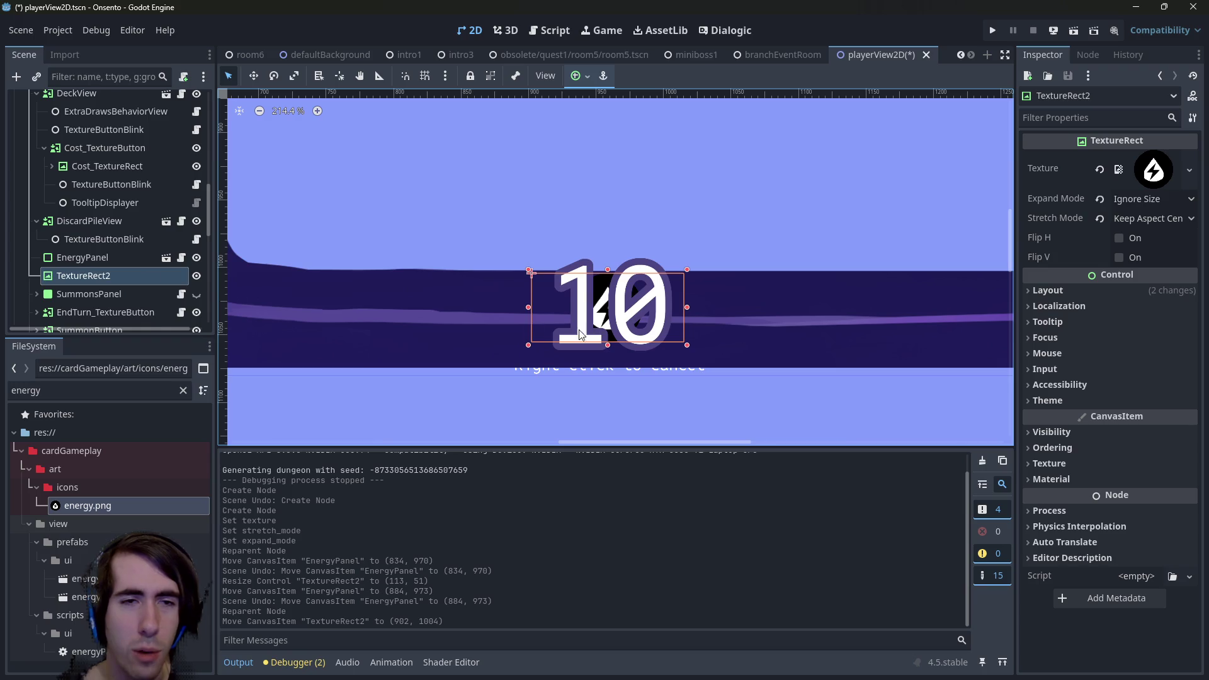
{"action": "mouse_move", "coordinate": [602, 317]}
{"action": "left_mouse_down"}
{"action": "mouse_move", "coordinate": [742, 317]}
{"action": "mouse_move", "coordinate": [717, 317]}
{"action": "mouse_move", "coordinate": [707, 301]}
{"action": "mouse_move", "coordinate": [583, 361]}
{"action": "mouse_move", "coordinate": [558, 345]}
{"action": "mouse_move", "coordinate": [540, 301]}
{"action": "mouse_move", "coordinate": [491, 304]}
{"action": "left_mouse_up"}
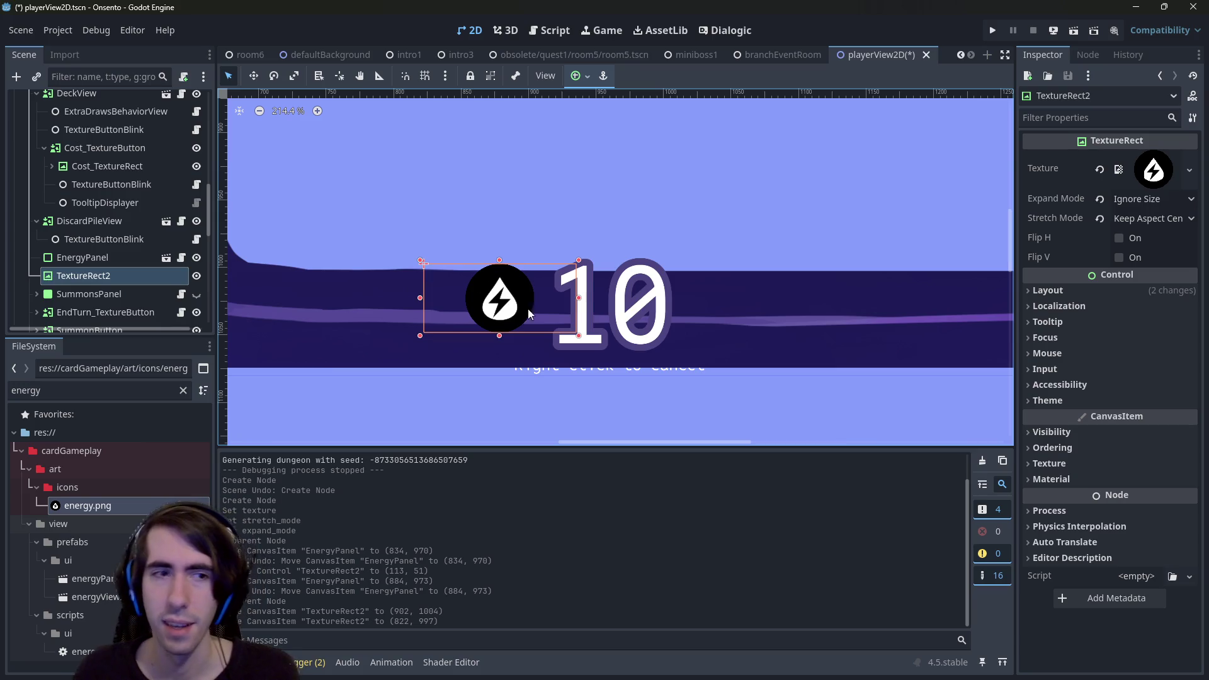
{"action": "left_click", "coordinate": [84, 253]}
Delete the TextureRect2 energy icon node.
{"action": "left_click", "coordinate": [92, 277]}
{"action": "key", "text": "Delete"}
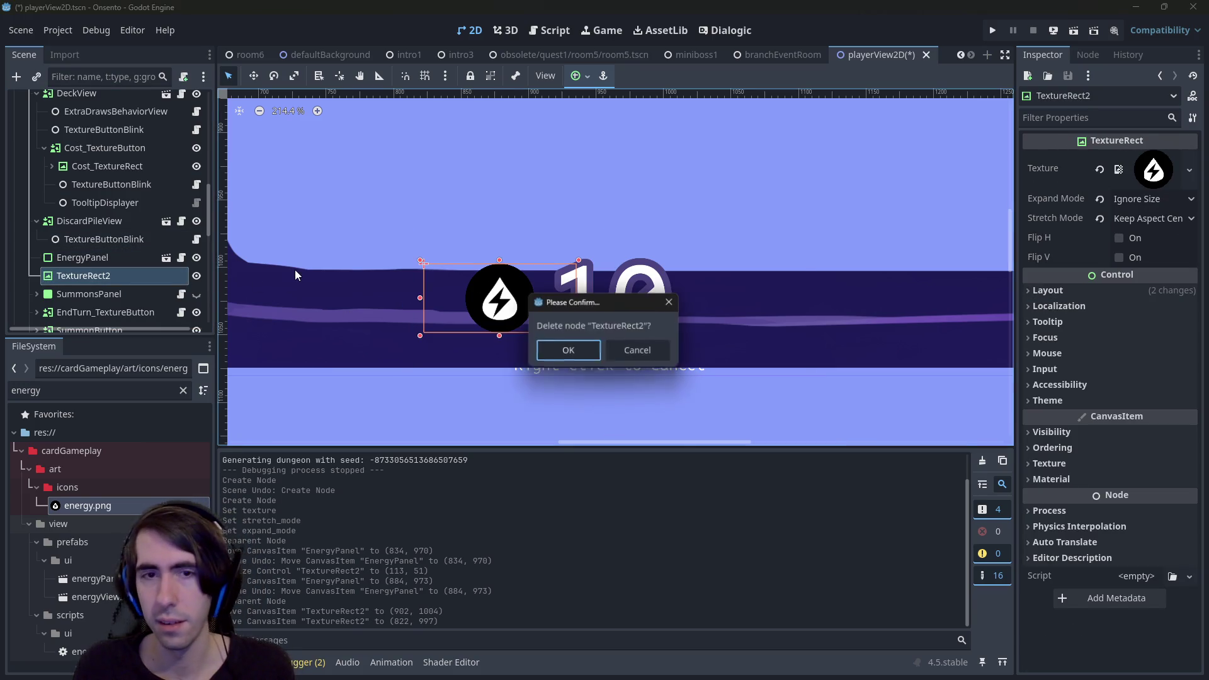
{"action": "key", "text": "Return"}
Save playerView2D, then run the miniboss1 scene with F6.
{"action": "left_click", "coordinate": [578, 294]}
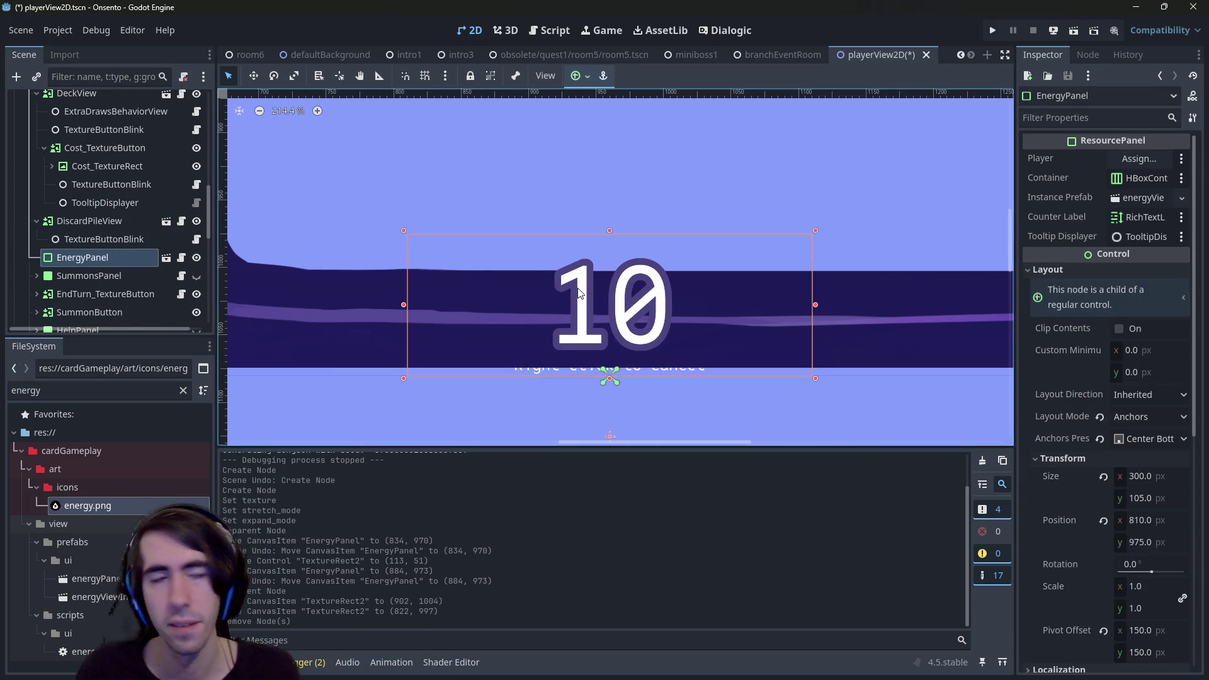
{"action": "key", "text": "ctrl+s"}
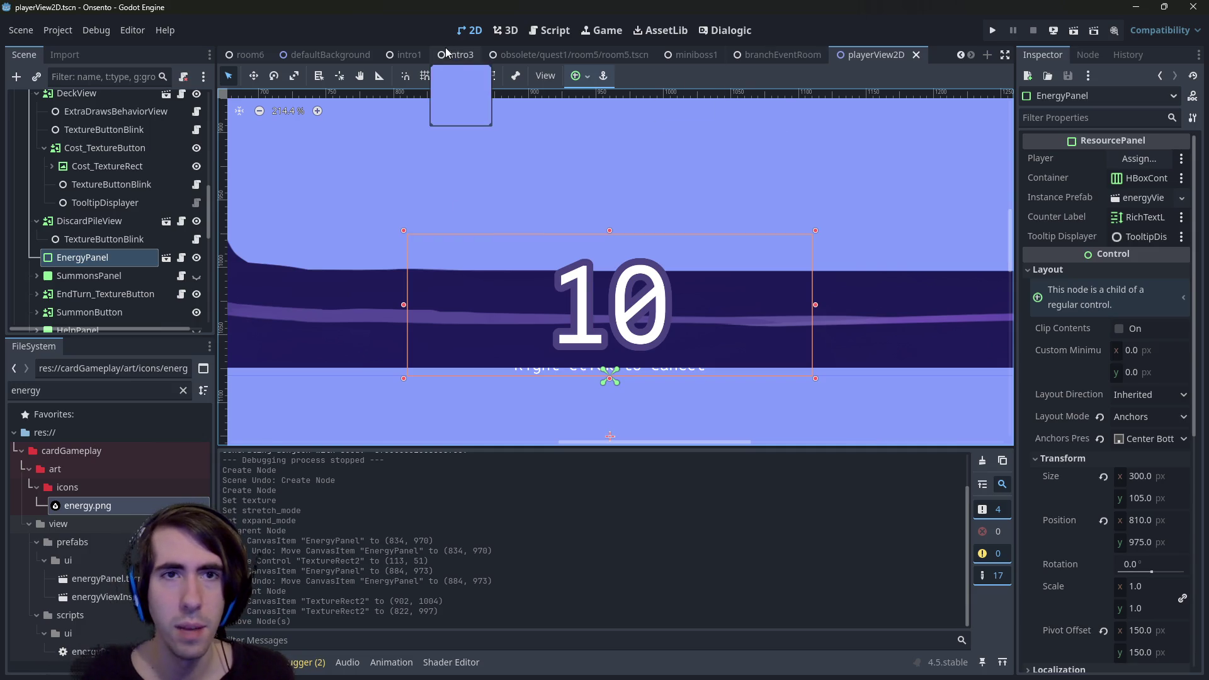
{"action": "left_click", "coordinate": [690, 54]}
{"action": "key", "text": "F6"}
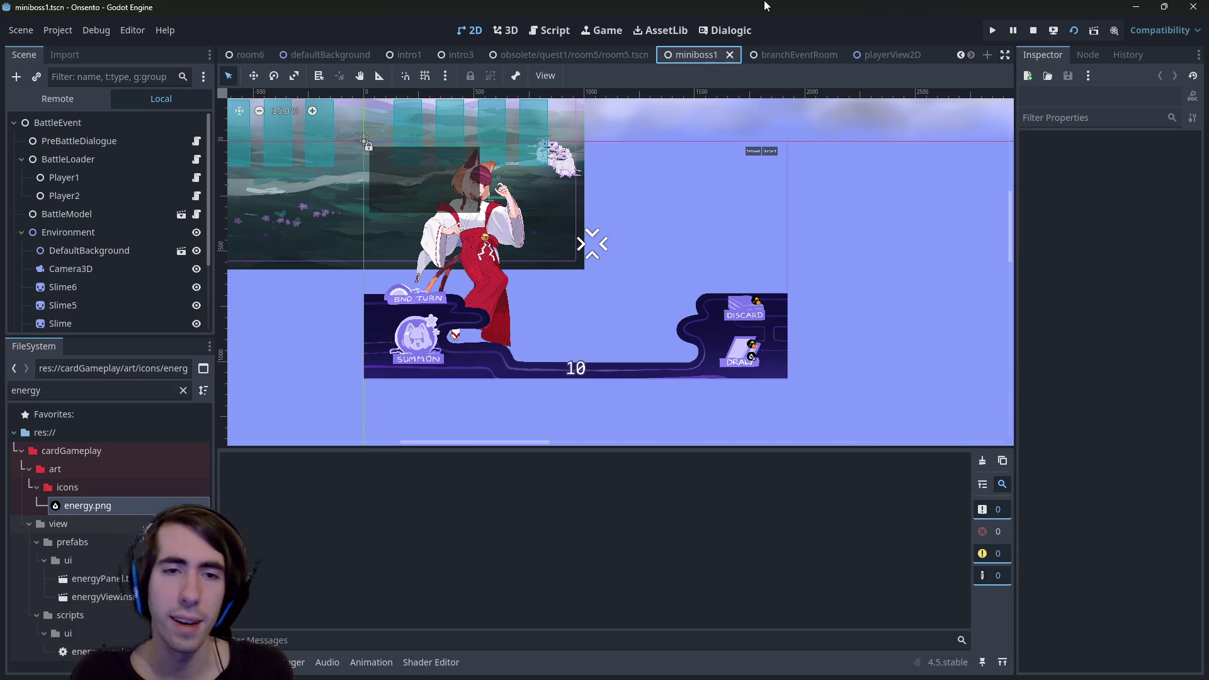
Deploy the dark-haired character and the fox-girl onto the battlefield, checking the attack tooltips.
{"action": "key", "text": "F5"}
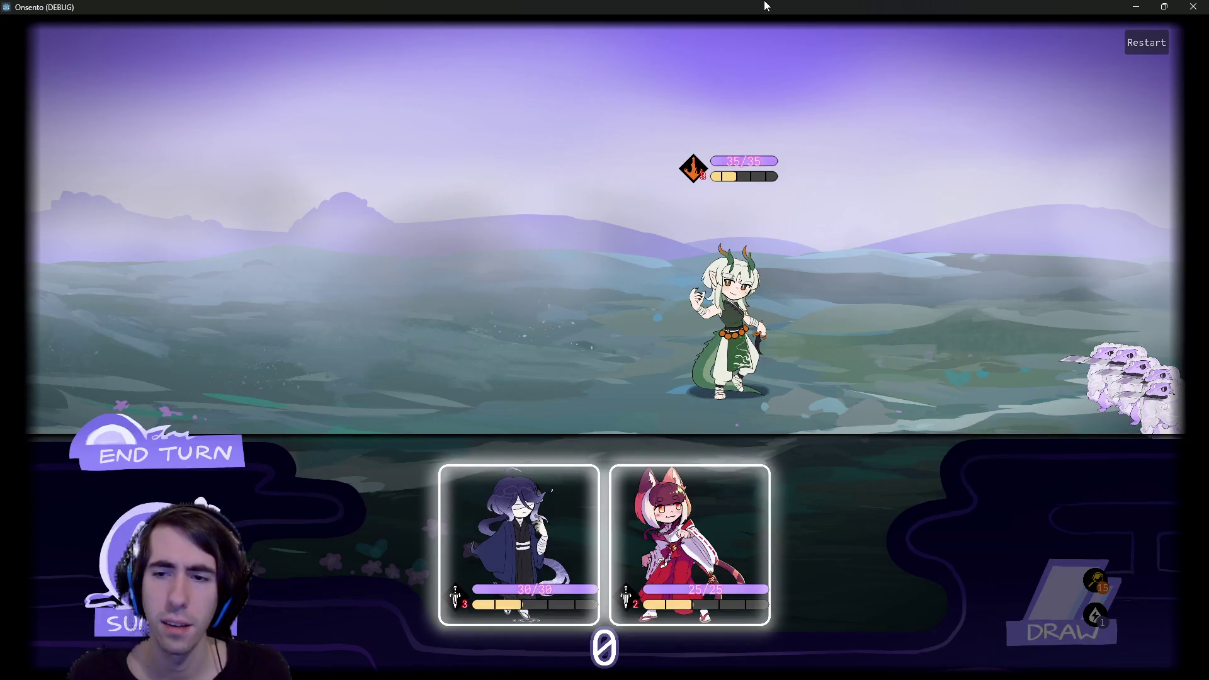
{"action": "left_click_drag", "start_coordinate": [519, 541], "coordinate": [484, 296]}
{"action": "left_click_drag", "start_coordinate": [605, 541], "coordinate": [336, 309]}
{"action": "mouse_move", "coordinate": [328, 171]}
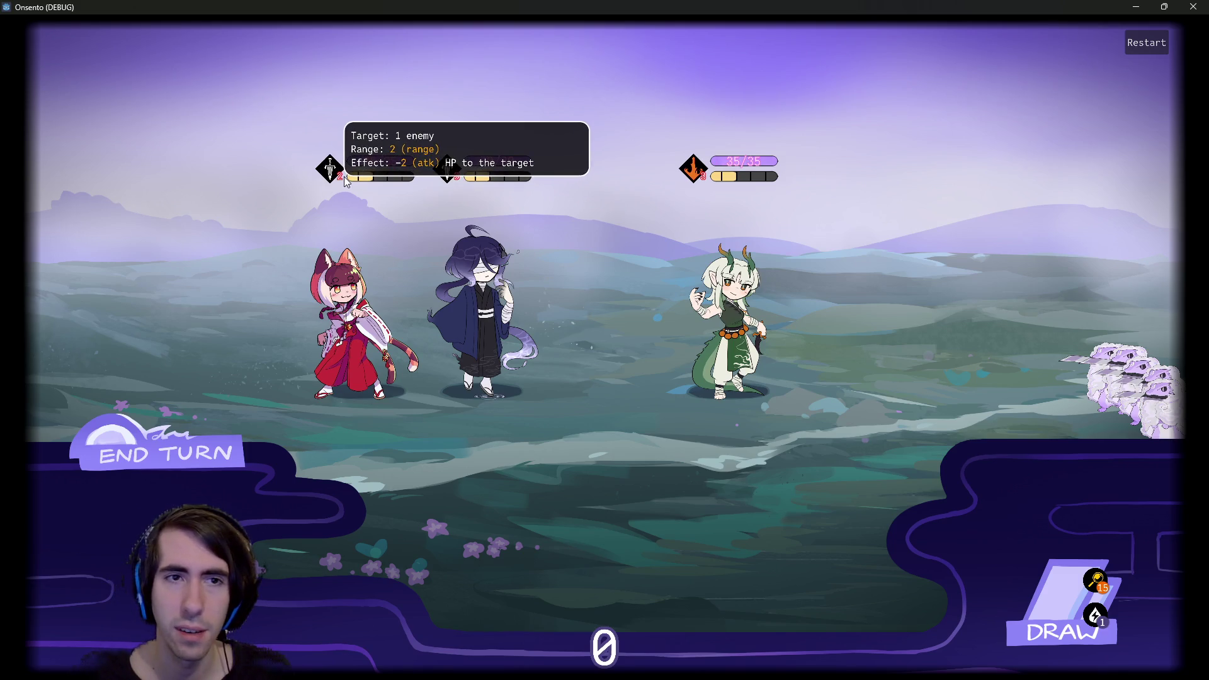
{"action": "mouse_move", "coordinate": [452, 180]}
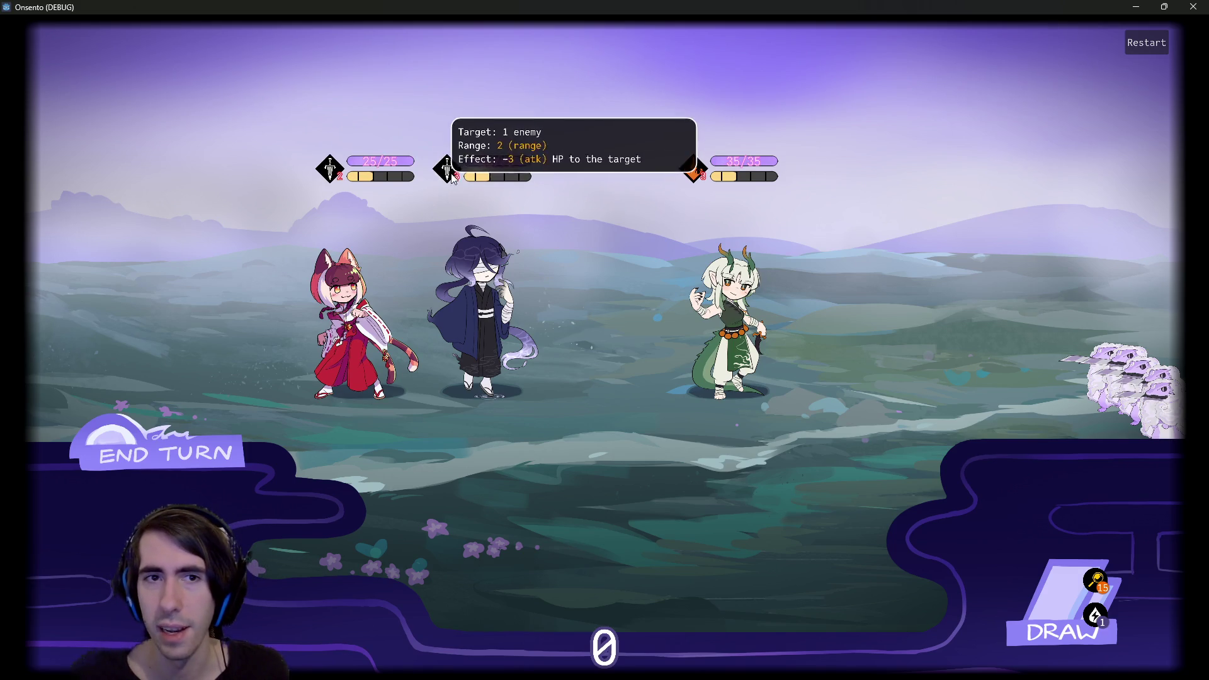
{"action": "mouse_move", "coordinate": [691, 171]}
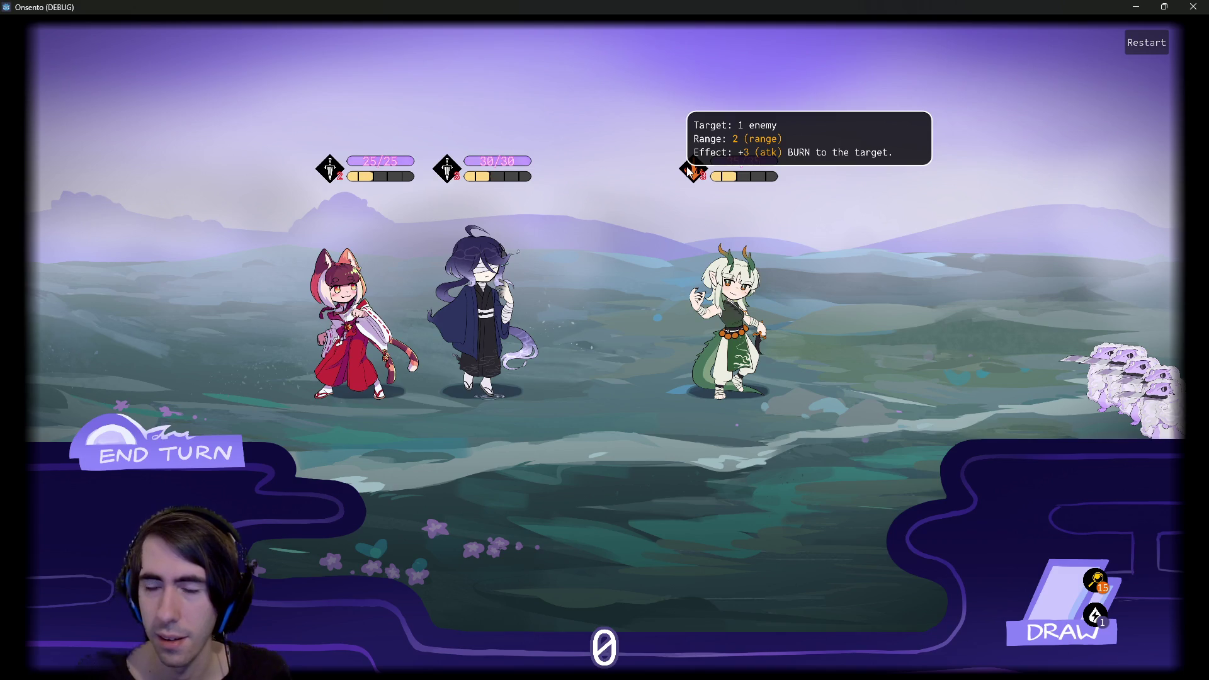
End the turn and view the ten-card draw pile.
{"action": "left_click", "coordinate": [206, 469]}
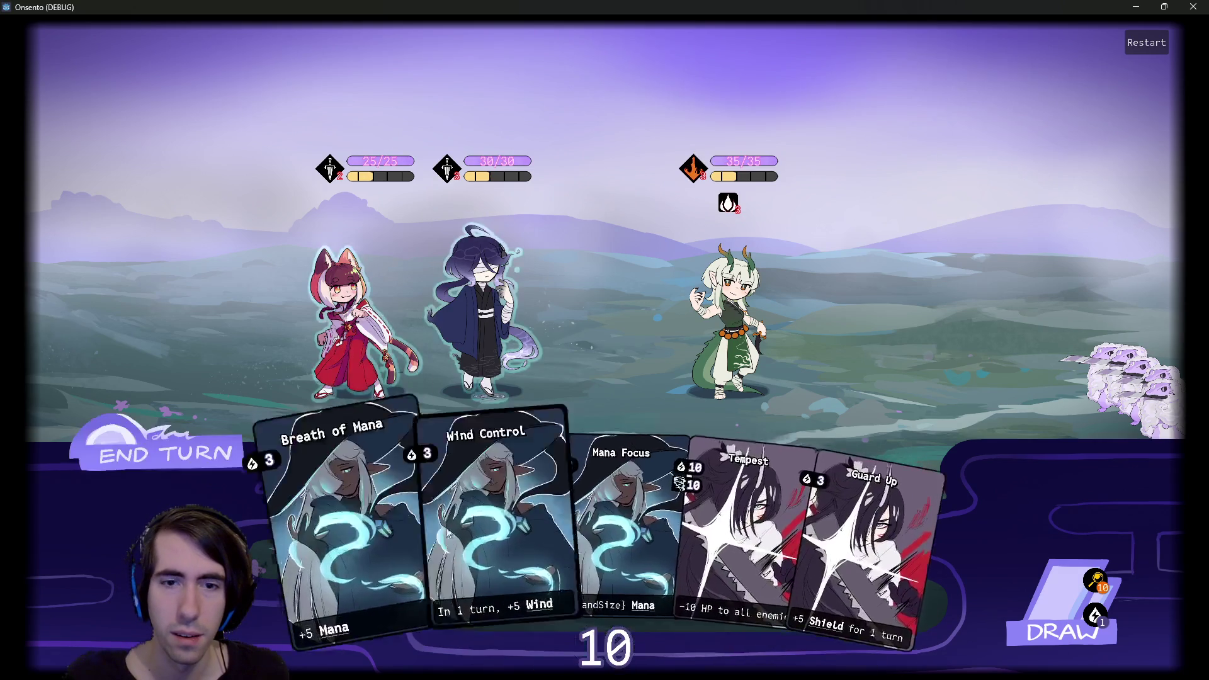
{"action": "mouse_move", "coordinate": [692, 175]}
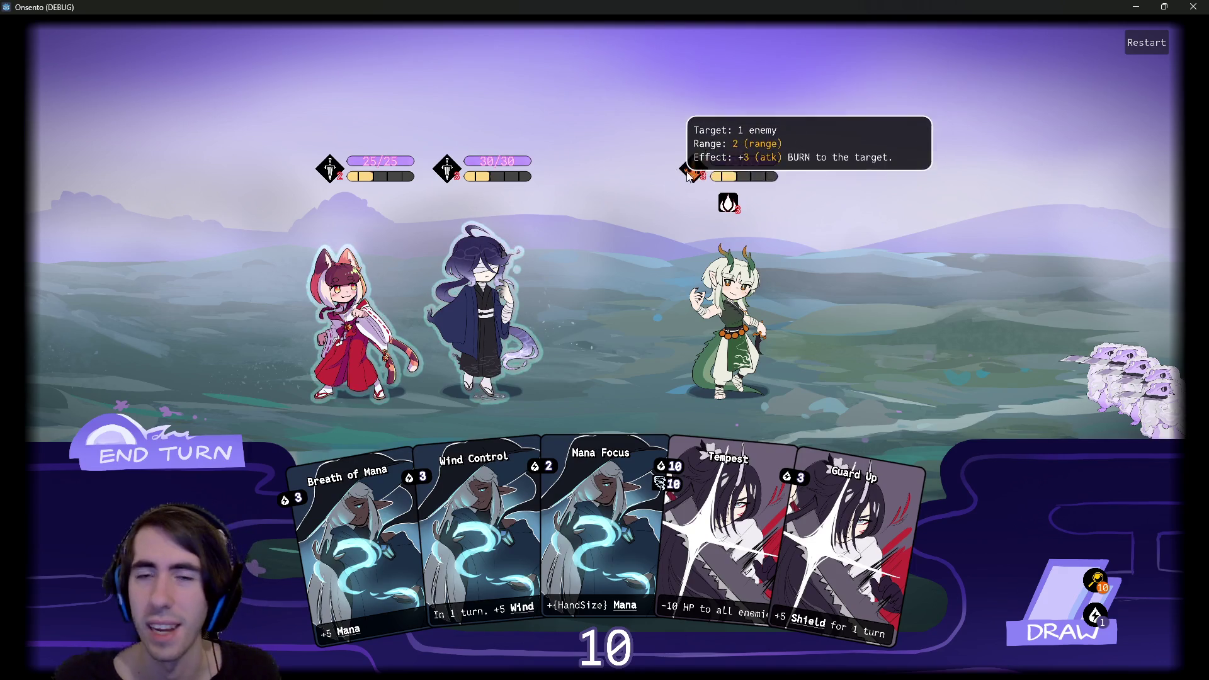
{"action": "mouse_move", "coordinate": [726, 206]}
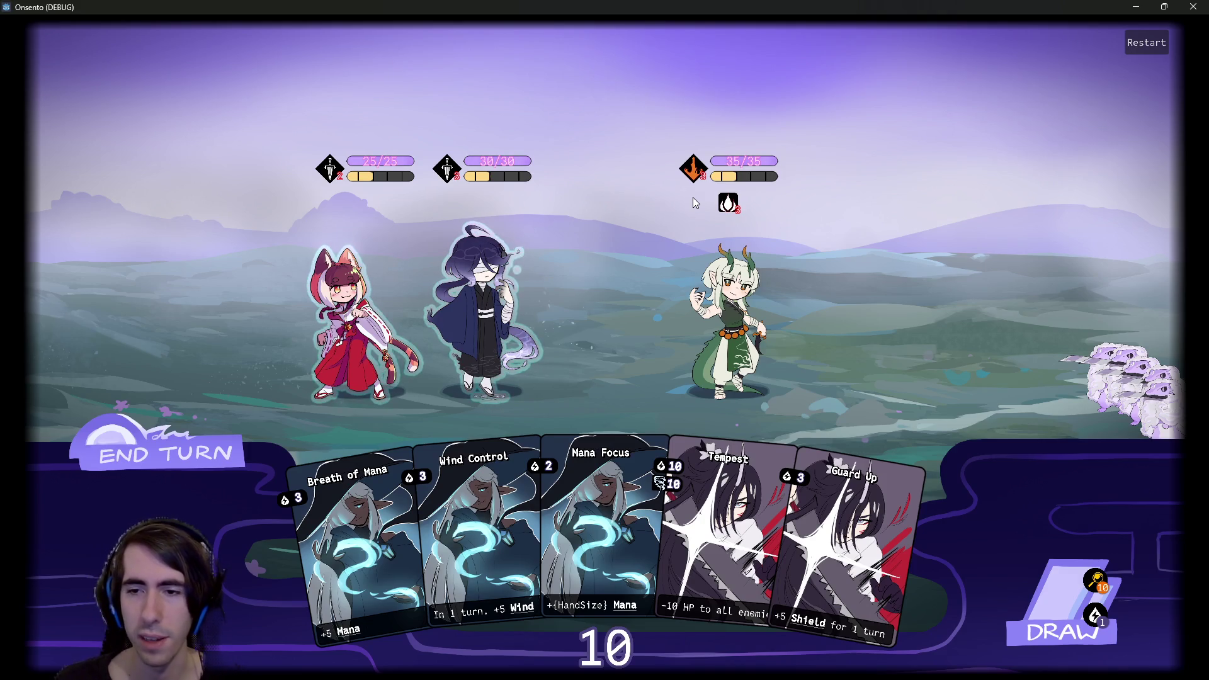
{"action": "left_click", "coordinate": [1092, 592]}
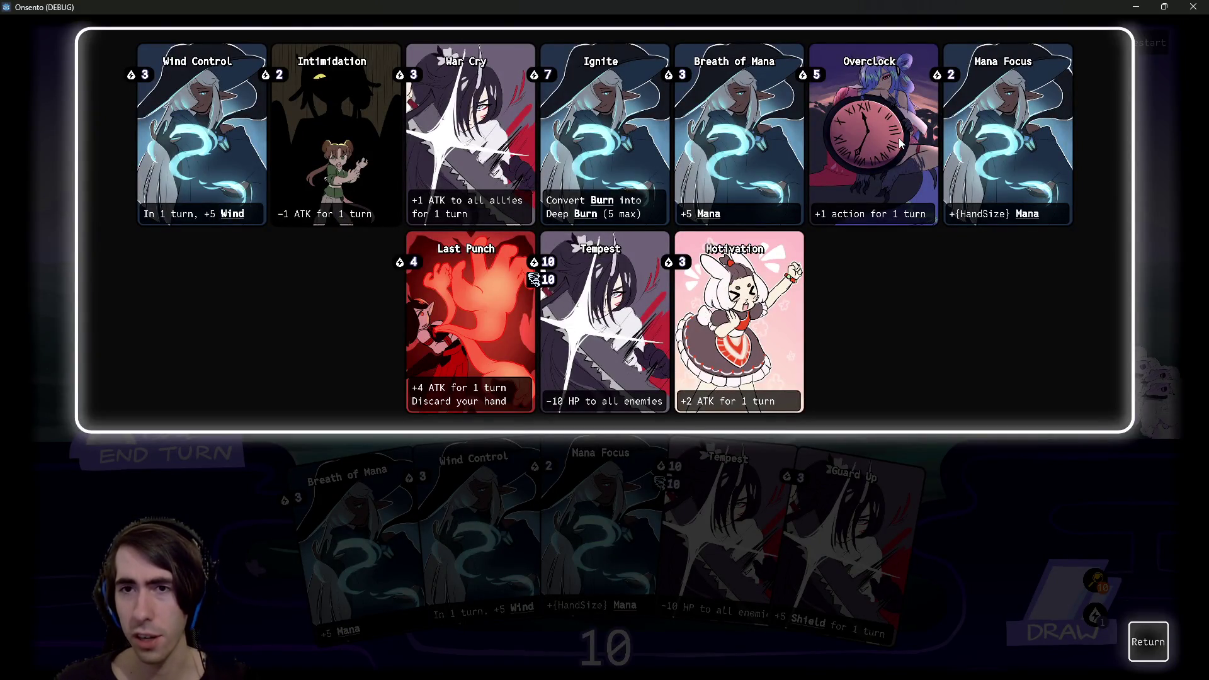
{"action": "left_click", "coordinate": [1147, 641]}
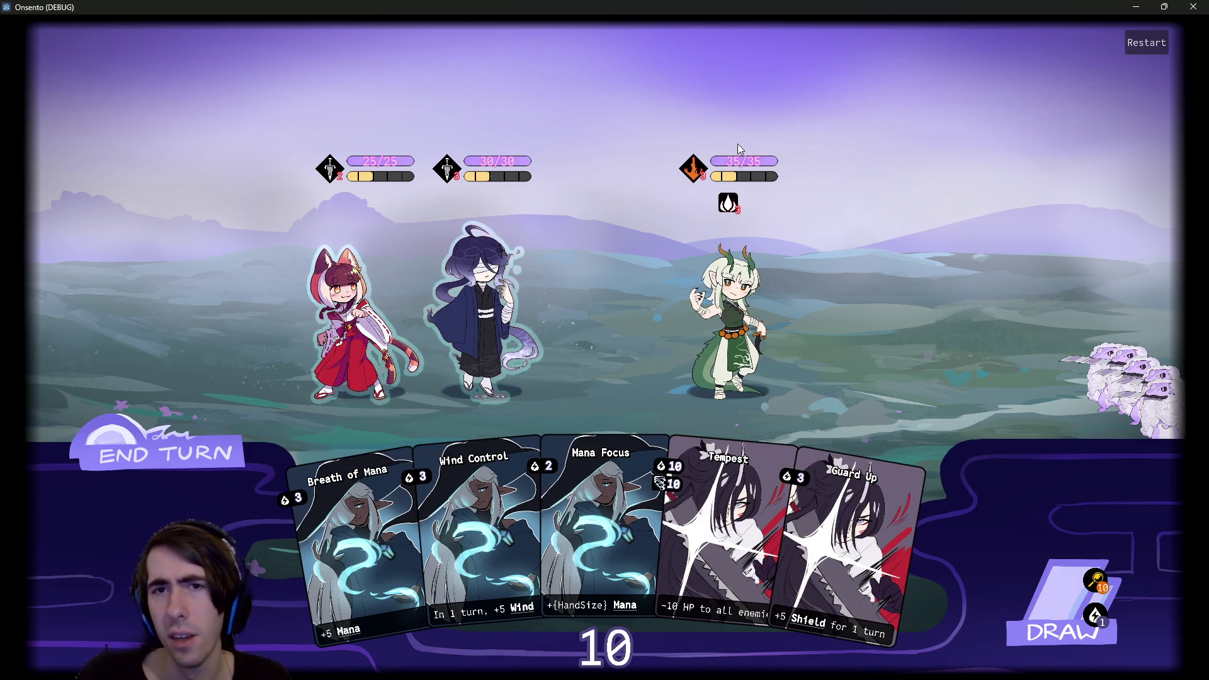
{"action": "mouse_move", "coordinate": [706, 170]}
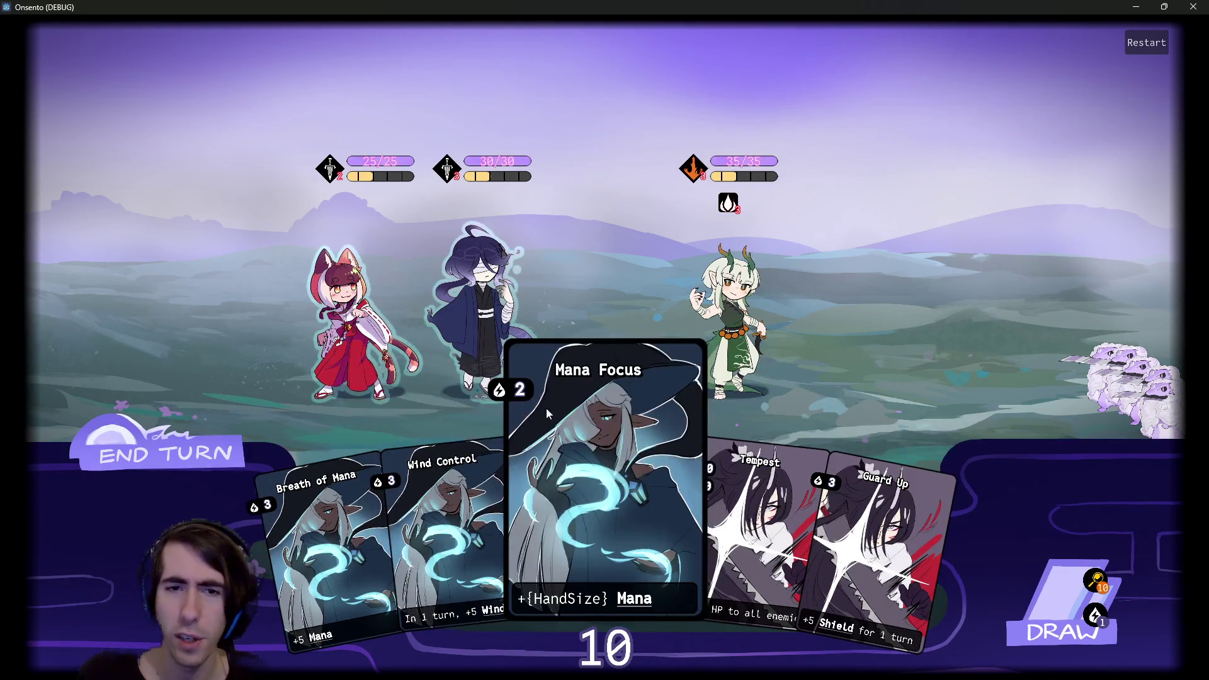
{"action": "mouse_move", "coordinate": [519, 399]}
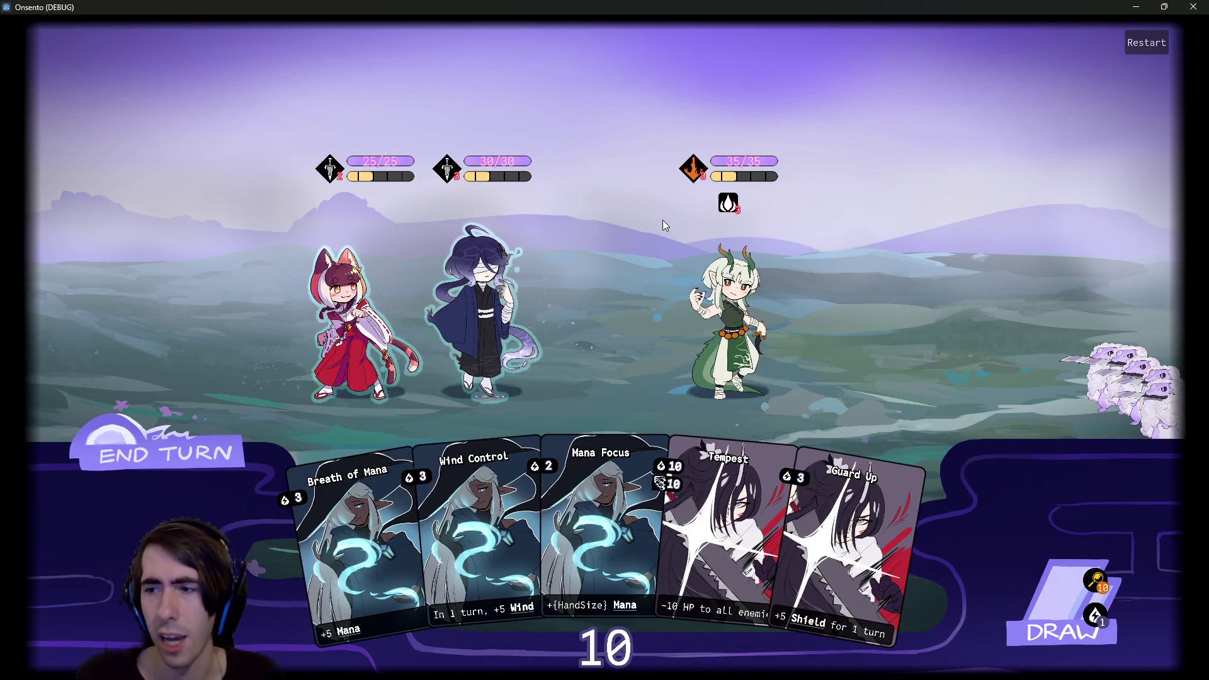
{"action": "left_click", "coordinate": [1096, 580]}
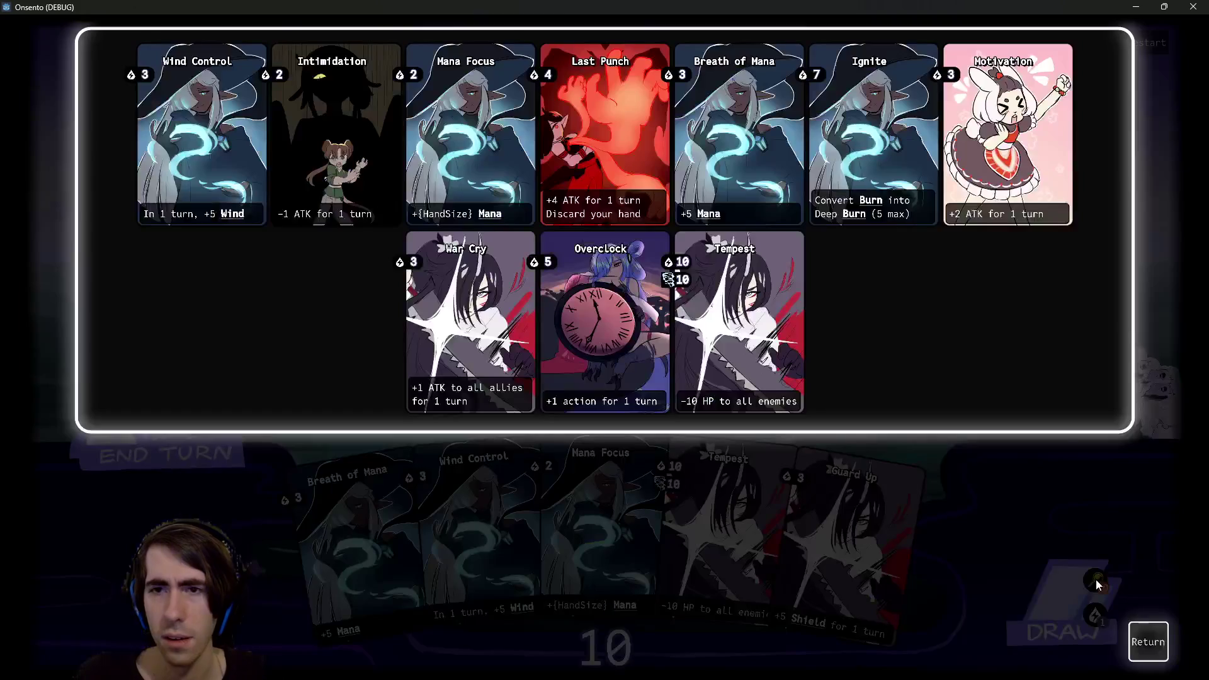
{"action": "left_click", "coordinate": [1147, 641]}
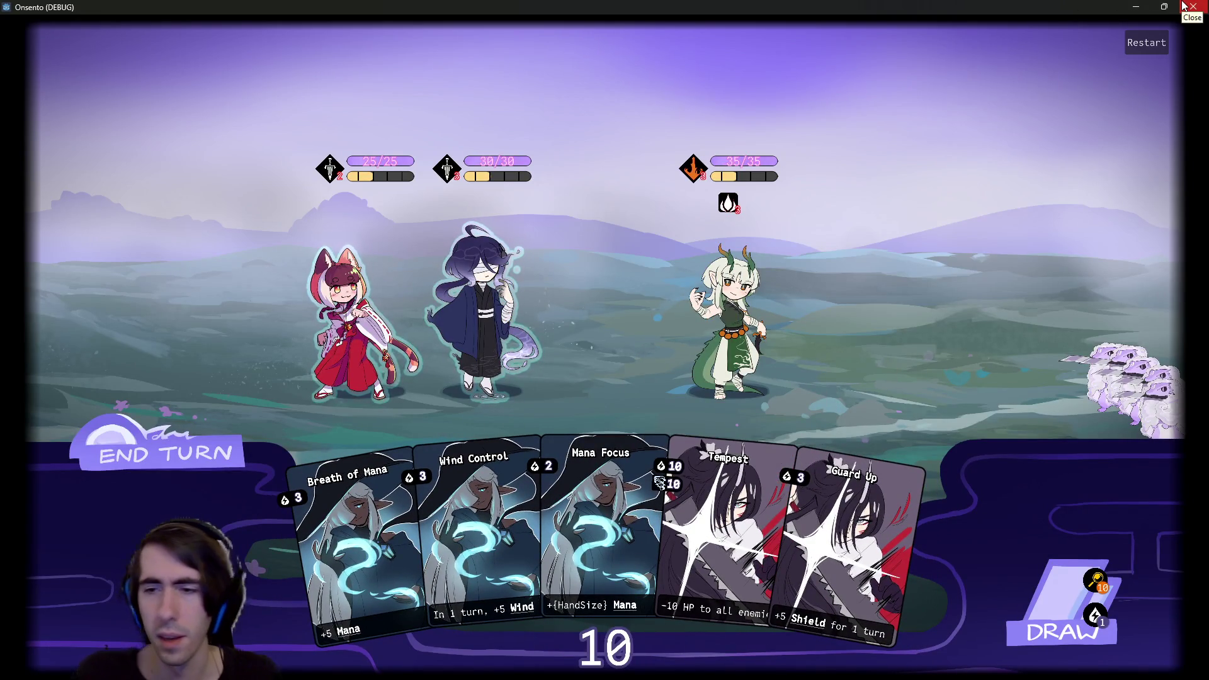
Close the running game and switch to the playerView2D scene.
{"action": "left_click", "coordinate": [1184, 7]}
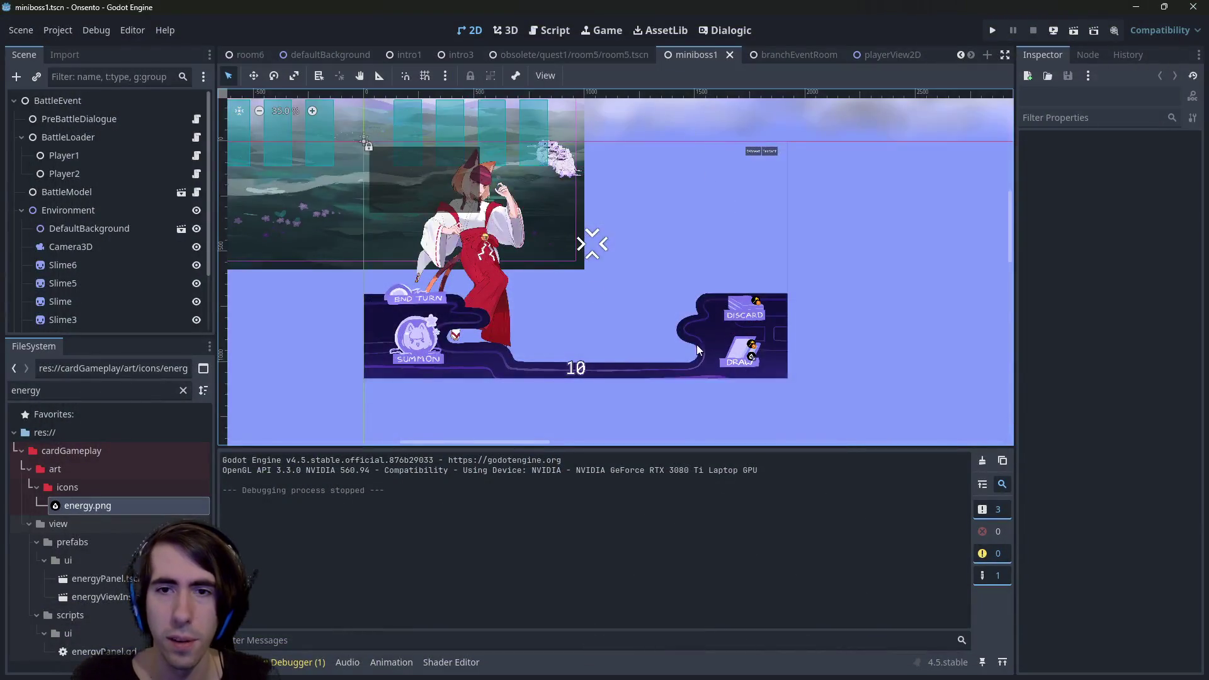
{"action": "scroll", "coordinate": [699, 355], "scroll_direction": "up", "scroll_amount": 3}
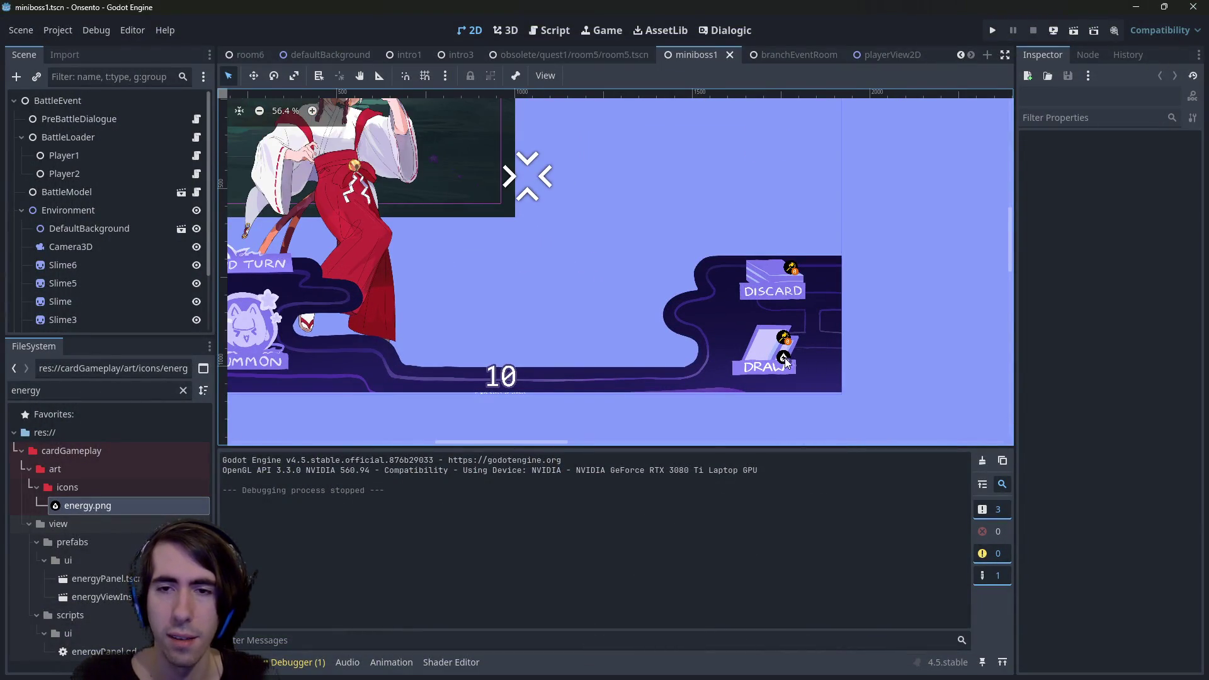
{"action": "scroll", "coordinate": [785, 361], "scroll_direction": "up", "scroll_amount": 7}
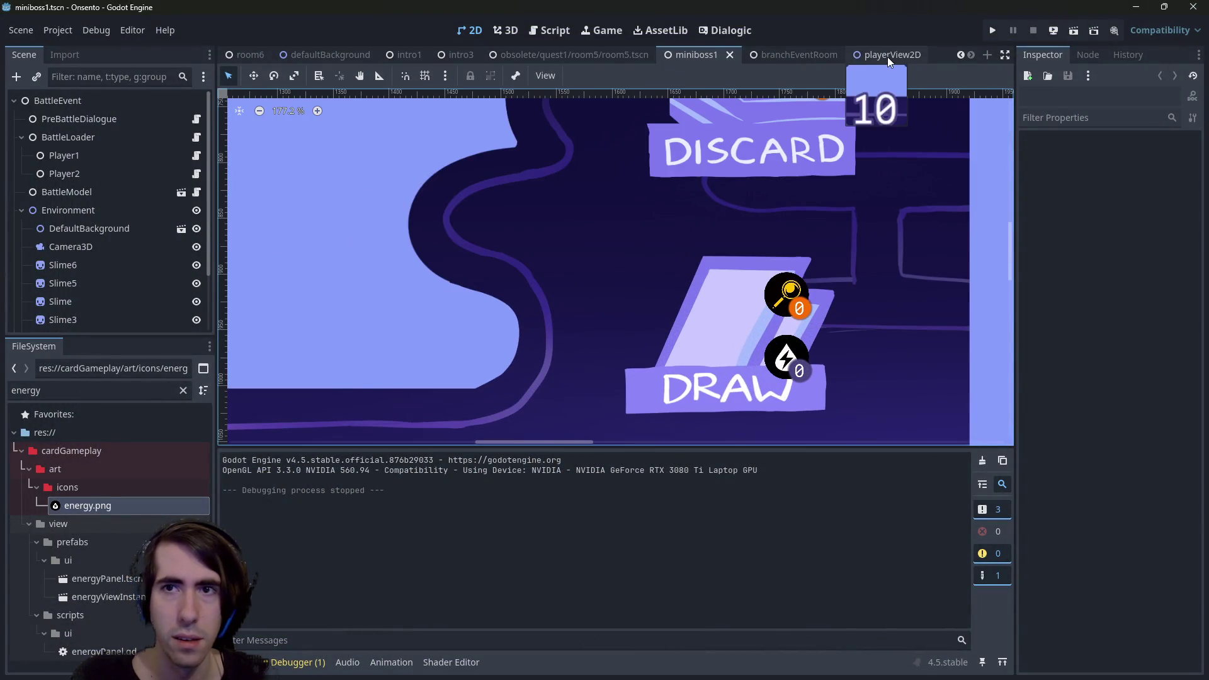
{"action": "left_click", "coordinate": [886, 56]}
{"action": "scroll", "coordinate": [743, 333], "scroll_direction": "down", "scroll_amount": 5}
{"action": "scroll", "coordinate": [705, 320], "scroll_direction": "right", "scroll_amount": 2}
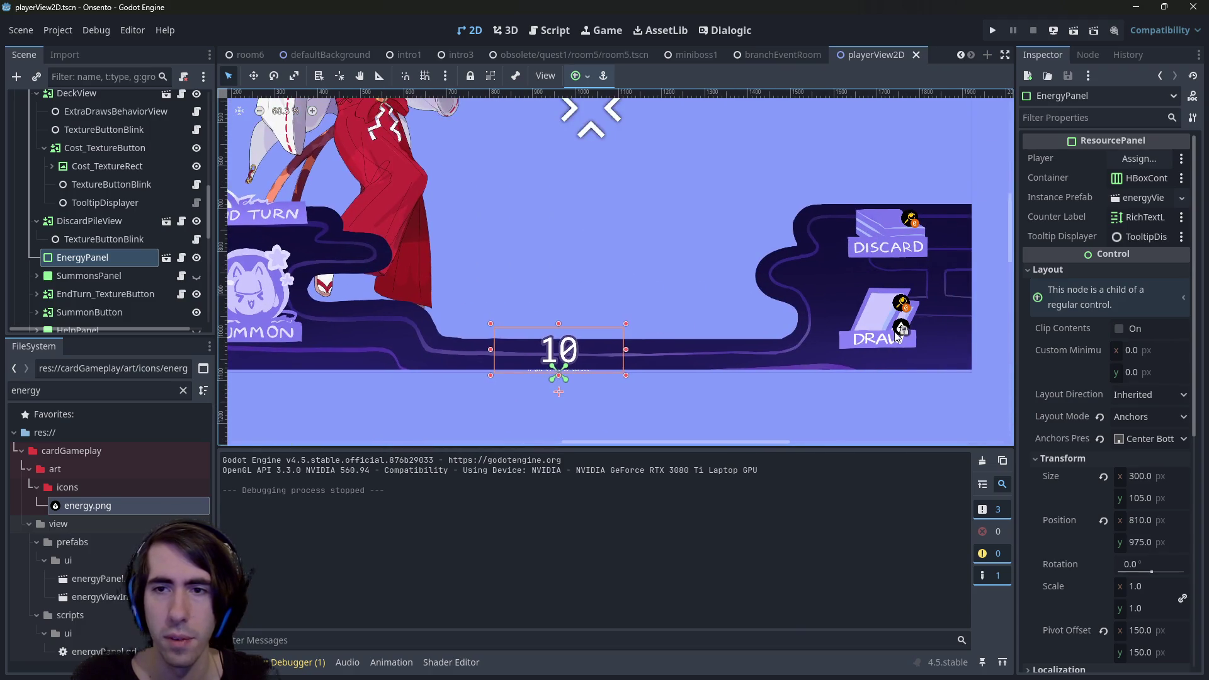
Browse the draw pile nodes, collapsing the Cost_TextureButton and DiscardPileView branches.
{"action": "left_click", "coordinate": [897, 330]}
{"action": "left_click", "coordinate": [896, 328]}
{"action": "left_click", "coordinate": [901, 327]}
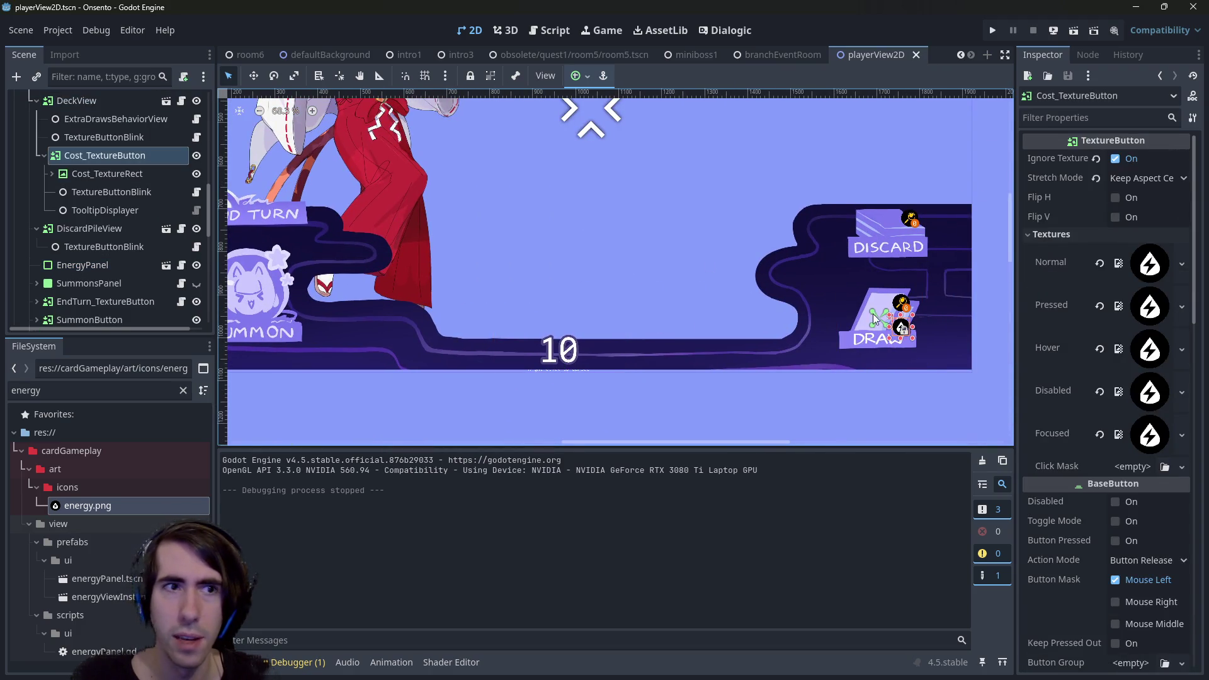
{"action": "scroll", "coordinate": [41, 189], "scroll_direction": "up", "scroll_amount": 3}
{"action": "left_click", "coordinate": [42, 214]}
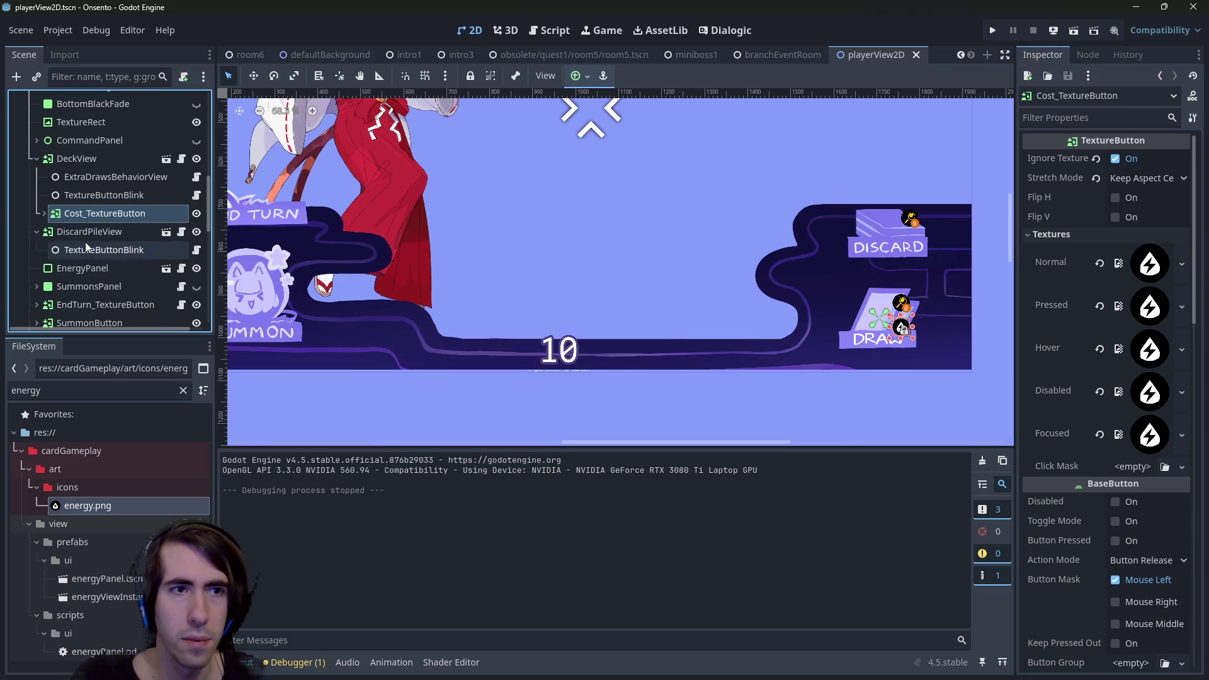
{"action": "scroll", "coordinate": [41, 240], "scroll_direction": "up", "scroll_amount": 2}
{"action": "left_click", "coordinate": [37, 262]}
{"action": "scroll", "coordinate": [57, 277], "scroll_direction": "down", "scroll_amount": 2}
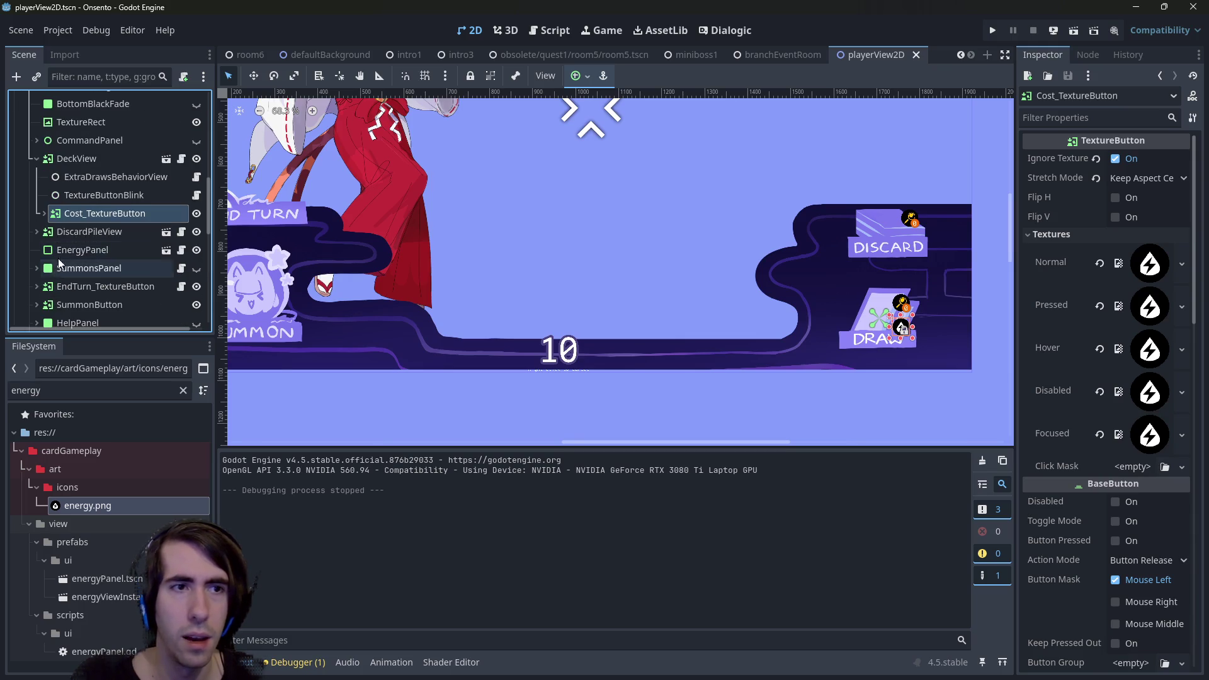
{"action": "scroll", "coordinate": [51, 217], "scroll_direction": "up", "scroll_amount": 5}
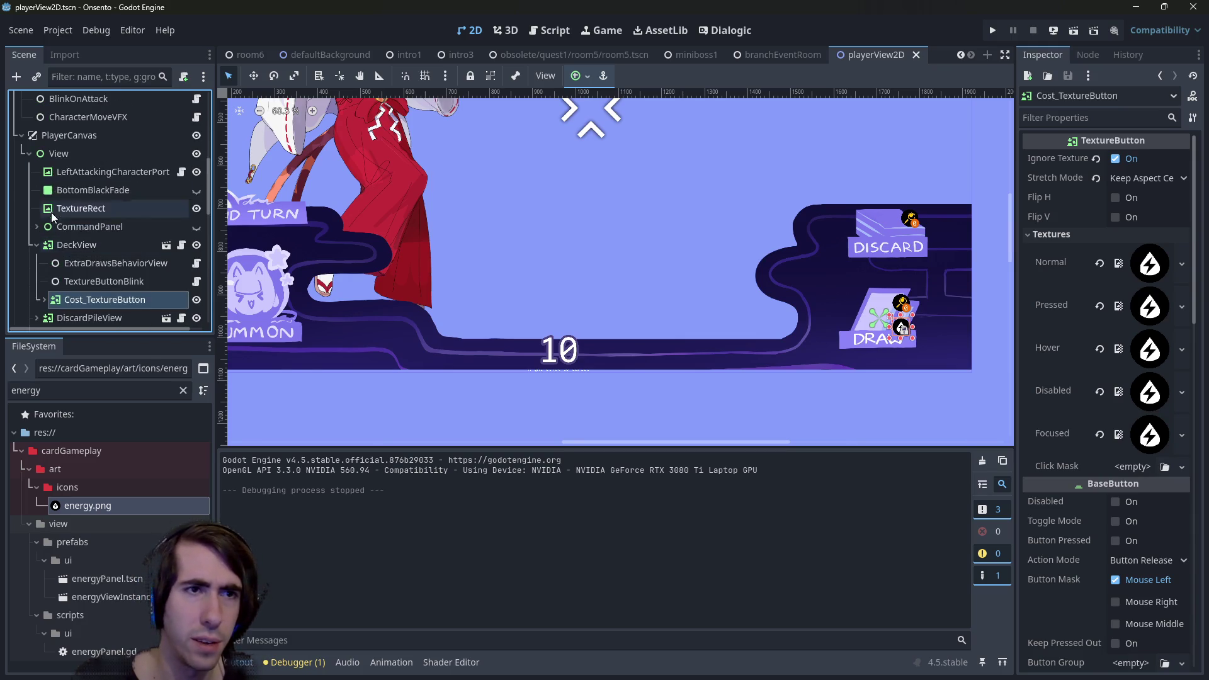
{"action": "scroll", "coordinate": [66, 133], "scroll_direction": "up", "scroll_amount": 3}
Open the EnergyPanel scene and inspect its MarginContainer, RichTextLabel and TooltipDisplayer nodes.
{"action": "left_click", "coordinate": [596, 324]}
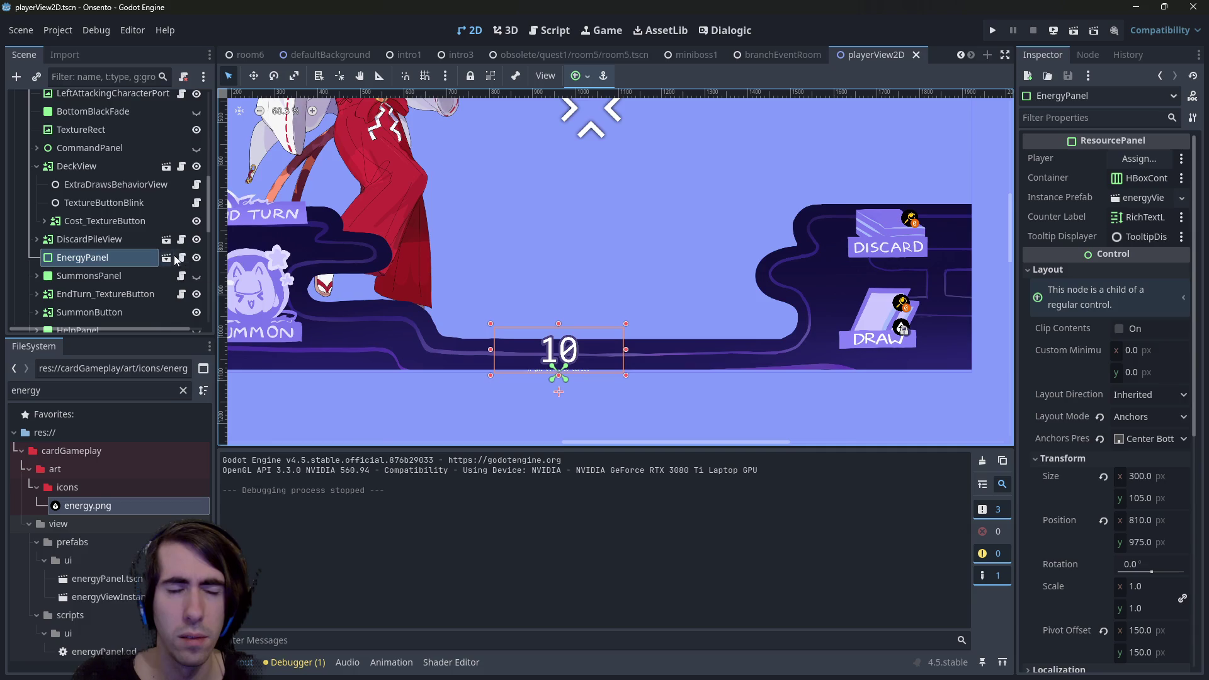
{"action": "left_click", "coordinate": [165, 257]}
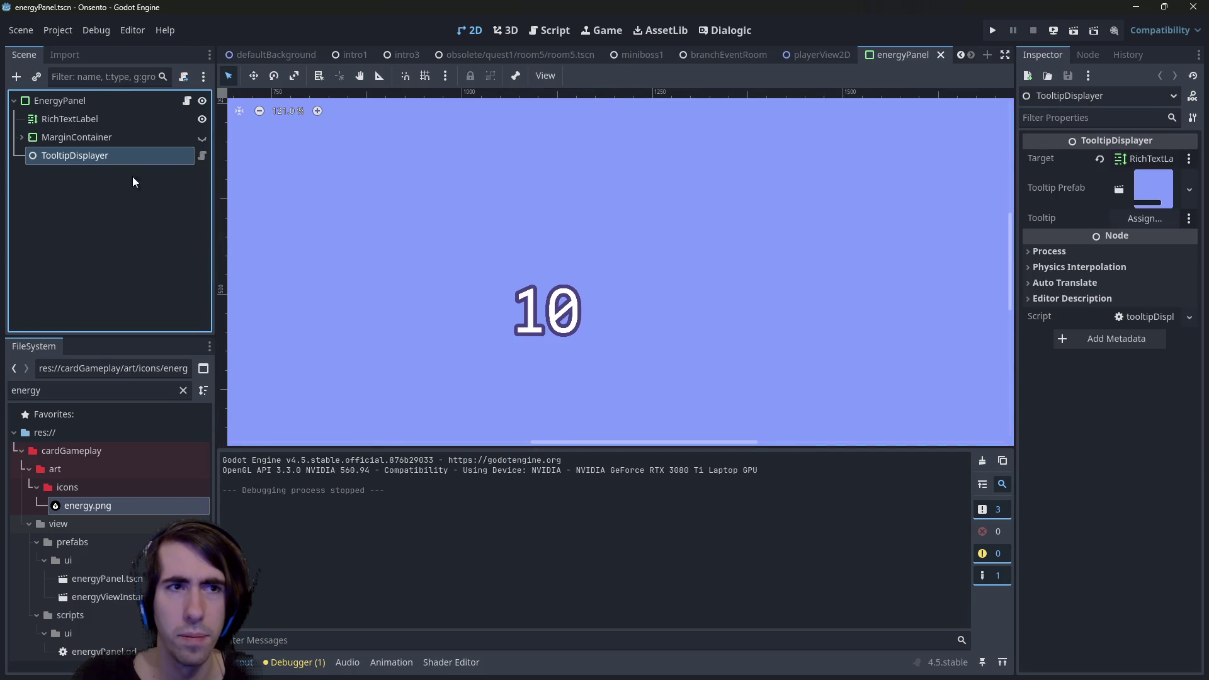
{"action": "left_click", "coordinate": [100, 136]}
{"action": "left_click", "coordinate": [100, 121]}
{"action": "left_click", "coordinate": [99, 135]}
{"action": "left_click", "coordinate": [92, 118]}
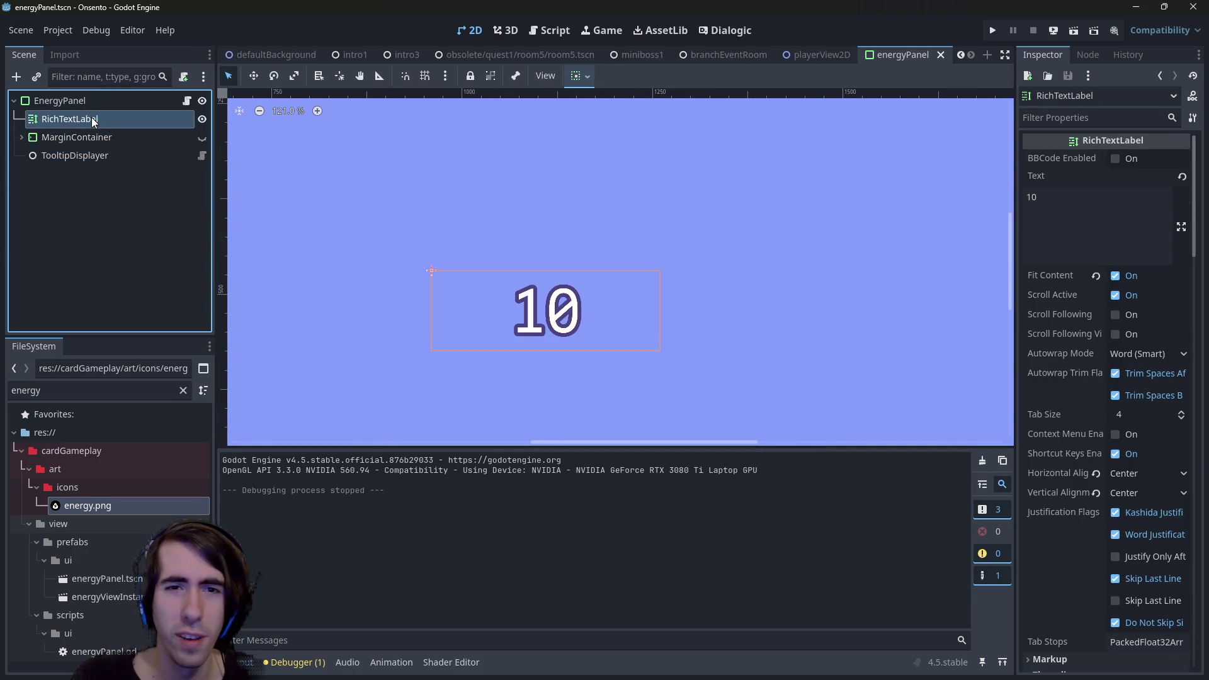
{"action": "left_click", "coordinate": [92, 157]}
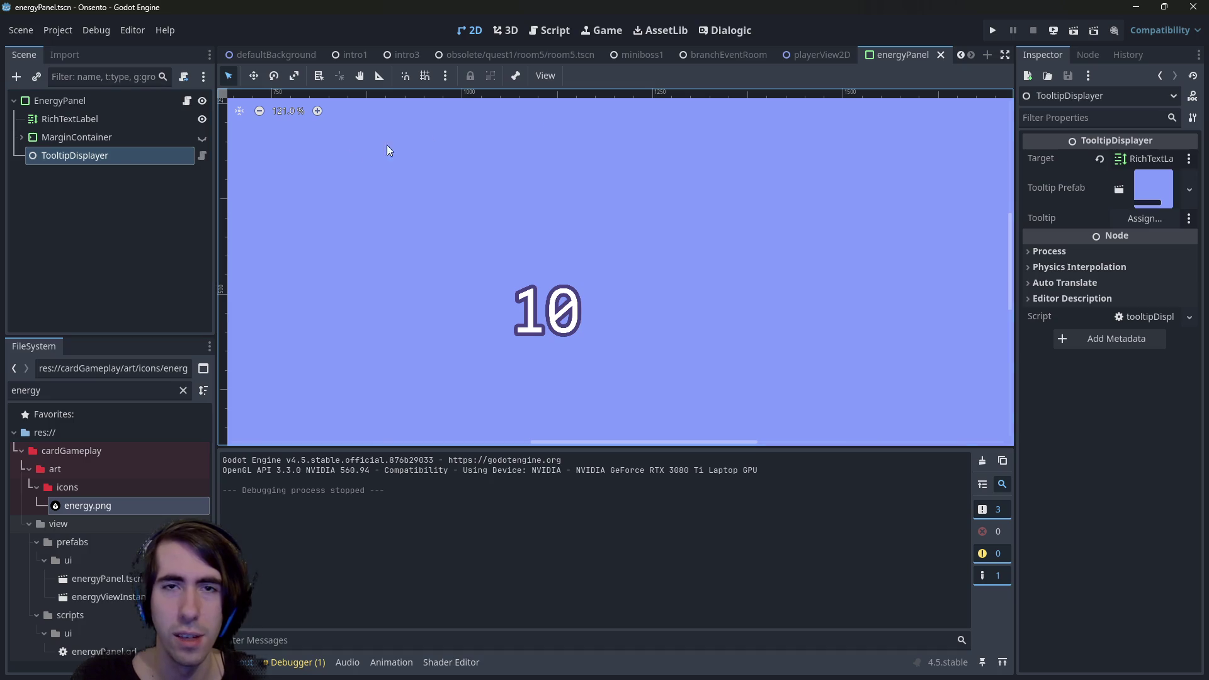
Go back to the playerView2D scene.
{"action": "mouse_move", "coordinate": [793, 63]}
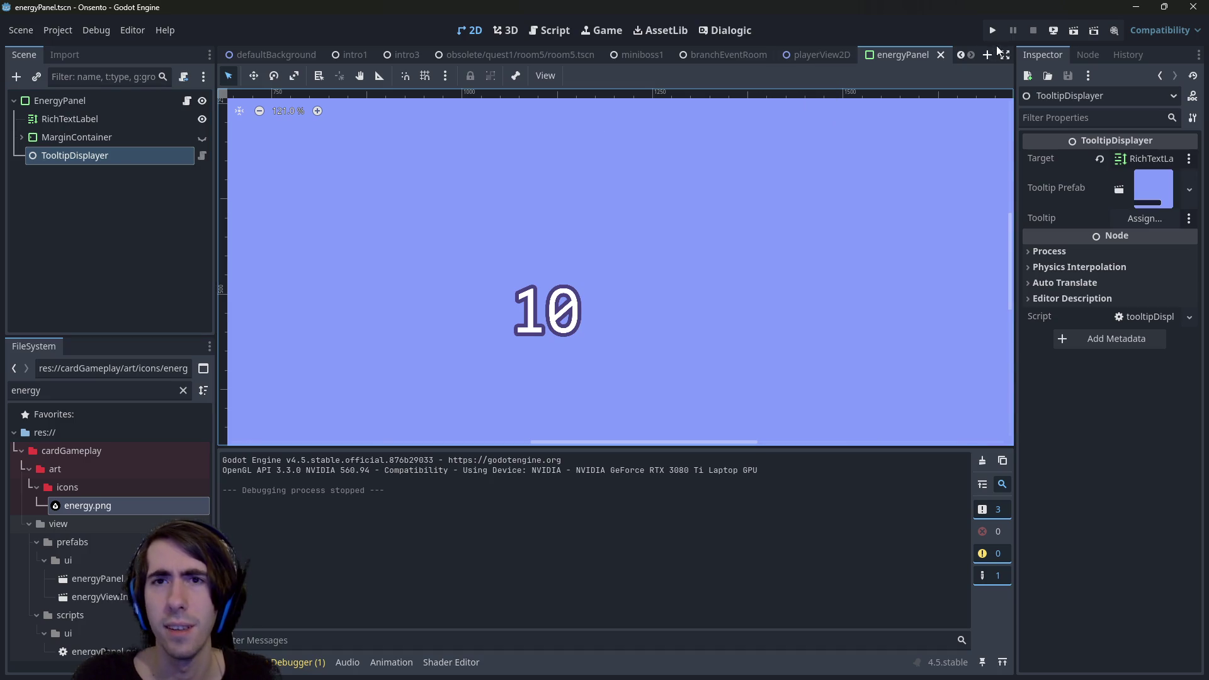
{"action": "left_click", "coordinate": [795, 55]}
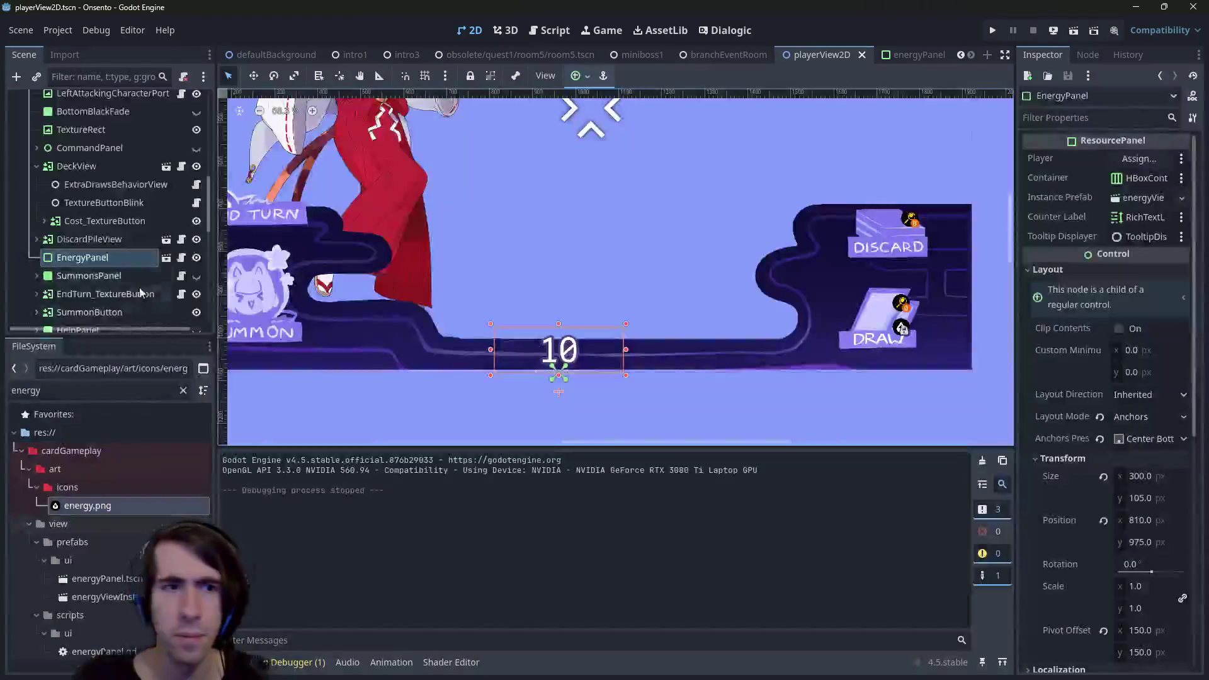
{"action": "right_click", "coordinate": [108, 258]}
Add a plain Node child under EnergyPanel and name it APAnimBehavior.
{"action": "left_click", "coordinate": [164, 150]}
{"action": "left_click", "coordinate": [415, 199]}
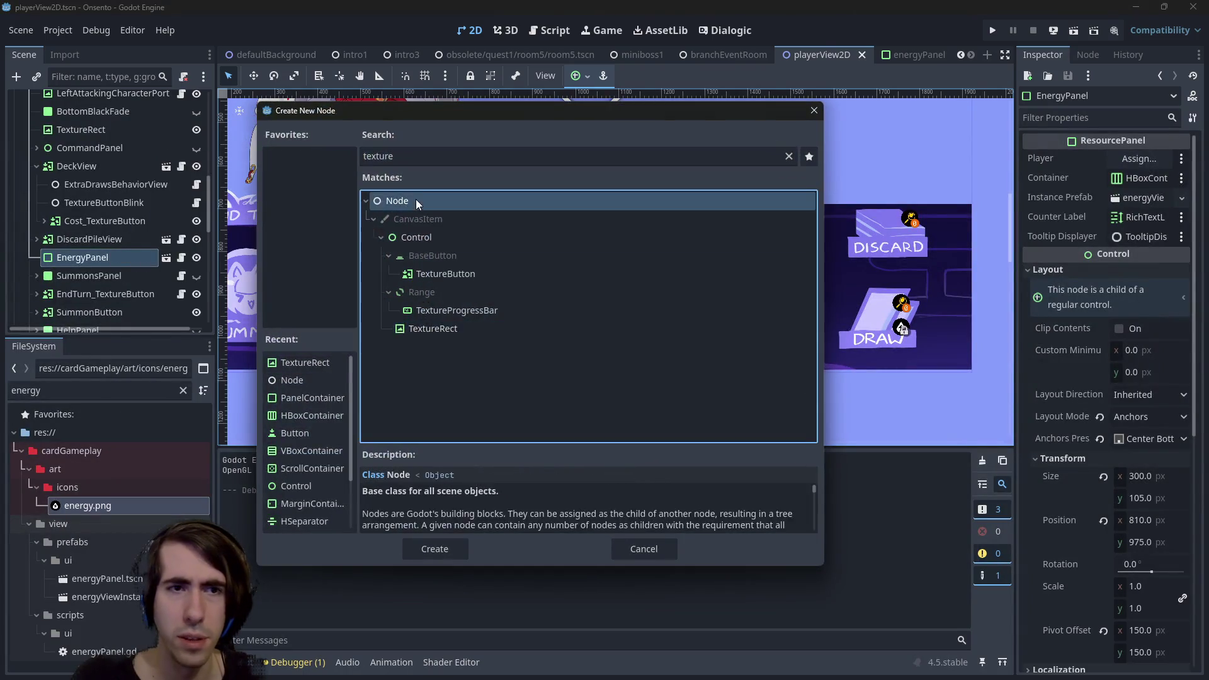
{"action": "key", "text": "Return"}
{"action": "double_click", "coordinate": [108, 273]}
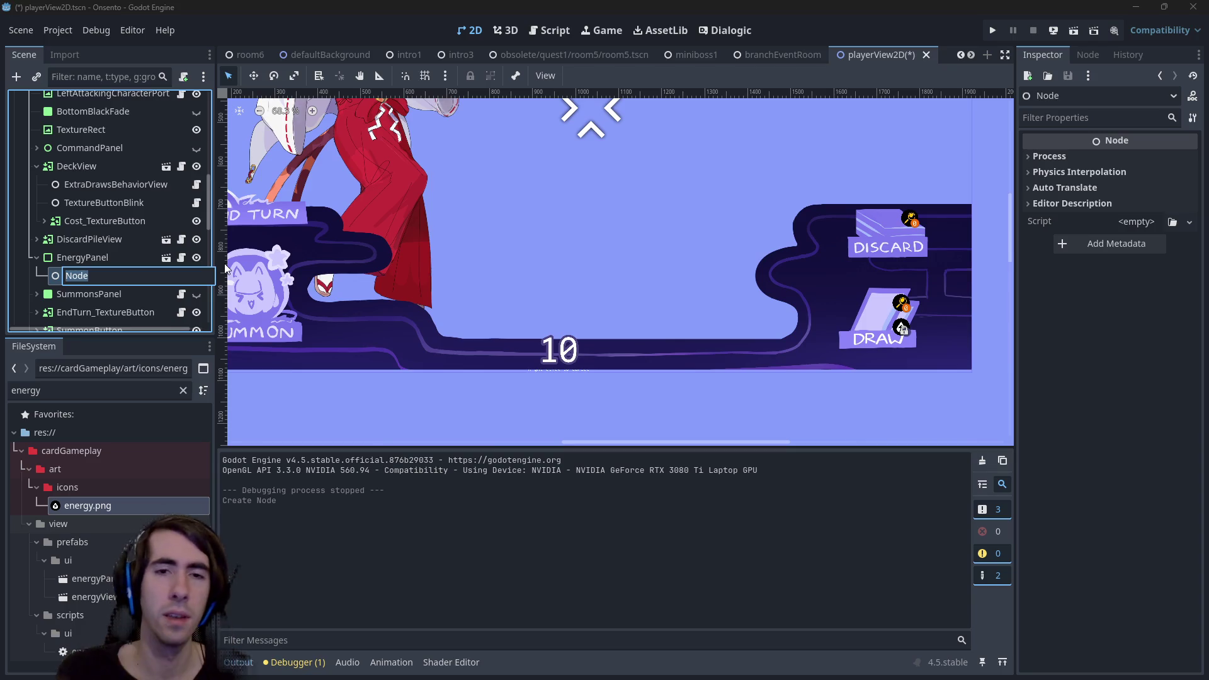
{"action": "type", "text": "Energy"}
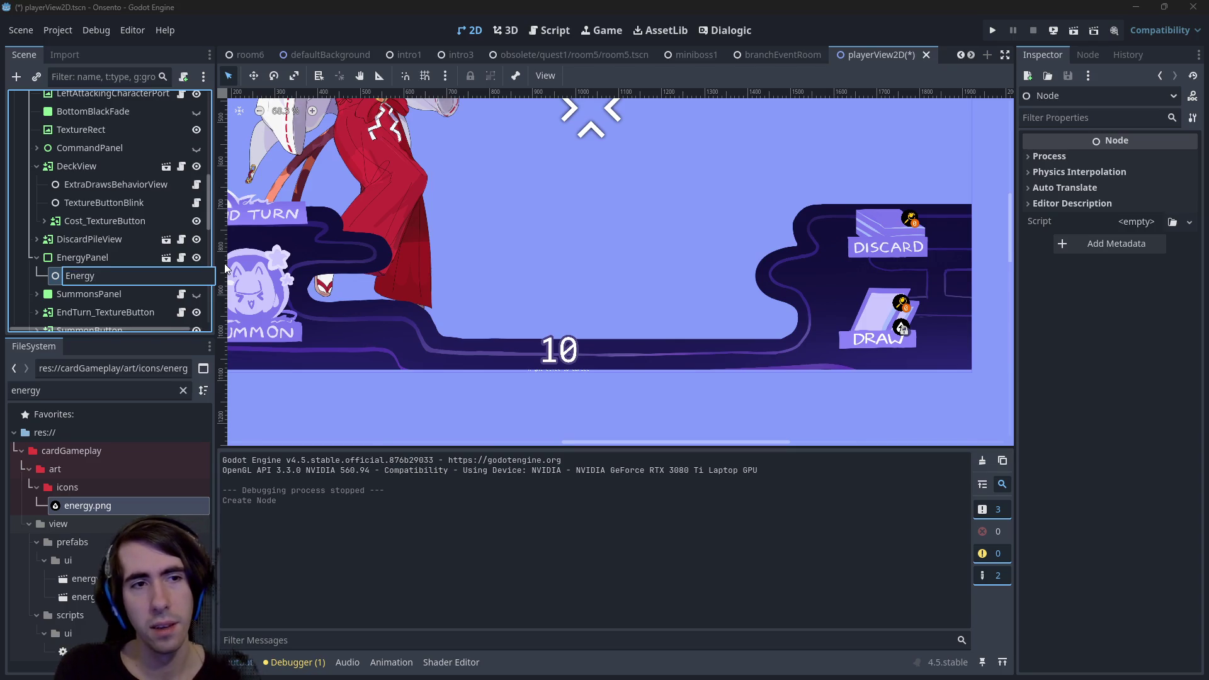
{"action": "key", "text": "ctrl+a"}
{"action": "type", "text": "AP"}
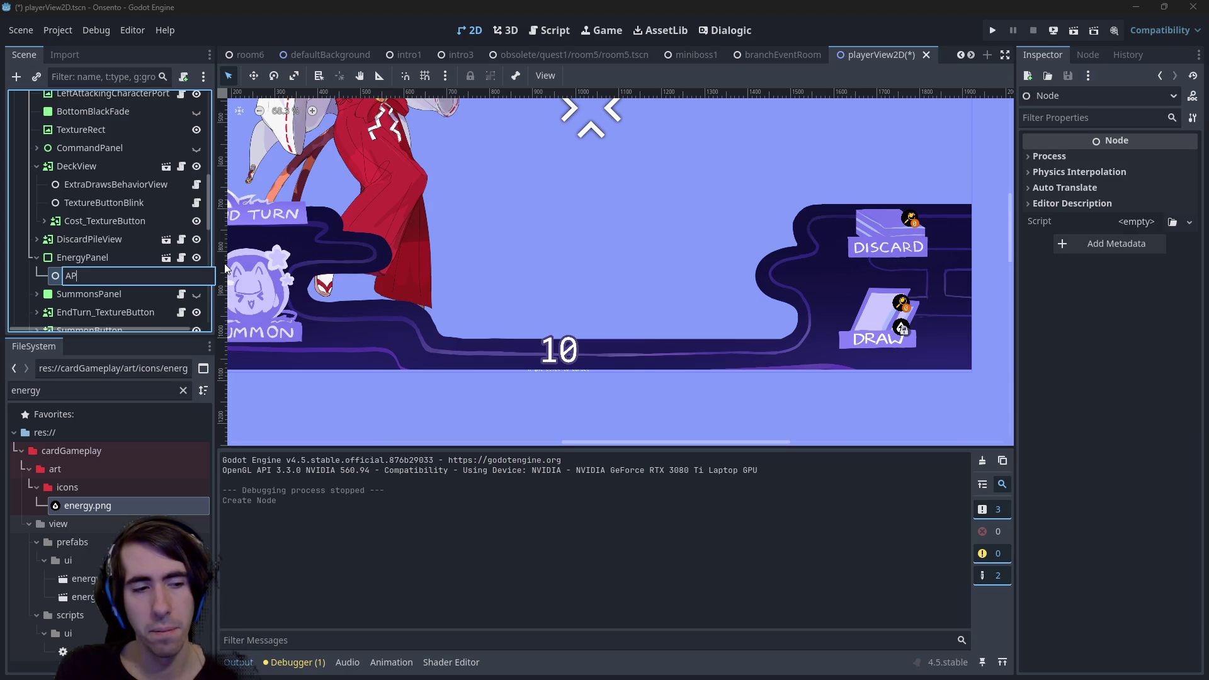
{"action": "type", "text": "AnimBehavio"}
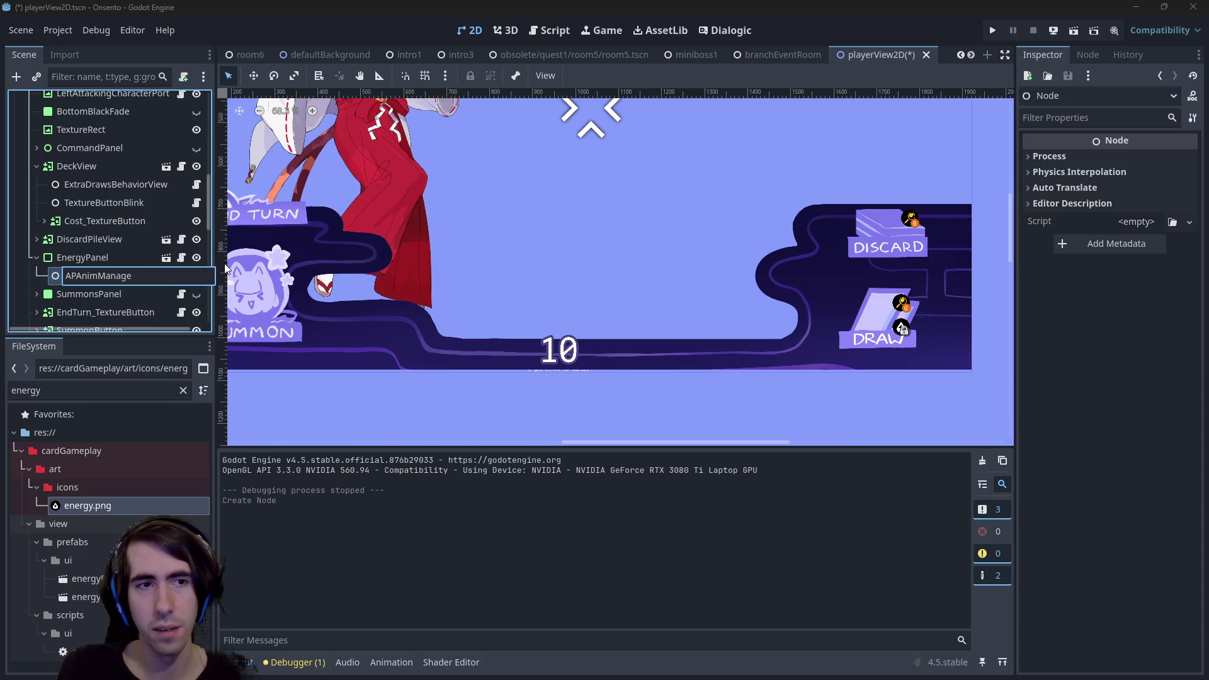
{"action": "type", "text": "r"}
{"action": "key", "text": "Return"}
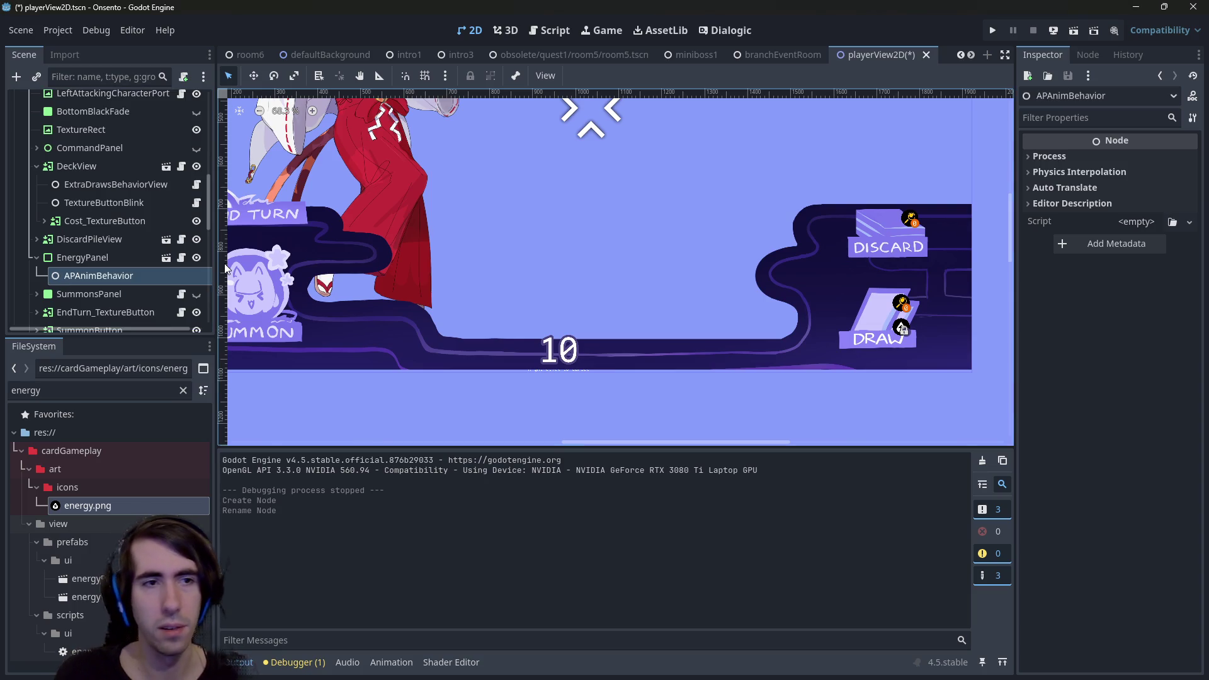
Attach a new apAnimBehavior.gd script saved in the scripts folder, adding lines below extends Node.
{"action": "left_click", "coordinate": [184, 76]}
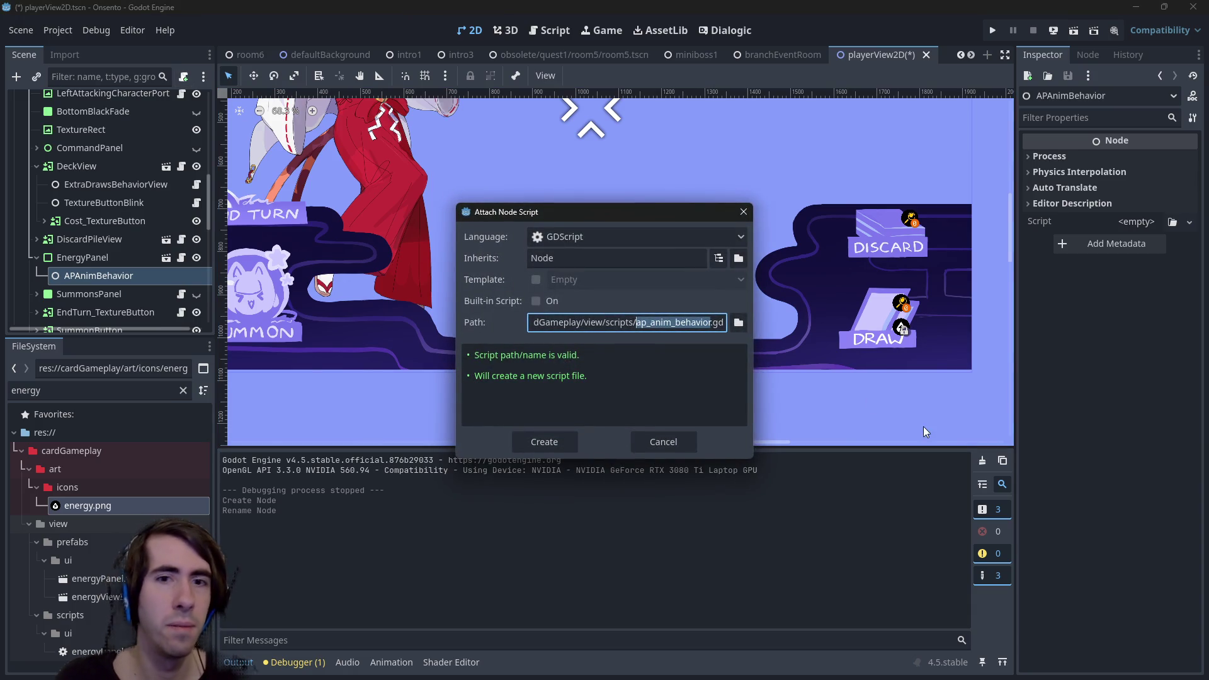
{"action": "left_click", "coordinate": [655, 322]}
{"action": "key", "text": "BackSpace"}
{"action": "key", "text": "BackSpace"}
{"action": "type", "text": "A"}
{"action": "key", "text": "BackSpace"}
{"action": "key", "text": "Delete"}
{"action": "type", "text": "B"}
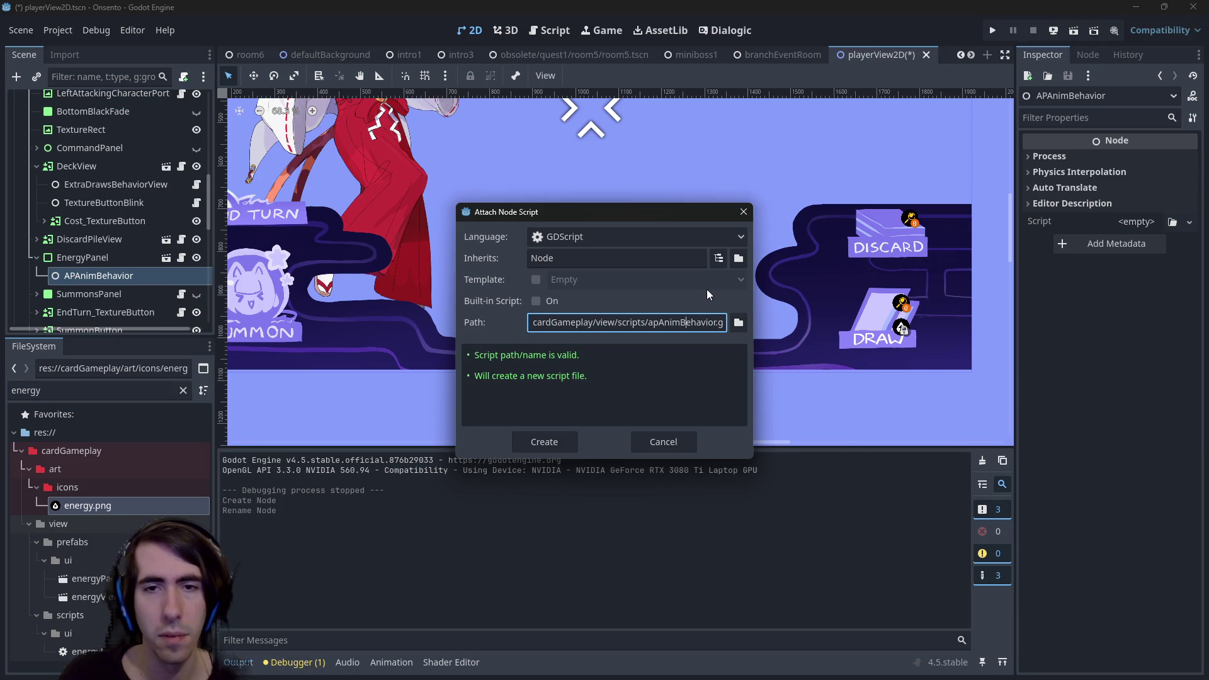
{"action": "left_click", "coordinate": [739, 323]}
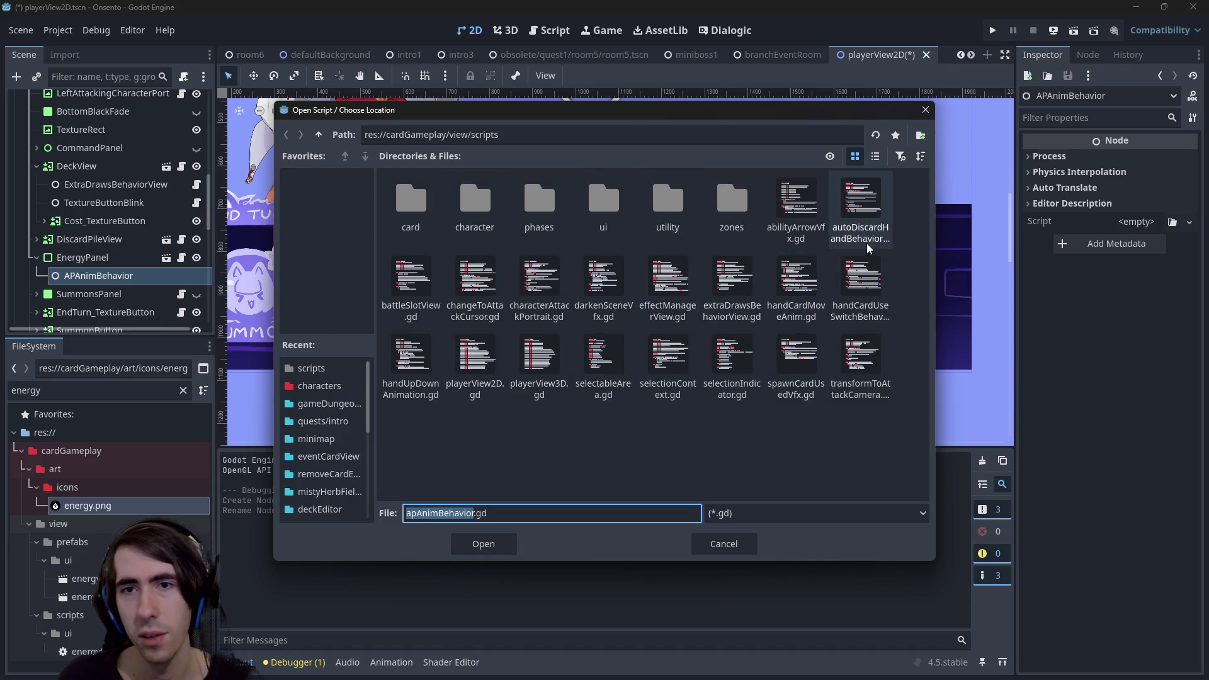
{"action": "left_click", "coordinate": [470, 543]}
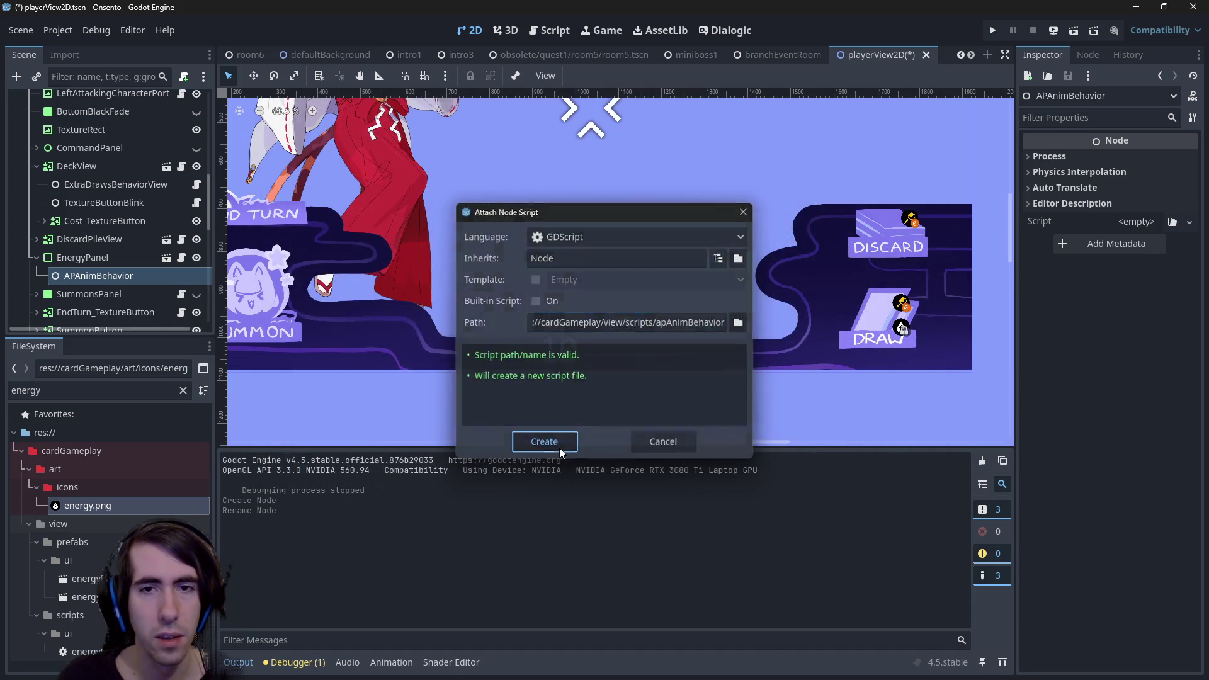
{"action": "left_click", "coordinate": [560, 448]}
{"action": "left_click", "coordinate": [530, 206]}
{"action": "key", "text": "Return"}
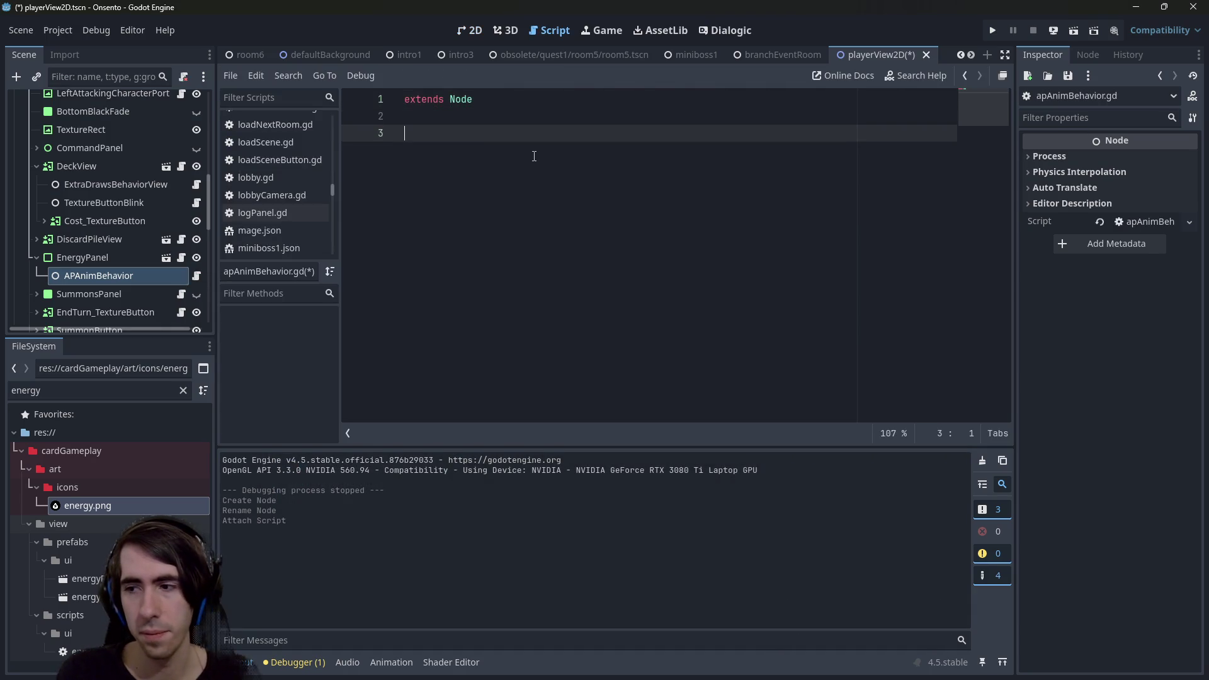
Declare an exported energyPanel variable typed ResourcePanel, copied from energyPanel.gd, and save.
{"action": "key", "text": "Up"}
{"action": "key", "text": "Return"}
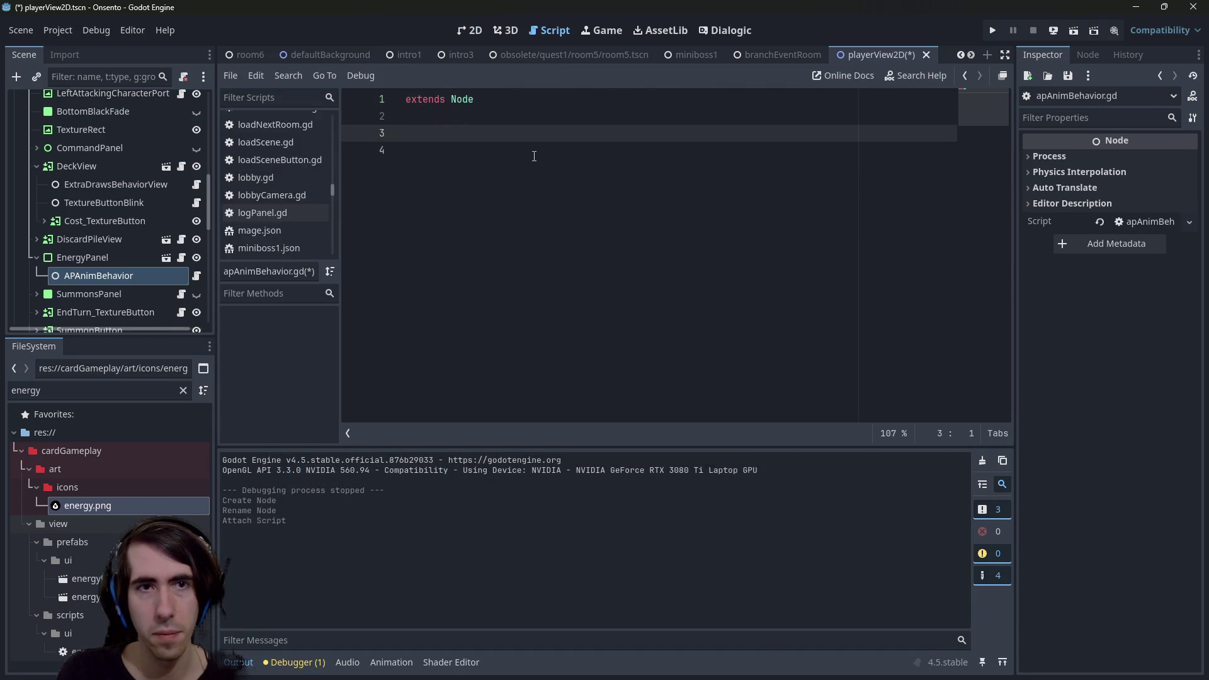
{"action": "type", "text": "export var energy"}
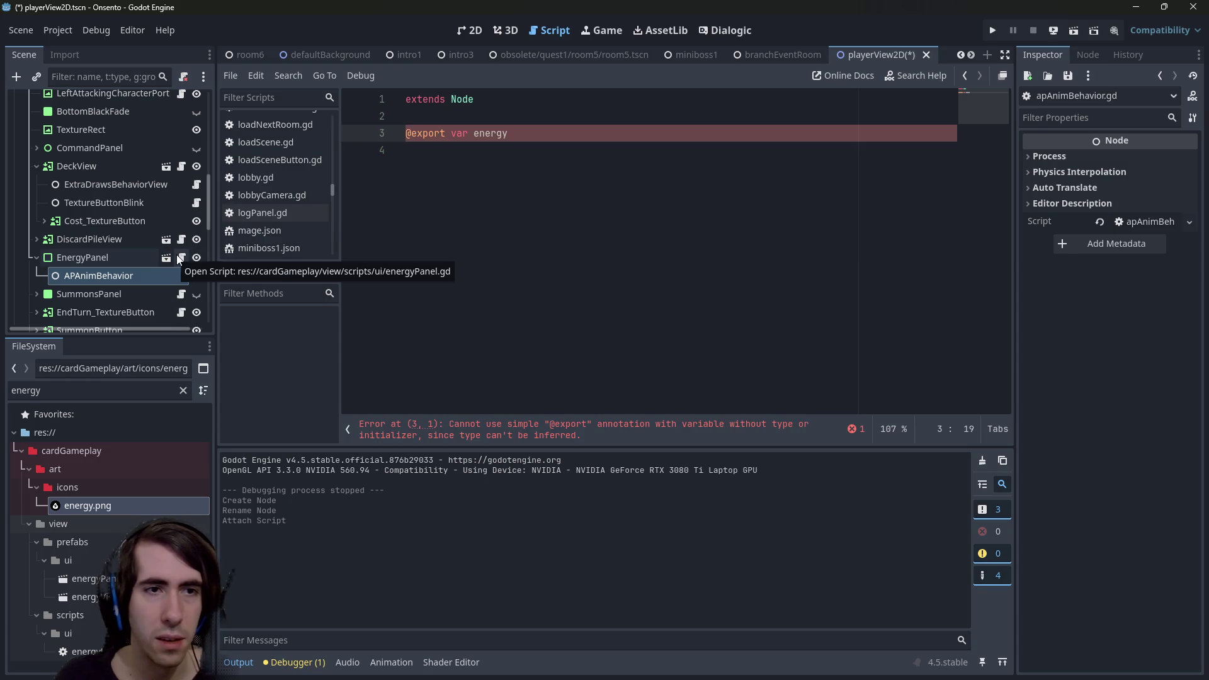
{"action": "type", "text": "Panel"}
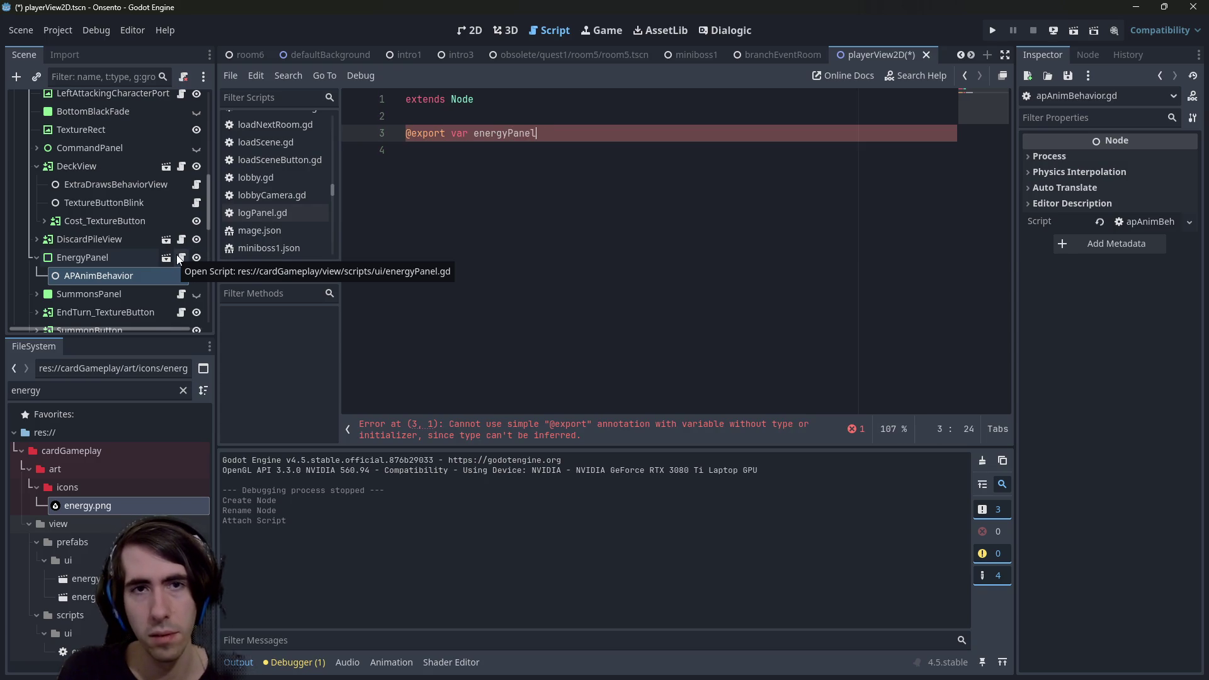
{"action": "type", "text": ":EnergyP"}
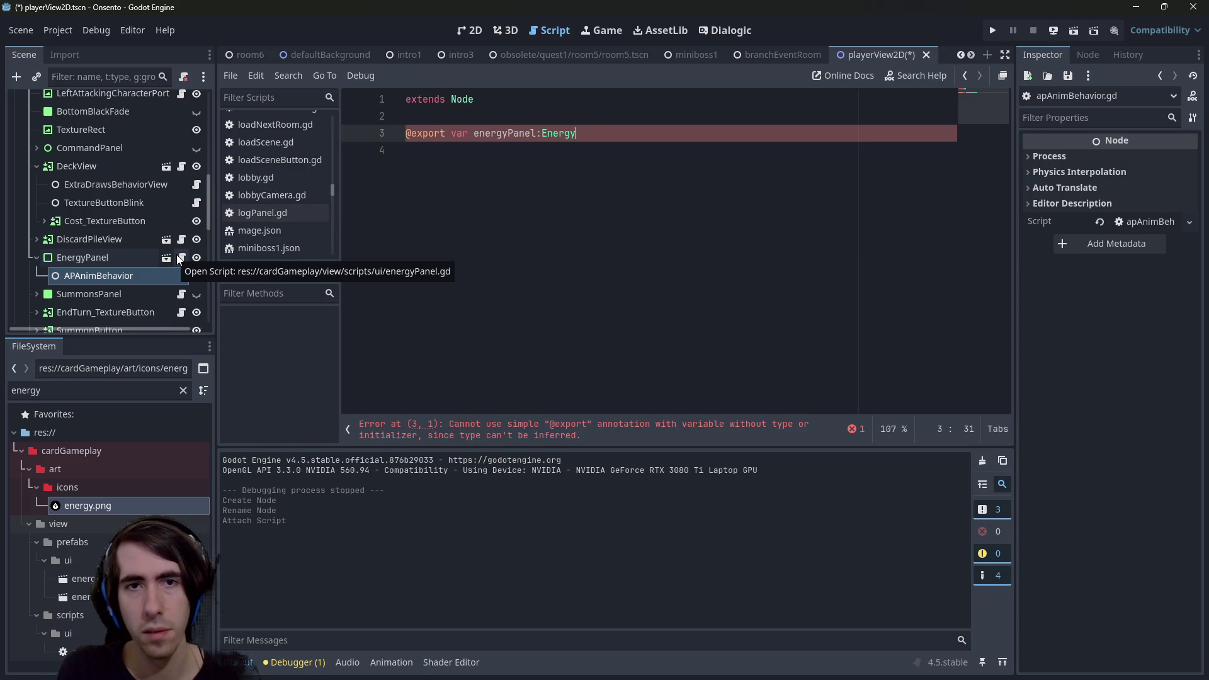
{"action": "key", "text": "BackSpace"}
{"action": "left_click", "coordinate": [181, 257]}
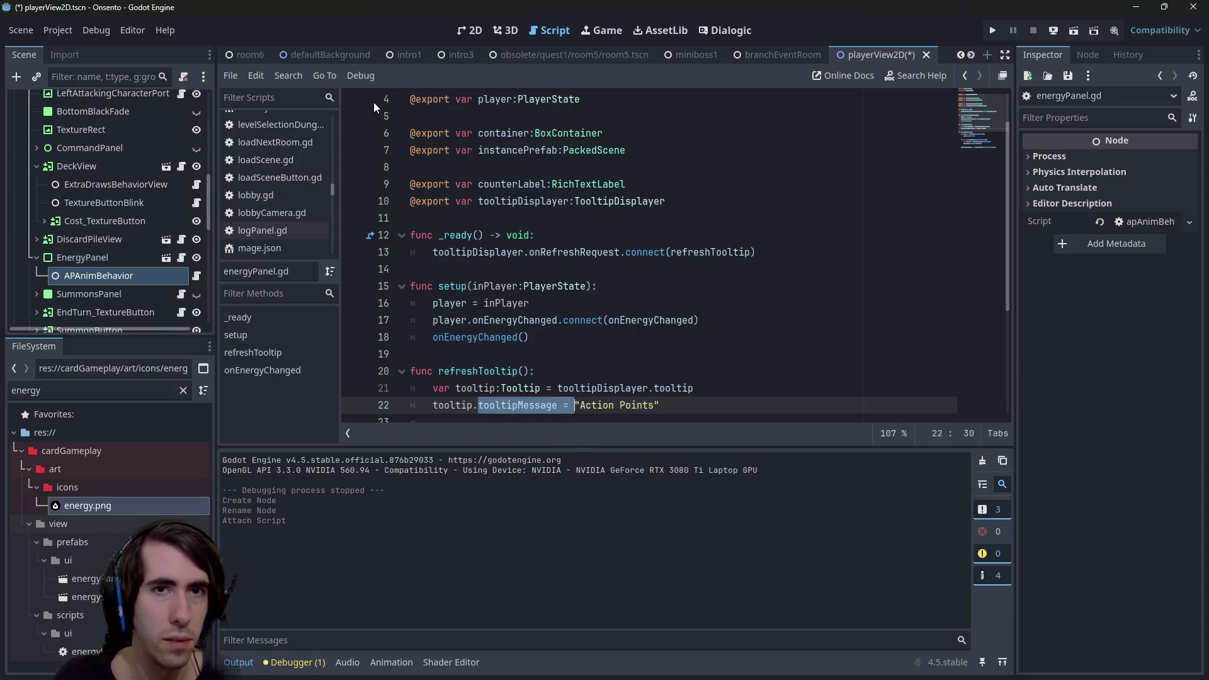
{"action": "scroll", "coordinate": [373, 102], "scroll_direction": "up", "scroll_amount": 1}
{"action": "double_click", "coordinate": [532, 116]}
{"action": "key", "text": "ctrl+c"}
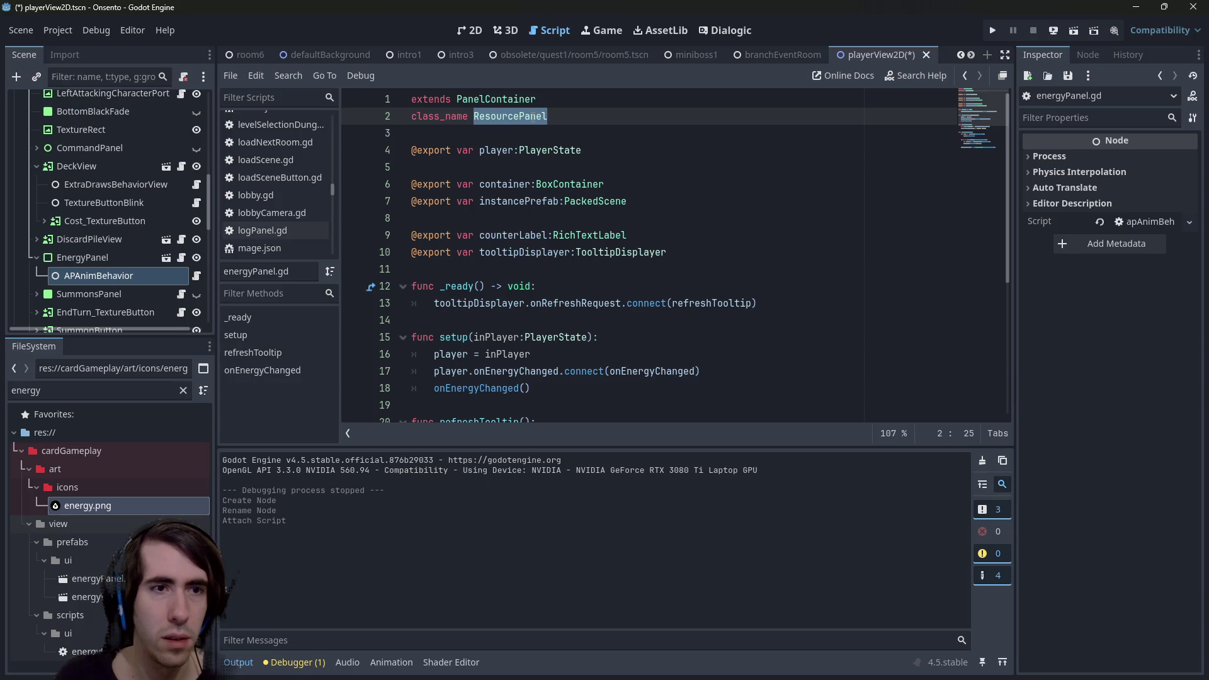
{"action": "left_click", "coordinate": [195, 276]}
{"action": "key", "text": "BackSpace"}
{"action": "key", "text": "ctrl+v"}
{"action": "key", "text": "ctrl+s"}
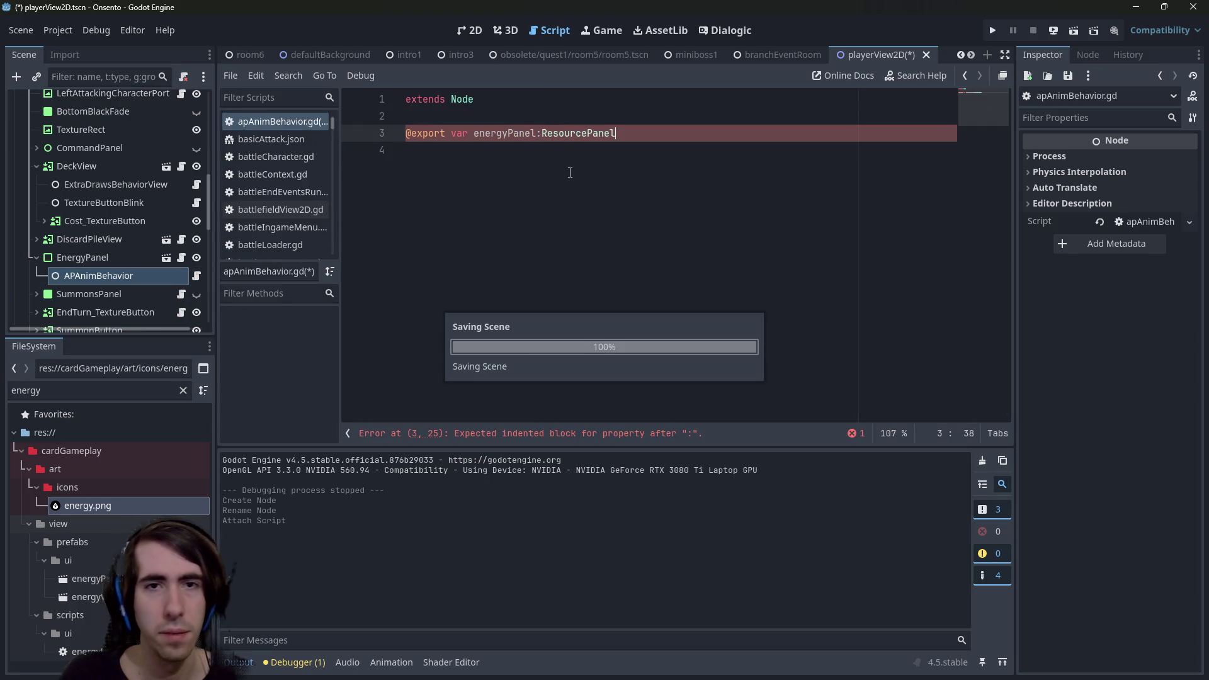
Rename the exported variable to apPanel and save.
{"action": "key", "text": "Return"}
{"action": "key", "text": "Return"}
{"action": "key", "text": "Up"}
{"action": "key", "text": "Up"}
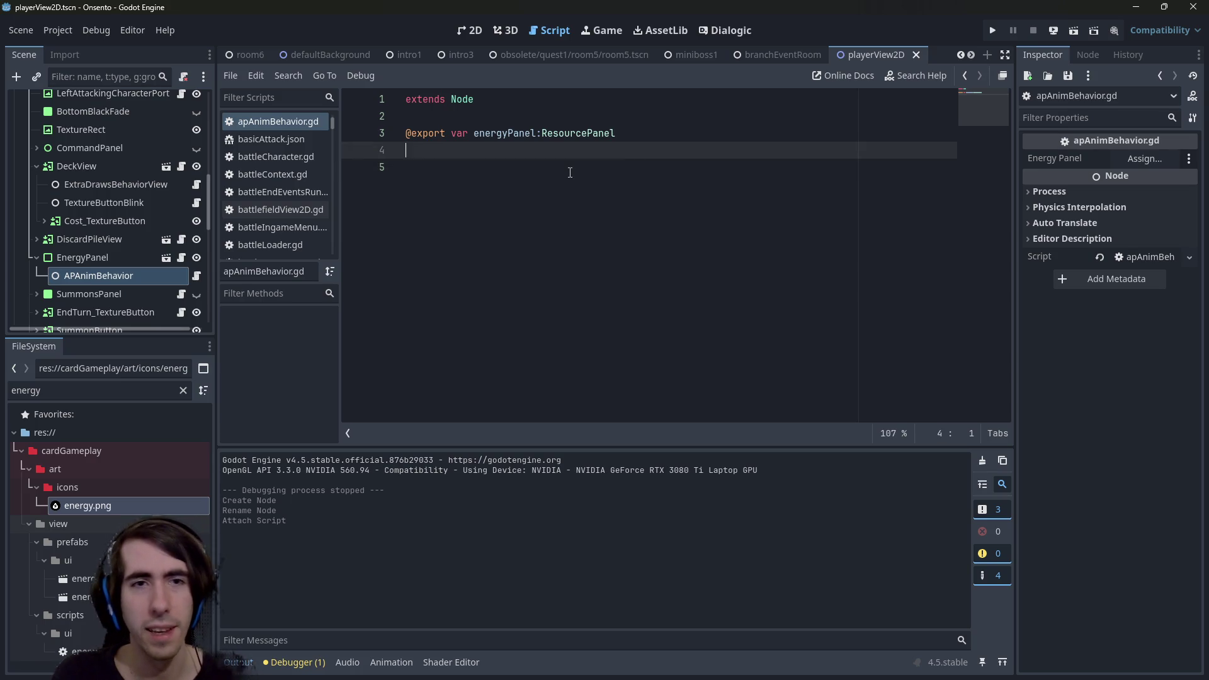
{"action": "type", "text": "apPanel"}
{"action": "key", "text": "ctrl+s"}
Add an empty func _ready() -> void: stub and save the script.
{"action": "key", "text": "Down"}
{"action": "key", "text": "Down"}
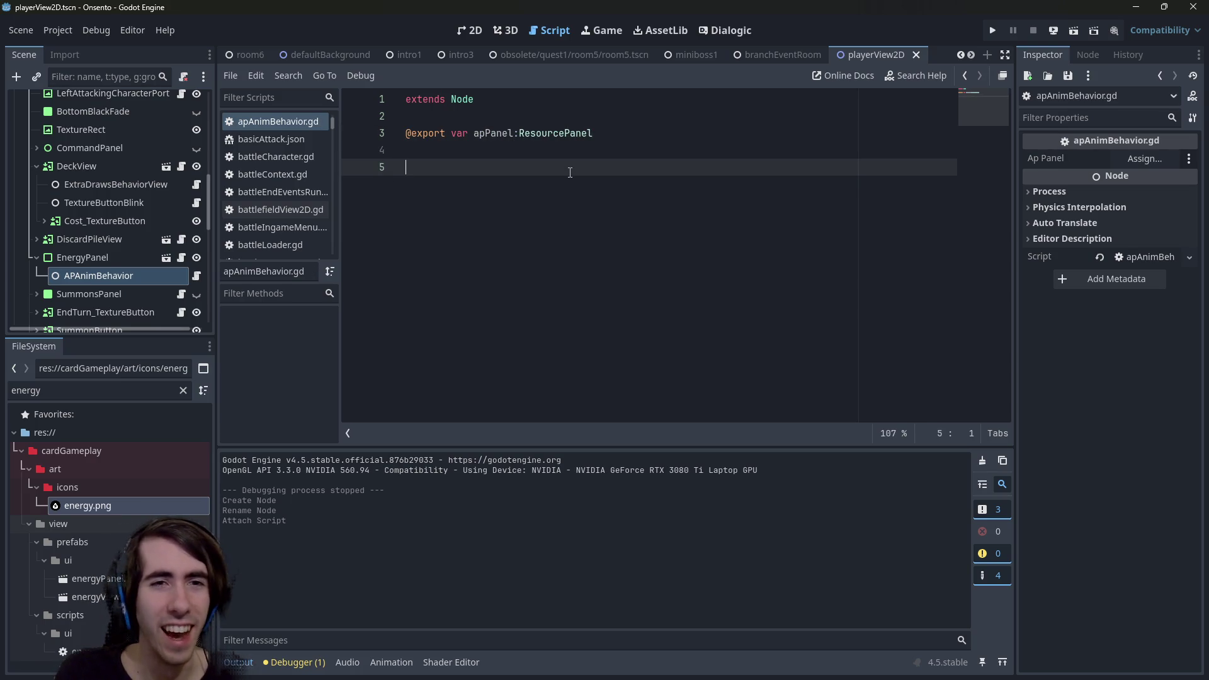
{"action": "type", "text": "func _re"}
{"action": "key", "text": "Return"}
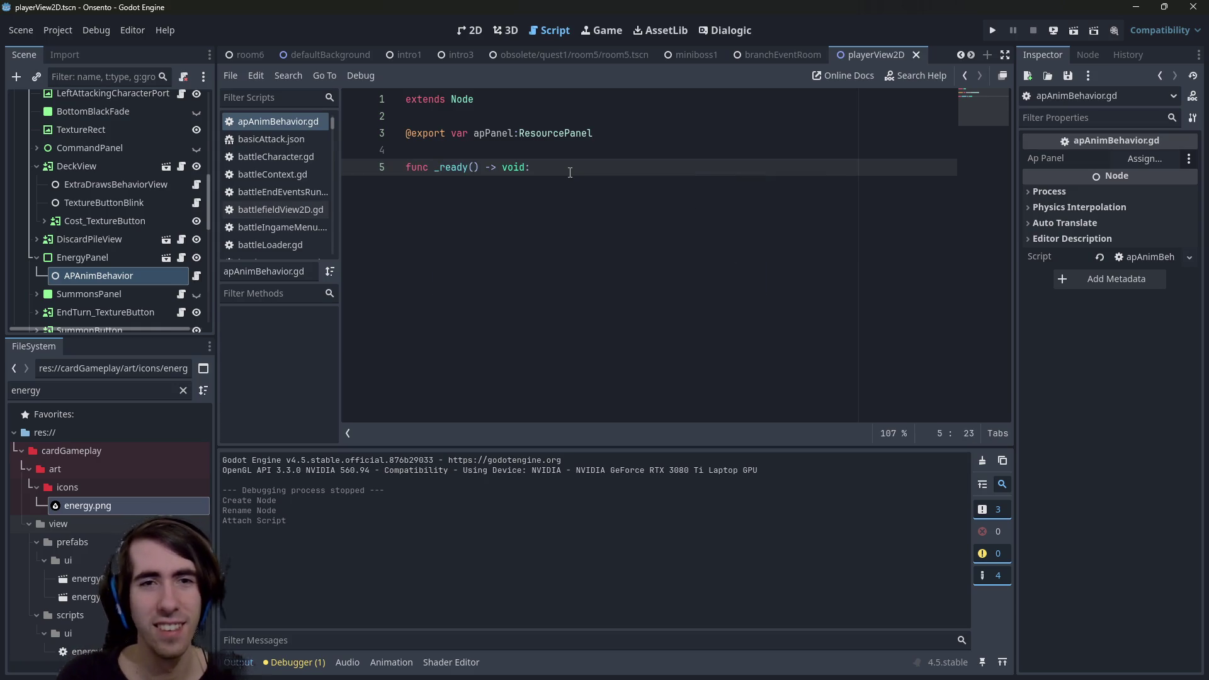
{"action": "key", "text": "Return"}
{"action": "key", "text": "ctrl+s"}
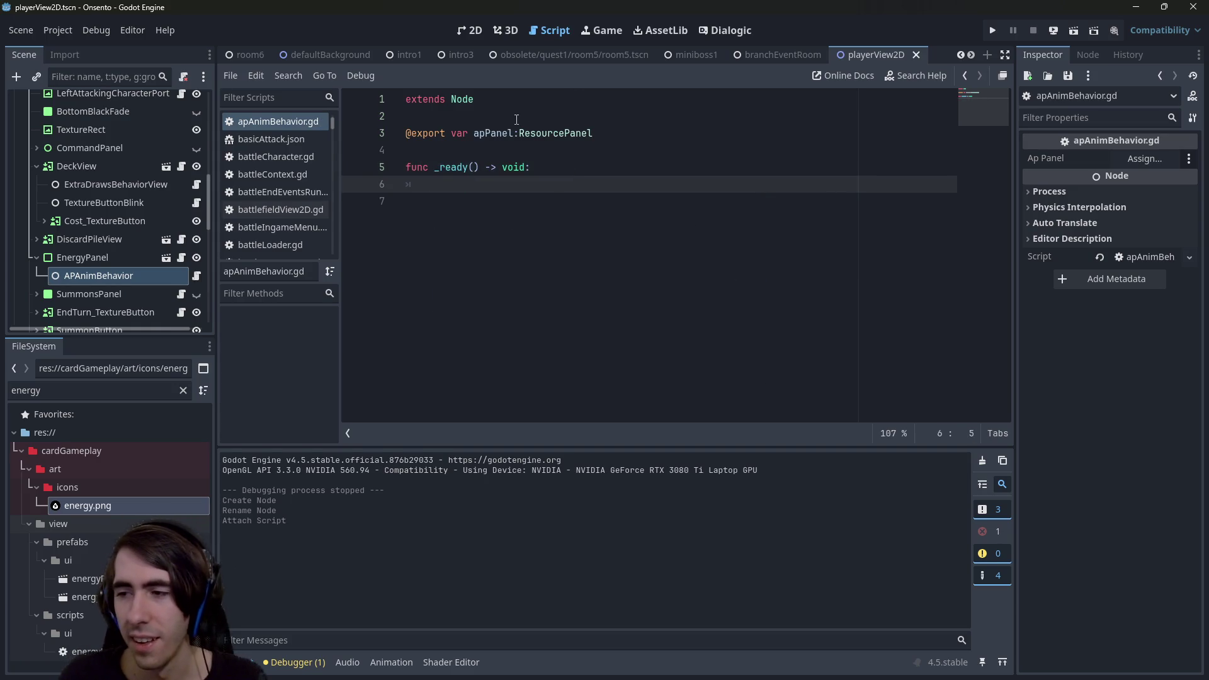
{"action": "left_click", "coordinate": [485, 141]}
{"action": "left_click", "coordinate": [465, 184]}
{"action": "type", "text": "apPanel."}
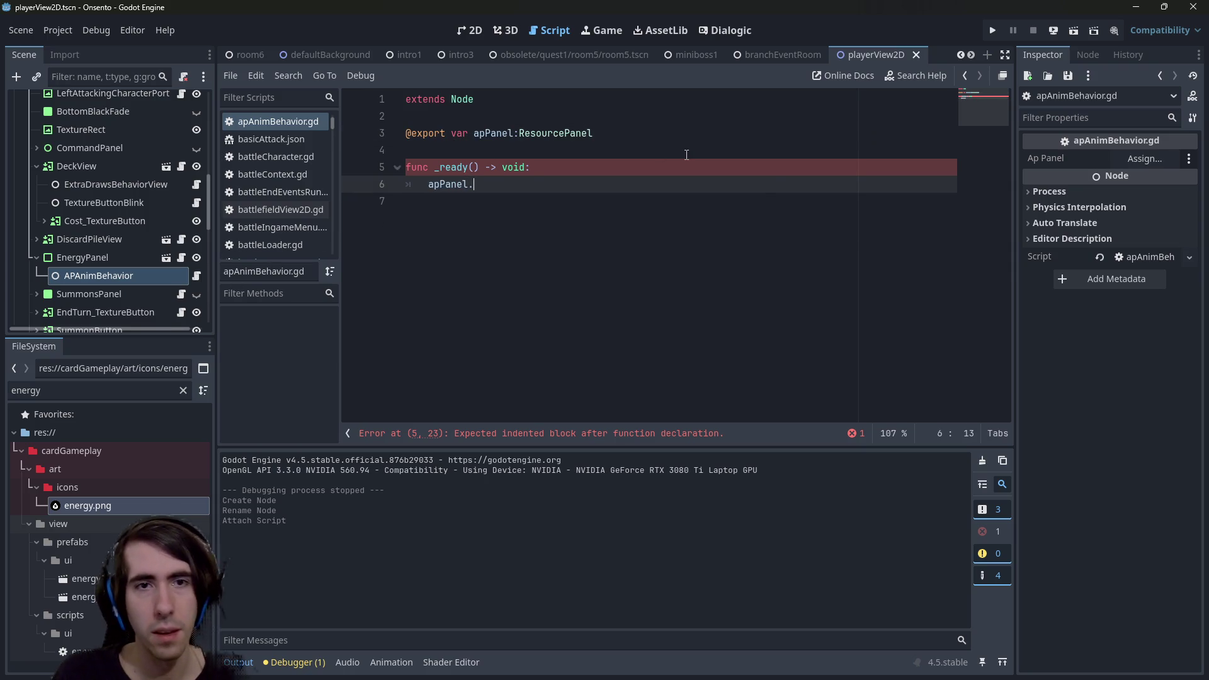
{"action": "key", "text": "ctrl+z"}
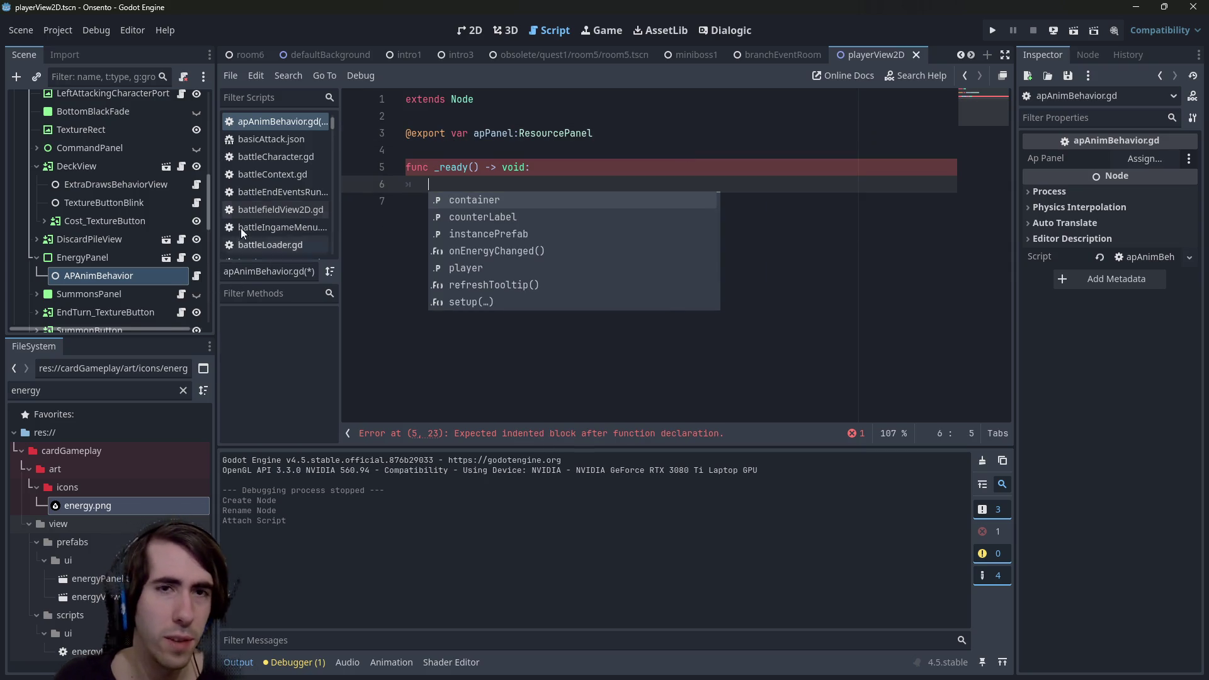
Briefly add a Timeline child under APAnimBehavior, then undo it.
{"action": "right_click", "coordinate": [90, 279]}
{"action": "left_click", "coordinate": [128, 226]}
{"action": "type", "text": "time"}
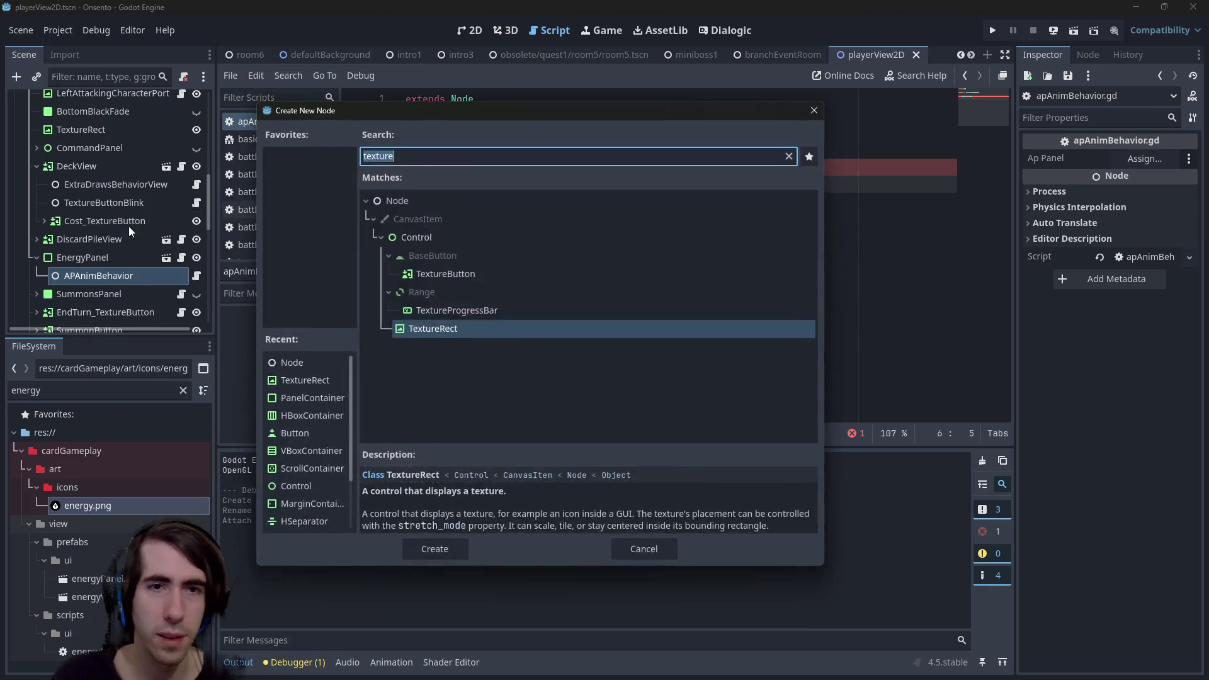
{"action": "type", "text": "line"}
{"action": "key", "text": "Return"}
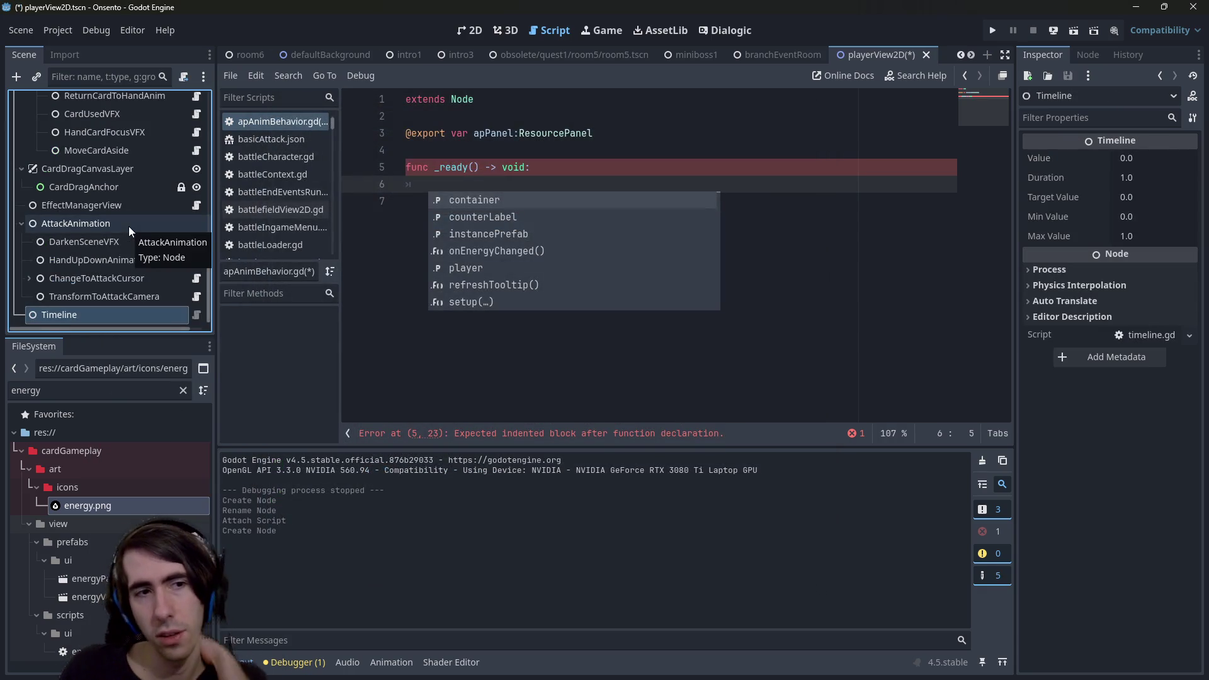
{"action": "key", "text": "ctrl+z"}
{"action": "scroll", "coordinate": [125, 233], "scroll_direction": "up", "scroll_amount": 5}
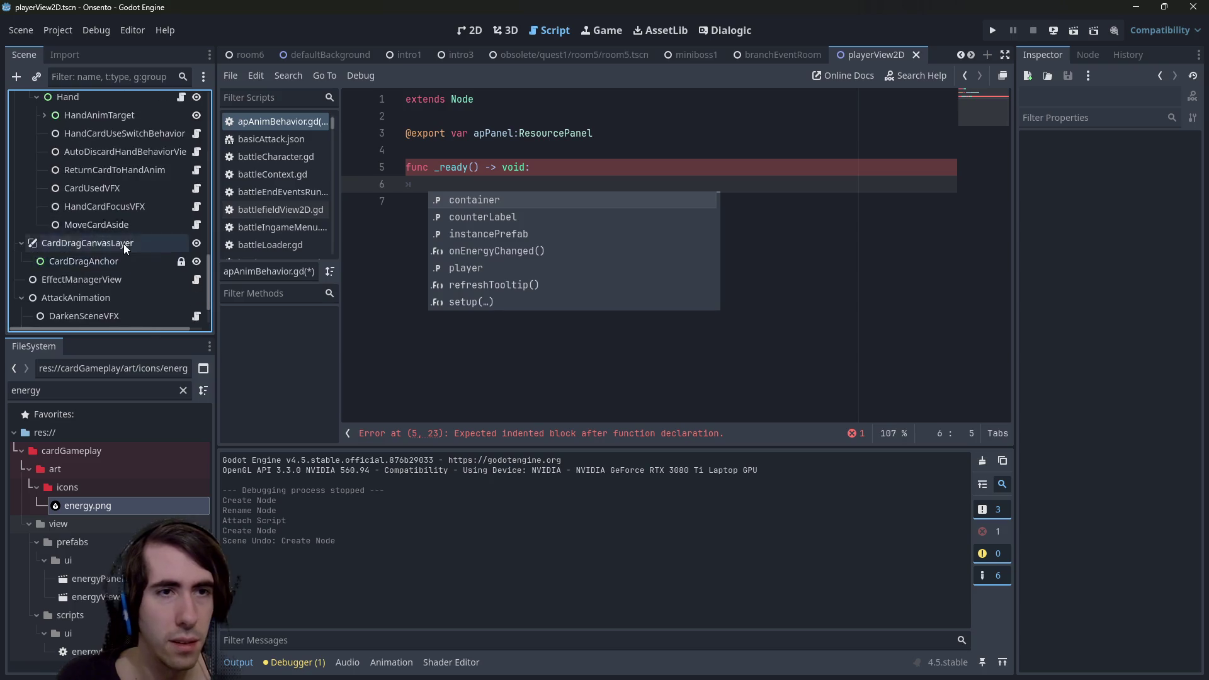
{"action": "scroll", "coordinate": [118, 252], "scroll_direction": "up", "scroll_amount": 5}
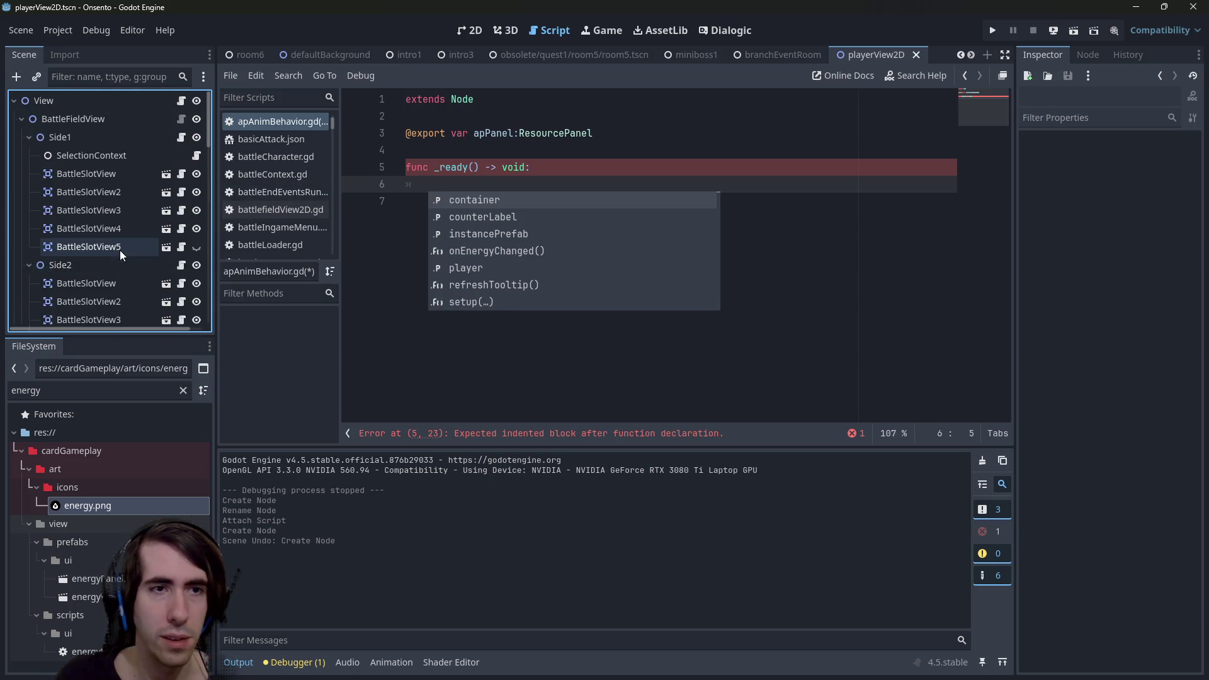
{"action": "scroll", "coordinate": [120, 250], "scroll_direction": "down", "scroll_amount": 5}
{"action": "right_click", "coordinate": [91, 296]}
{"action": "left_click", "coordinate": [119, 221]}
{"action": "type", "text": "animationp"}
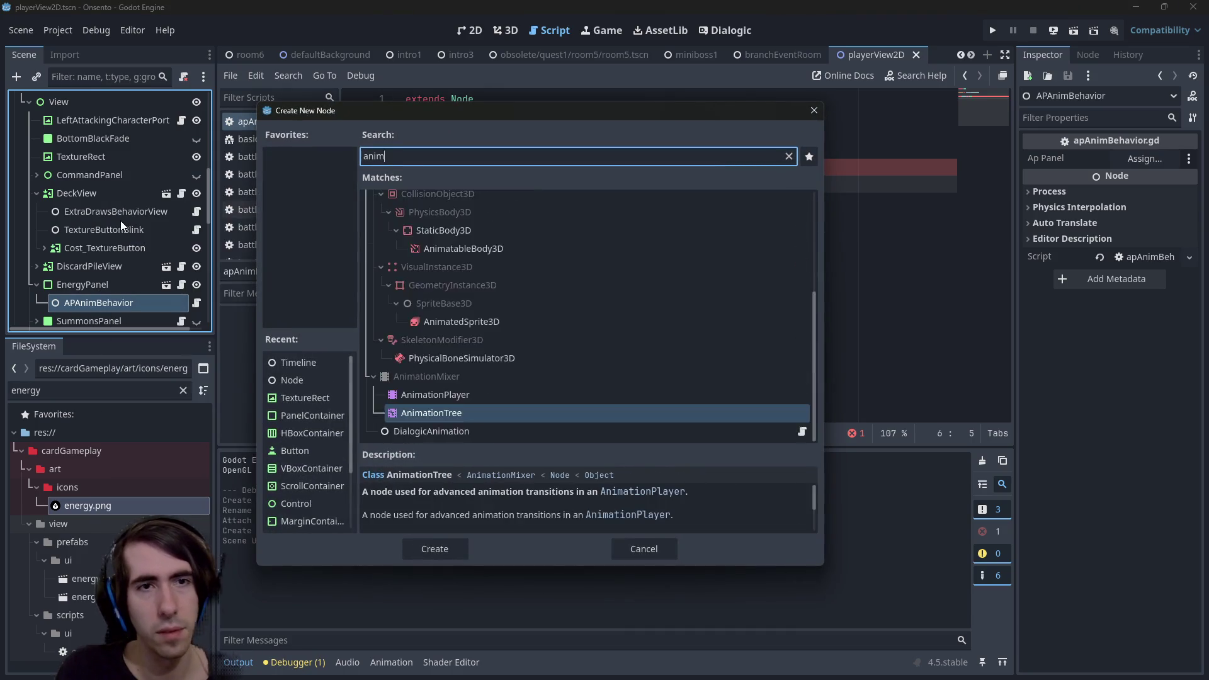
{"action": "key", "text": "Return"}
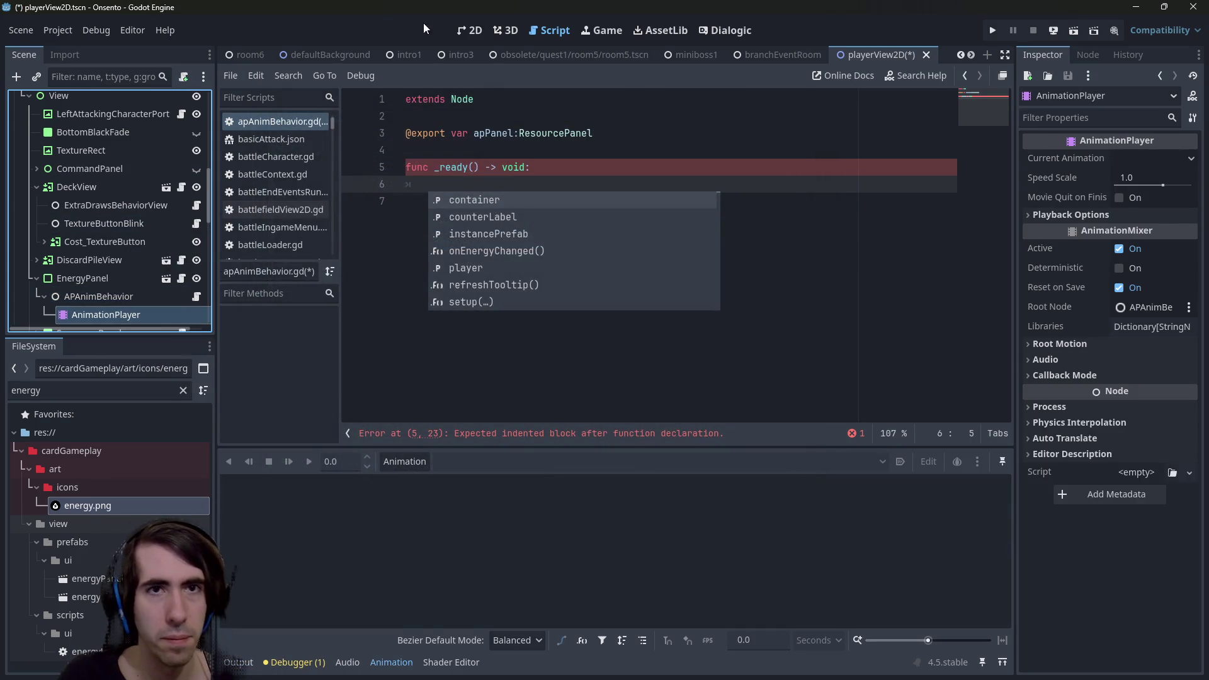
{"action": "left_click", "coordinate": [471, 30]}
{"action": "scroll", "coordinate": [585, 296], "scroll_direction": "up", "scroll_amount": 10}
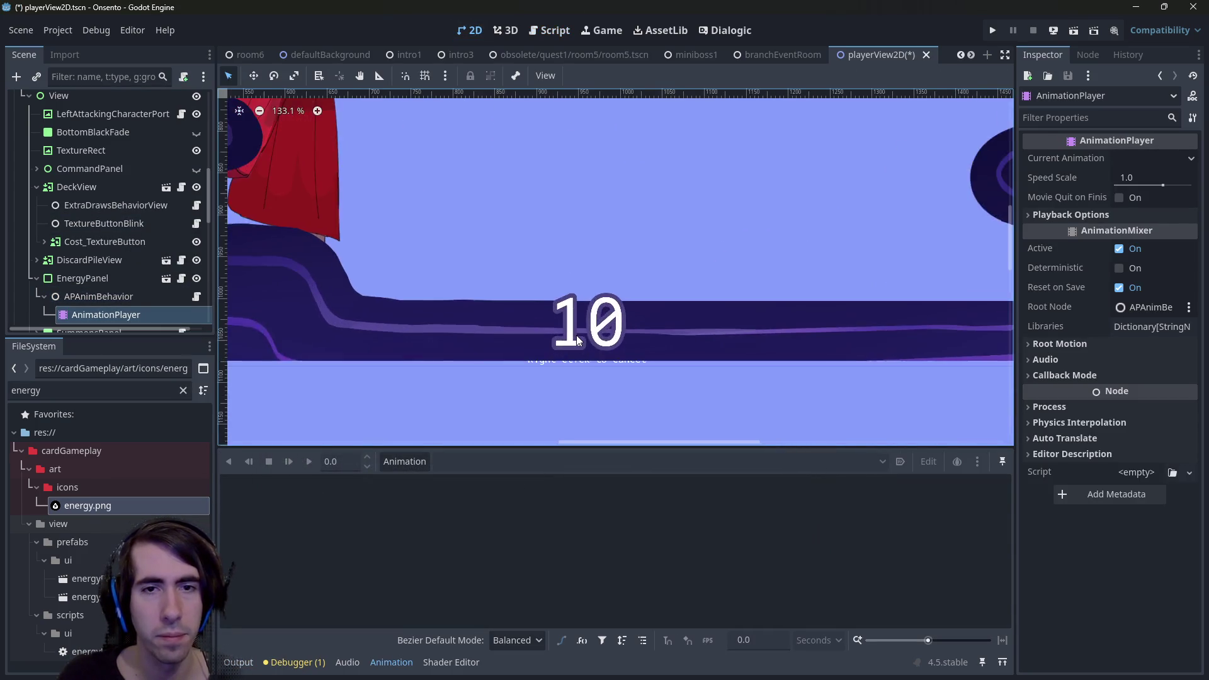
{"action": "scroll", "coordinate": [153, 271], "scroll_direction": "down", "scroll_amount": 3}
{"action": "scroll", "coordinate": [153, 244], "scroll_direction": "up", "scroll_amount": 1}
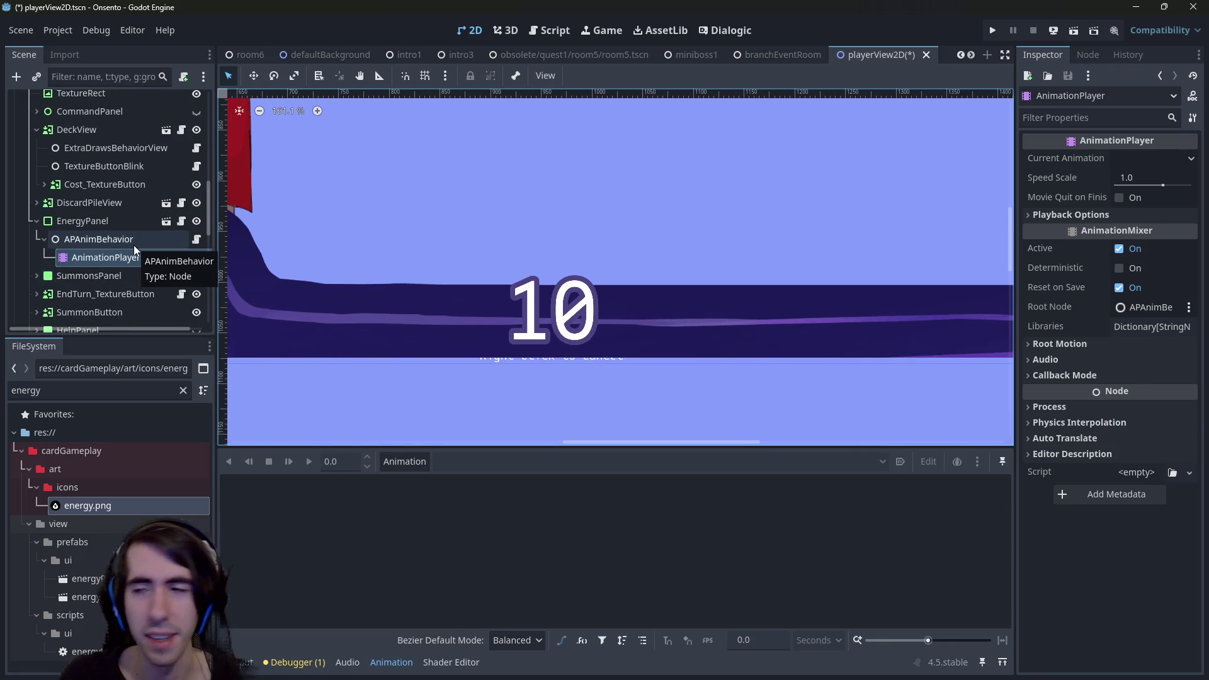
{"action": "left_click", "coordinate": [134, 244]}
{"action": "left_click", "coordinate": [121, 262]}
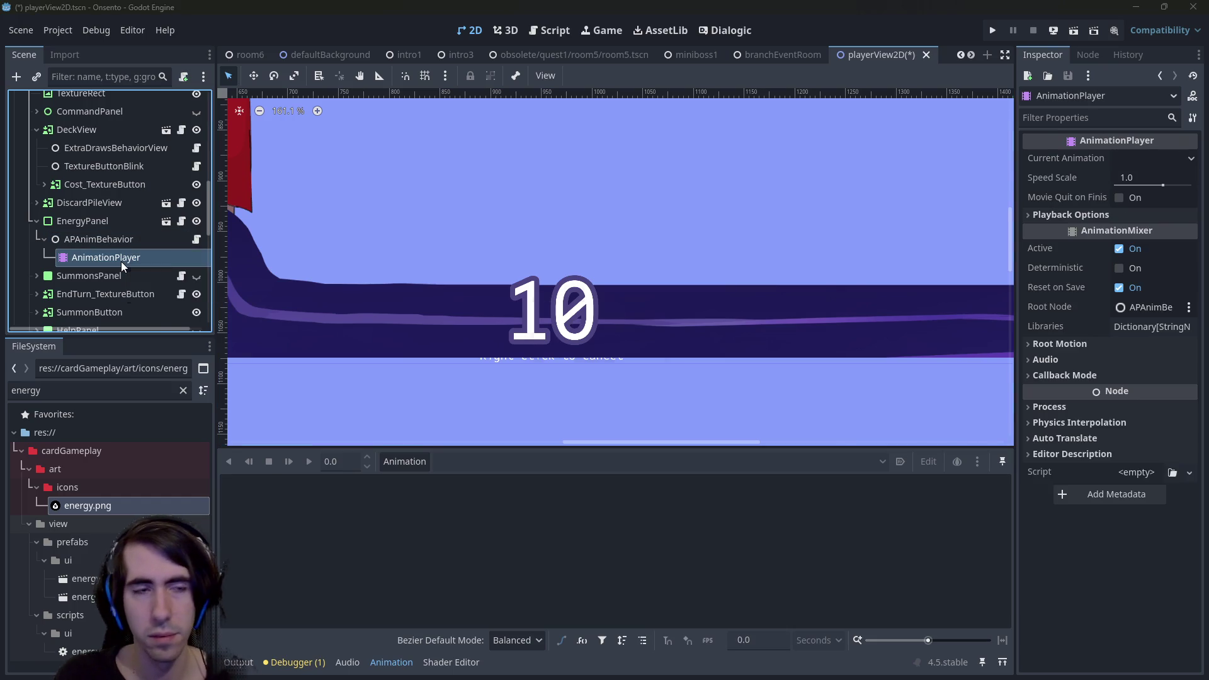
{"action": "key", "text": "Delete"}
{"action": "key", "text": "Return"}
{"action": "key", "text": "ctrl+s"}
{"action": "left_click", "coordinate": [196, 240]}
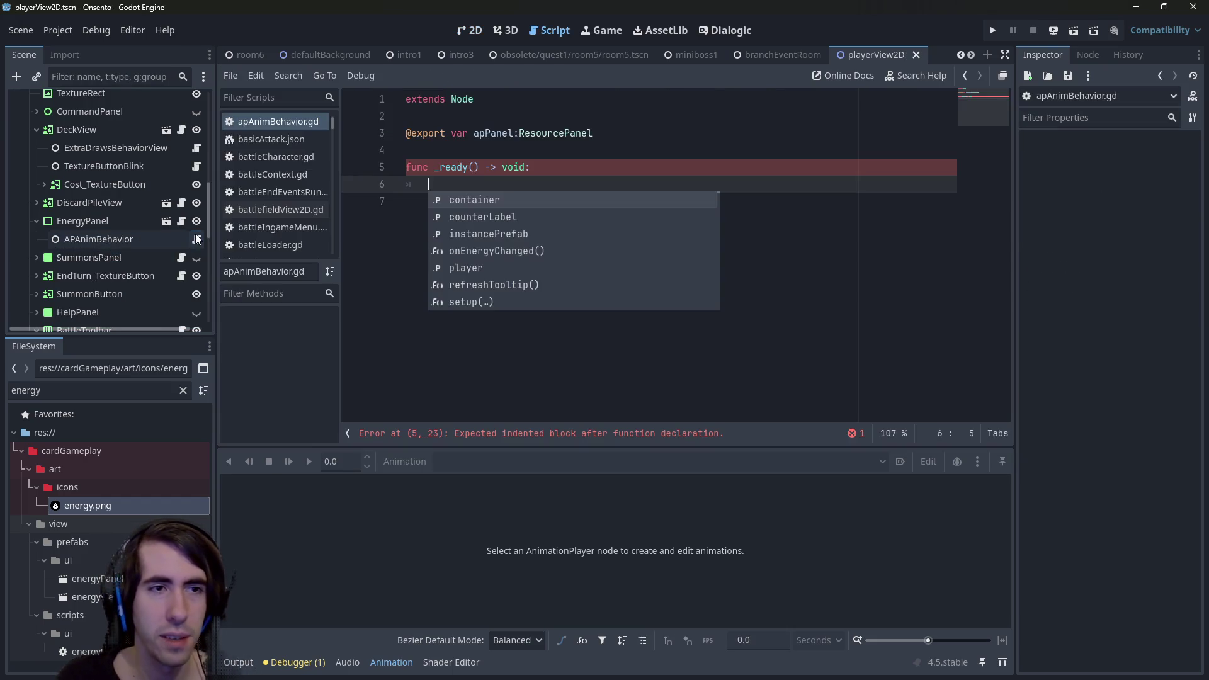
{"action": "left_click", "coordinate": [498, 185]}
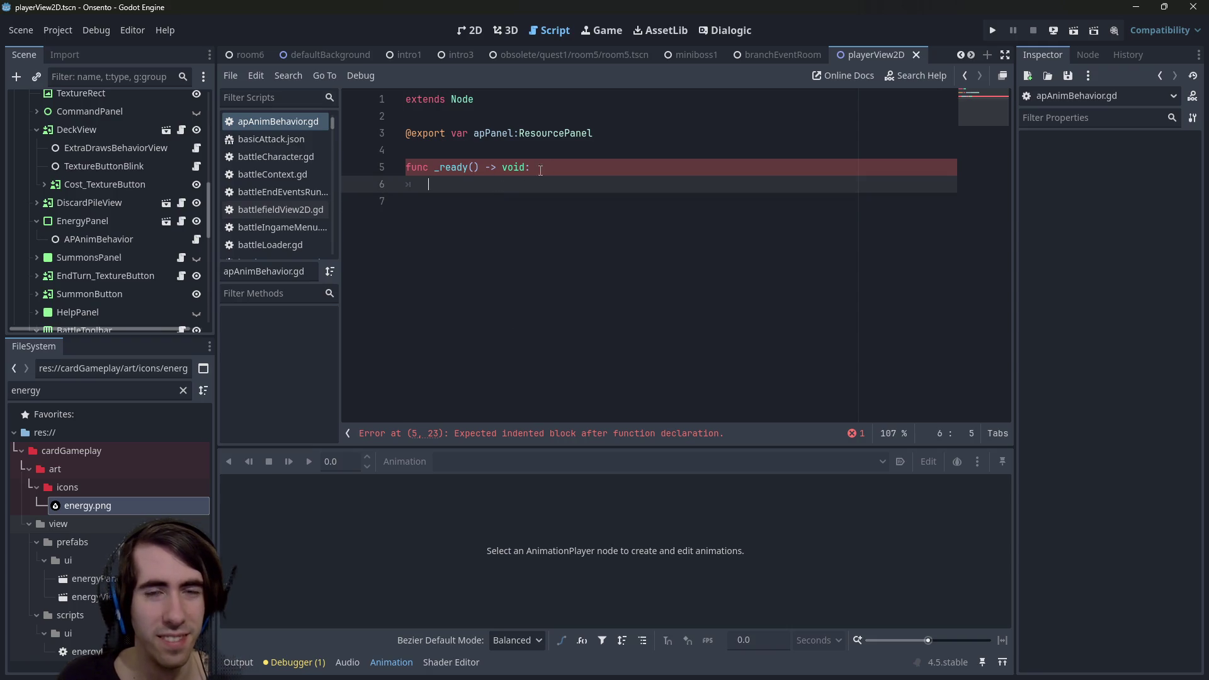
{"action": "left_click", "coordinate": [589, 155]}
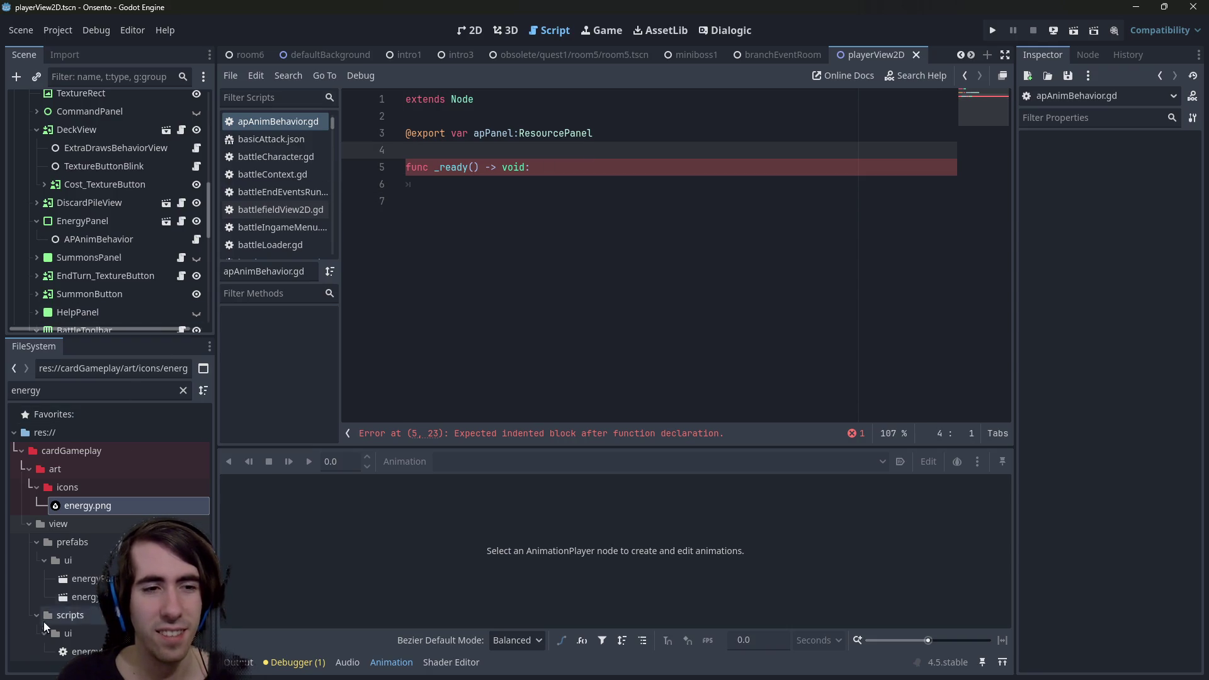
{"action": "left_click", "coordinate": [182, 390]}
{"action": "type", "text": "scale"}
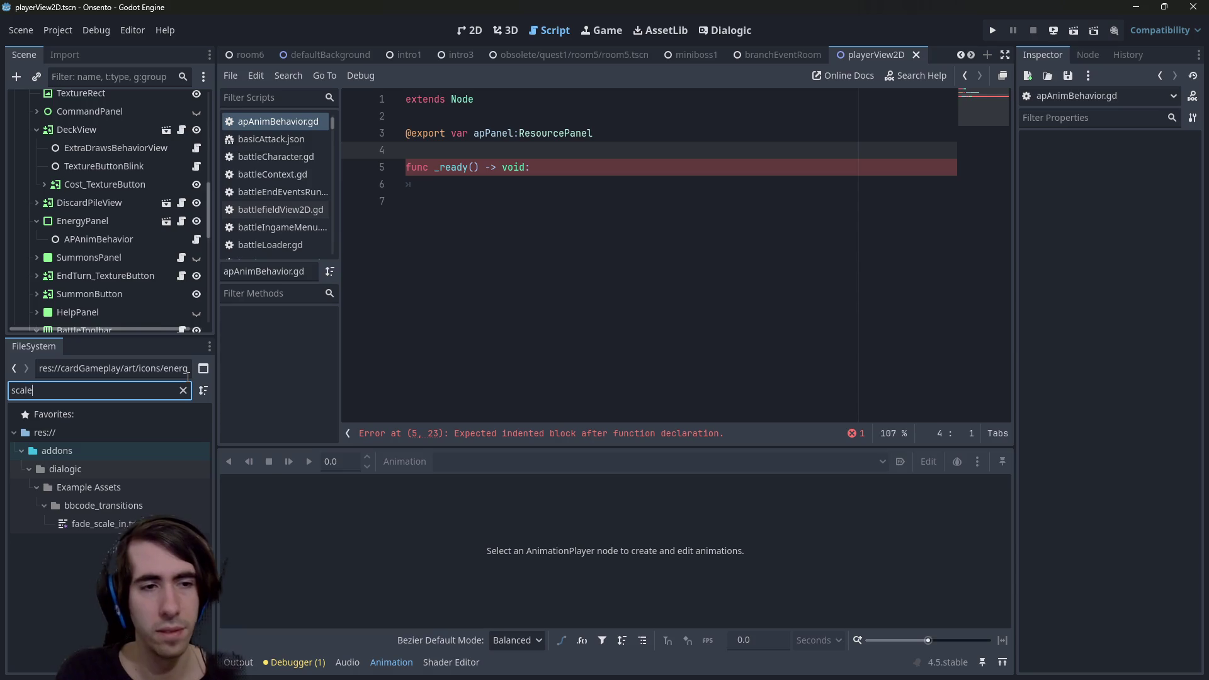
{"action": "key", "text": "BackSpace"}
{"action": "key", "text": "BackSpace"}
{"action": "key", "text": "BackSpace"}
{"action": "type", "text": "zoom"}
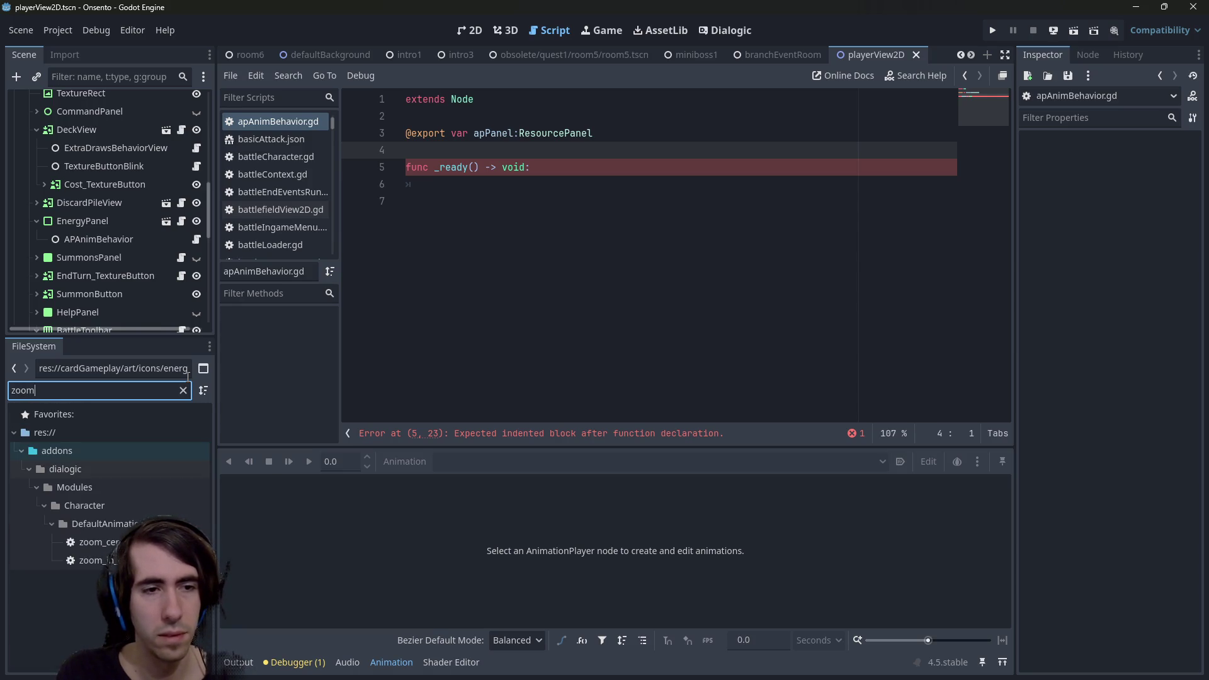
{"action": "key", "text": "BackSpace"}
{"action": "key", "text": "BackSpace"}
{"action": "key", "text": "BackSpace"}
{"action": "type", "text": "anim"}
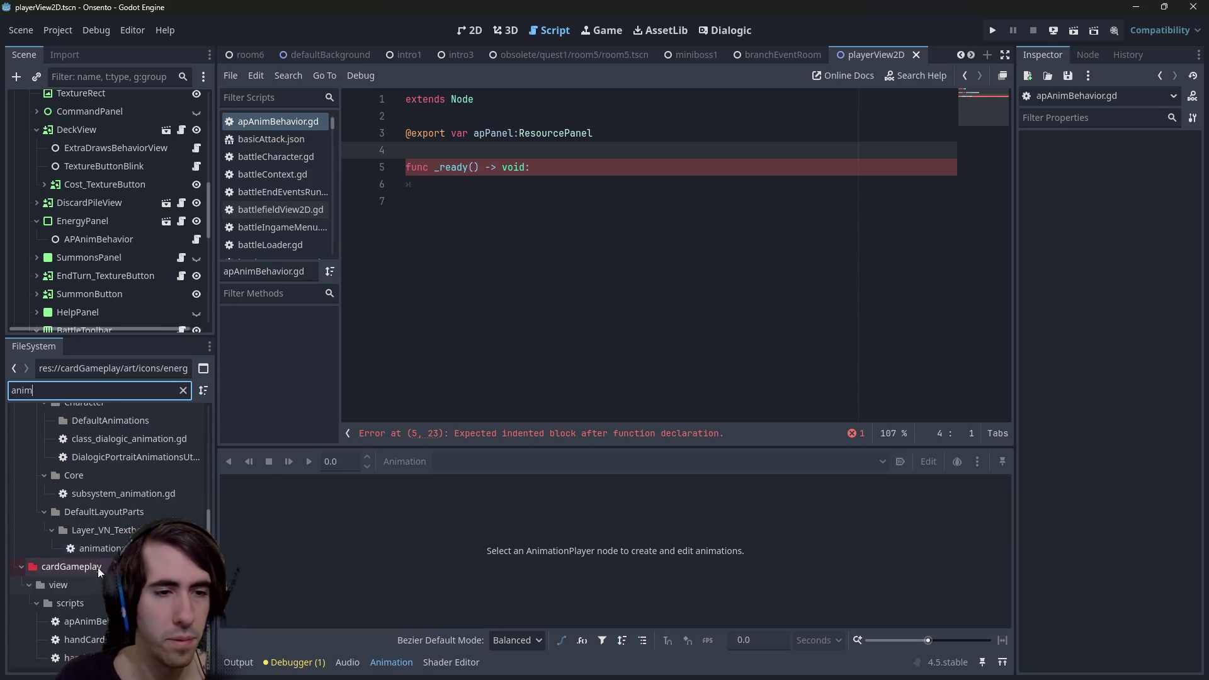
{"action": "double_click", "coordinate": [58, 639]}
{"action": "scroll", "coordinate": [525, 330], "scroll_direction": "up", "scroll_amount": 15}
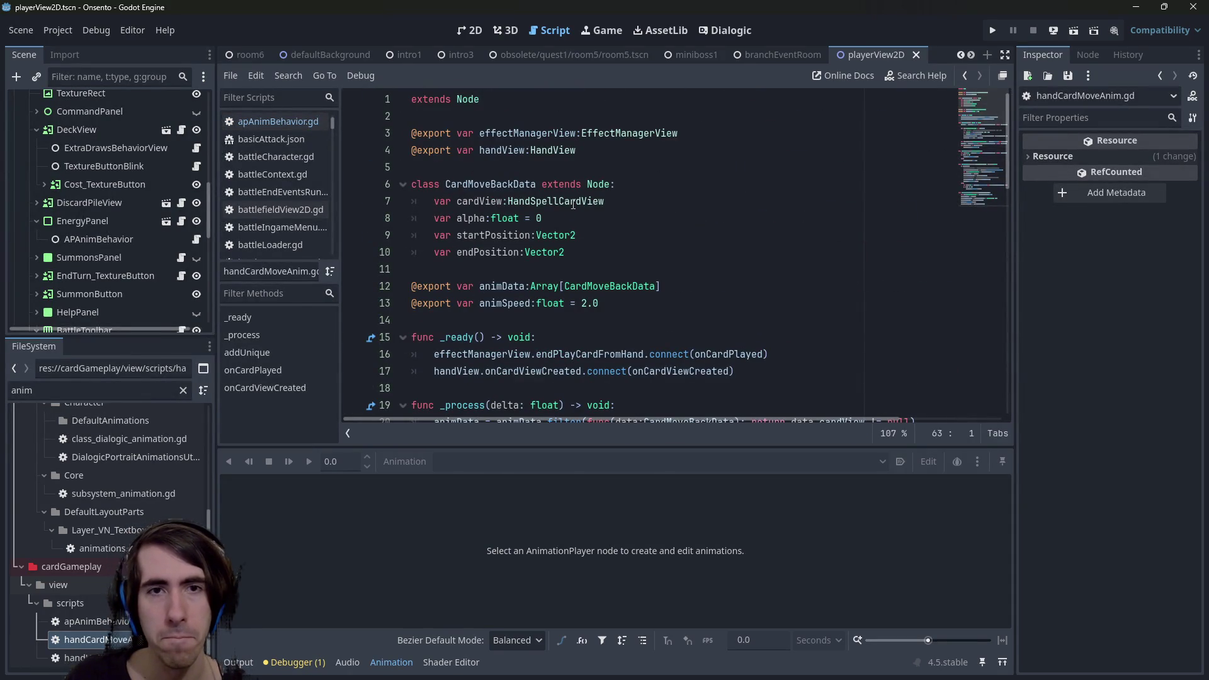
{"action": "scroll", "coordinate": [573, 208], "scroll_direction": "down", "scroll_amount": 1}
{"action": "double_click", "coordinate": [630, 234]}
{"action": "scroll", "coordinate": [605, 230], "scroll_direction": "down", "scroll_amount": 1}
{"action": "scroll", "coordinate": [586, 232], "scroll_direction": "down", "scroll_amount": 2}
{"action": "scroll", "coordinate": [580, 239], "scroll_direction": "up", "scroll_amount": 2}
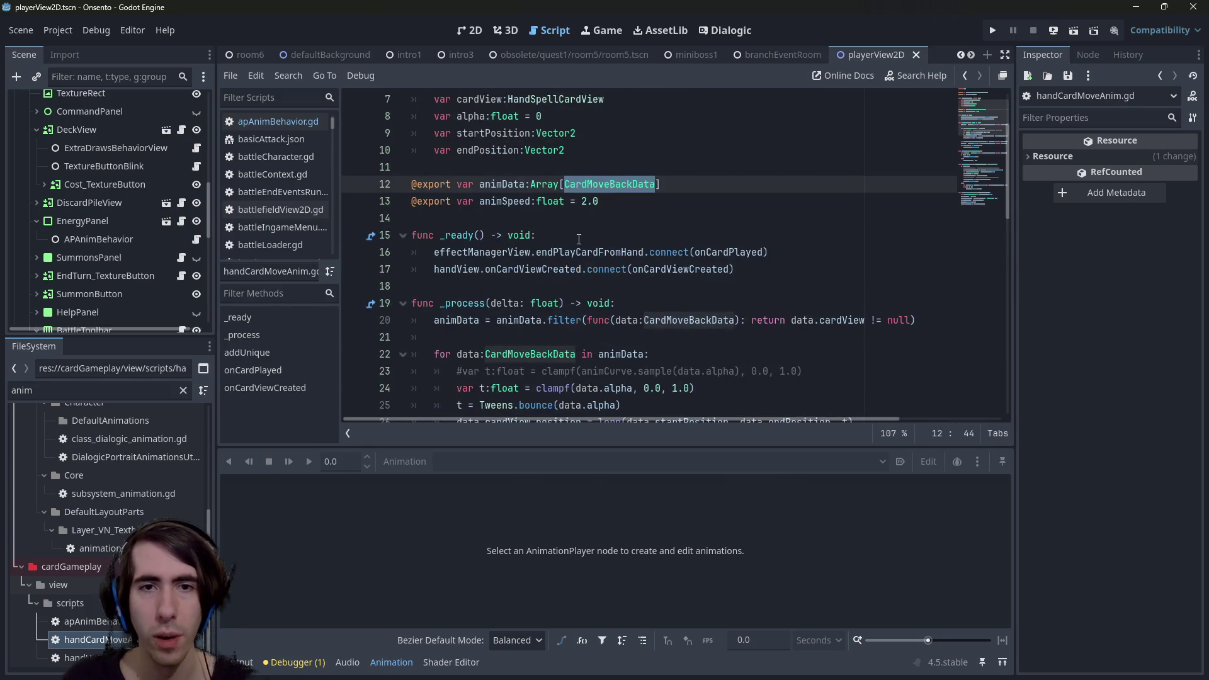
{"action": "scroll", "coordinate": [579, 239], "scroll_direction": "up", "scroll_amount": 2}
{"action": "left_click", "coordinate": [582, 201]}
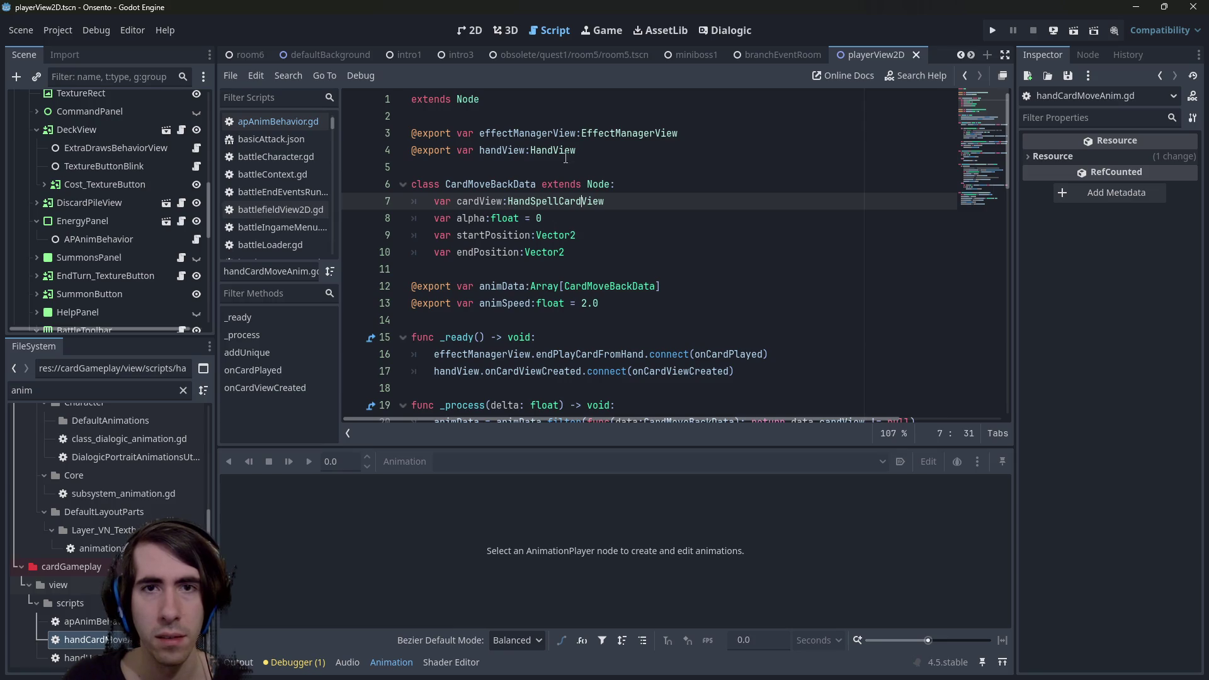
{"action": "scroll", "coordinate": [565, 158], "scroll_direction": "down", "scroll_amount": 1}
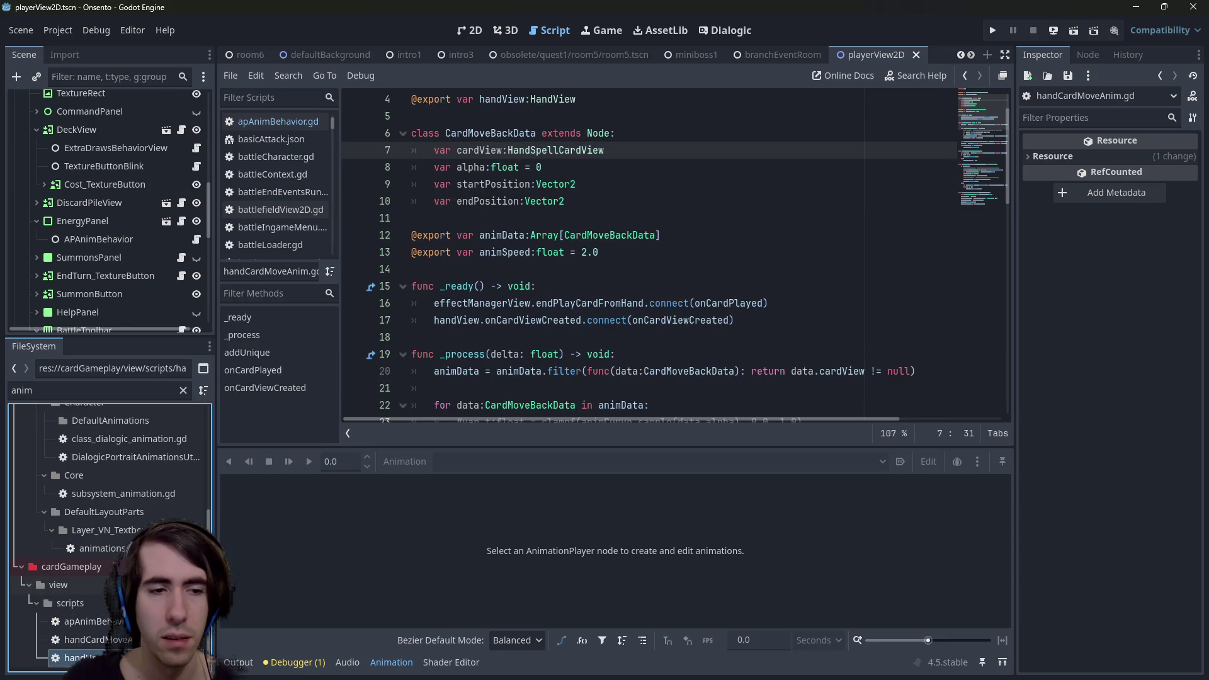
{"action": "double_click", "coordinate": [69, 658]}
{"action": "scroll", "coordinate": [536, 207], "scroll_direction": "up", "scroll_amount": 10}
{"action": "left_click_drag", "start_coordinate": [553, 184], "coordinate": [411, 184]}
{"action": "mouse_move", "coordinate": [599, 201]}
{"action": "left_mouse_down"}
{"action": "mouse_move", "coordinate": [411, 201]}
{"action": "mouse_move", "coordinate": [411, 189]}
{"action": "left_mouse_up"}
{"action": "scroll", "coordinate": [531, 208], "scroll_direction": "down", "scroll_amount": 3}
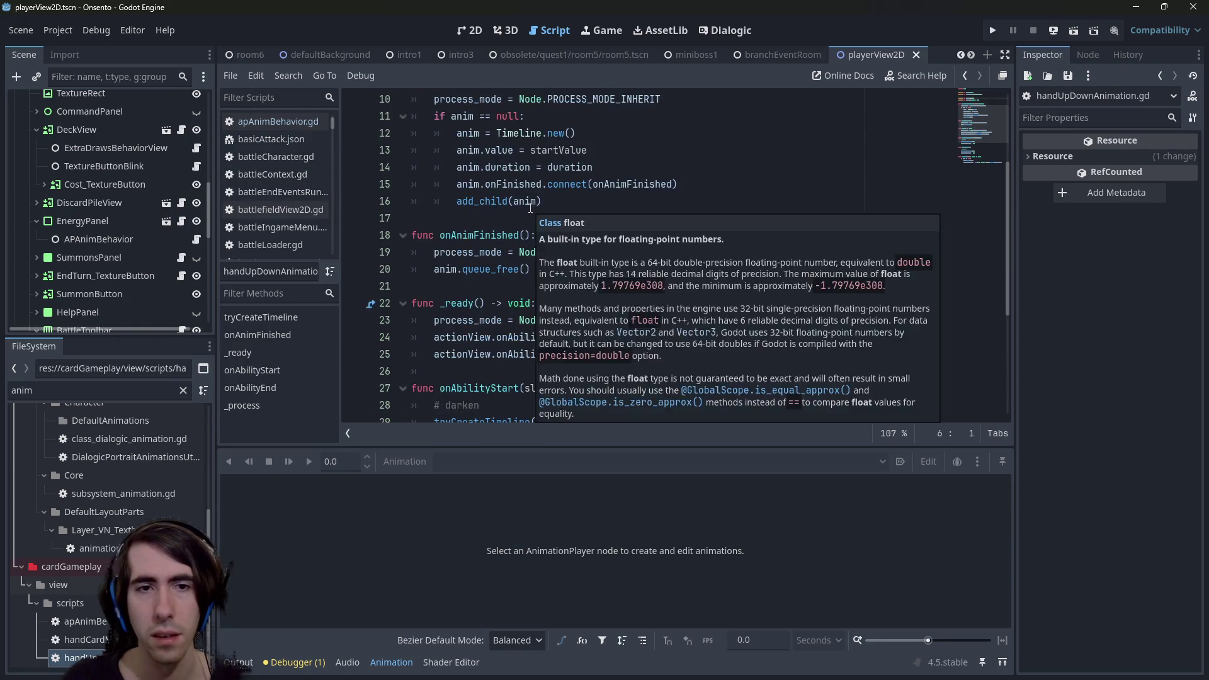
{"action": "scroll", "coordinate": [598, 315], "scroll_direction": "up", "scroll_amount": 3}
{"action": "scroll", "coordinate": [637, 358], "scroll_direction": "down", "scroll_amount": 7}
{"action": "mouse_move", "coordinate": [630, 403]}
{"action": "left_mouse_down"}
{"action": "mouse_move", "coordinate": [378, 264]}
{"action": "mouse_move", "coordinate": [364, 178]}
{"action": "left_mouse_up"}
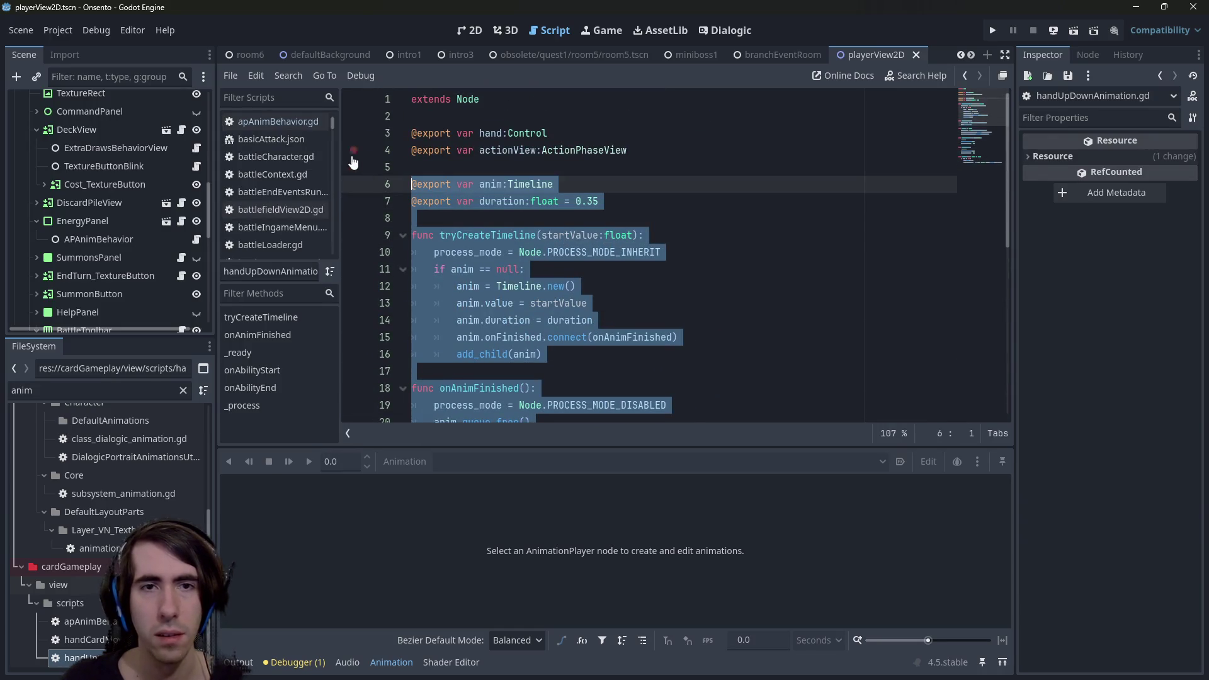
{"action": "left_click", "coordinate": [561, 190]}
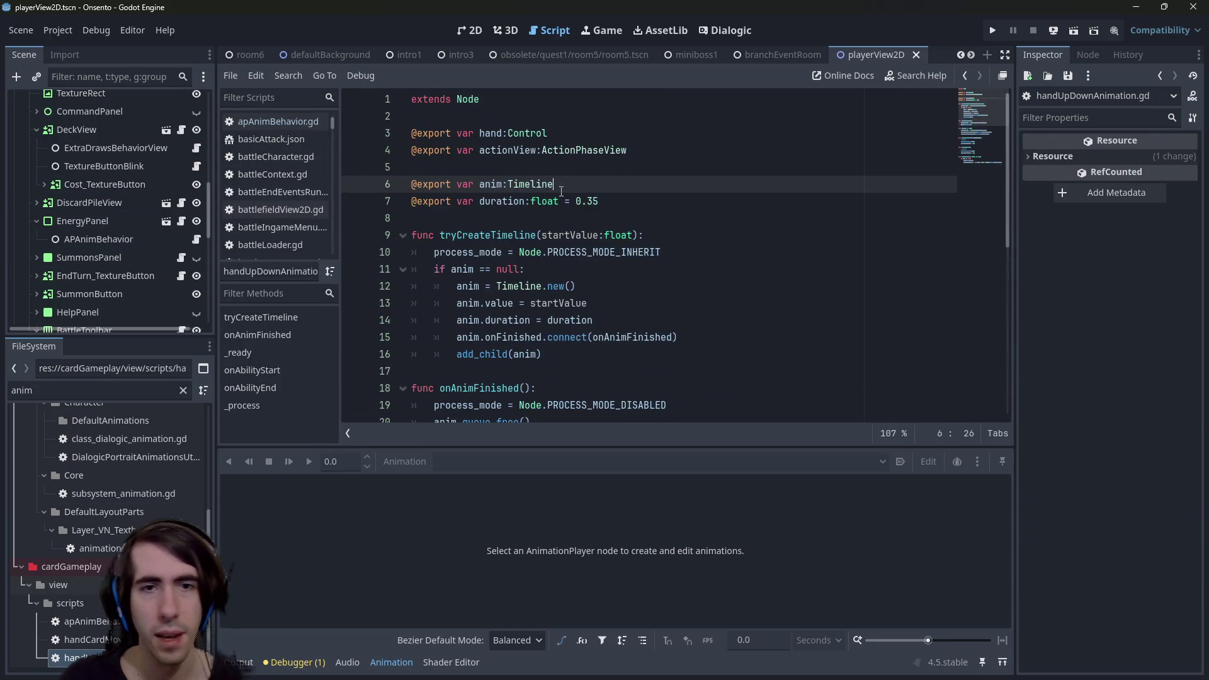
{"action": "key", "text": "alt+Left"}
{"action": "key", "text": "alt+Left"}
{"action": "key", "text": "alt+Left"}
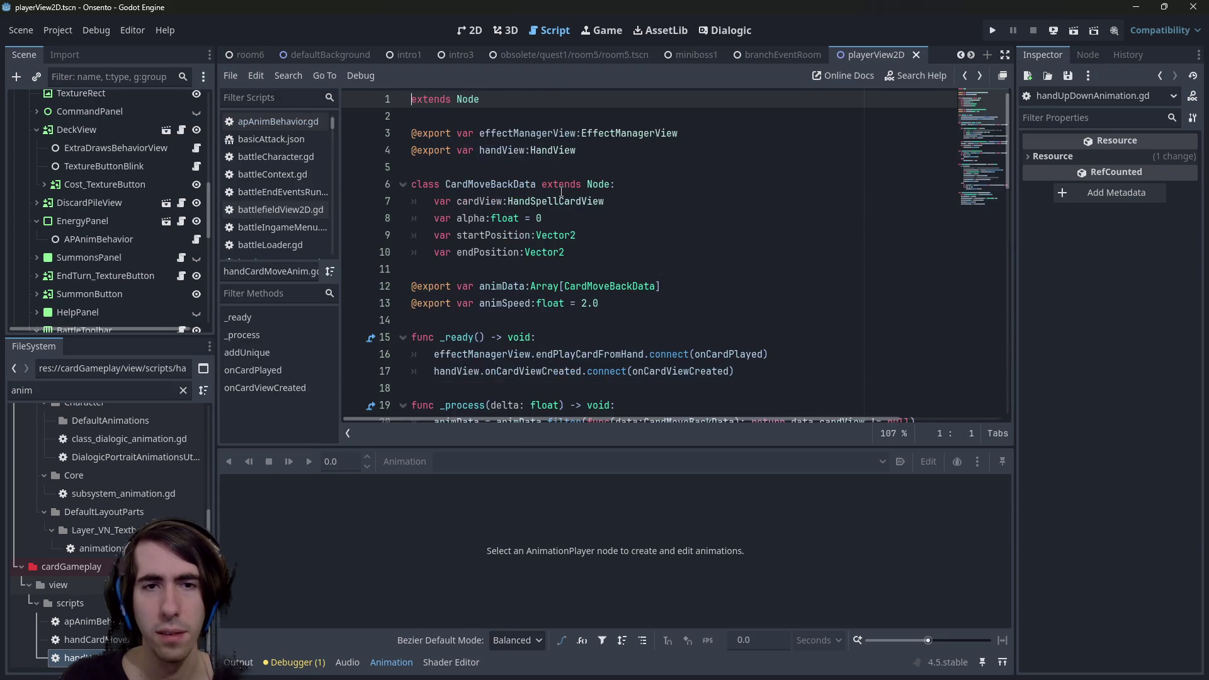
{"action": "key", "text": "alt+Left"}
{"action": "key", "text": "alt+Right"}
{"action": "key", "text": "Down"}
{"action": "key", "text": "Down"}
{"action": "key", "text": "Down"}
{"action": "key", "text": "Return"}
{"action": "key", "text": "ctrl+v"}
{"action": "scroll", "coordinate": [494, 219], "scroll_direction": "up", "scroll_amount": 8}
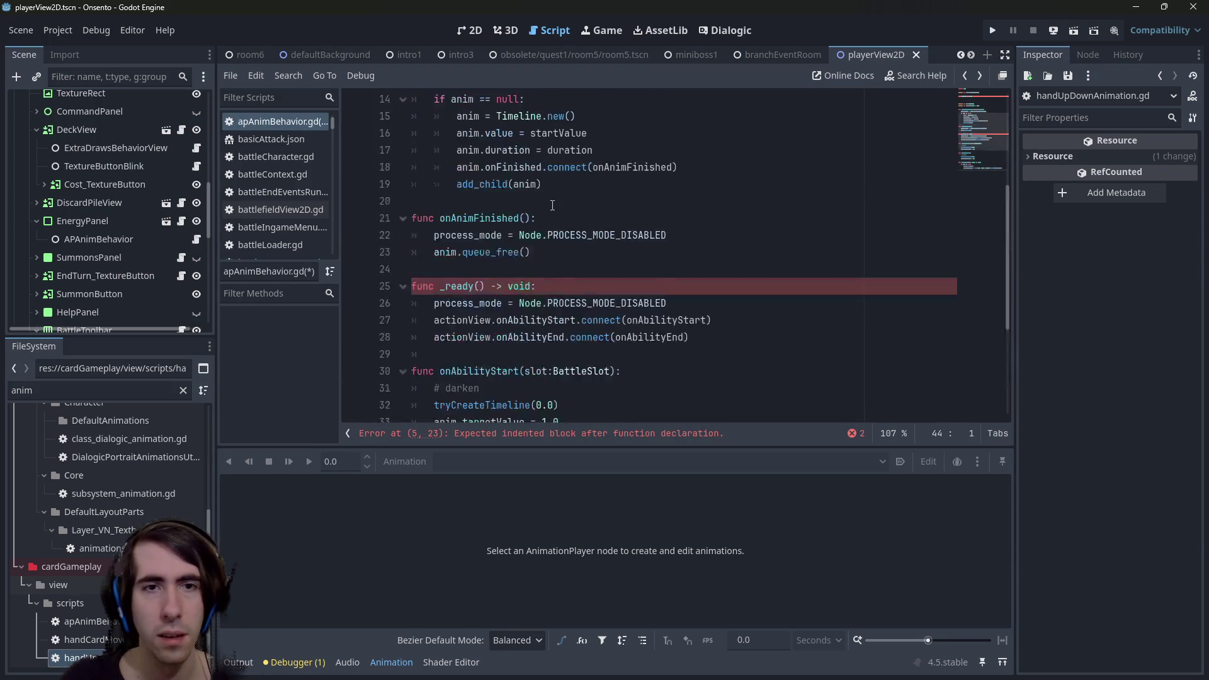
Move the _ready block below the animation helpers so the exports sit on top, and save.
{"action": "left_click_drag", "start_coordinate": [493, 219], "coordinate": [391, 151]}
{"action": "key", "text": "alt+Down"}
{"action": "key", "text": "alt+Down"}
{"action": "key", "text": "alt+Down"}
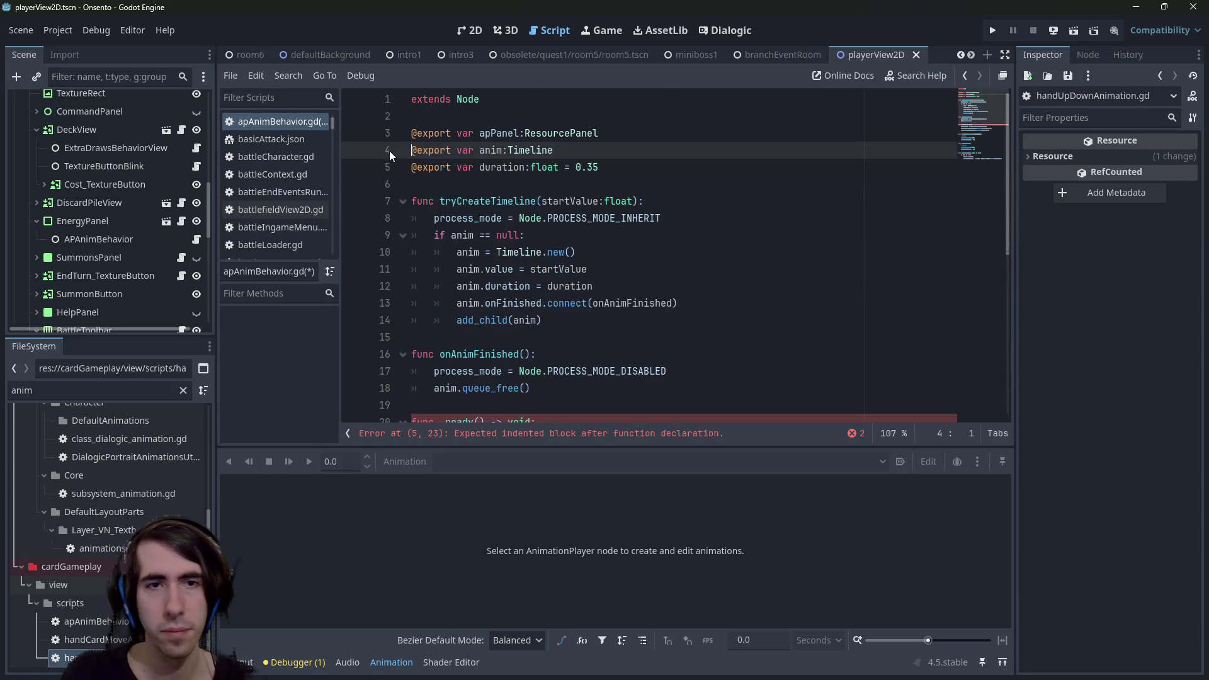
{"action": "key", "text": "ctrl+s"}
{"action": "key", "text": "ctrl+s"}
{"action": "left_click", "coordinate": [617, 167]}
{"action": "key", "text": "ctrl+s"}
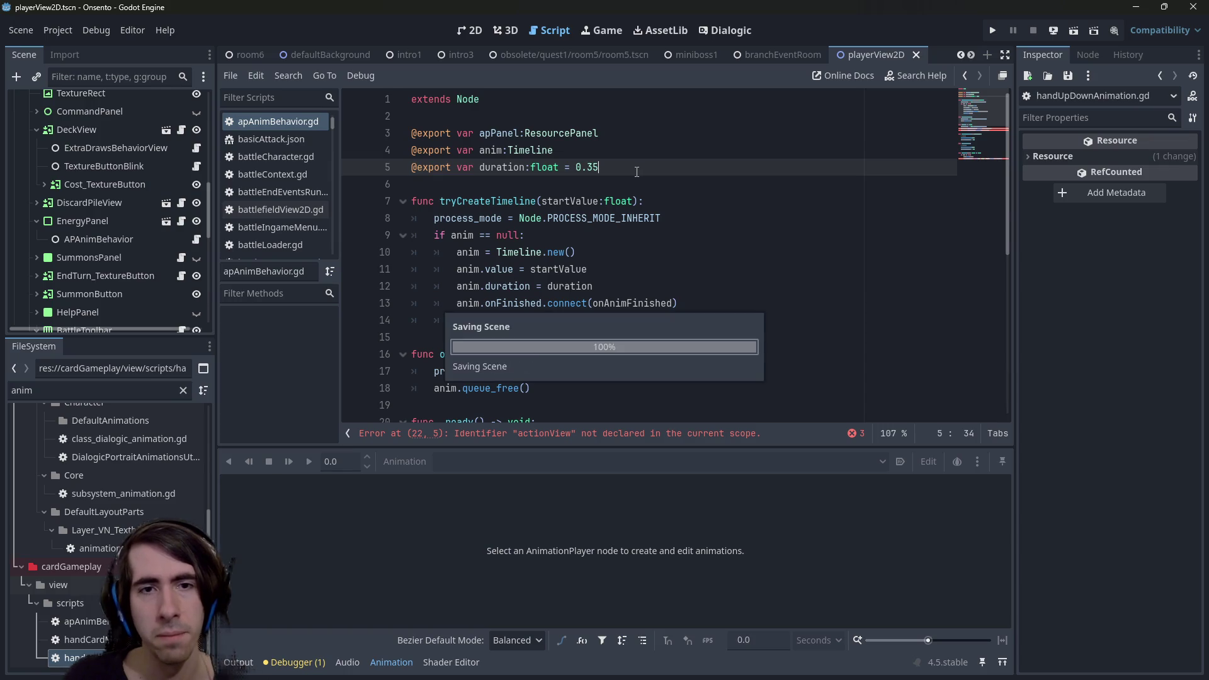
Open a blank line in _ready after the process_mode line, above the signal connections.
{"action": "scroll", "coordinate": [619, 212], "scroll_direction": "down", "scroll_amount": 2}
{"action": "double_click", "coordinate": [531, 358]}
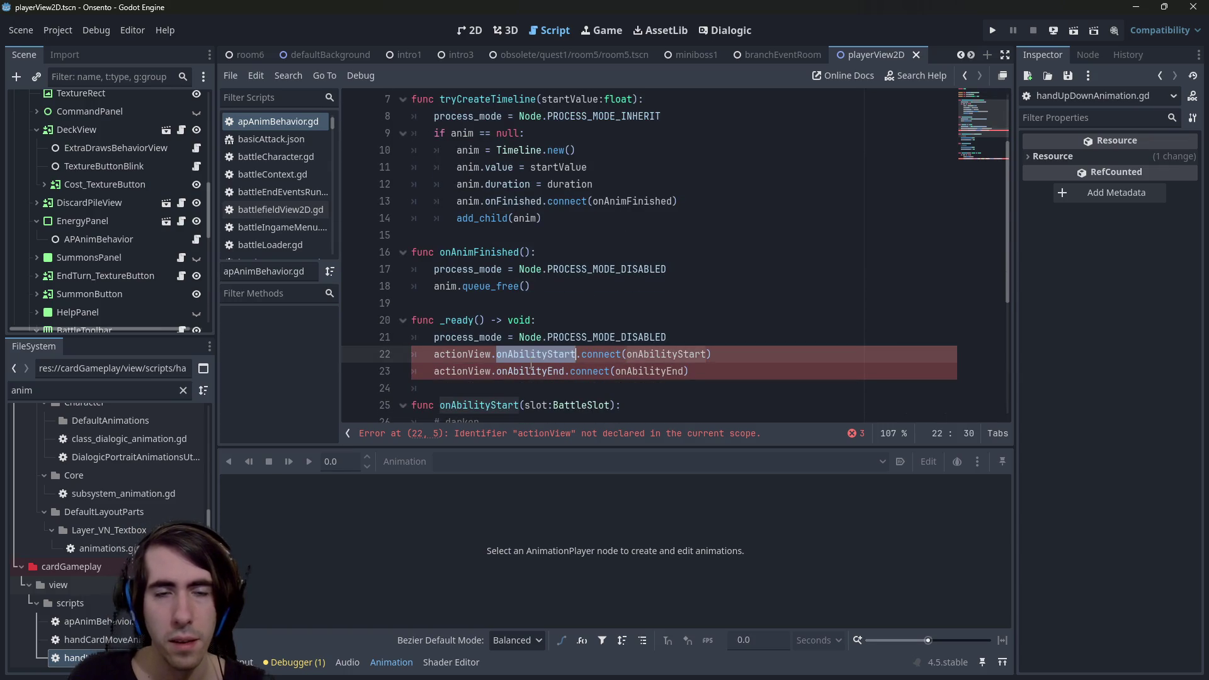
{"action": "mouse_move", "coordinate": [735, 377]}
{"action": "left_mouse_down"}
{"action": "mouse_move", "coordinate": [321, 338]}
{"action": "mouse_move", "coordinate": [250, 350]}
{"action": "left_mouse_up"}
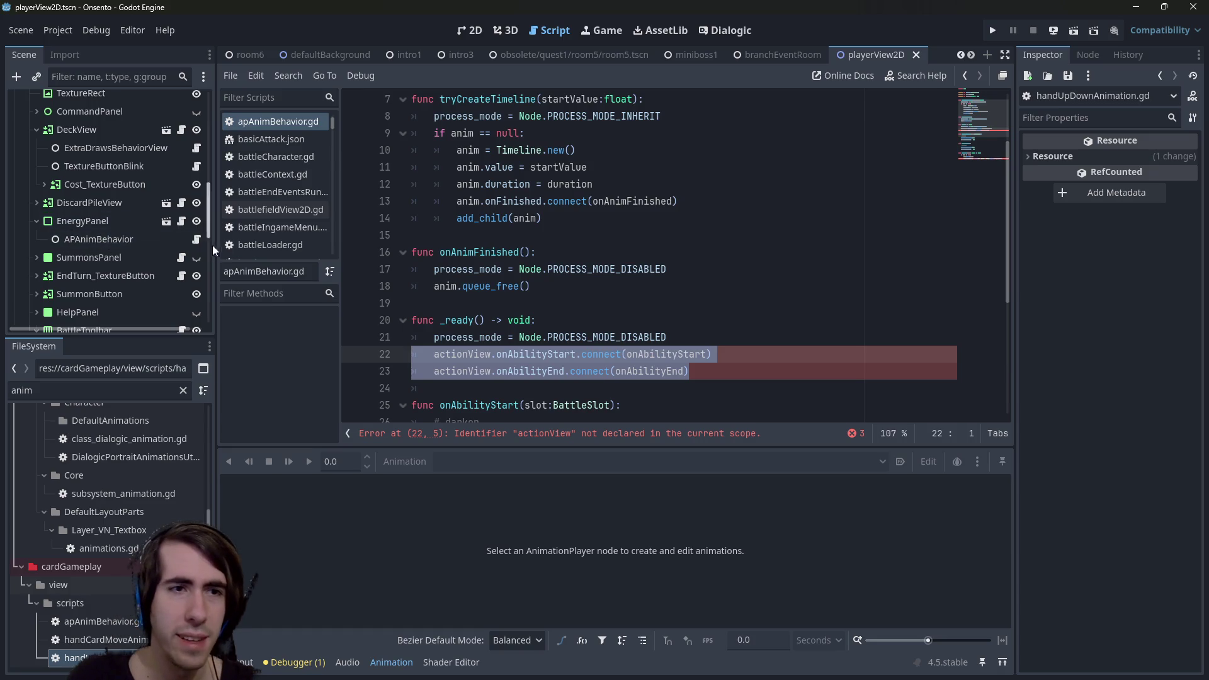
{"action": "scroll", "coordinate": [480, 272], "scroll_direction": "up", "scroll_amount": 2}
{"action": "scroll", "coordinate": [480, 272], "scroll_direction": "down", "scroll_amount": 4}
{"action": "scroll", "coordinate": [480, 272], "scroll_direction": "up", "scroll_amount": 2}
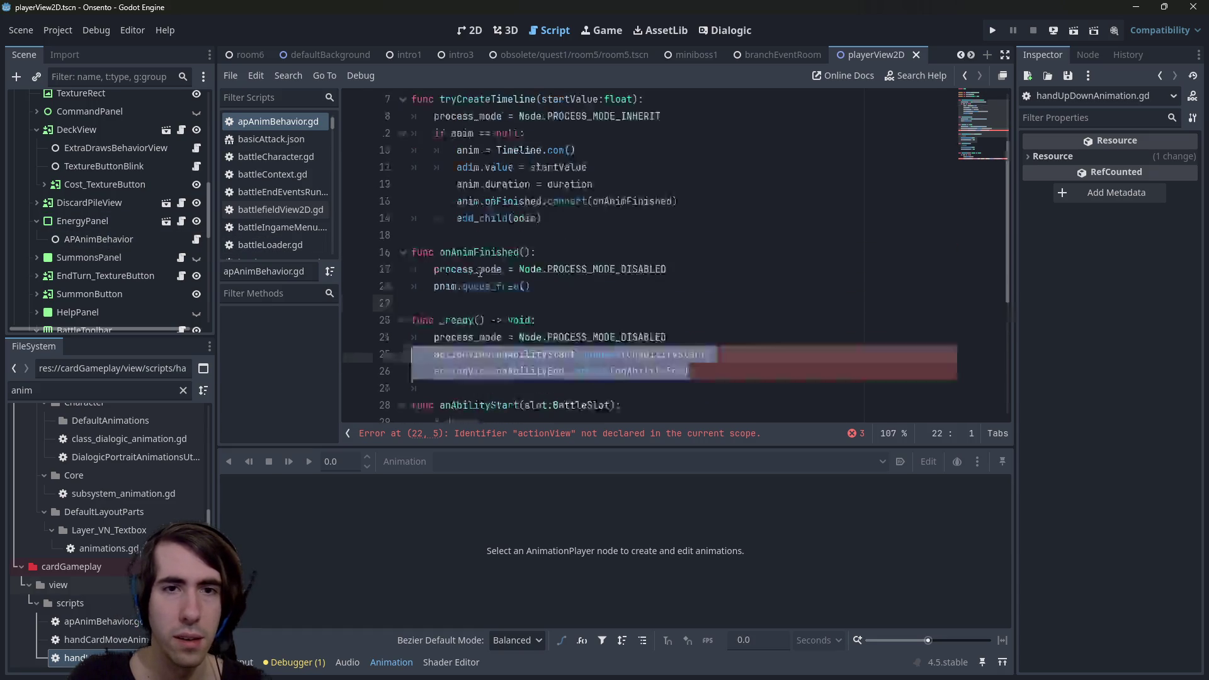
{"action": "left_click", "coordinate": [701, 339]}
{"action": "key", "text": "Return"}
{"action": "key", "text": "Return"}
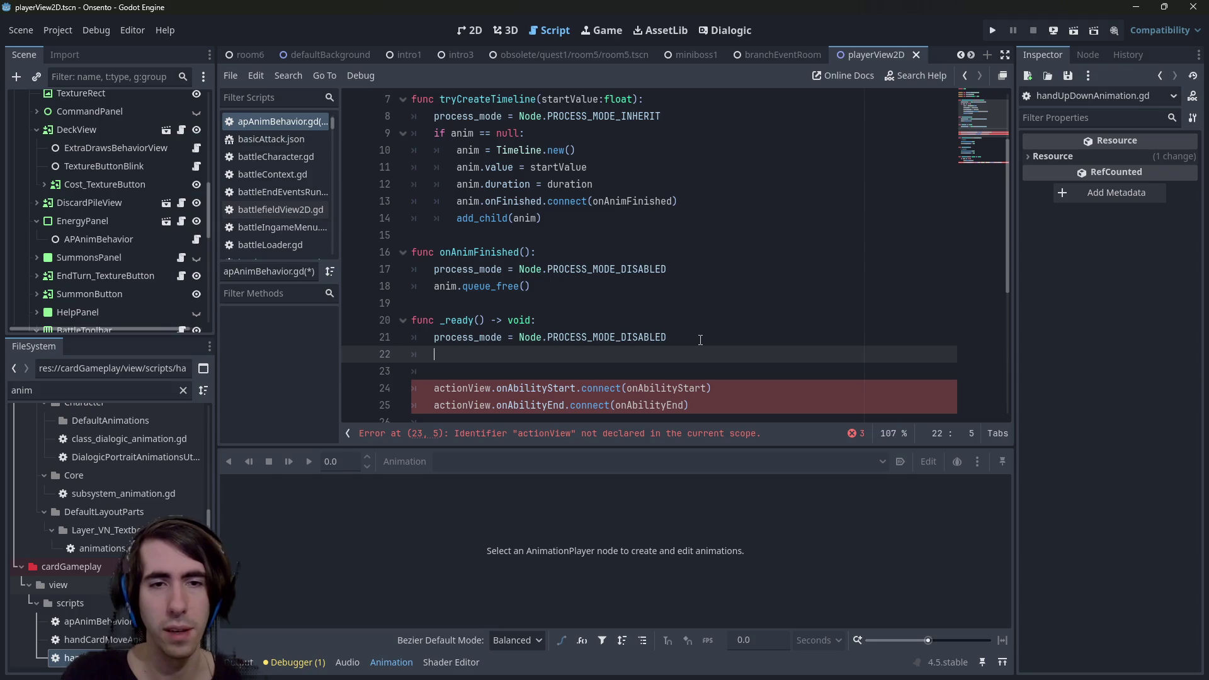
Start an apPanel line in _ready, then open the energyPanel.gd script.
{"action": "scroll", "coordinate": [700, 340], "scroll_direction": "up", "scroll_amount": 2}
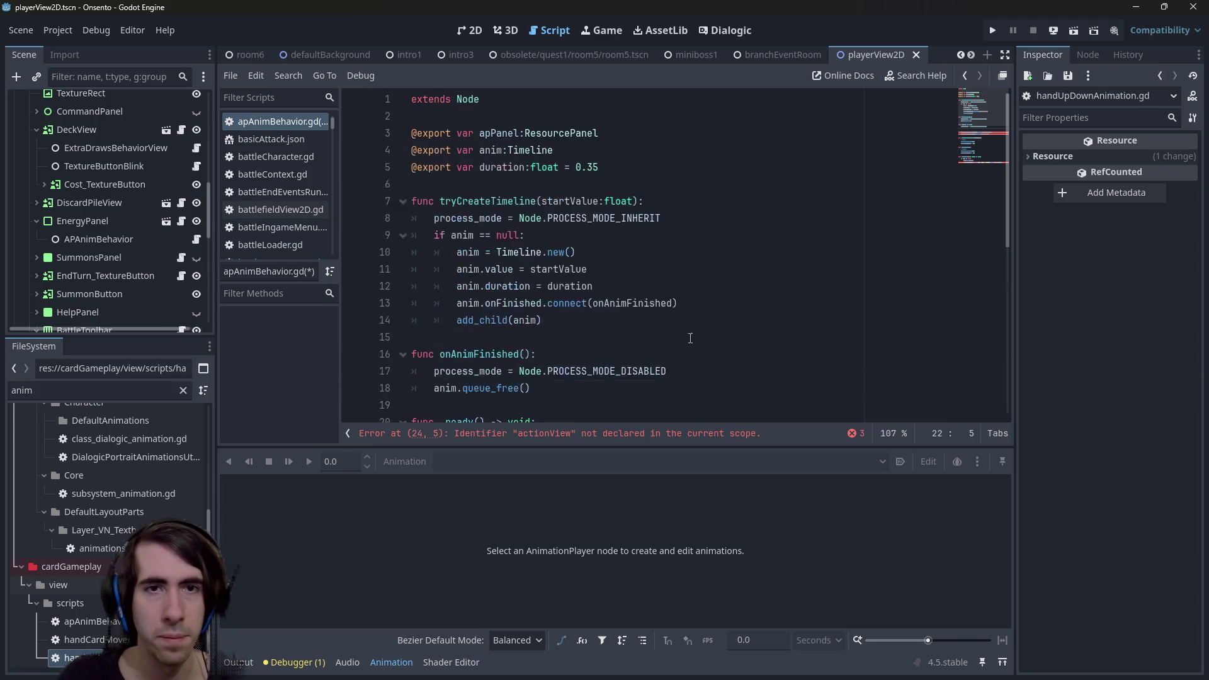
{"action": "double_click", "coordinate": [517, 135]}
{"action": "key", "text": "ctrl+c"}
{"action": "scroll", "coordinate": [513, 188], "scroll_direction": "down", "scroll_amount": 4}
{"action": "left_click", "coordinate": [507, 252]}
{"action": "key", "text": "ctrl+v"}
{"action": "type", "text": ".dra"}
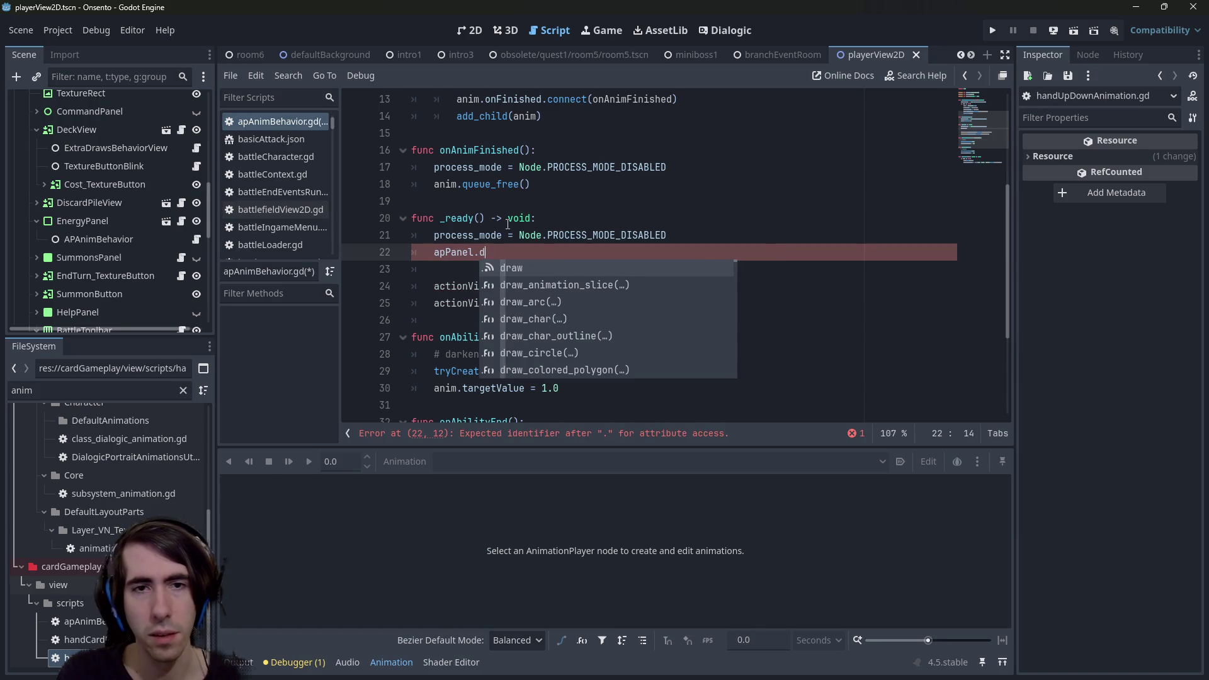
{"action": "key", "text": "BackSpace"}
{"action": "key", "text": "BackSpace"}
{"action": "key", "text": "BackSpace"}
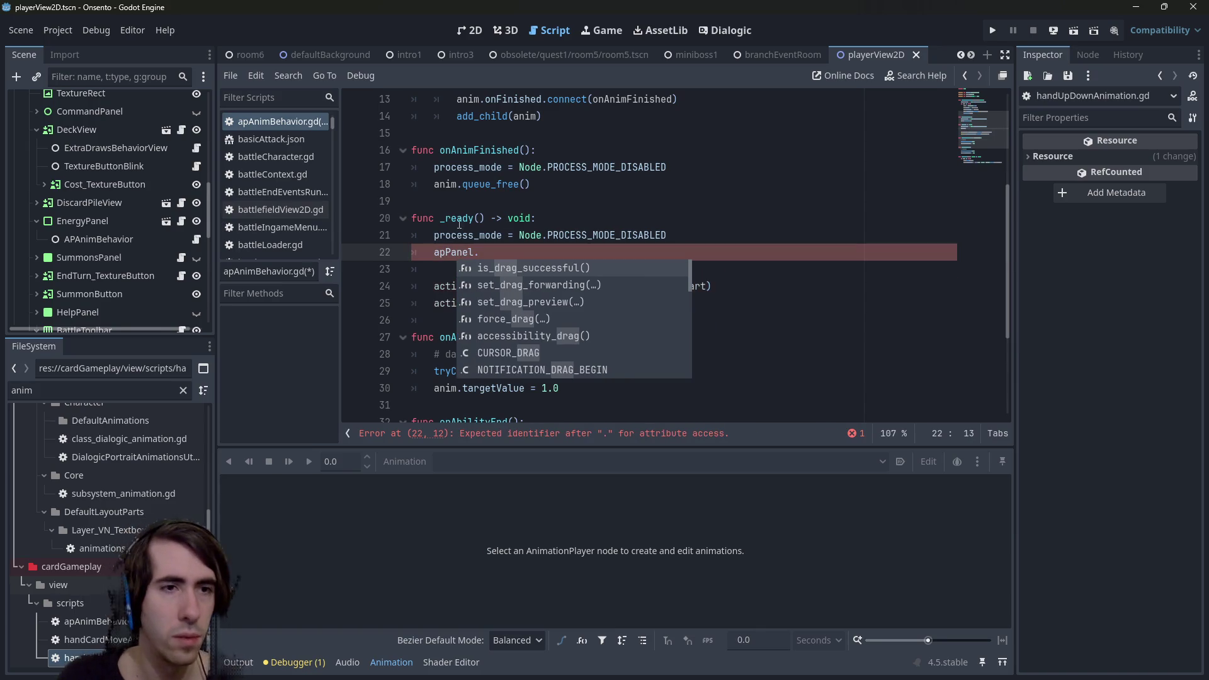
{"action": "left_click", "coordinate": [181, 221]}
{"action": "scroll", "coordinate": [528, 243], "scroll_direction": "down", "scroll_amount": 3}
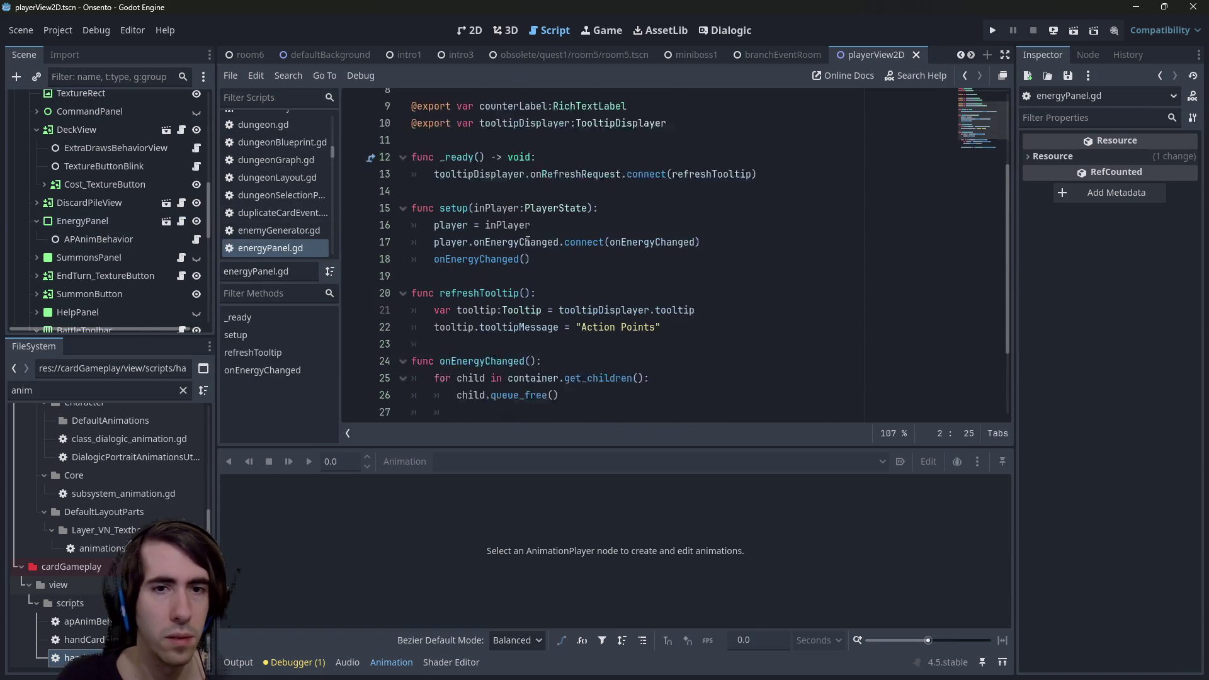
Trace refreshTooltip to the tooltipDisplayer variable and jump into the TooltipDisplayer script.
{"action": "scroll", "coordinate": [499, 291], "scroll_direction": "down", "scroll_amount": 2}
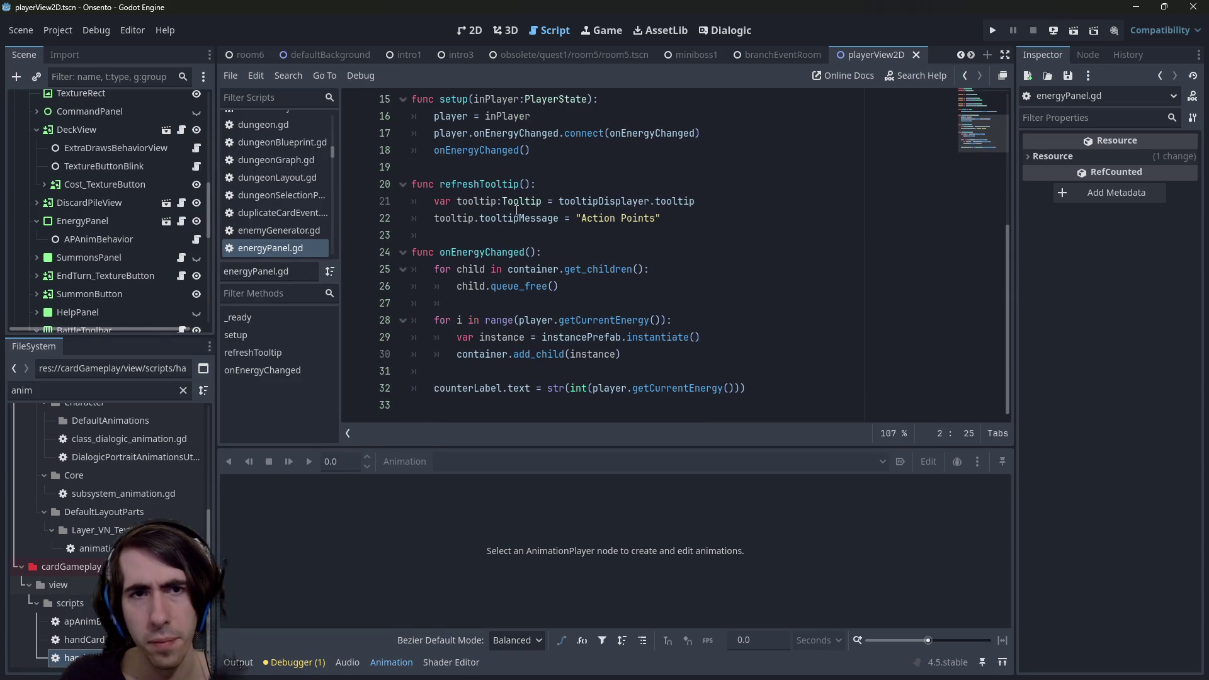
{"action": "double_click", "coordinate": [490, 185]}
{"action": "scroll", "coordinate": [504, 195], "scroll_direction": "up", "scroll_amount": 4}
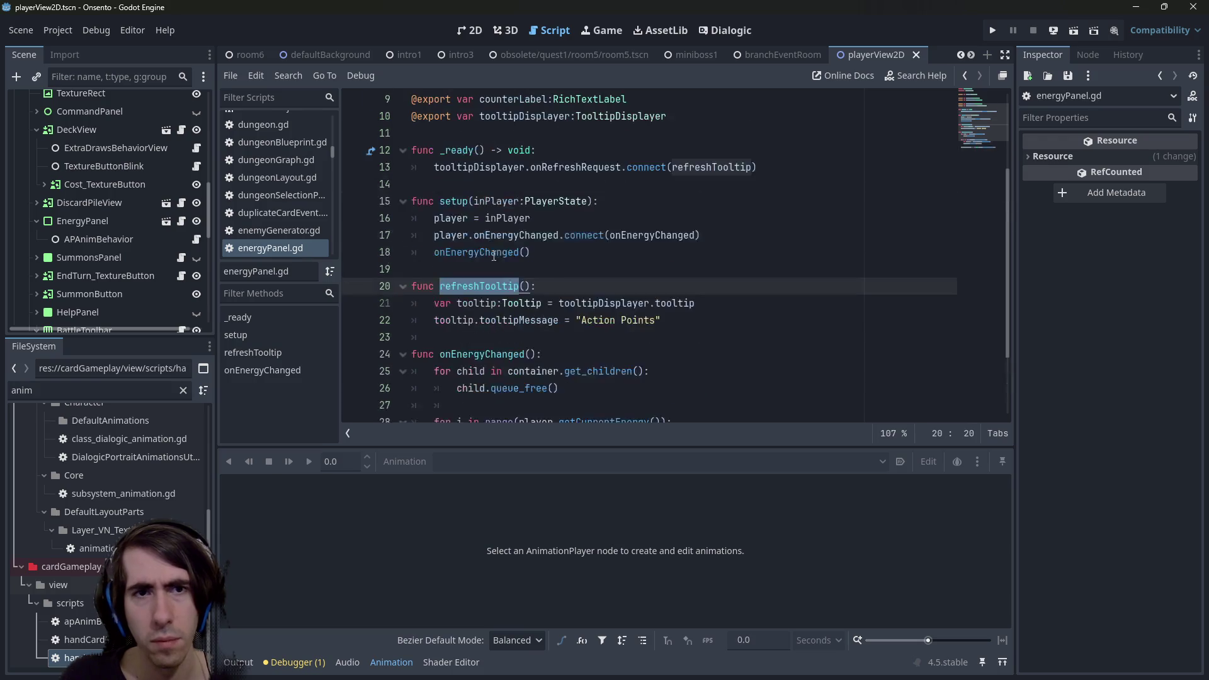
{"action": "double_click", "coordinate": [521, 218]}
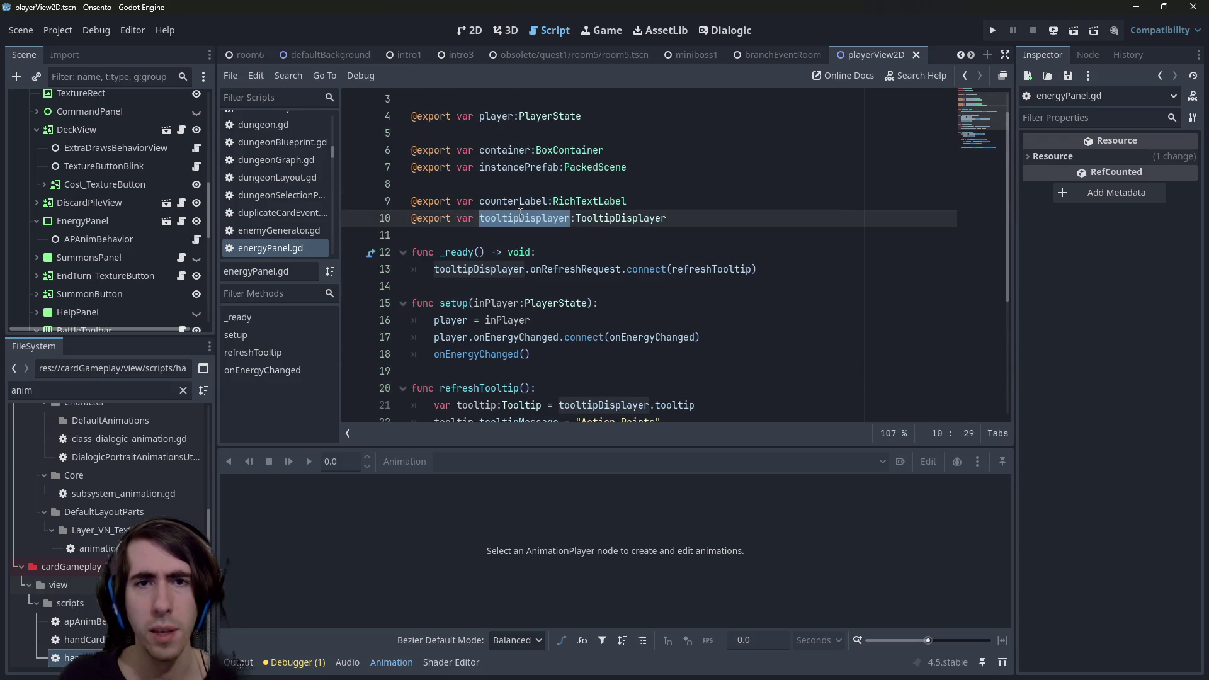
{"action": "left_click", "coordinate": [607, 218], "text": "ctrl"}
{"action": "scroll", "coordinate": [576, 233], "scroll_direction": "down", "scroll_amount": 2}
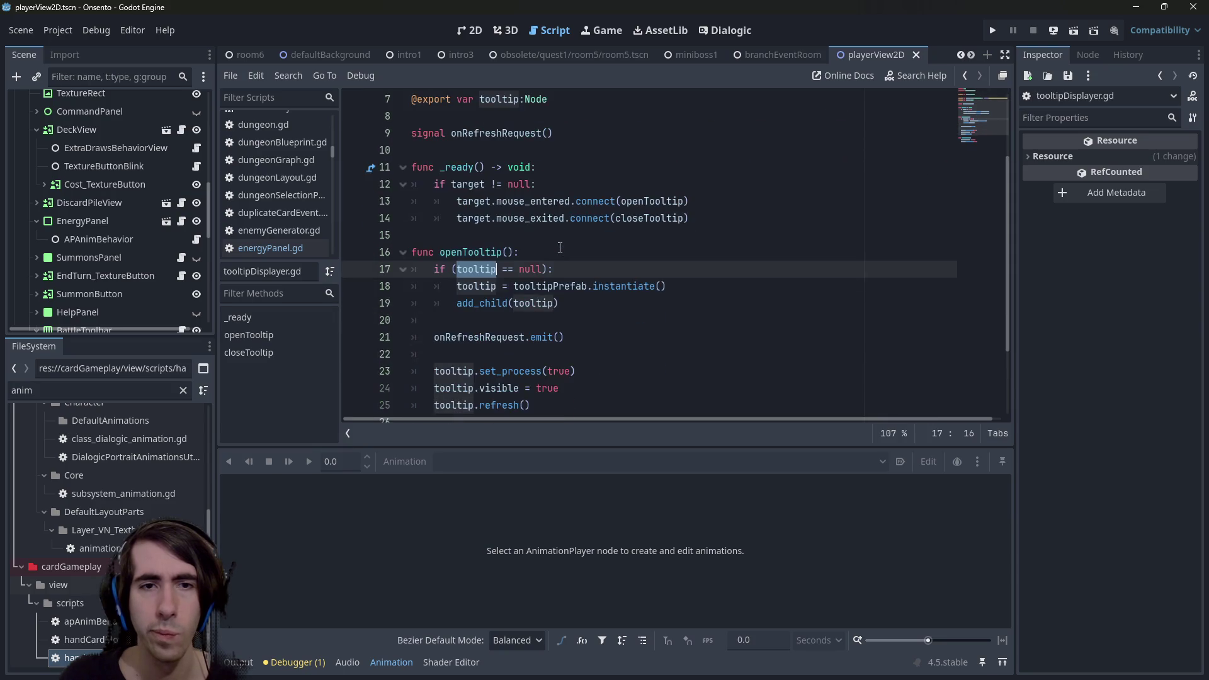
{"action": "scroll", "coordinate": [560, 248], "scroll_direction": "down", "scroll_amount": 2}
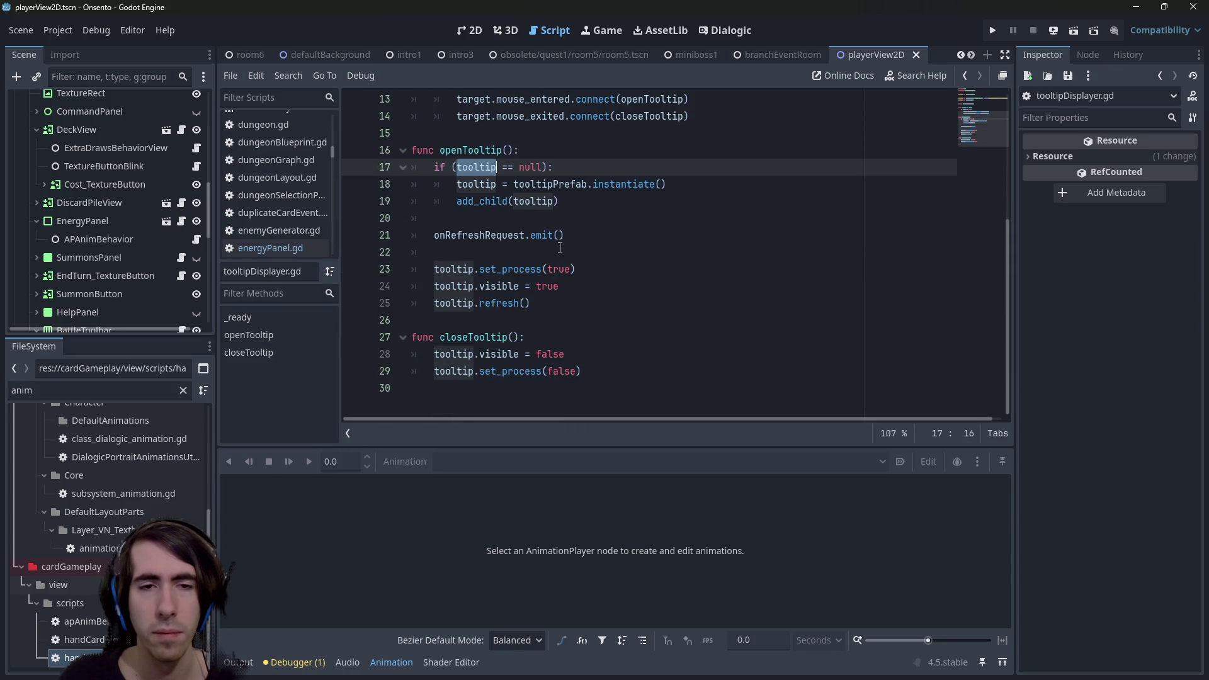
{"action": "scroll", "coordinate": [560, 248], "scroll_direction": "up", "scroll_amount": 2}
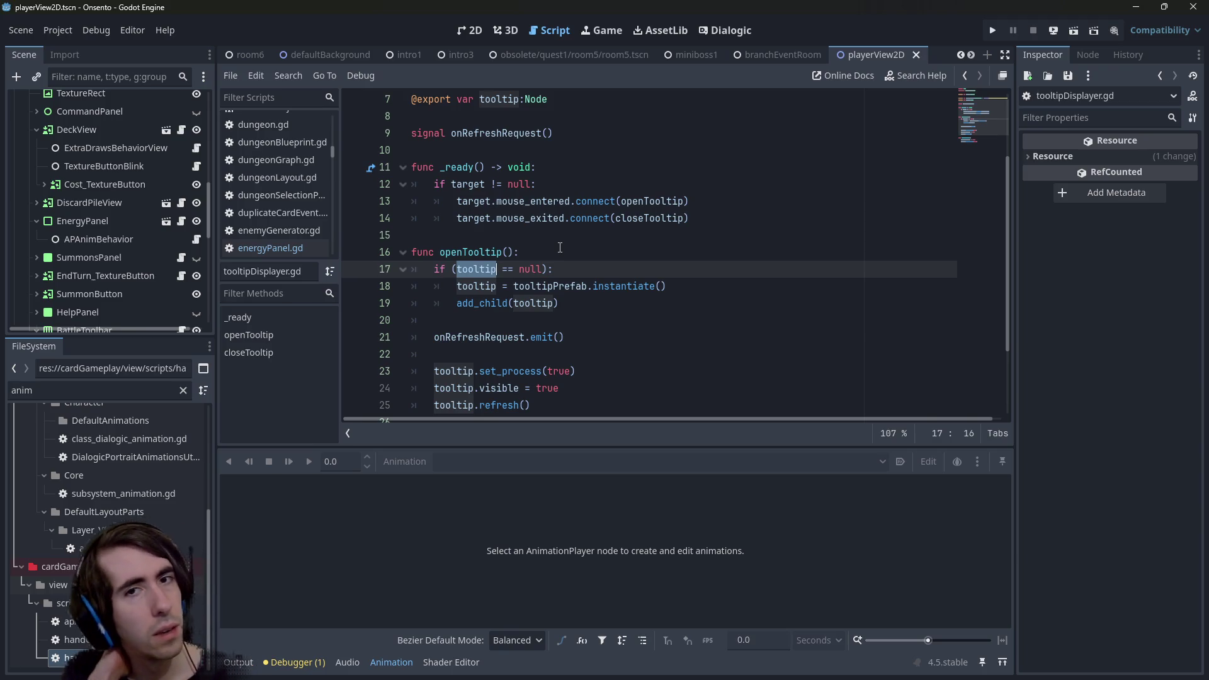
Select the target mouse_entered and mouse_exited connection lines in tooltipDisplayer.gd.
{"action": "double_click", "coordinate": [517, 201]}
{"action": "left_click", "coordinate": [482, 201]}
{"action": "scroll", "coordinate": [486, 306], "scroll_direction": "up", "scroll_amount": 2}
{"action": "double_click", "coordinate": [479, 305]}
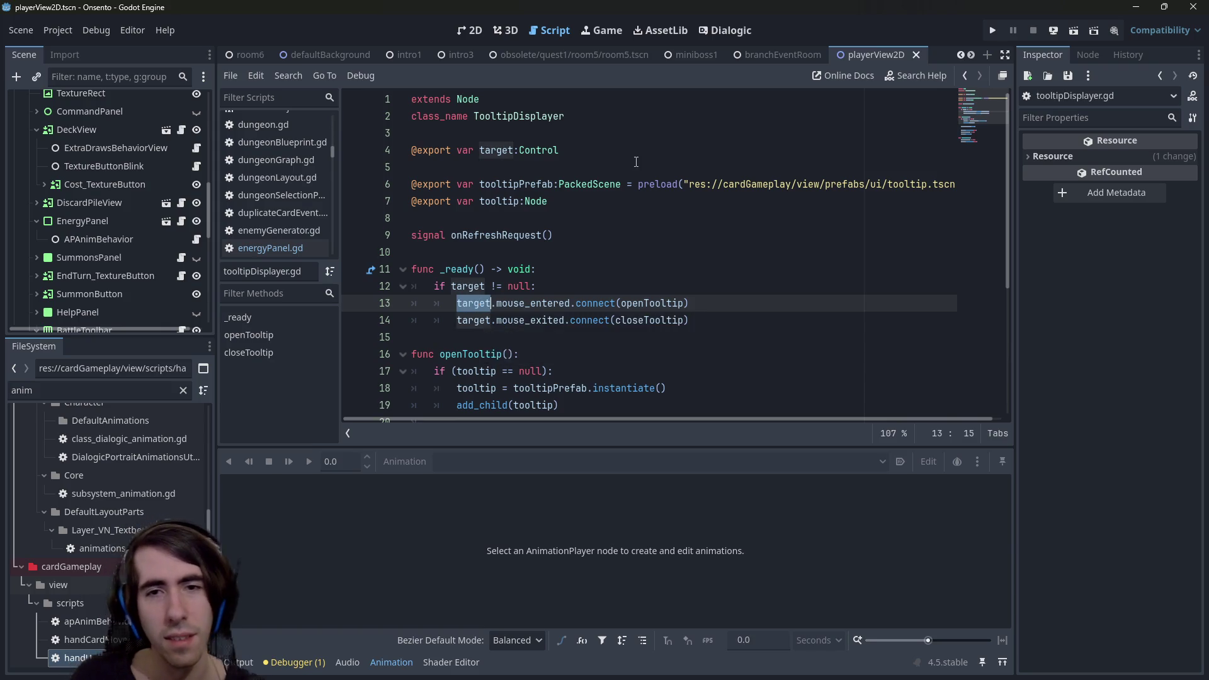
{"action": "triple_click", "coordinate": [743, 313]}
{"action": "left_click_drag", "start_coordinate": [637, 340], "coordinate": [400, 309]}
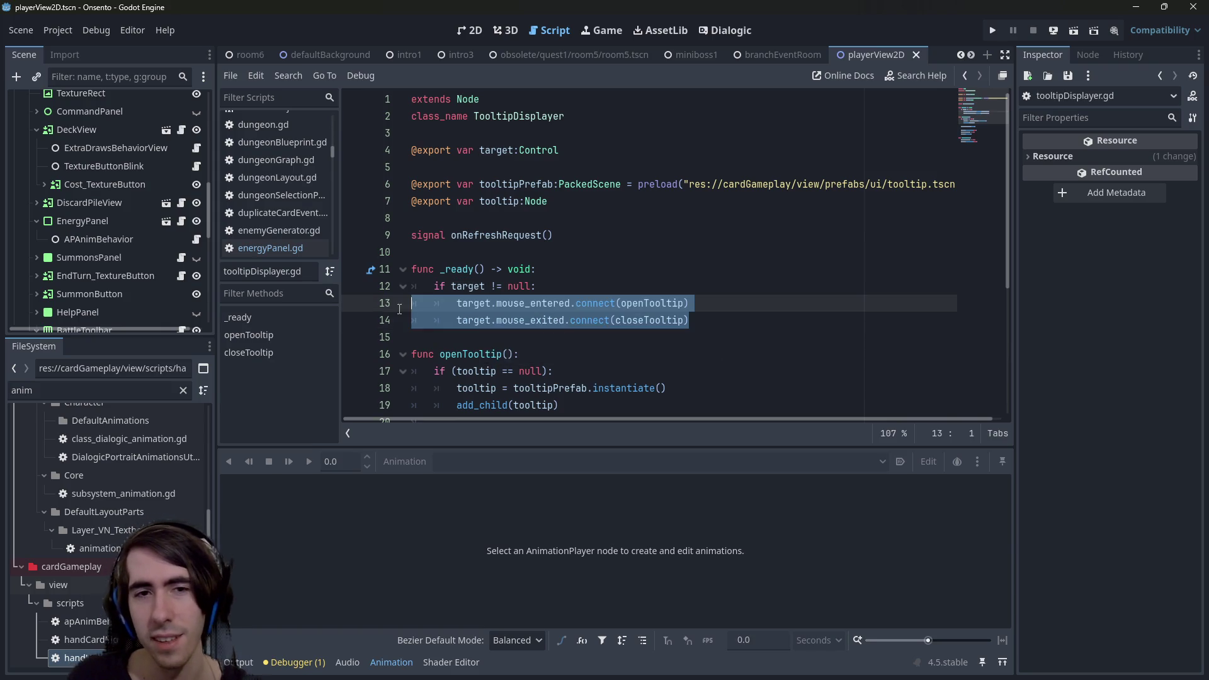
Paste both connection lines over 'apPanel.' in _ready and unindent them one level.
{"action": "key", "text": "alt+Left"}
{"action": "key", "text": "alt+Left"}
{"action": "key", "text": "alt+Left"}
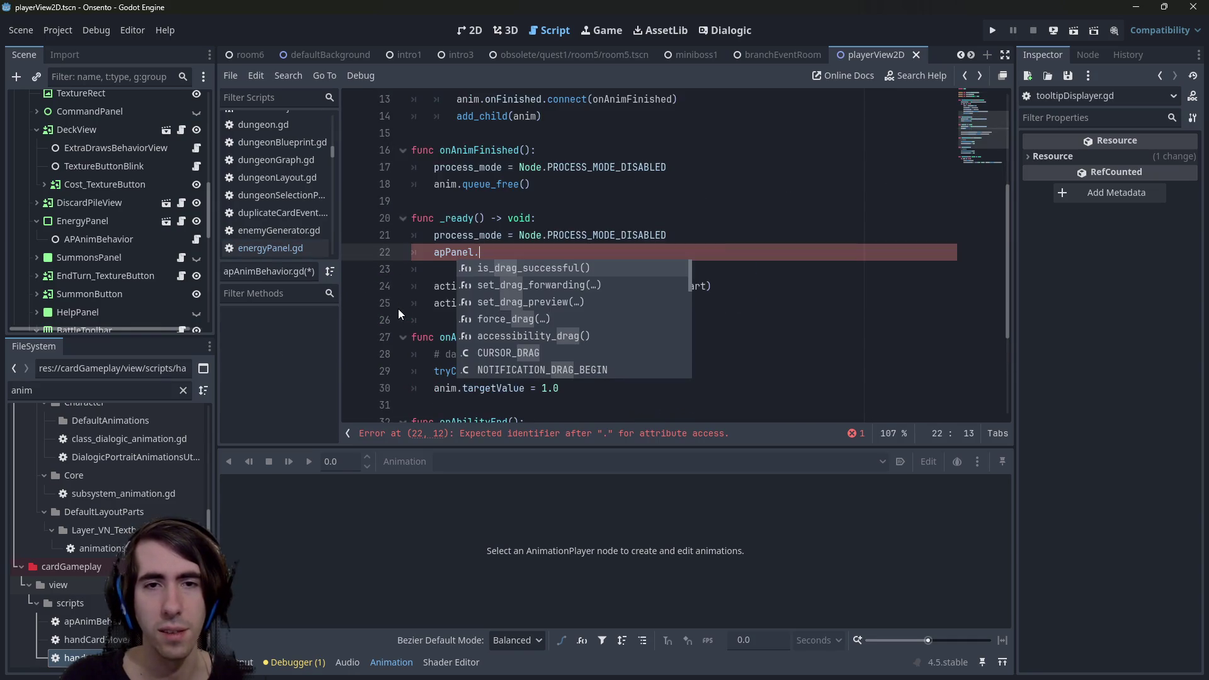
{"action": "key", "text": "BackSpace"}
{"action": "key", "text": "BackSpace"}
{"action": "key", "text": "BackSpace"}
{"action": "key", "text": "ctrl+v"}
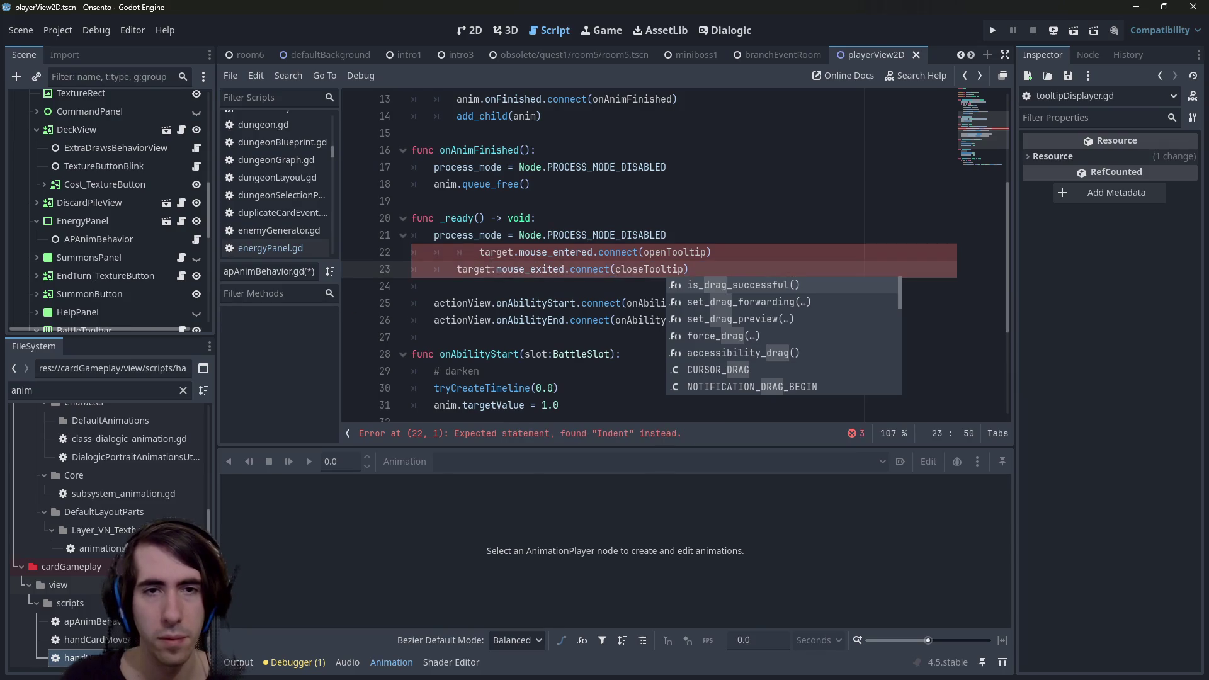
{"action": "key", "text": "shift+Up"}
{"action": "key", "text": "shift+Tab"}
{"action": "key", "text": "shift+Tab"}
{"action": "scroll", "coordinate": [479, 262], "scroll_direction": "up", "scroll_amount": 4}
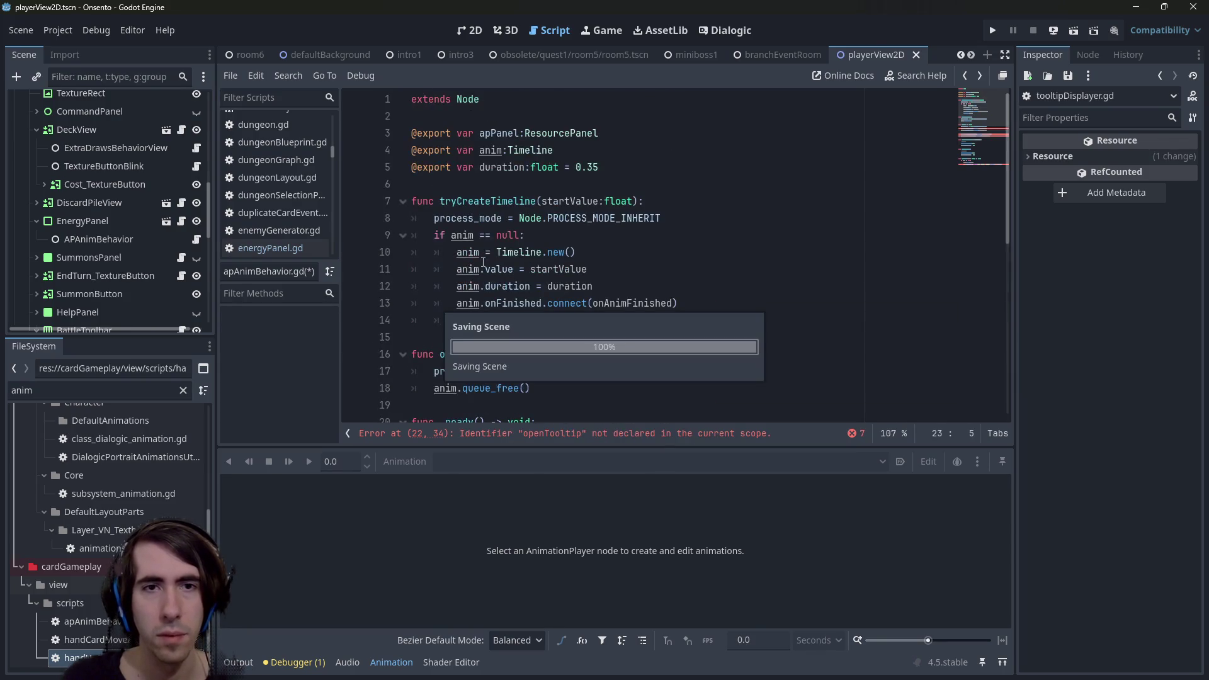
{"action": "double_click", "coordinate": [498, 132]}
{"action": "scroll", "coordinate": [480, 291], "scroll_direction": "down", "scroll_amount": 3}
{"action": "scroll", "coordinate": [479, 291], "scroll_direction": "down", "scroll_amount": 1}
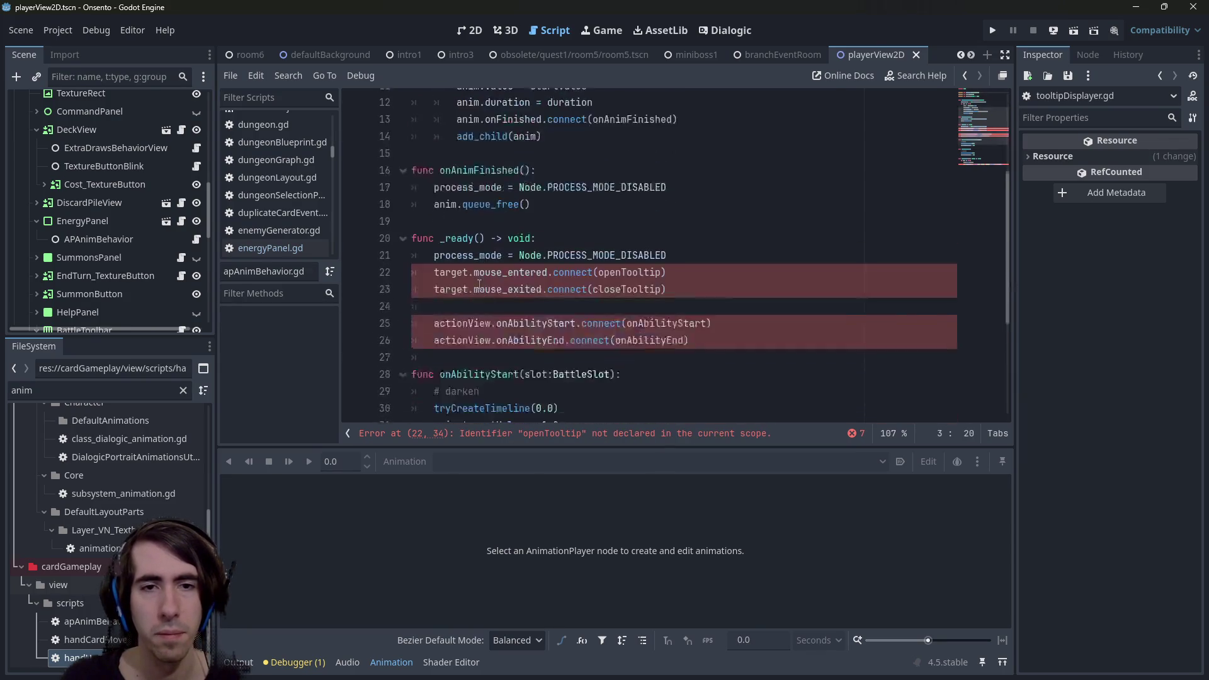
Prefix the mouse_entered and mouse_exited connect lines with apPanel.tooltipDisplayer. and save.
{"action": "left_click", "coordinate": [689, 235]}
{"action": "key", "text": "Return"}
{"action": "key", "text": "Return"}
{"action": "type", "text": "apPanel."}
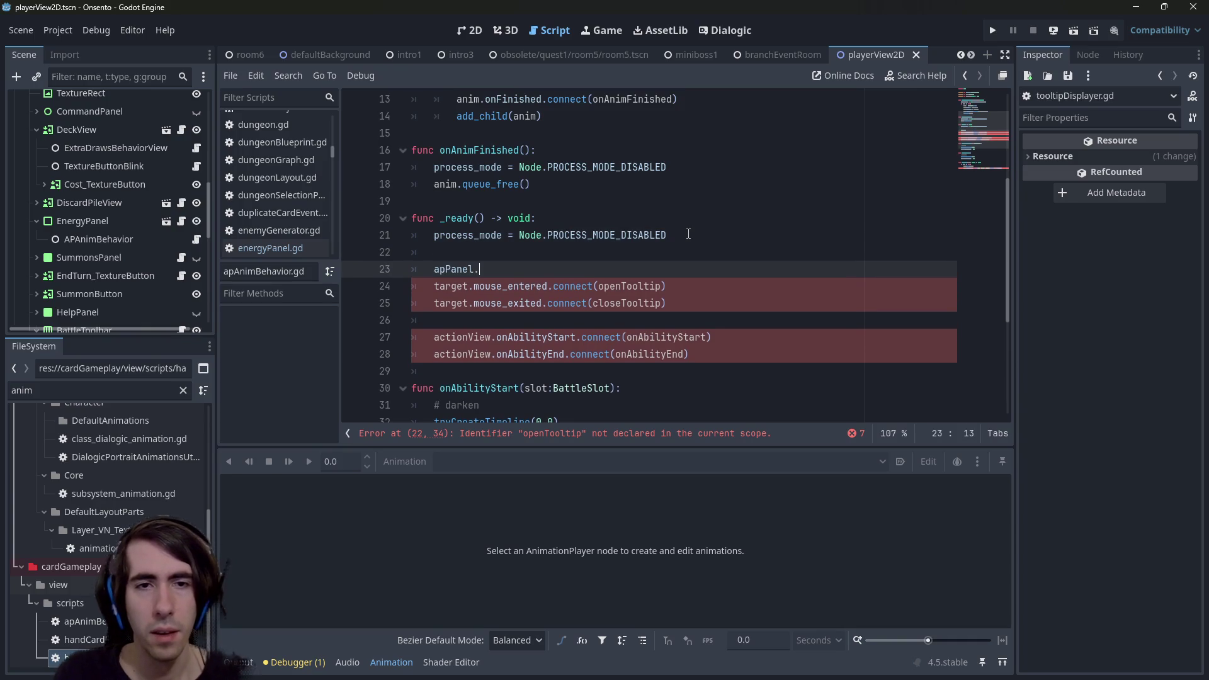
{"action": "type", "text": "tool"}
{"action": "key", "text": "Return"}
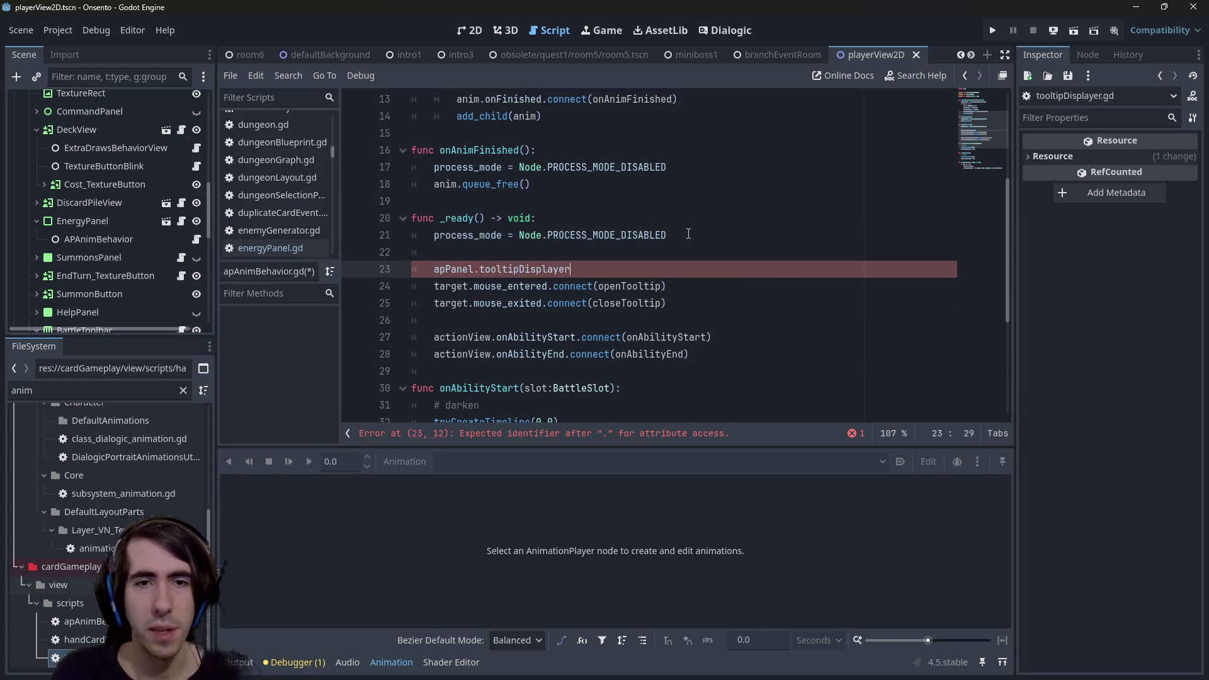
{"action": "type", "text": "."}
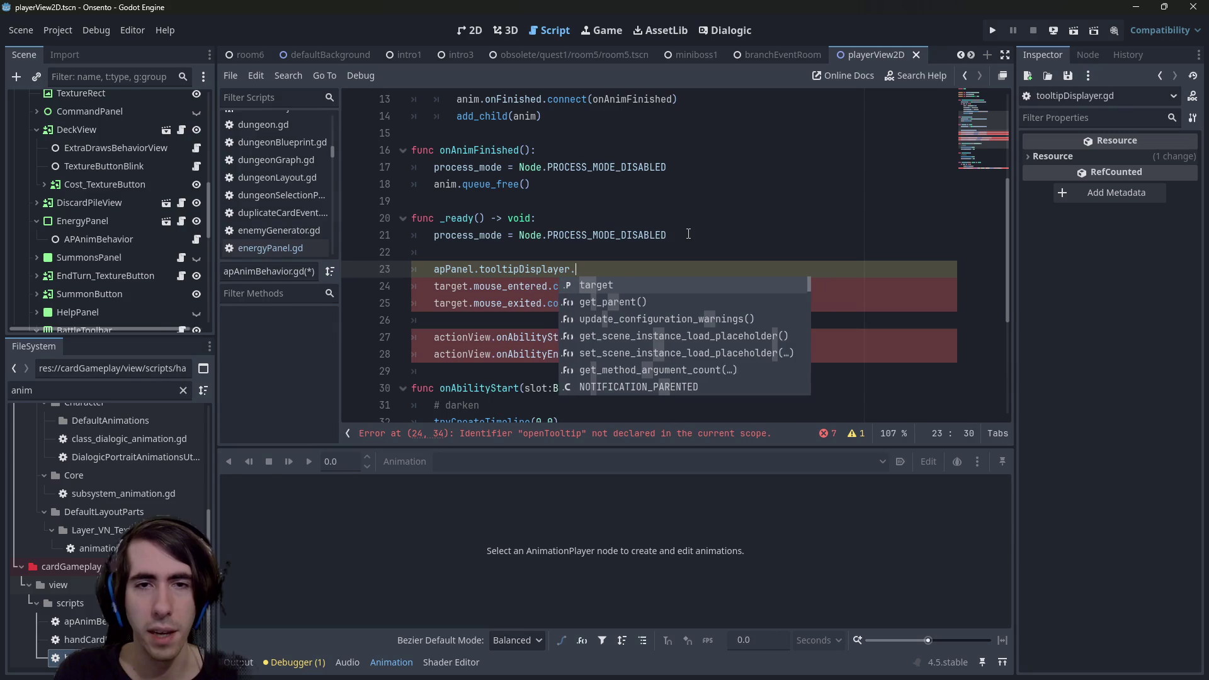
{"action": "key", "text": "Delete"}
{"action": "key", "text": "Delete"}
{"action": "key", "text": "Escape"}
{"action": "key", "text": "shift+Home"}
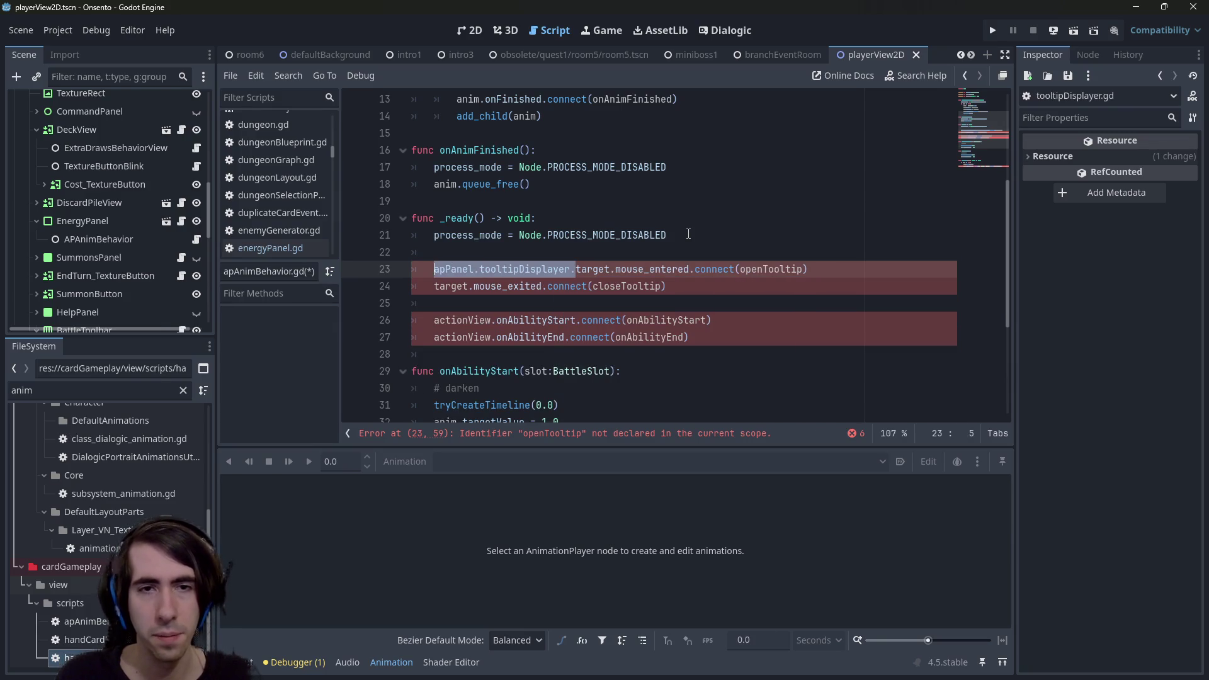
{"action": "key", "text": "ctrl+c"}
{"action": "key", "text": "Down"}
{"action": "key", "text": "ctrl+v"}
{"action": "key", "text": "ctrl+s"}
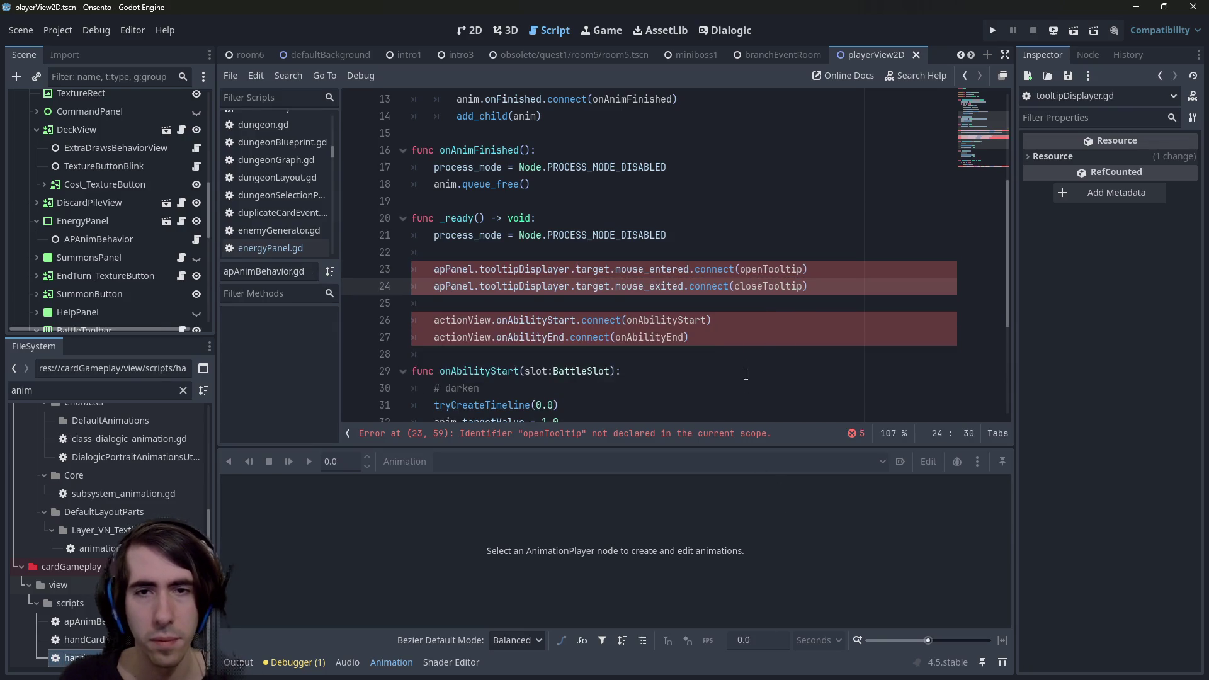
Rename onAbilityStart to startAnim and use it in place of openTooltip in the connect call.
{"action": "double_click", "coordinate": [772, 269]}
{"action": "scroll", "coordinate": [768, 264], "scroll_direction": "down", "scroll_amount": 2}
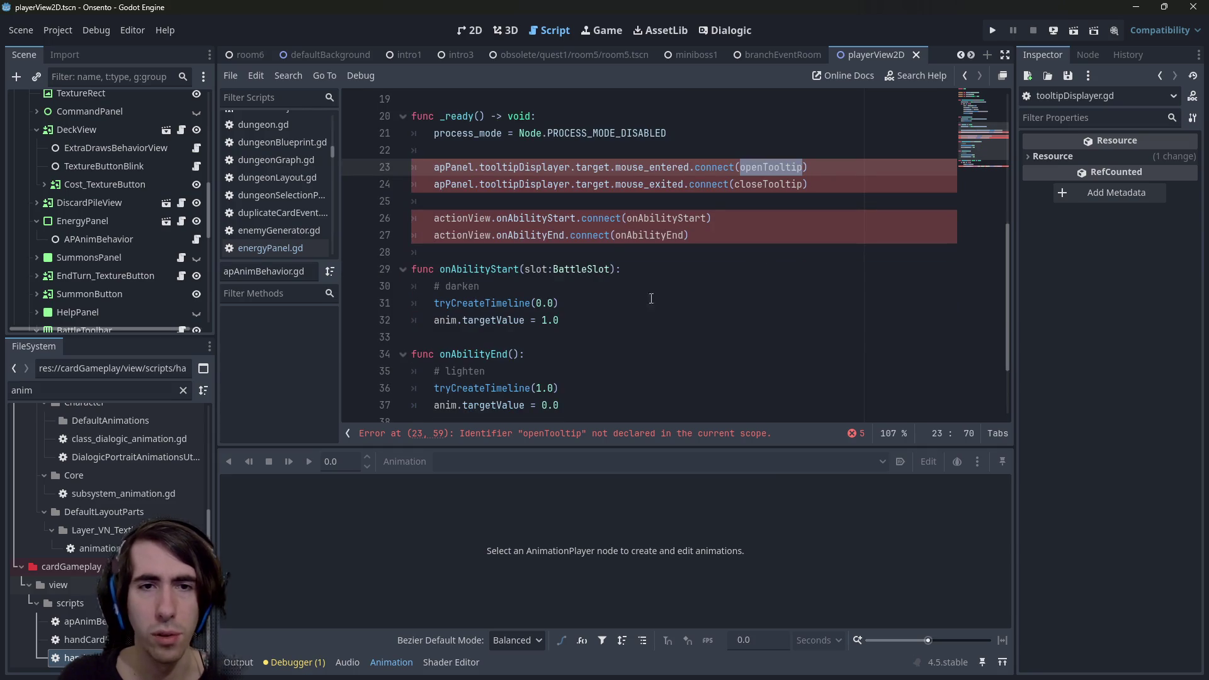
{"action": "double_click", "coordinate": [504, 269]}
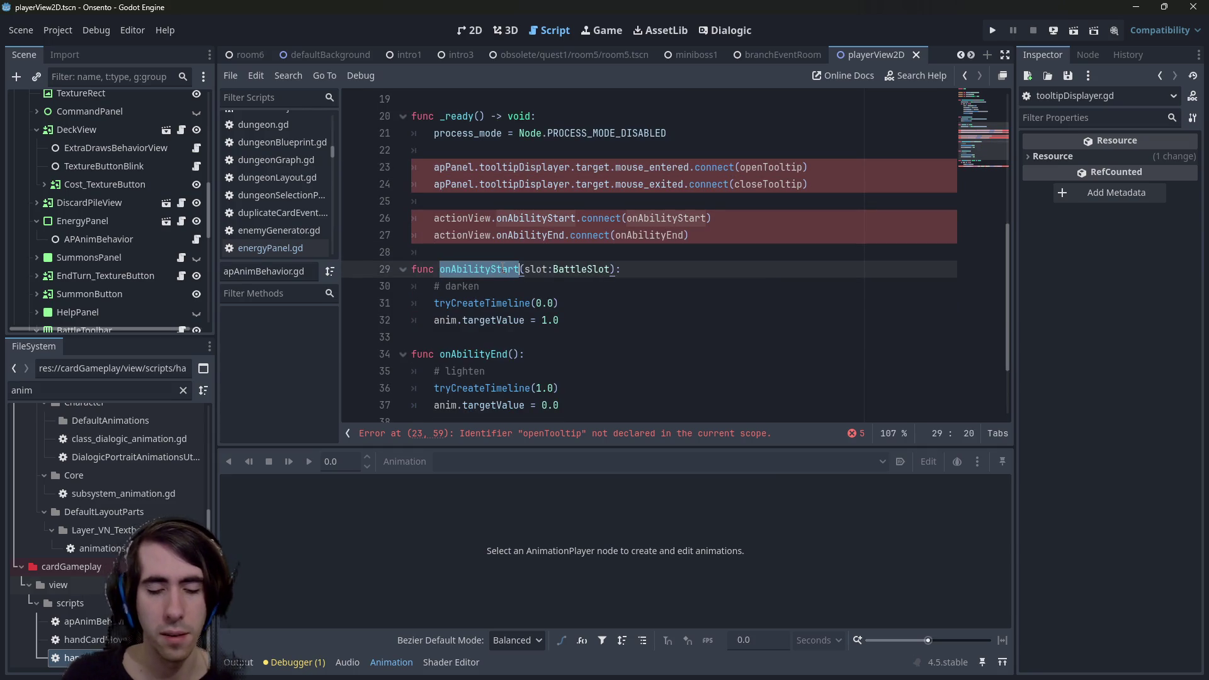
{"action": "type", "text": "startAnim"}
{"action": "key", "text": "ctrl+shift+Left"}
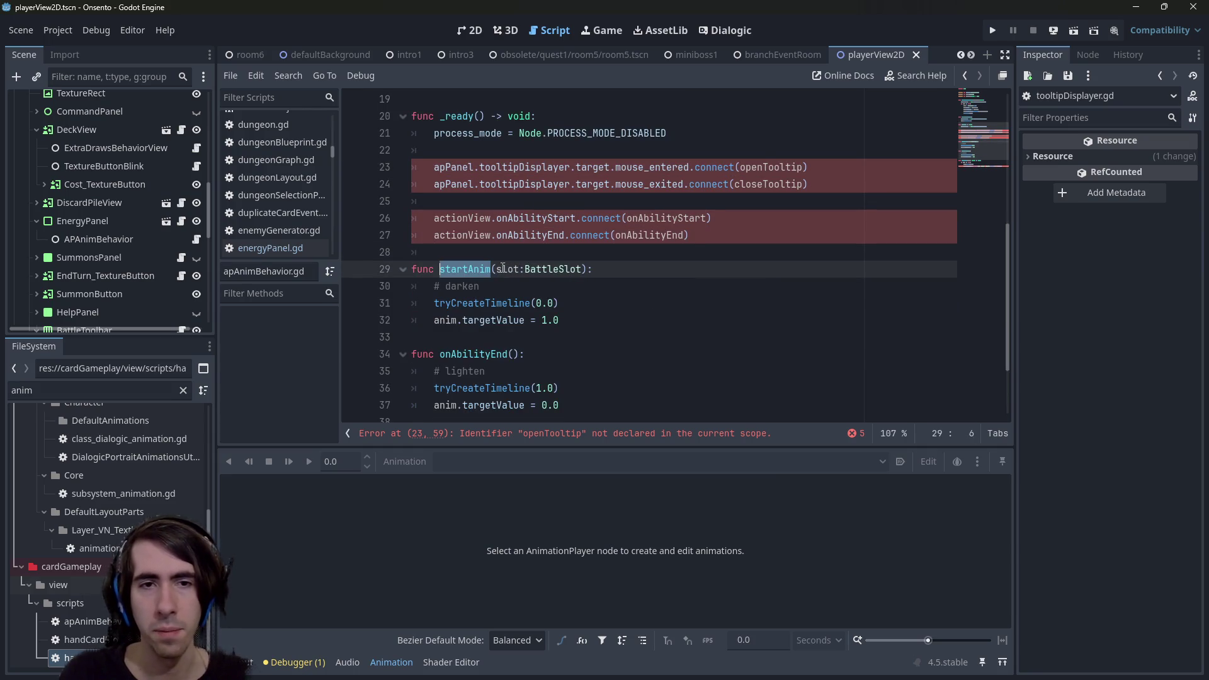
{"action": "key", "text": "ctrl+c"}
{"action": "double_click", "coordinate": [772, 170]}
{"action": "key", "text": "ctrl+v"}
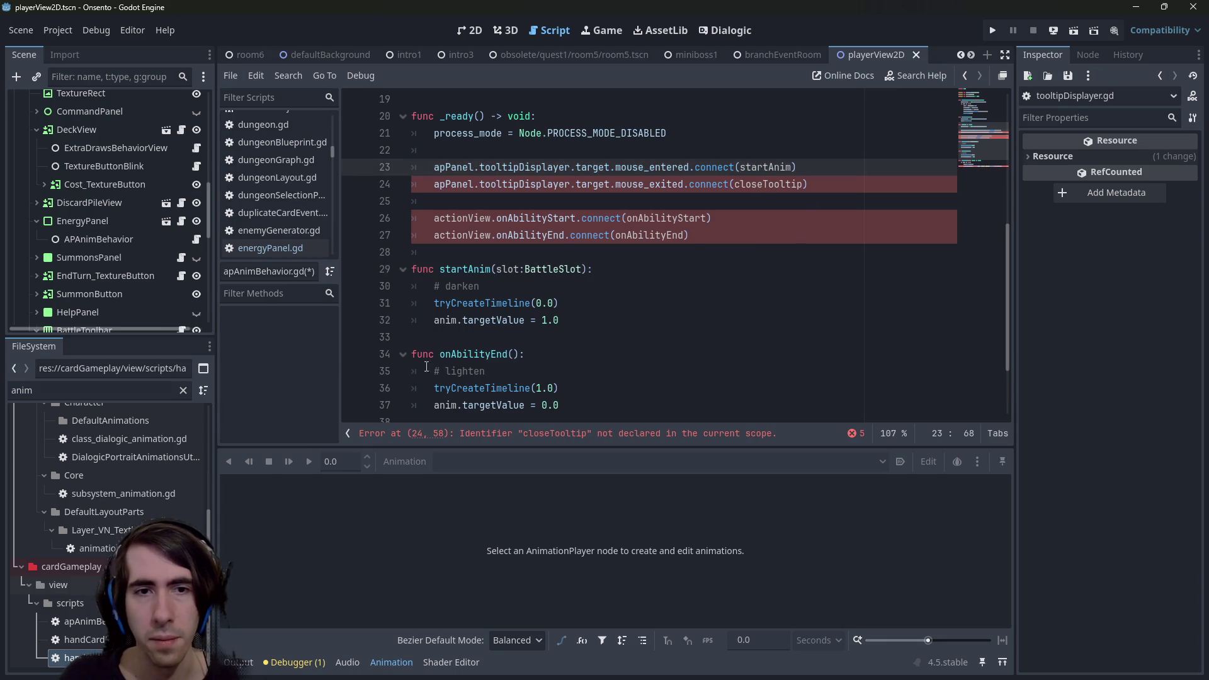
Rename onAbilityEnd to endAnim and use it in place of closeTooltip on line 24.
{"action": "double_click", "coordinate": [457, 354]}
{"action": "type", "text": "enb"}
{"action": "key", "text": "BackSpace"}
{"action": "type", "text": "dAnim"}
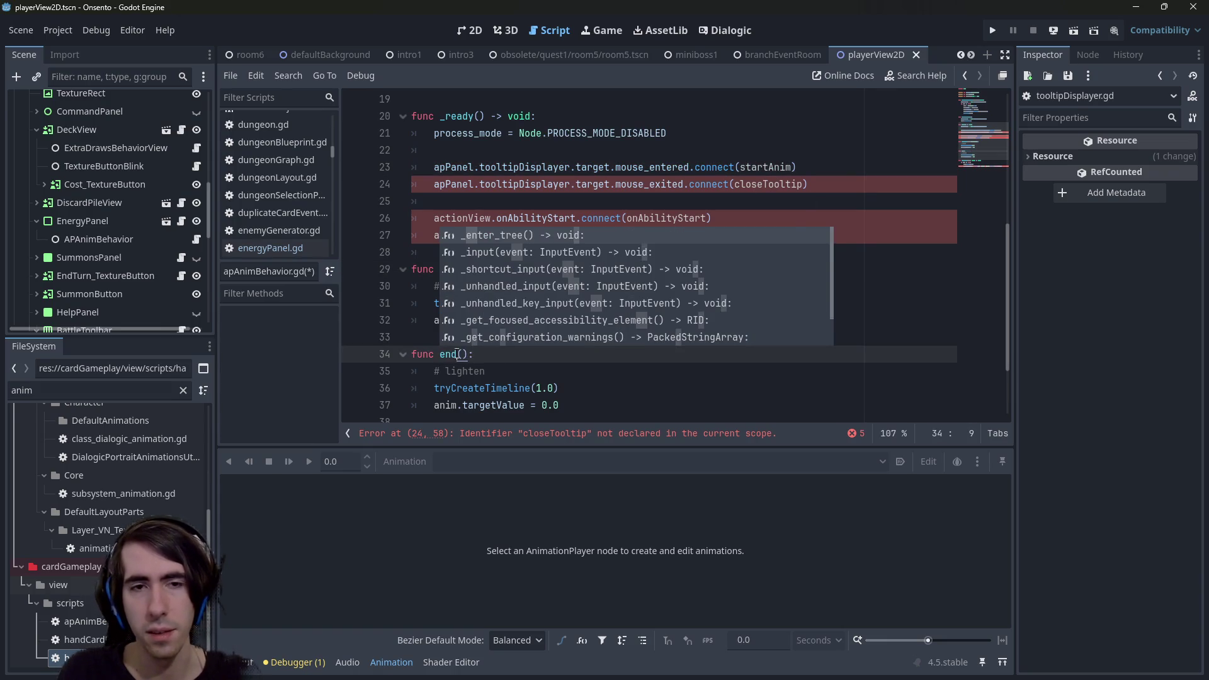
{"action": "key", "text": "ctrl+shift+Left"}
{"action": "key", "text": "Right"}
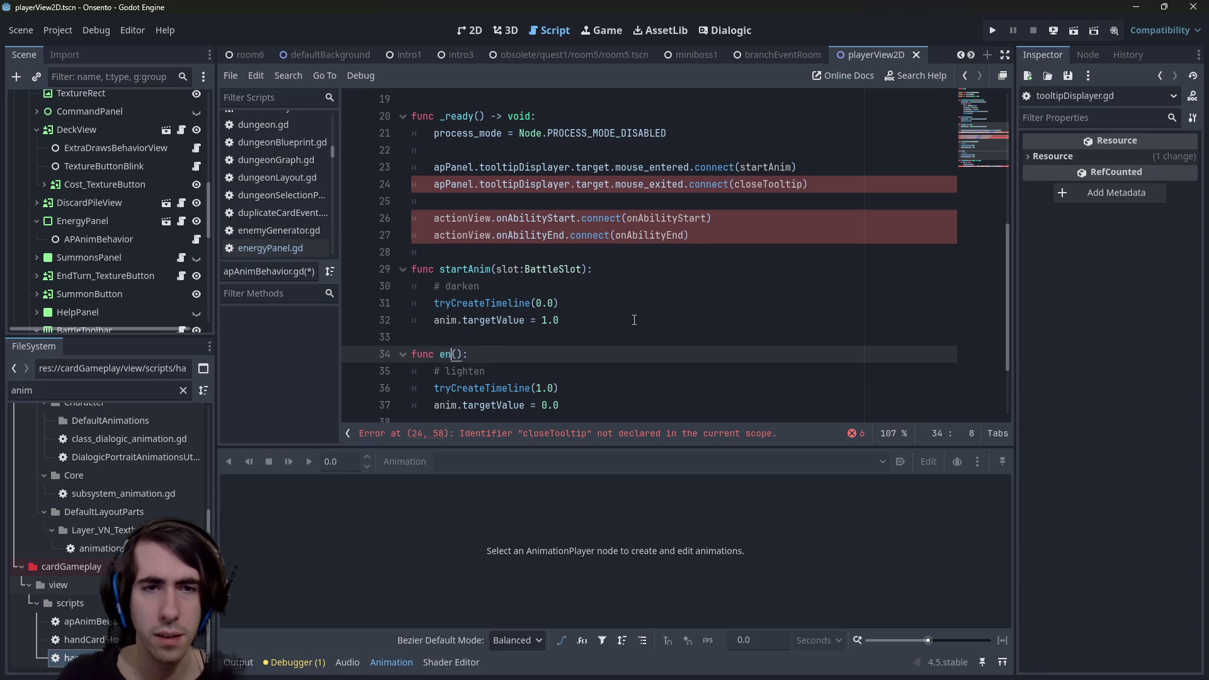
{"action": "key", "text": "ctrl+shift+Left"}
{"action": "key", "text": "ctrl+c"}
{"action": "key", "text": "Right"}
{"action": "double_click", "coordinate": [748, 186]}
{"action": "key", "text": "ctrl+v"}
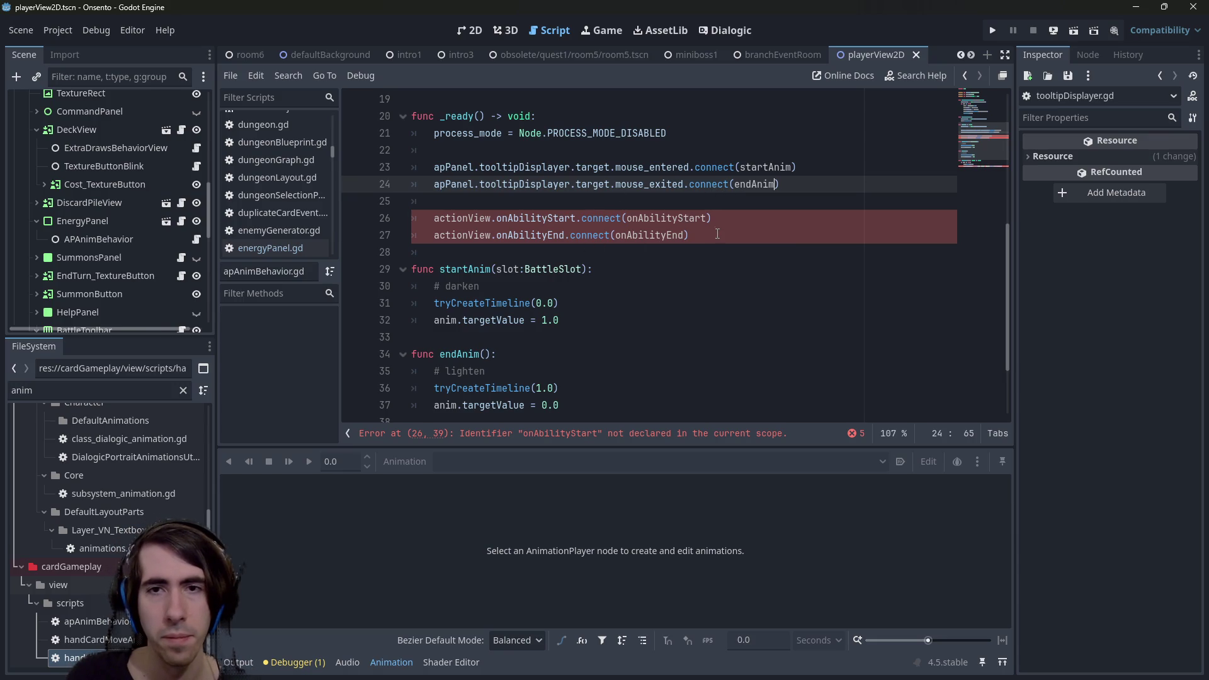
Delete the actionView connection lines and save the script.
{"action": "left_click_drag", "start_coordinate": [717, 235], "coordinate": [389, 209]}
{"action": "key", "text": "BackSpace"}
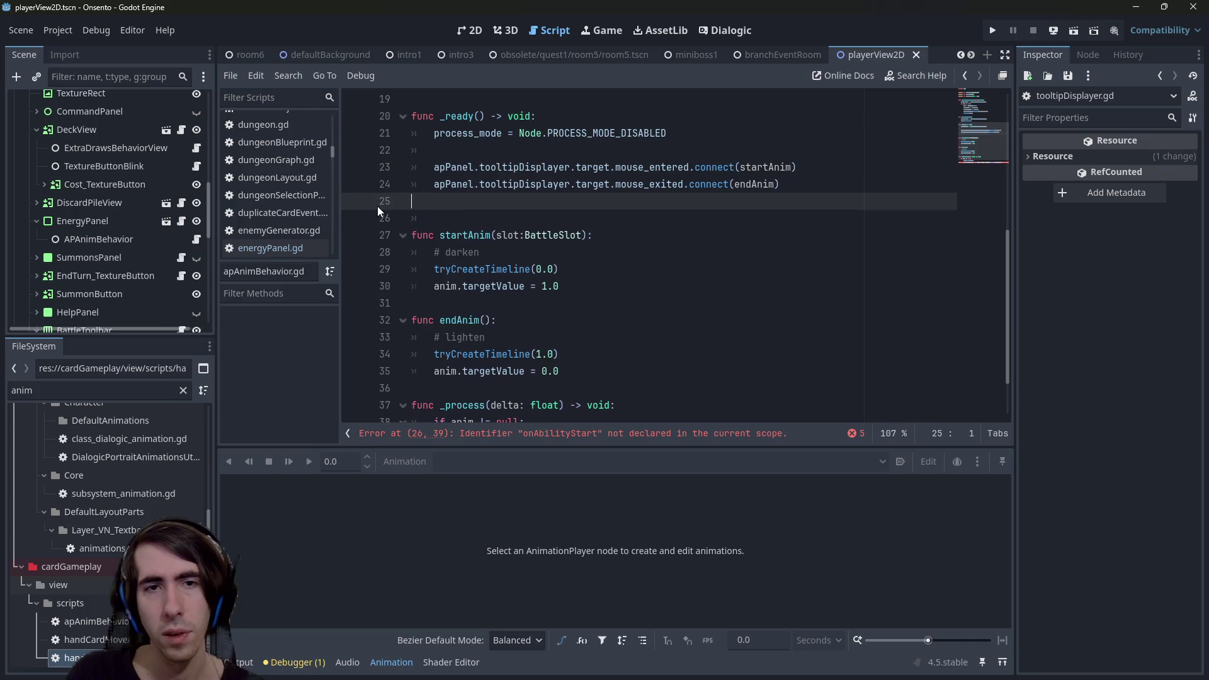
{"action": "key", "text": "BackSpace"}
{"action": "key", "text": "ctrl+s"}
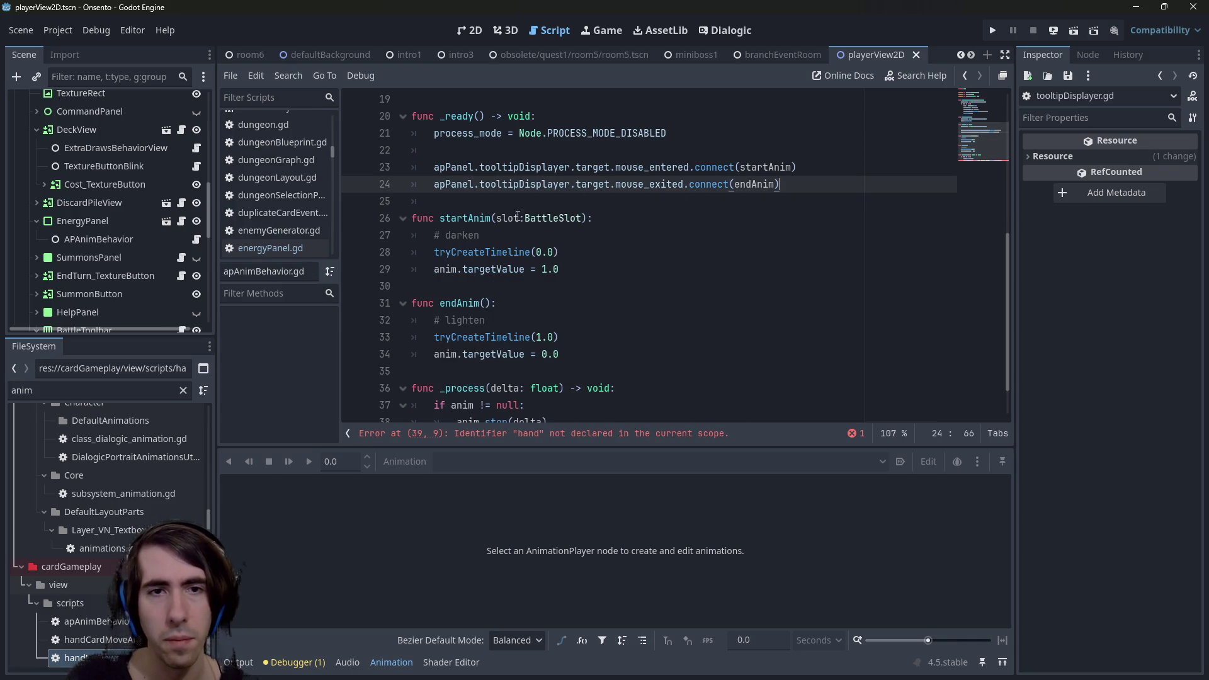
Delete the # darken and # lighten comments and save the script.
{"action": "double_click", "coordinate": [459, 219]}
{"action": "left_click_drag", "start_coordinate": [563, 226], "coordinate": [355, 234]}
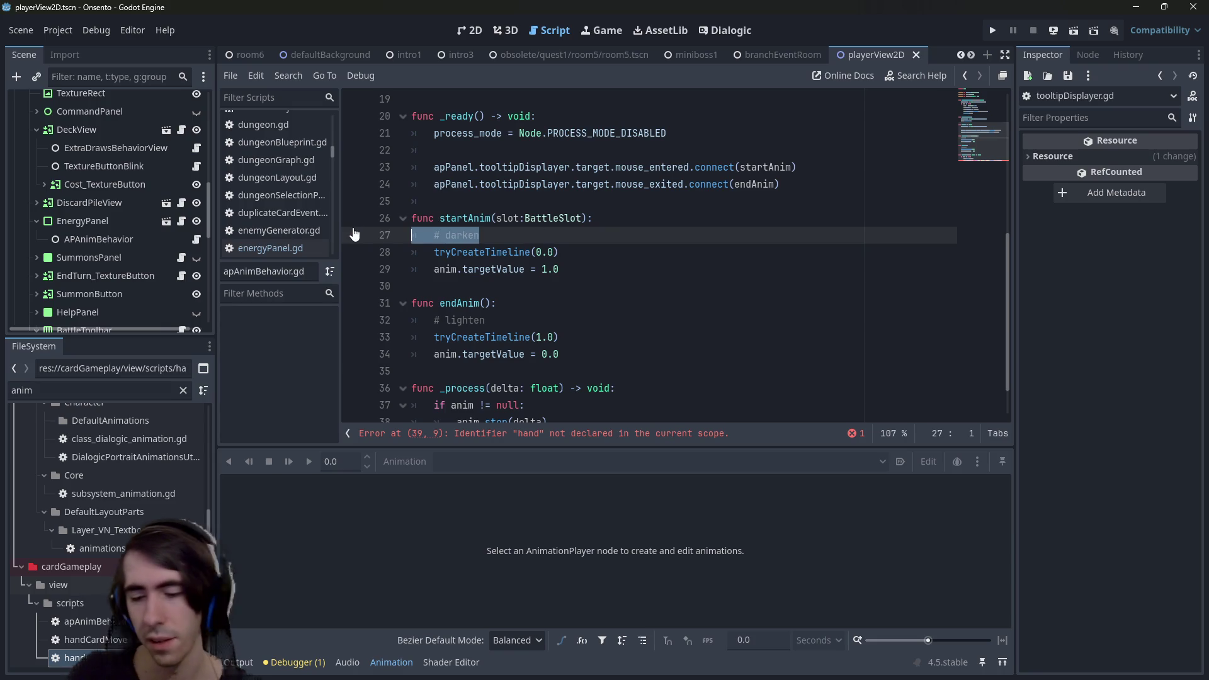
{"action": "key", "text": "BackSpace"}
{"action": "key", "text": "BackSpace"}
{"action": "left_click_drag", "start_coordinate": [485, 303], "coordinate": [354, 299]}
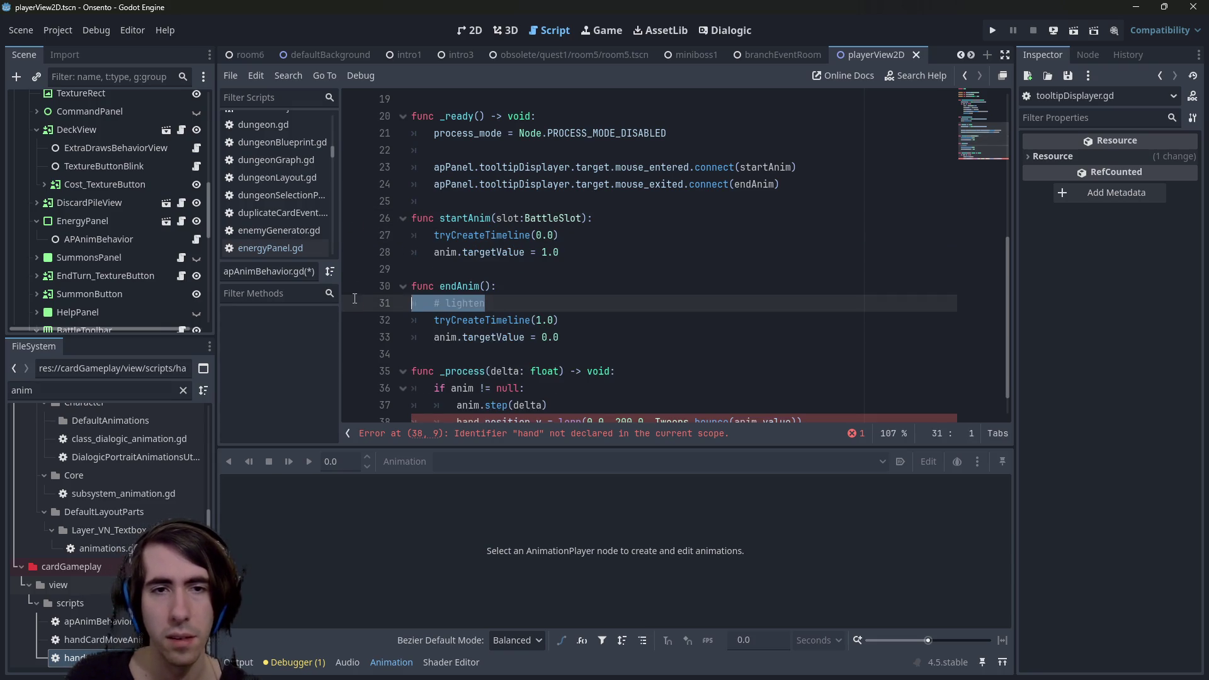
{"action": "key", "text": "BackSpace"}
{"action": "key", "text": "BackSpace"}
{"action": "key", "text": "ctrl+s"}
Search the script for uses of tryCreateTimeline and anim.
{"action": "left_click", "coordinate": [470, 320]}
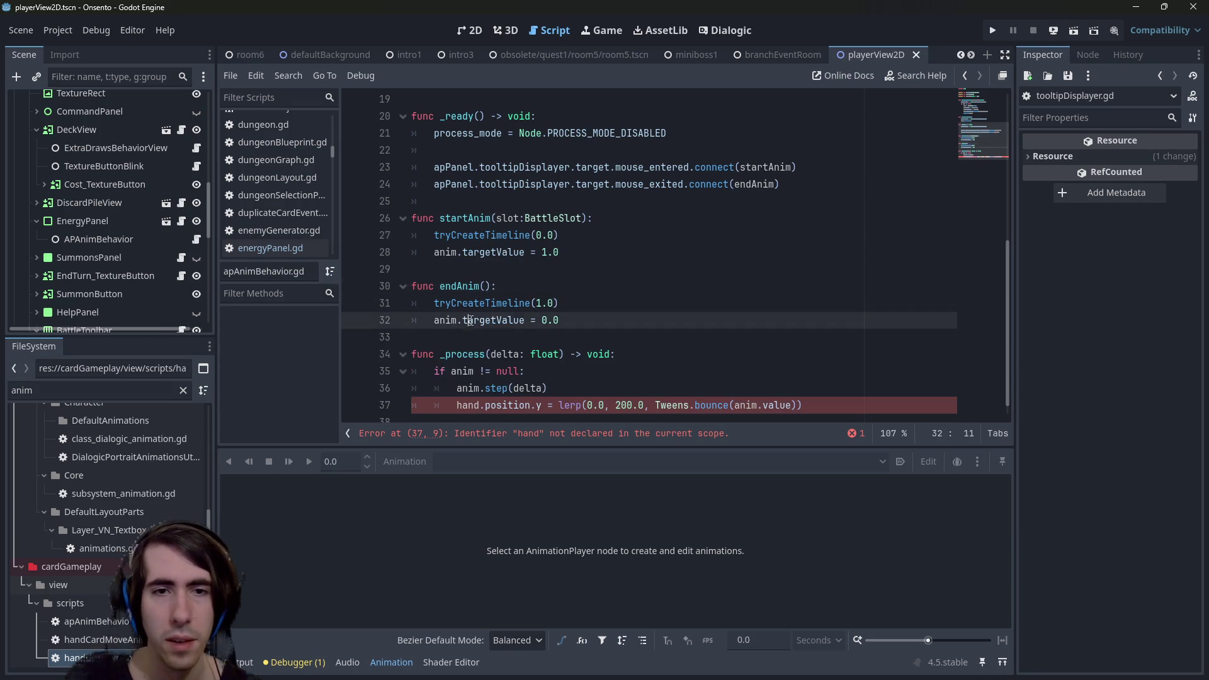
{"action": "double_click", "coordinate": [470, 320]}
{"action": "scroll", "coordinate": [475, 320], "scroll_direction": "up", "scroll_amount": 5}
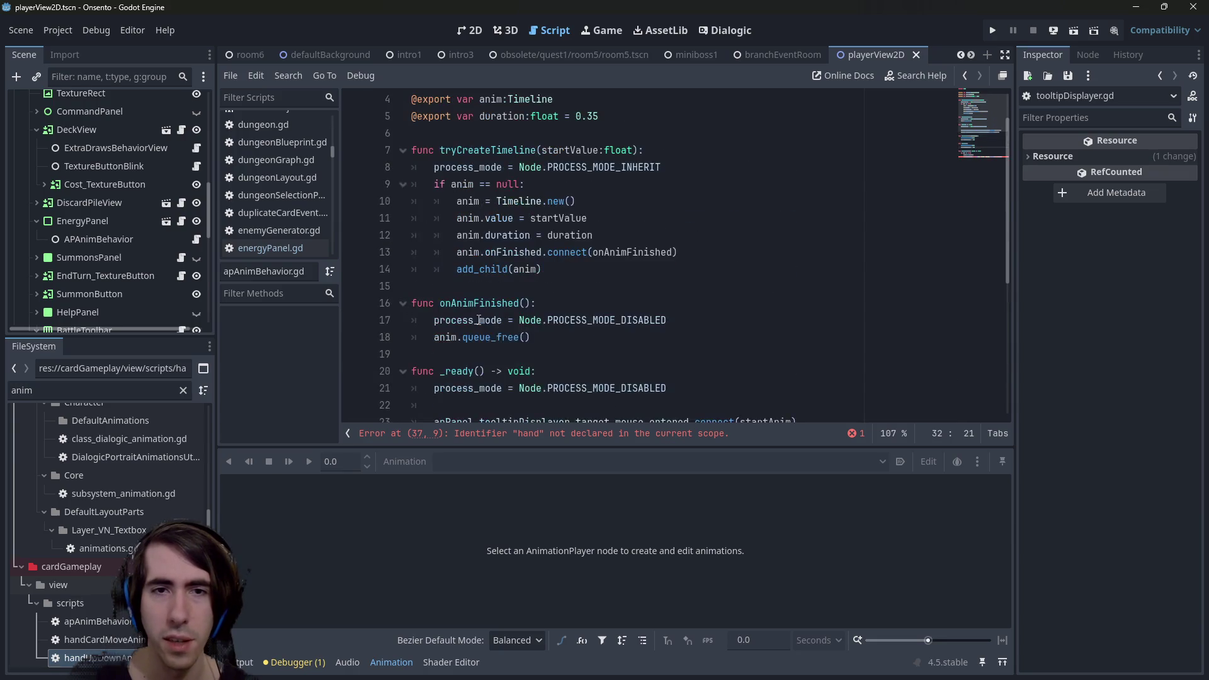
{"action": "scroll", "coordinate": [478, 319], "scroll_direction": "up", "scroll_amount": 1}
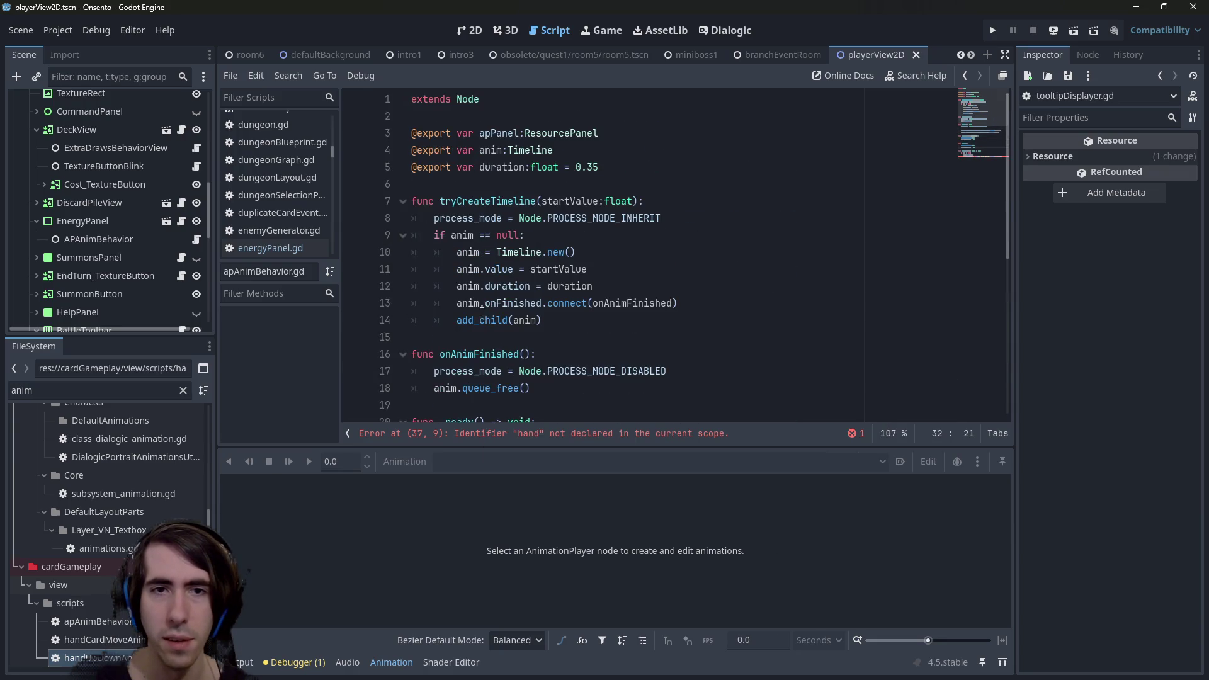
{"action": "double_click", "coordinate": [485, 201]}
{"action": "key", "text": "ctrl+f"}
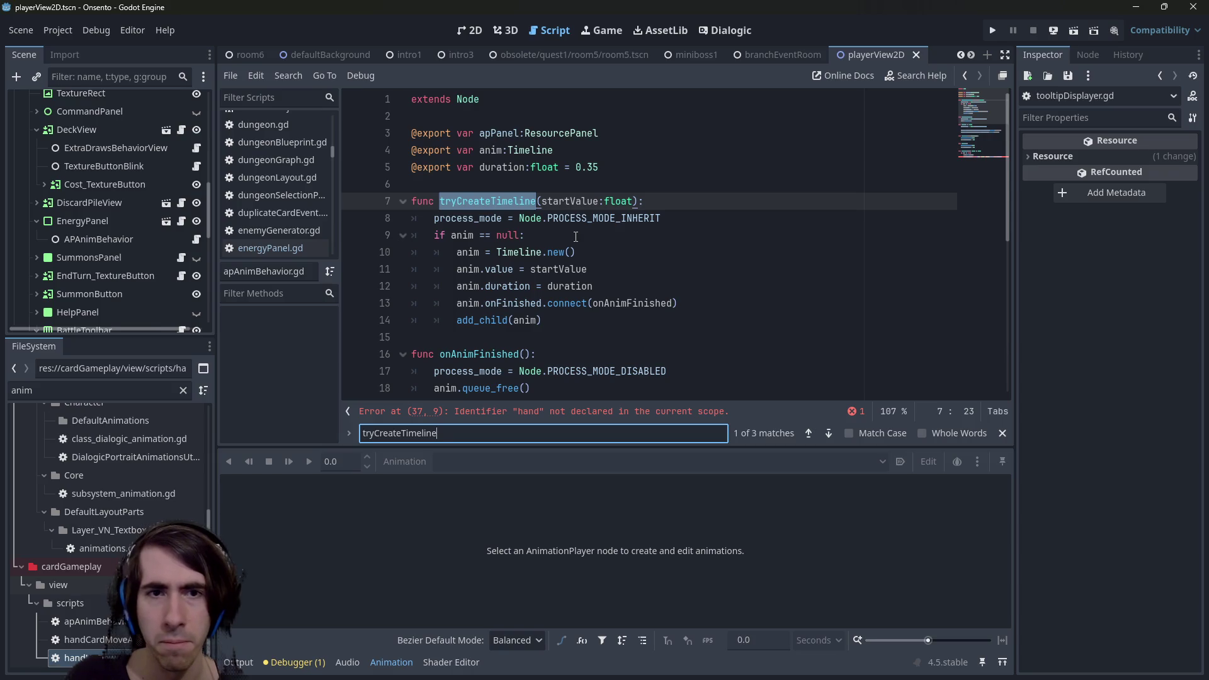
{"action": "double_click", "coordinate": [468, 269]}
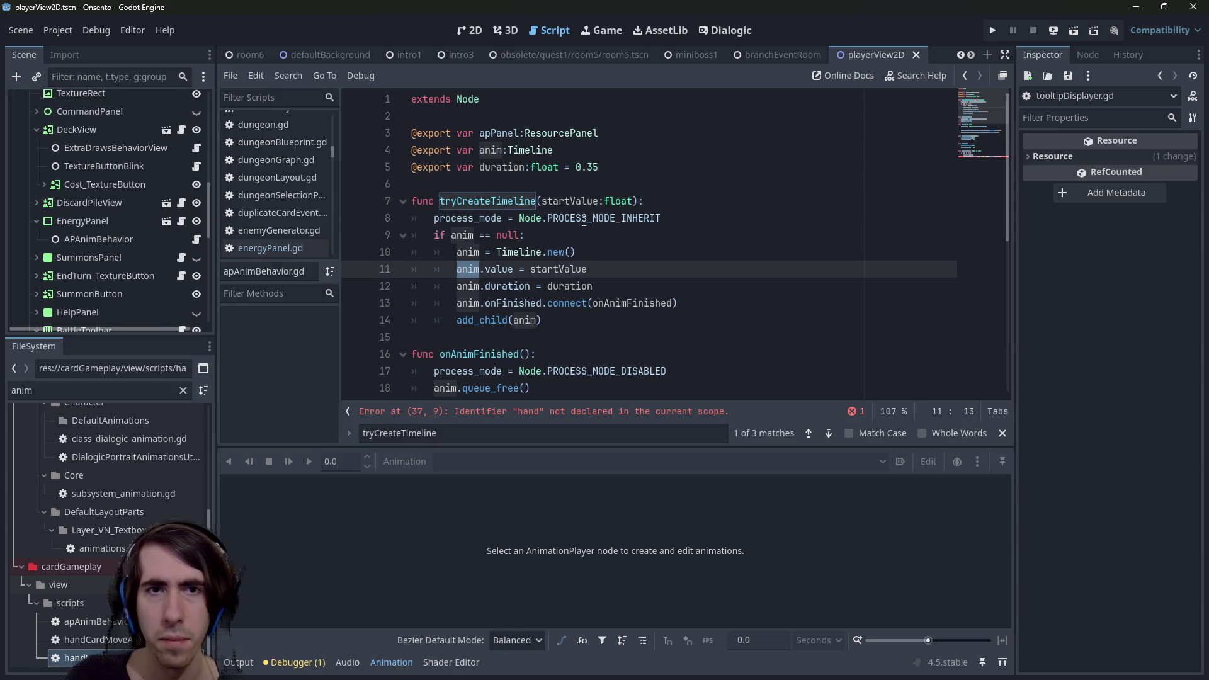
{"action": "scroll", "coordinate": [586, 303], "scroll_direction": "down", "scroll_amount": 2}
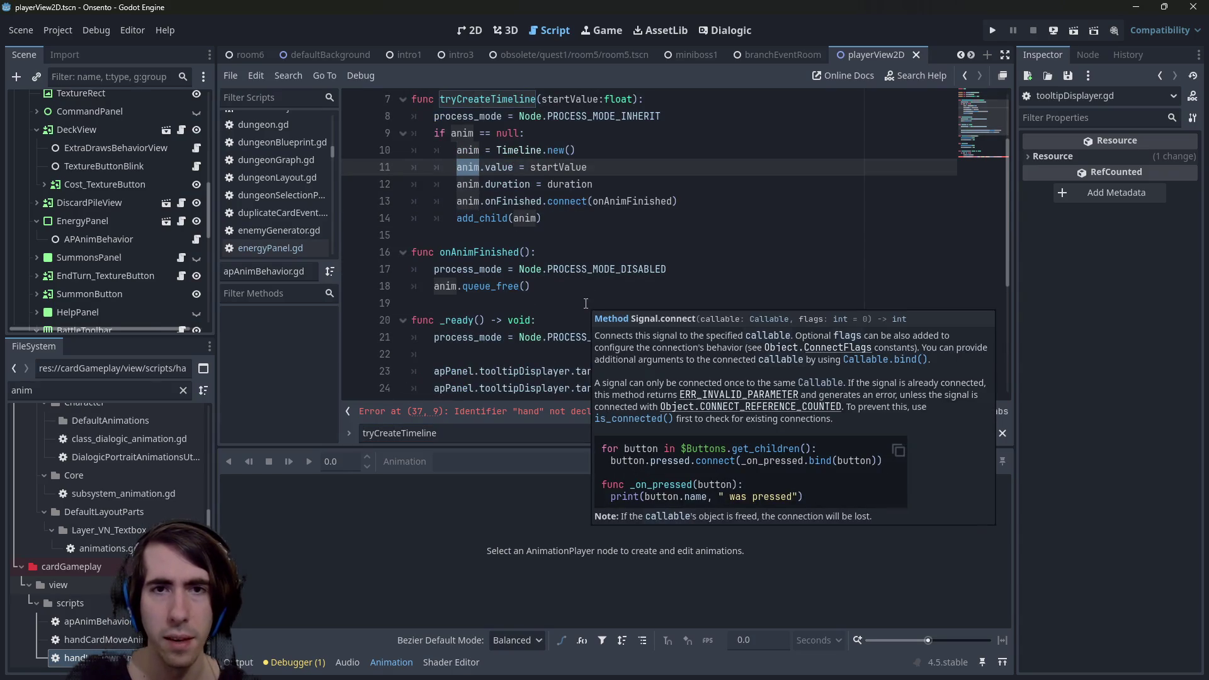
{"action": "scroll", "coordinate": [581, 258], "scroll_direction": "down", "scroll_amount": 5}
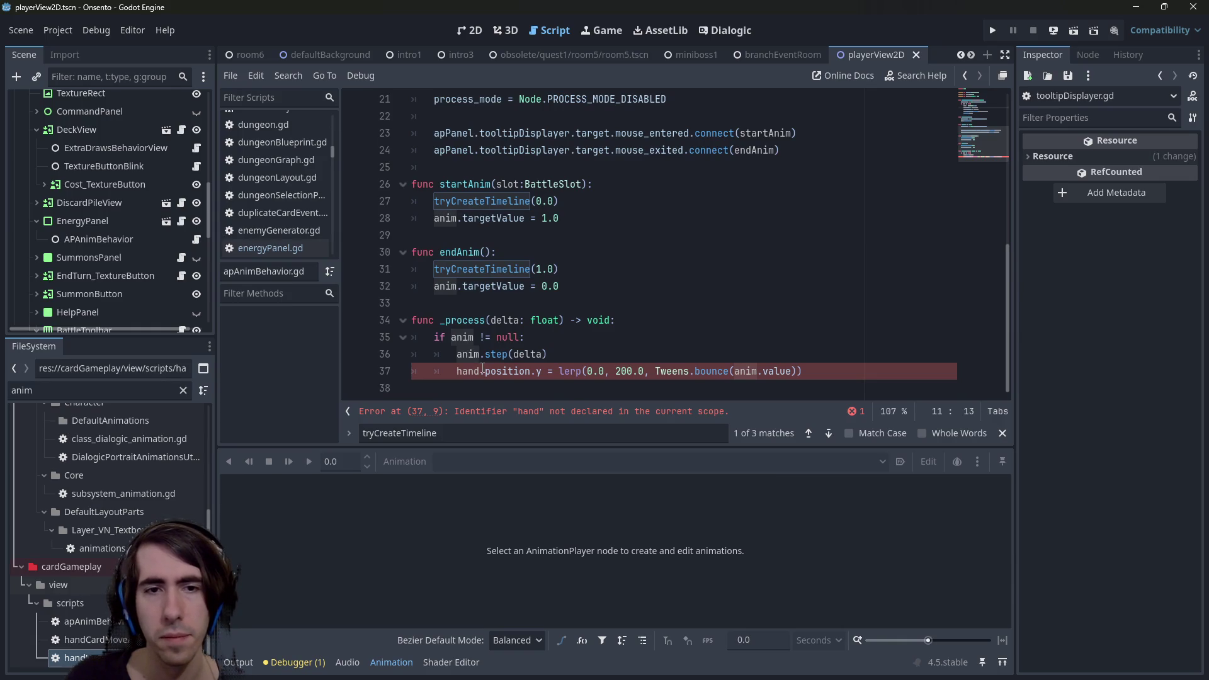
Add a new empty line 37 below the anim.step line in _process.
{"action": "left_click", "coordinate": [573, 336]}
{"action": "left_click", "coordinate": [598, 353]}
{"action": "key", "text": "Return"}
{"action": "key", "text": "ctrl+v"}
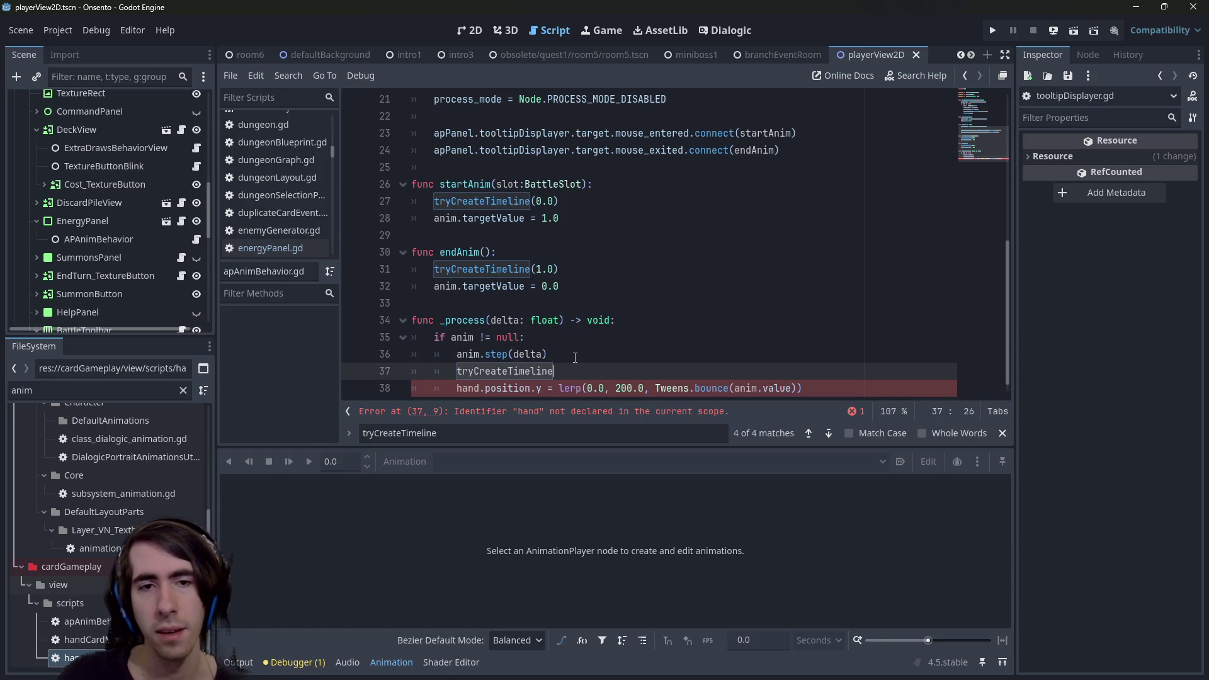
{"action": "type", "text": "."}
{"action": "key", "text": "ctrl+z"}
{"action": "key", "text": "Escape"}
{"action": "key", "text": "Escape"}
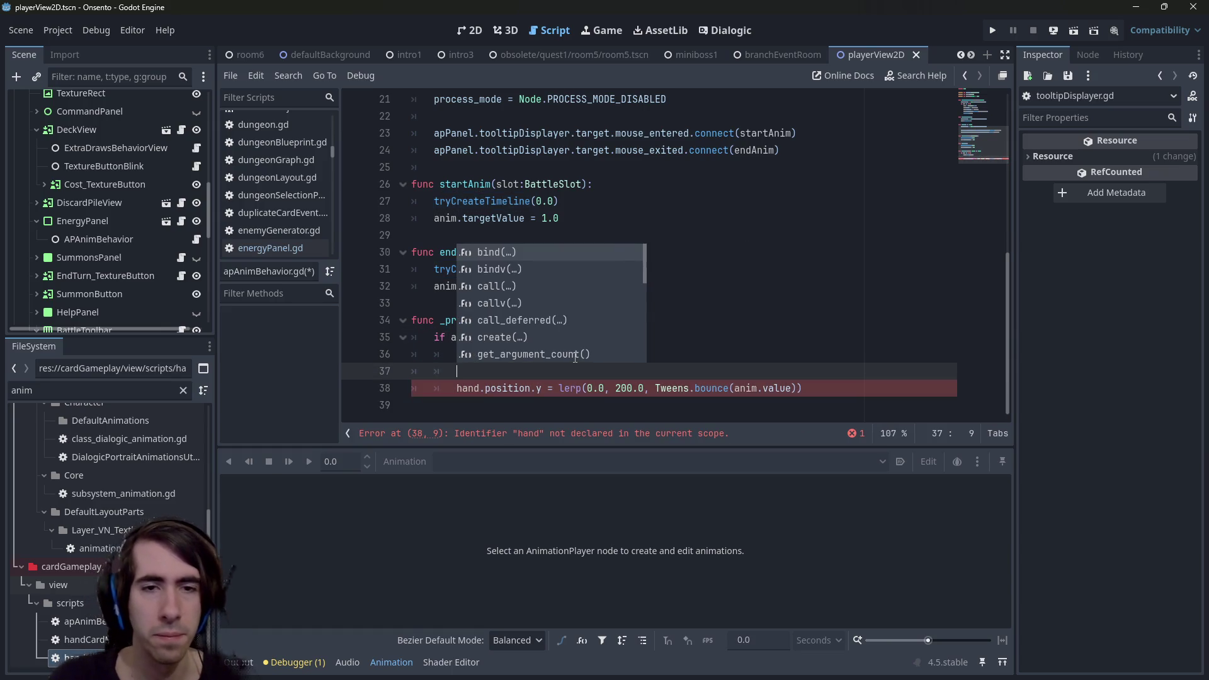
Write apPanel.text on line 37, then jump to apPanel's ResourcePanel definition in energyPanel.gd.
{"action": "scroll", "coordinate": [575, 357], "scroll_direction": "up", "scroll_amount": 5}
{"action": "scroll", "coordinate": [538, 284], "scroll_direction": "down", "scroll_amount": 5}
{"action": "double_click", "coordinate": [452, 150]}
{"action": "key", "text": "ctrl+c"}
{"action": "left_click", "coordinate": [488, 371]}
{"action": "key", "text": "ctrl+v"}
{"action": "type", "text": ".text"}
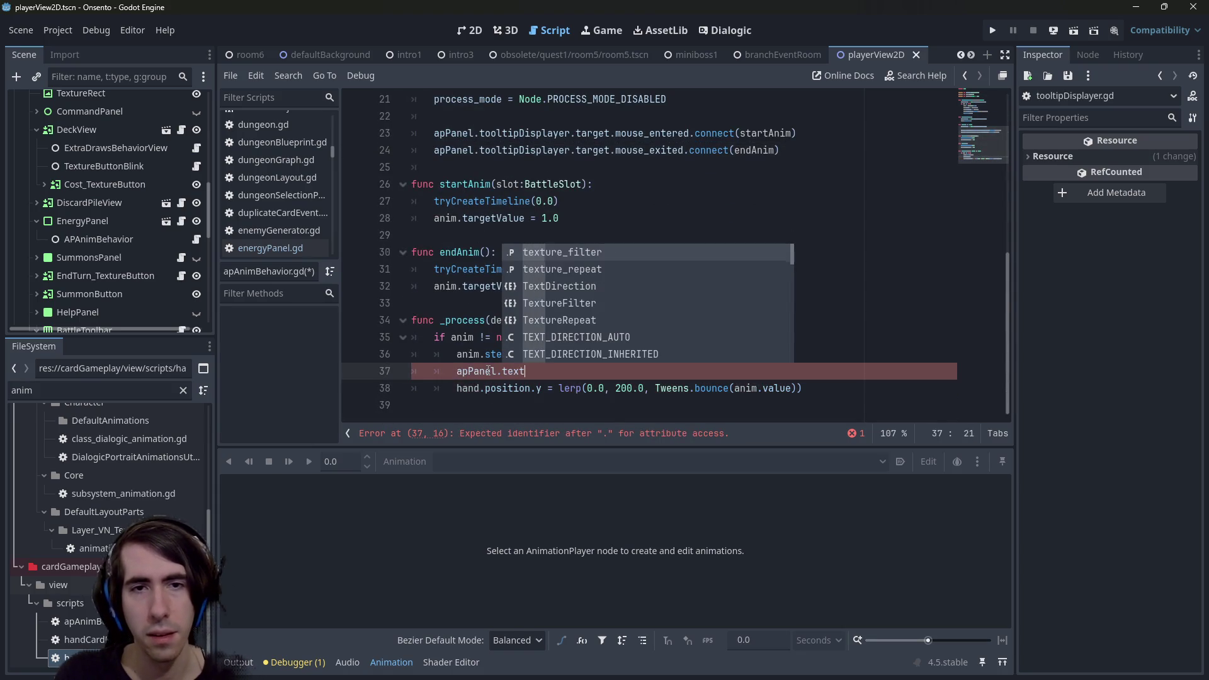
{"action": "scroll", "coordinate": [452, 194], "scroll_direction": "up", "scroll_amount": 1}
{"action": "left_click", "coordinate": [451, 189]}
{"action": "left_click", "coordinate": [452, 189], "text": "ctrl"}
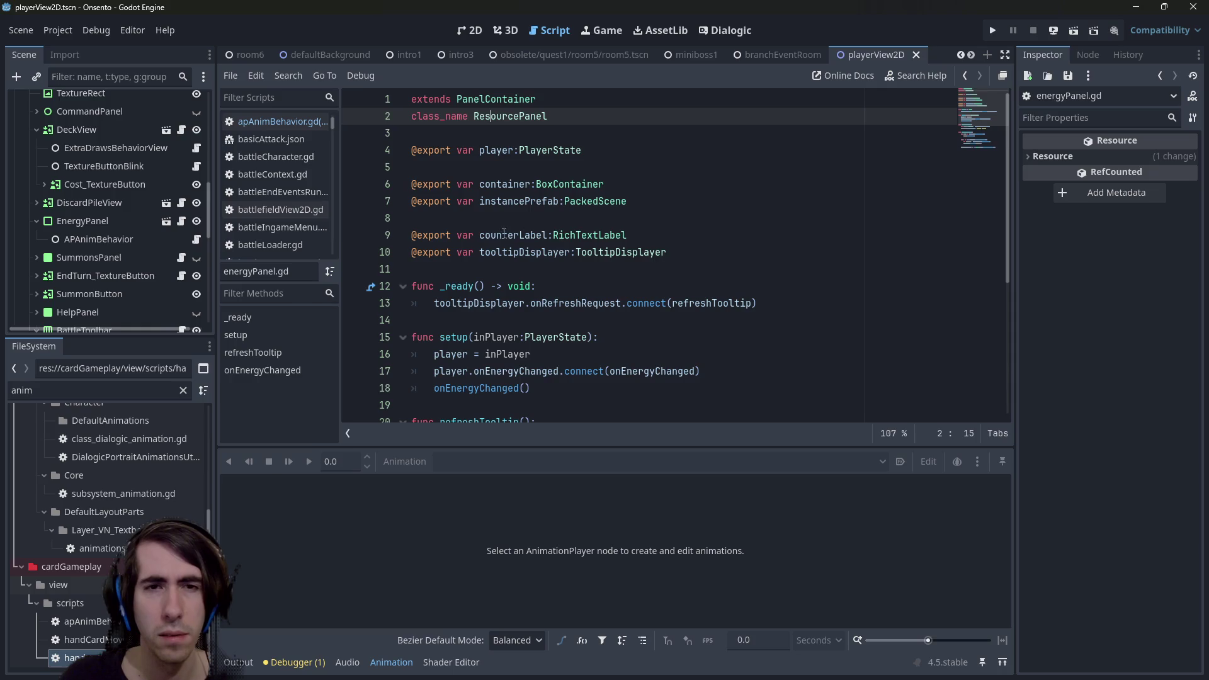
Check the counterLabel field, then return to the apPanel line in apAnimBehavior's _process.
{"action": "left_click", "coordinate": [504, 235]}
{"action": "key", "text": "alt+Left"}
{"action": "scroll", "coordinate": [502, 233], "scroll_direction": "down", "scroll_amount": 5}
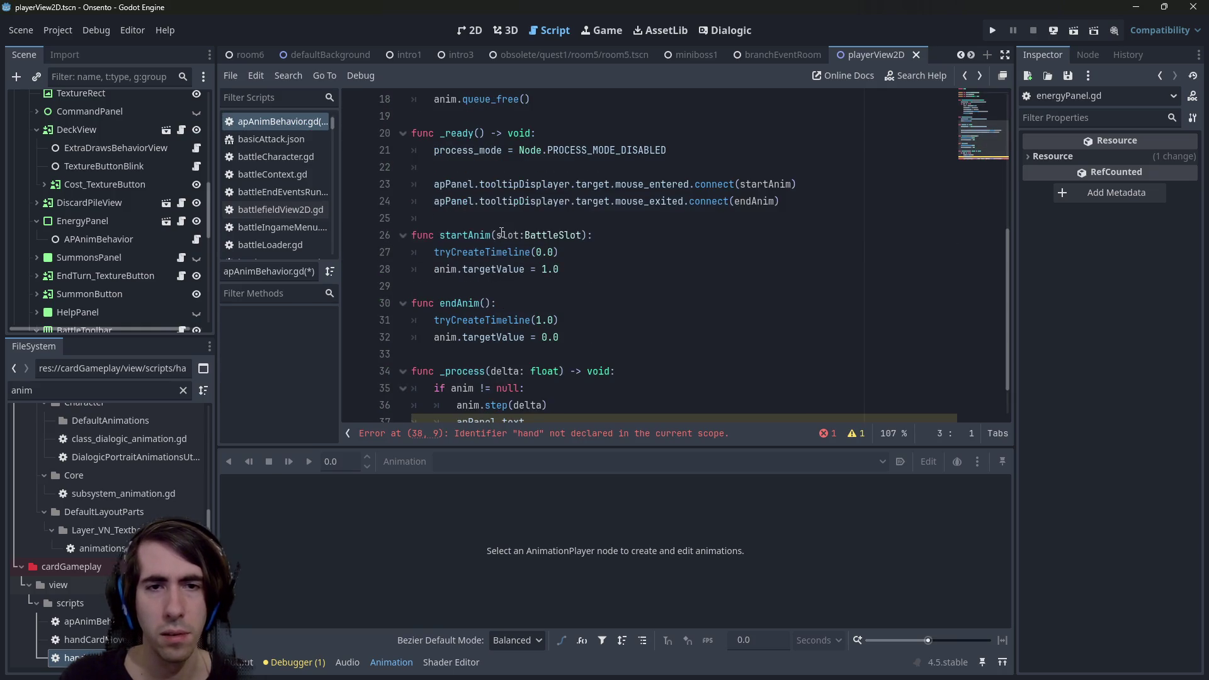
{"action": "scroll", "coordinate": [516, 229], "scroll_direction": "down", "scroll_amount": 1}
{"action": "left_click", "coordinate": [607, 364]}
Make line 37 lerp apPanel.counterLabel.scale from Vector2.ONE to Vector2.ONE * 1.2, and save.
{"action": "key", "text": "BackSpace"}
{"action": "key", "text": "BackSpace"}
{"action": "key", "text": "BackSpace"}
{"action": "type", "text": "counterLabel"}
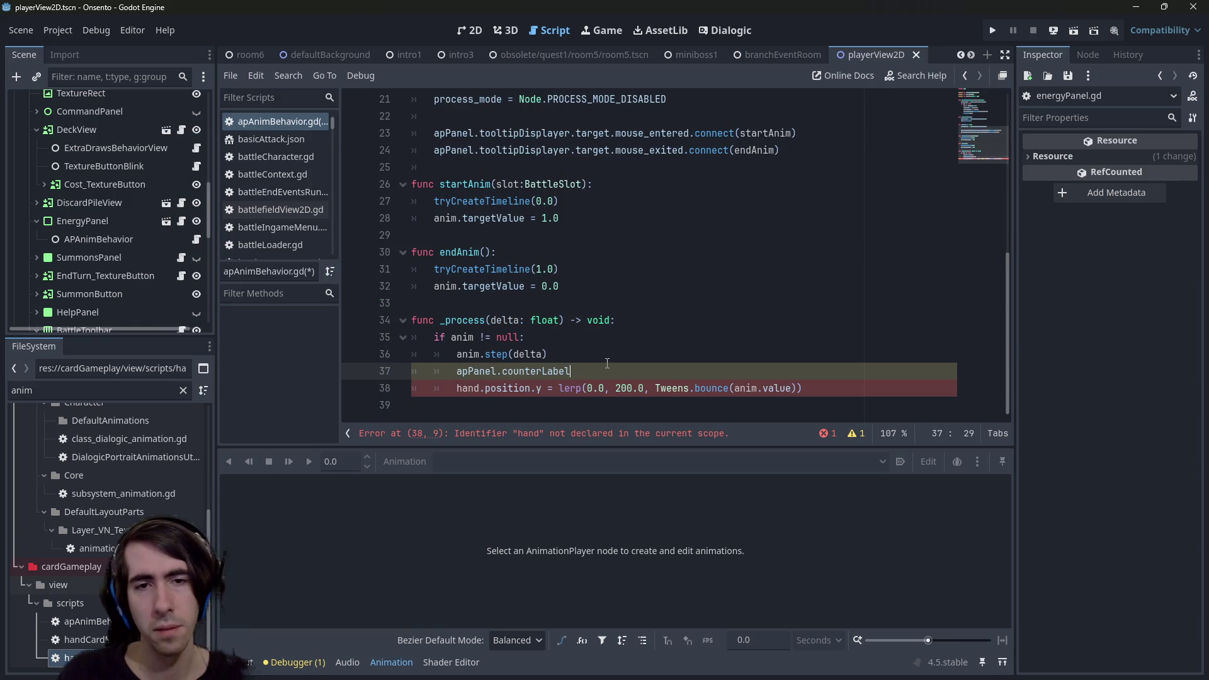
{"action": "type", "text": ".scale ="}
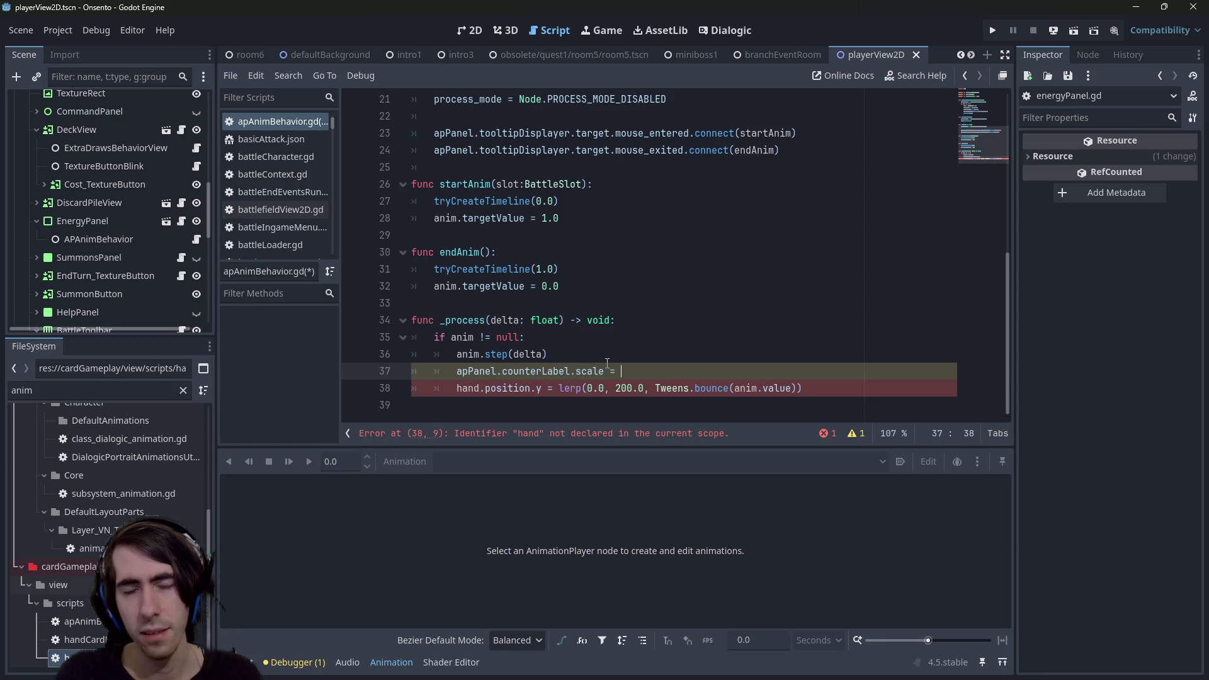
{"action": "type", "text": "lerp()"}
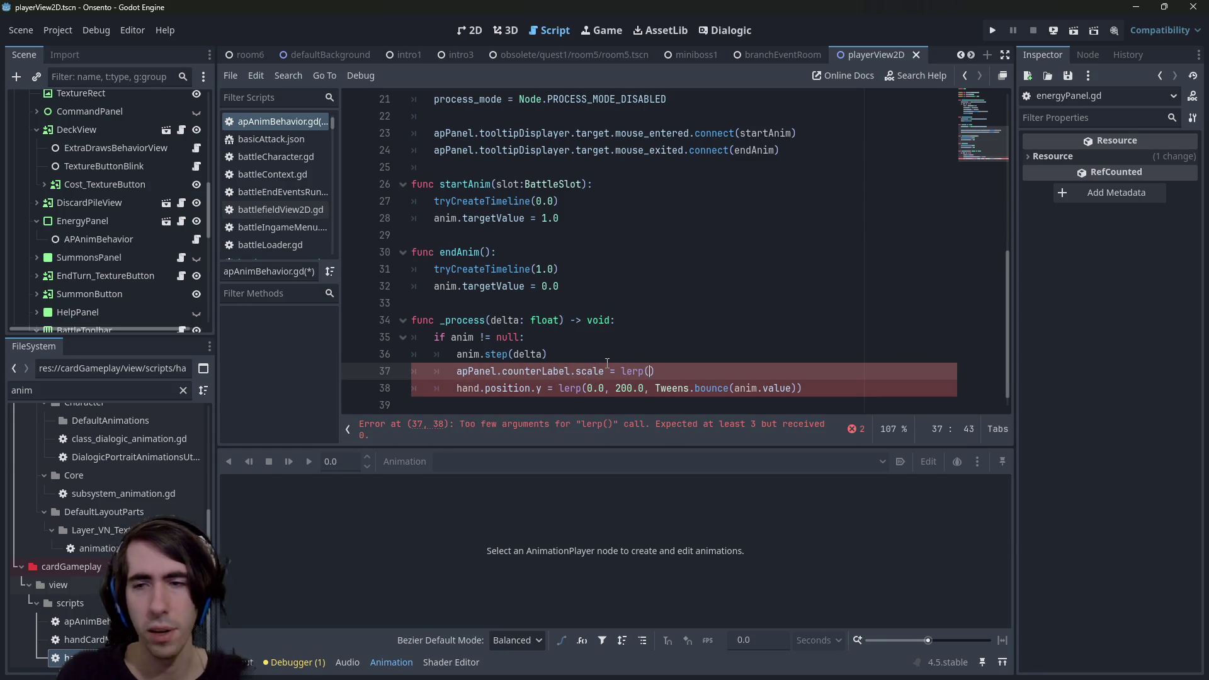
{"action": "type", "text": "Vector2."}
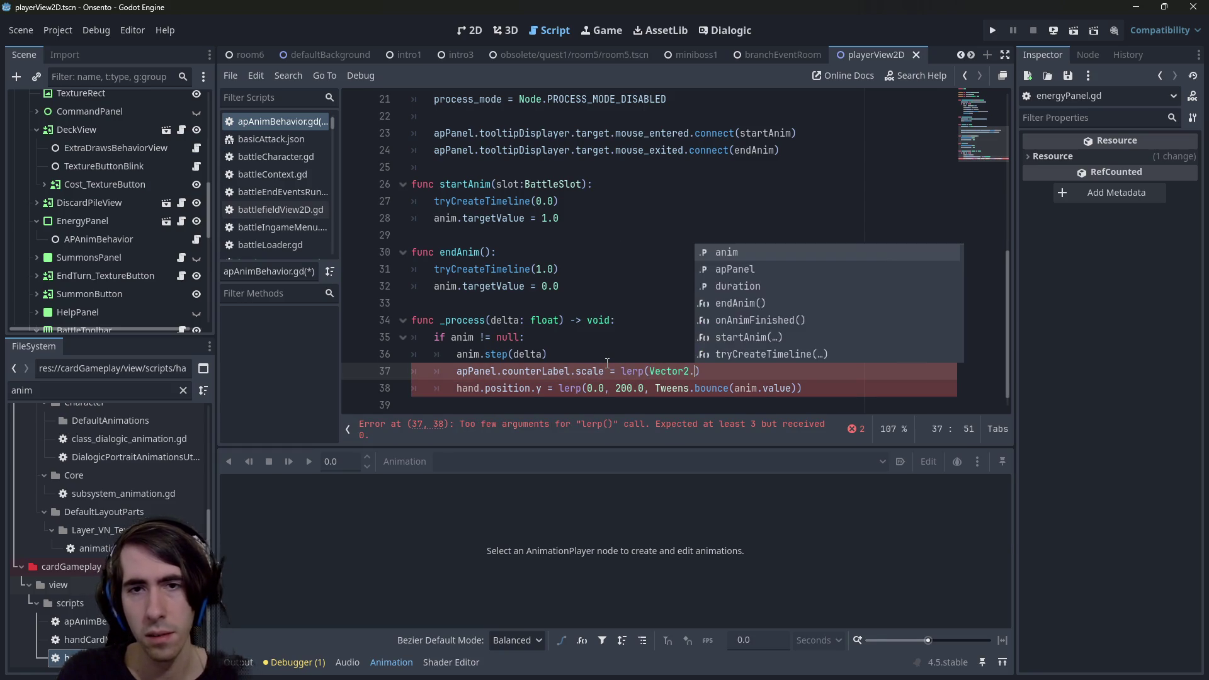
{"action": "type", "text": "ZERO, "}
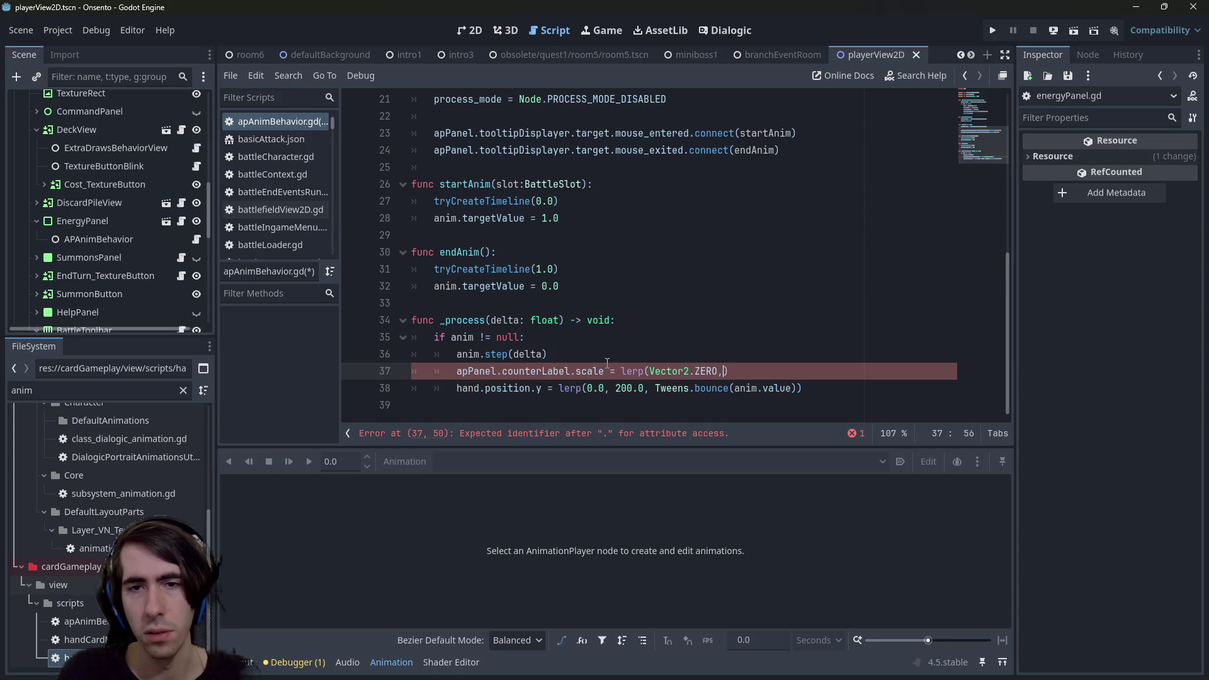
{"action": "type", "text": "Vector2."}
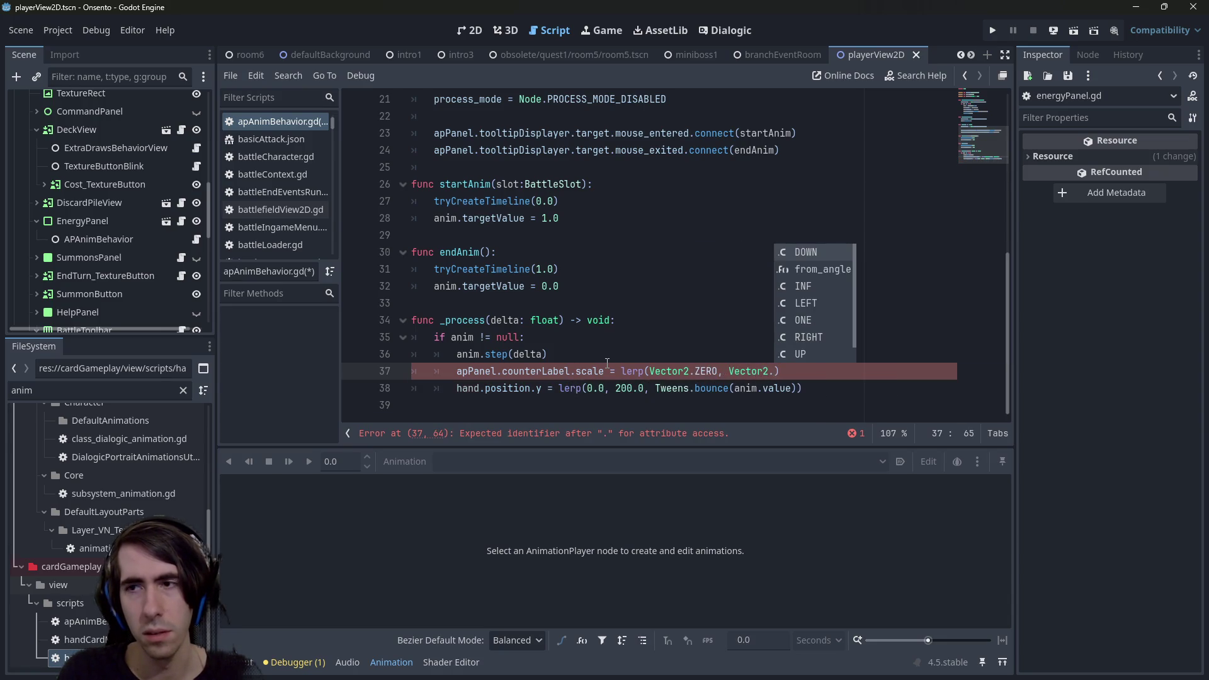
{"action": "key", "text": "BackSpace"}
{"action": "key", "text": "BackSpace"}
{"action": "key", "text": "BackSpace"}
{"action": "type", "text": "Vector2("}
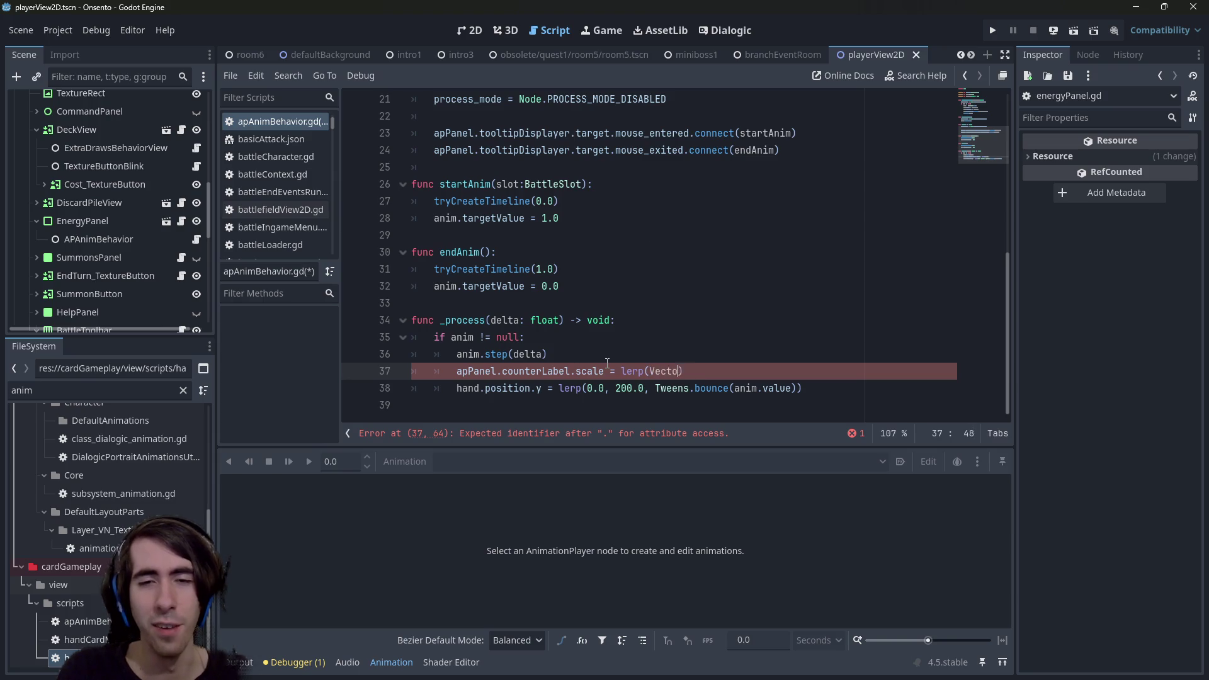
{"action": "type", "text": "1.0, 1.0), Vector2"}
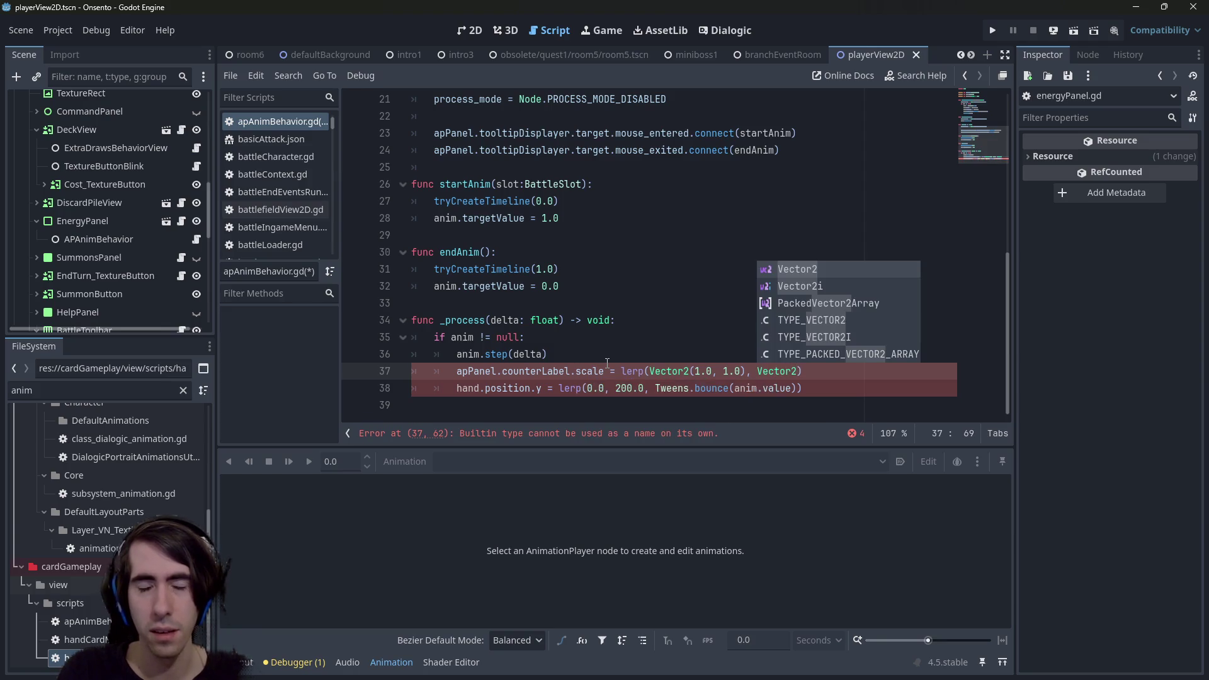
{"action": "key", "text": "BackSpace"}
{"action": "key", "text": "BackSpace"}
{"action": "key", "text": "BackSpace"}
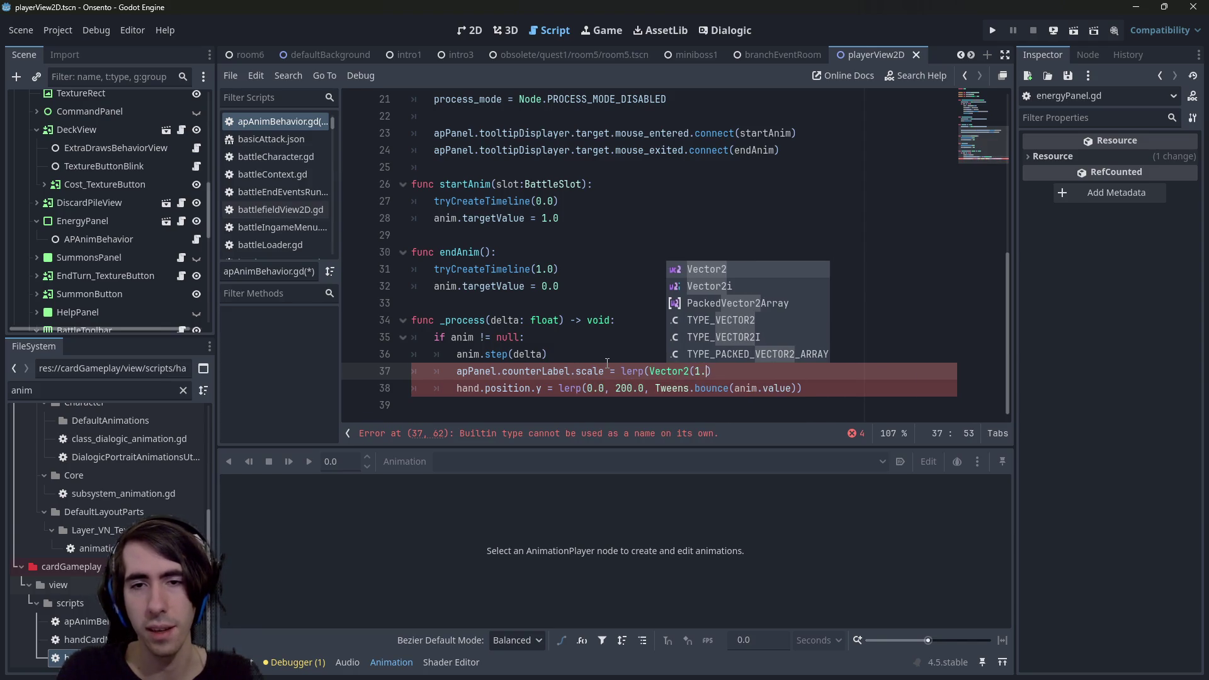
{"action": "type", "text": ".ONE"}
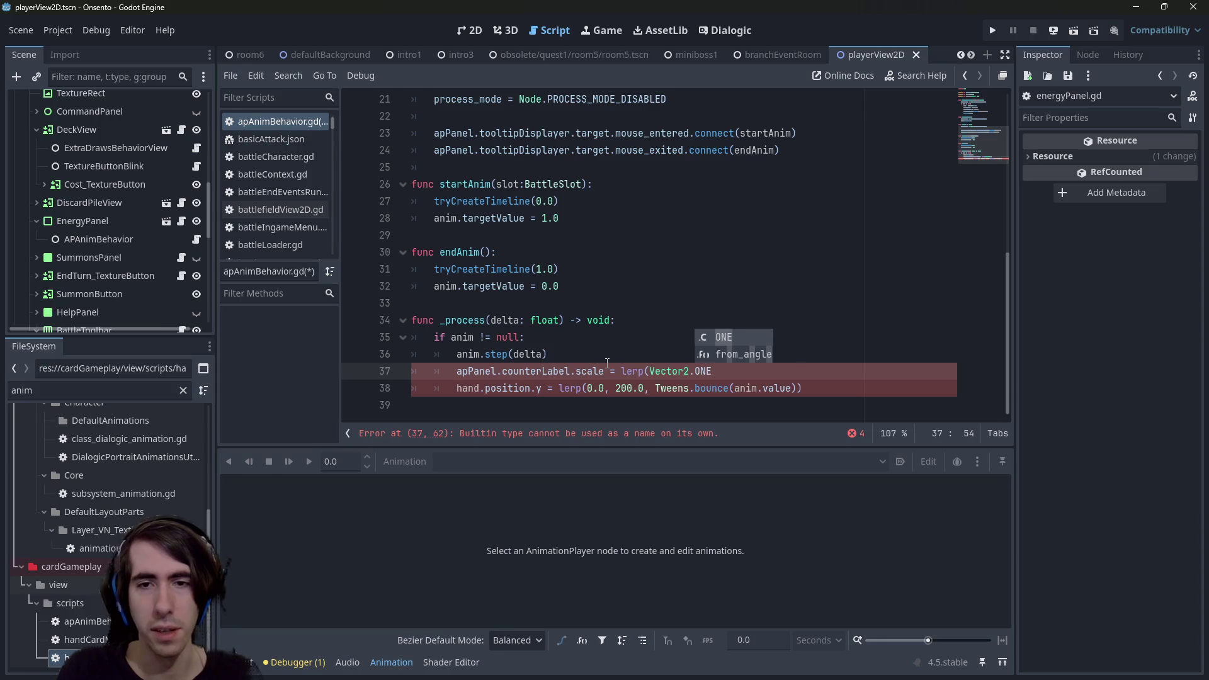
{"action": "type", "text": ", VEctor"}
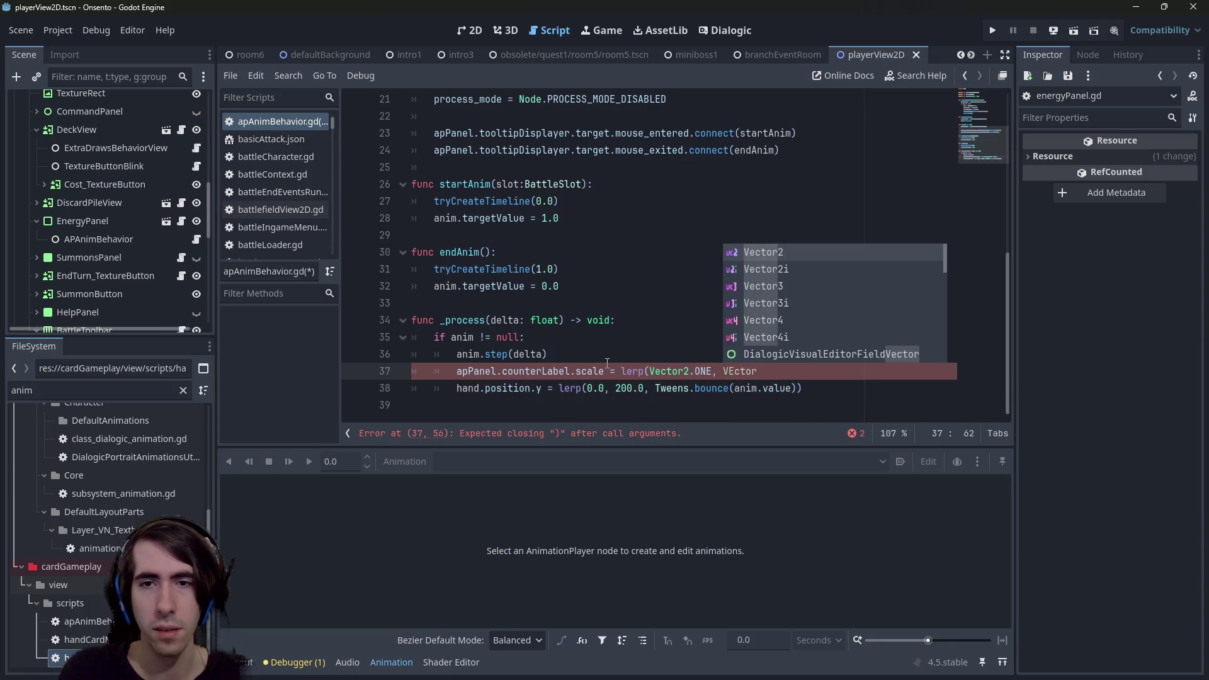
{"action": "key", "text": "Return"}
{"action": "type", "text": ".ONE *1.1)"}
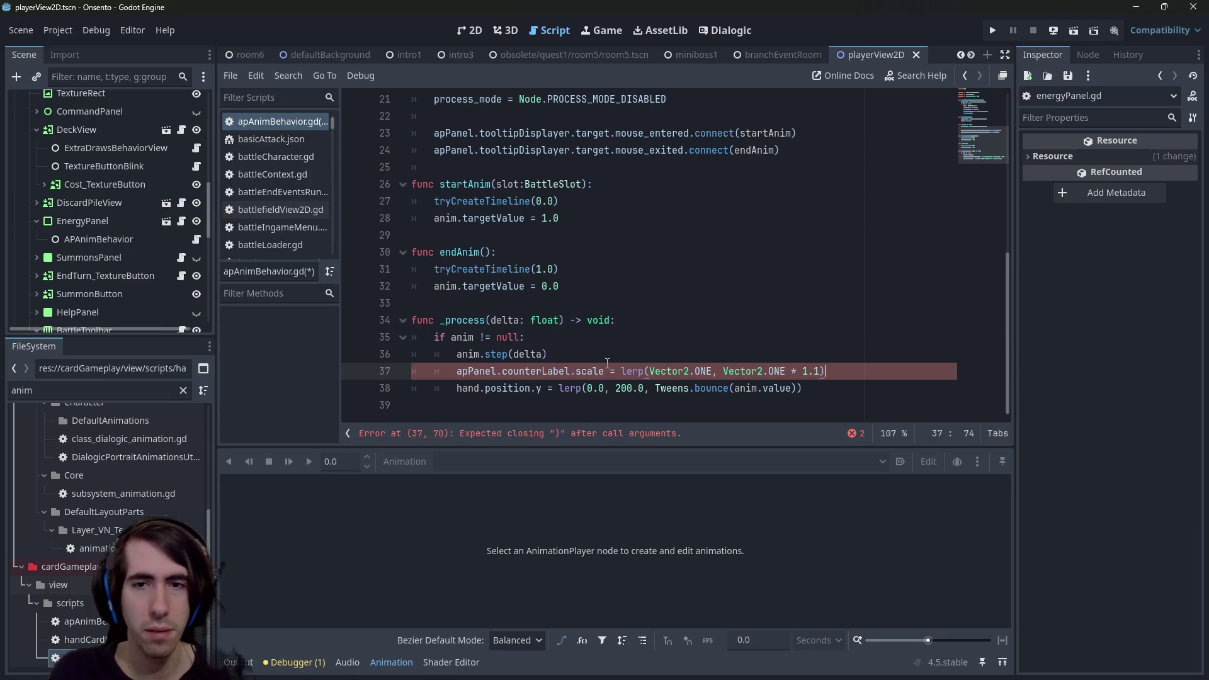
{"action": "key", "text": "Left"}
{"action": "key", "text": "BackSpace"}
{"action": "type", "text": "2"}
{"action": "key", "text": "End"}
{"action": "key", "text": "ctrl+s"}
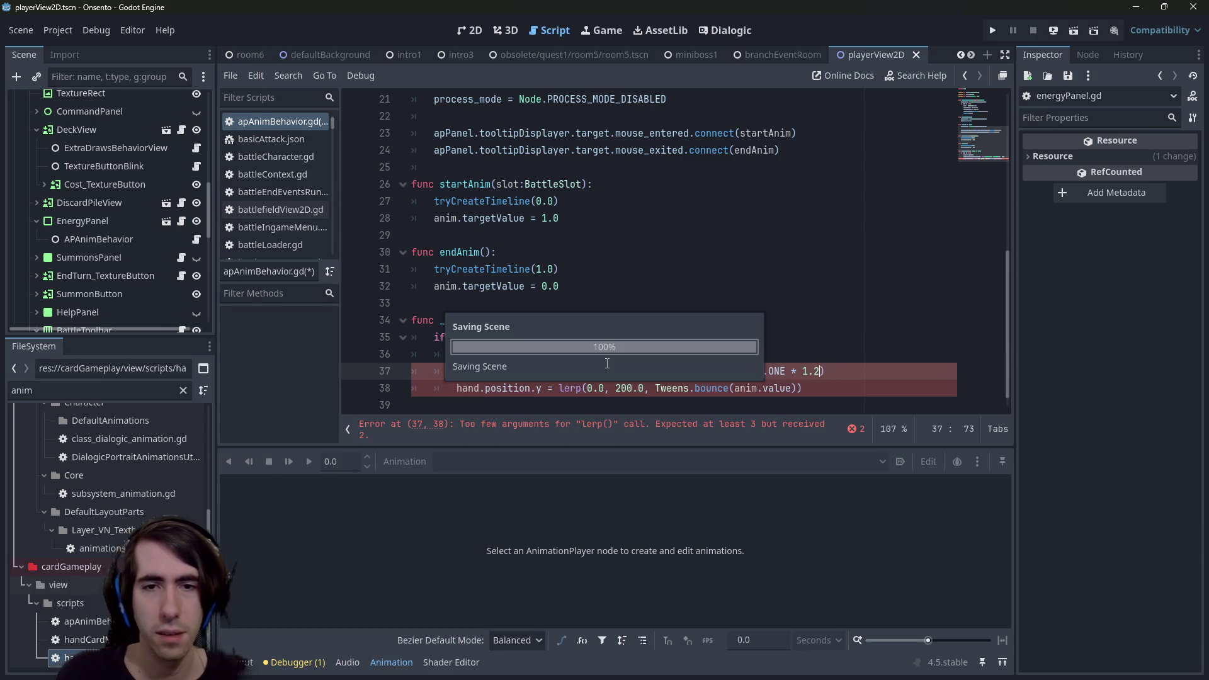
Use Tweens.bounce(anim.value) from line 38 as the lerp weight and save.
{"action": "type", "text": ","}
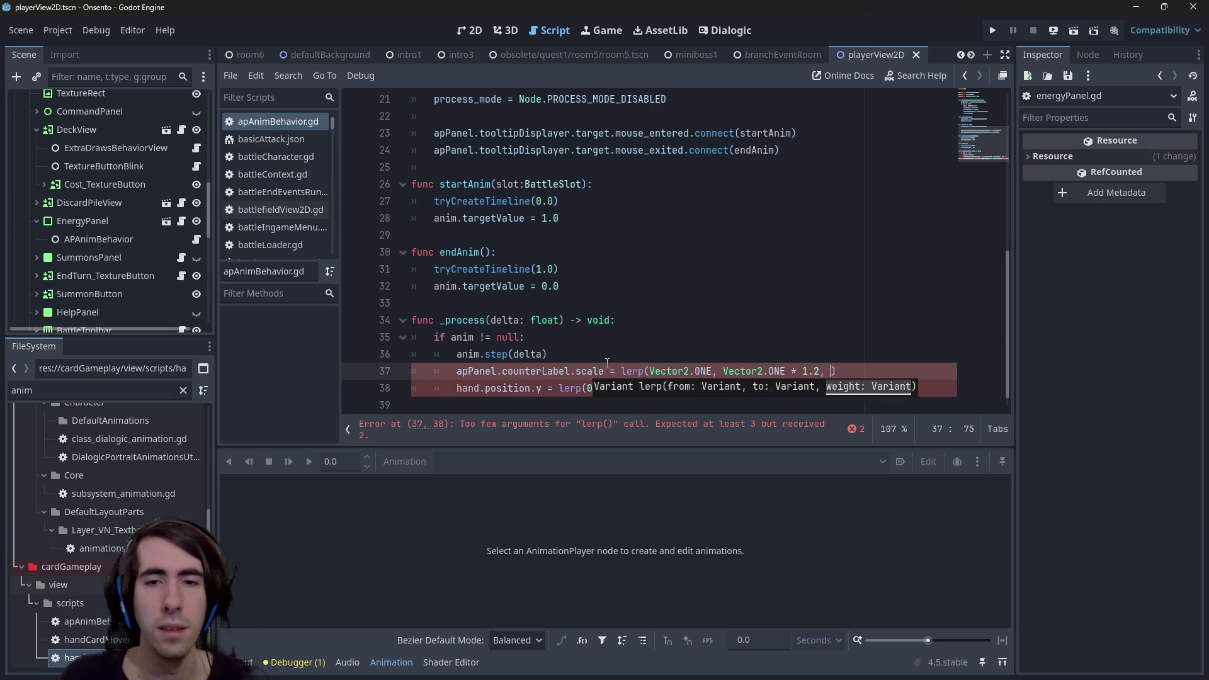
{"action": "key", "text": "Up"}
{"action": "left_click_drag", "start_coordinate": [656, 384], "coordinate": [808, 388]}
{"action": "key", "text": "ctrl+c"}
{"action": "left_click", "coordinate": [831, 371]}
{"action": "key", "text": "ctrl+v"}
{"action": "key", "text": "ctrl+s"}
Delete the leftover hand position line 38, save, and review the _process function.
{"action": "left_click_drag", "start_coordinate": [837, 388], "coordinate": [354, 383]}
{"action": "key", "text": "Delete"}
{"action": "key", "text": "ctrl+s"}
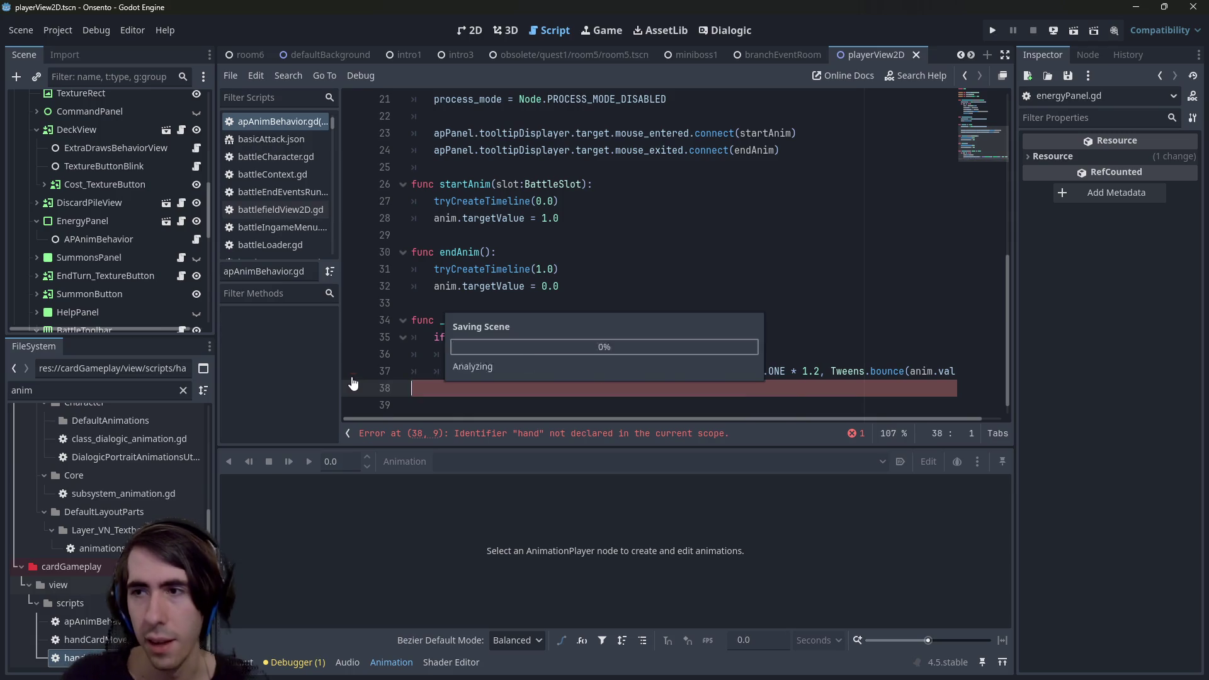
{"action": "mouse_move", "coordinate": [353, 385]}
{"action": "left_mouse_down"}
{"action": "mouse_move", "coordinate": [371, 364]}
{"action": "mouse_move", "coordinate": [378, 318]}
{"action": "left_mouse_up"}
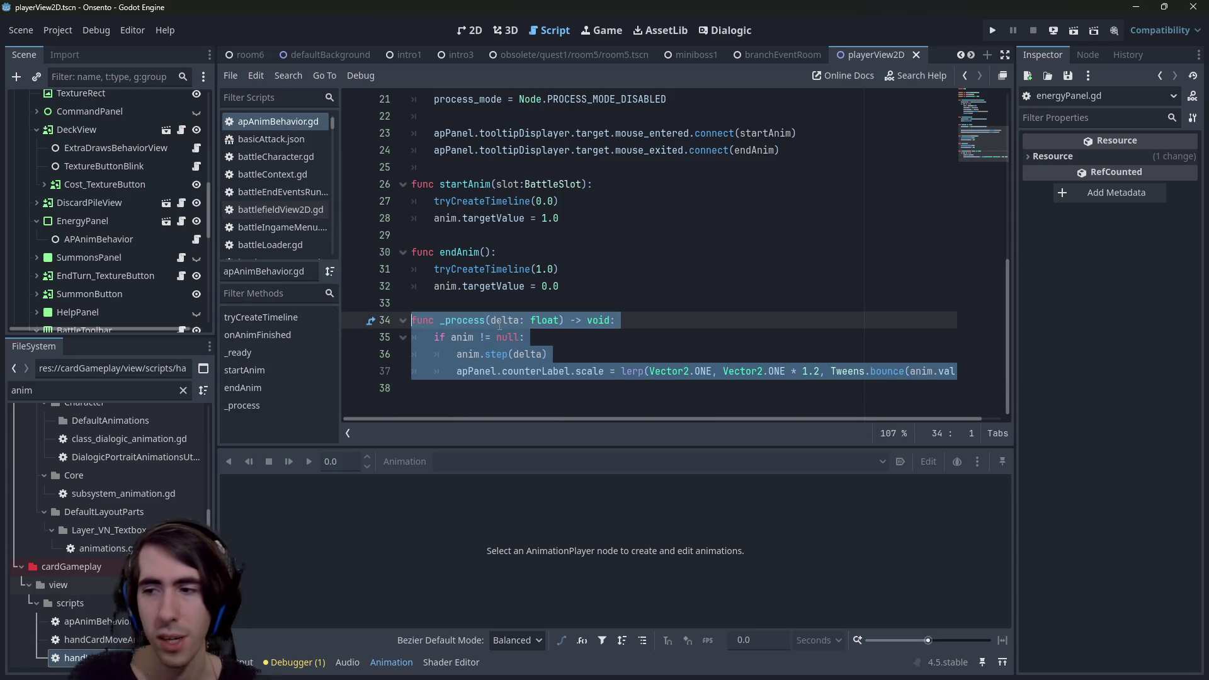
{"action": "mouse_move", "coordinate": [495, 294]}
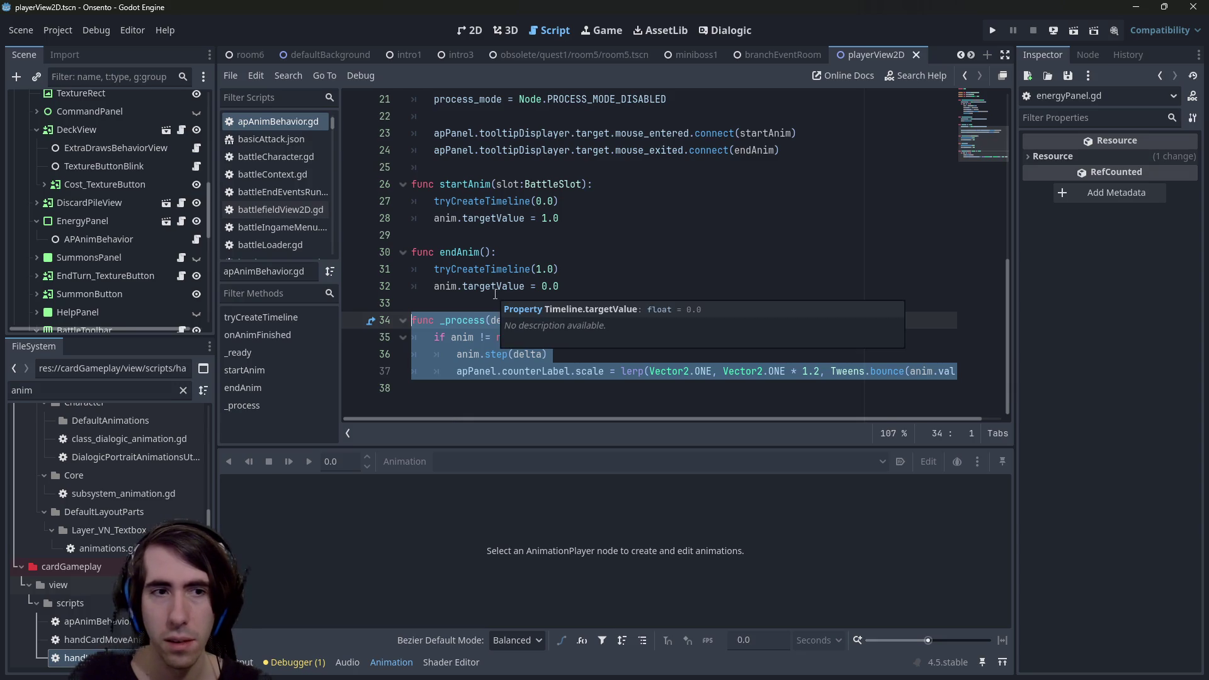
{"action": "key", "text": "Up"}
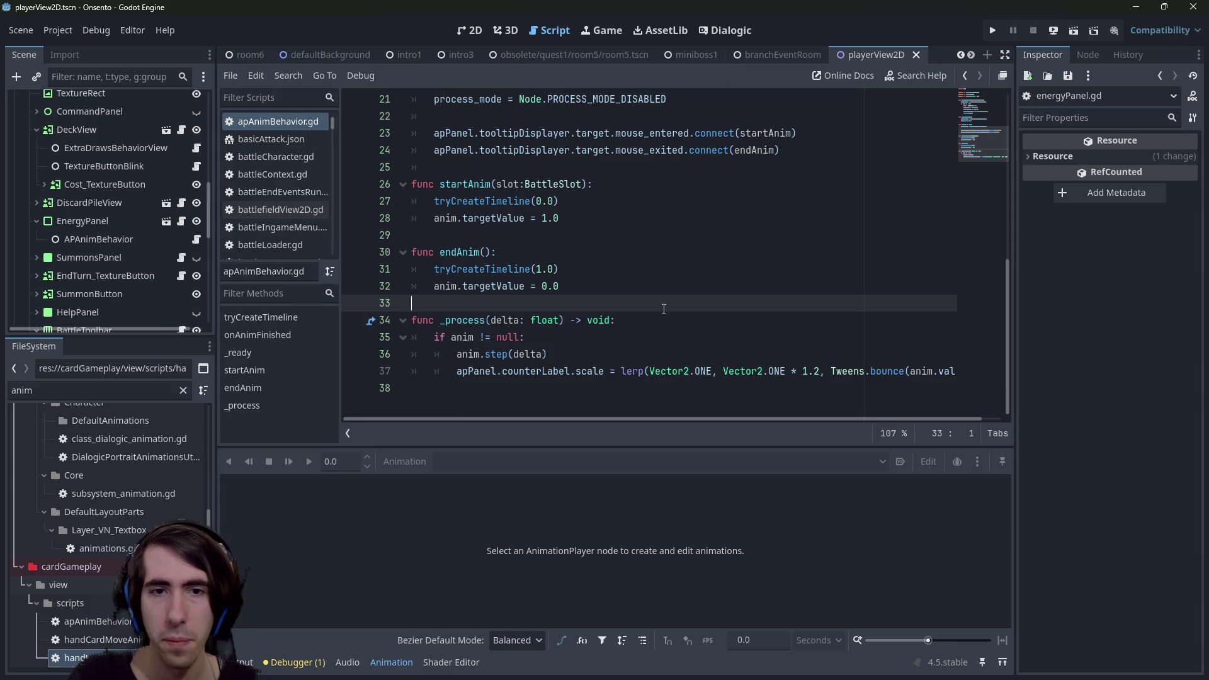
{"action": "left_click", "coordinate": [475, 31]}
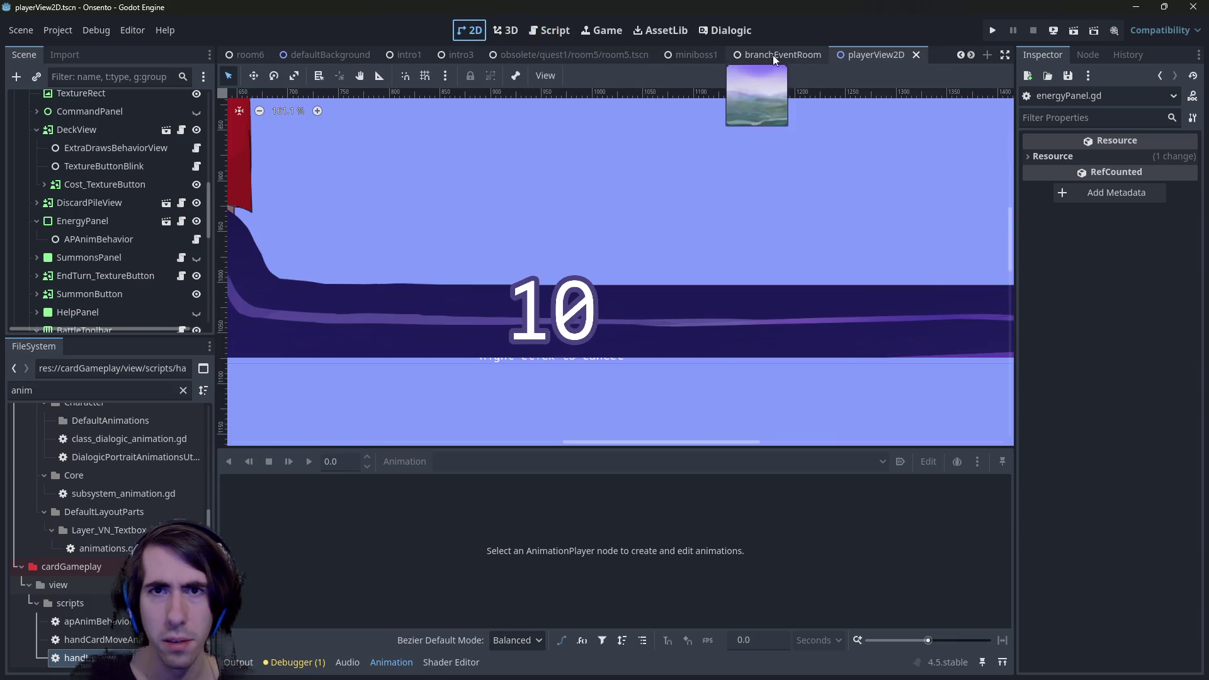
Run the miniboss1 scene briefly, then stop it.
{"action": "left_click", "coordinate": [692, 55]}
{"action": "left_click", "coordinate": [1073, 30]}
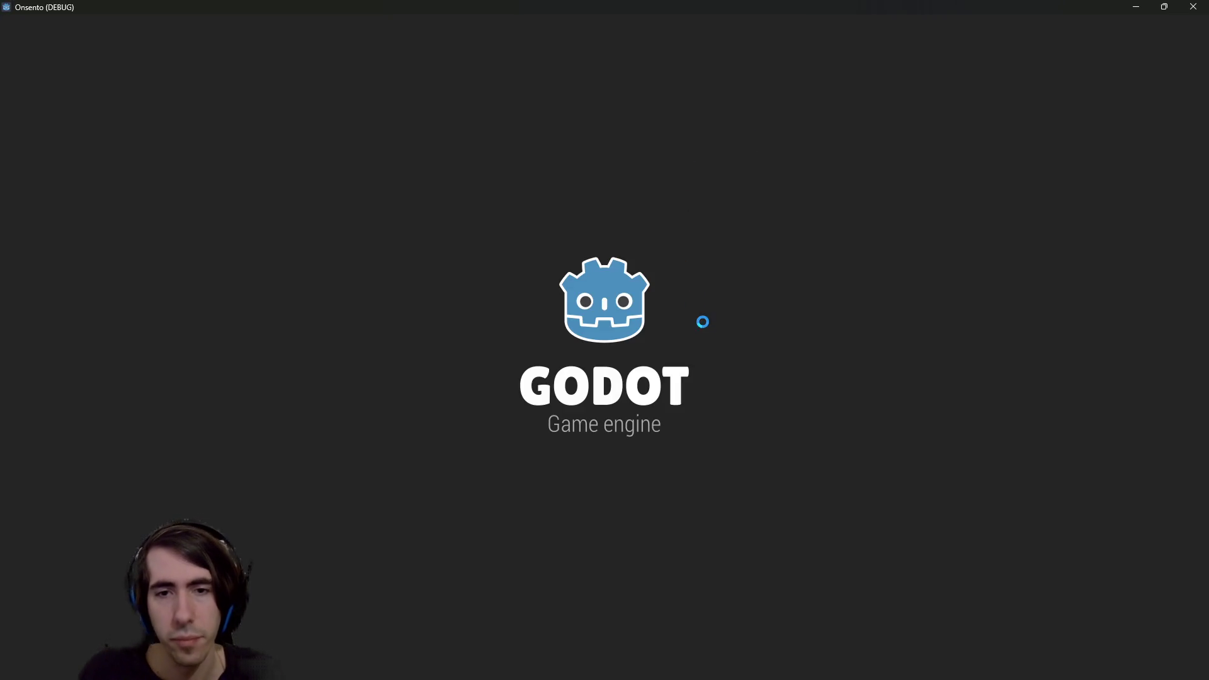
{"action": "left_click", "coordinate": [1033, 31]}
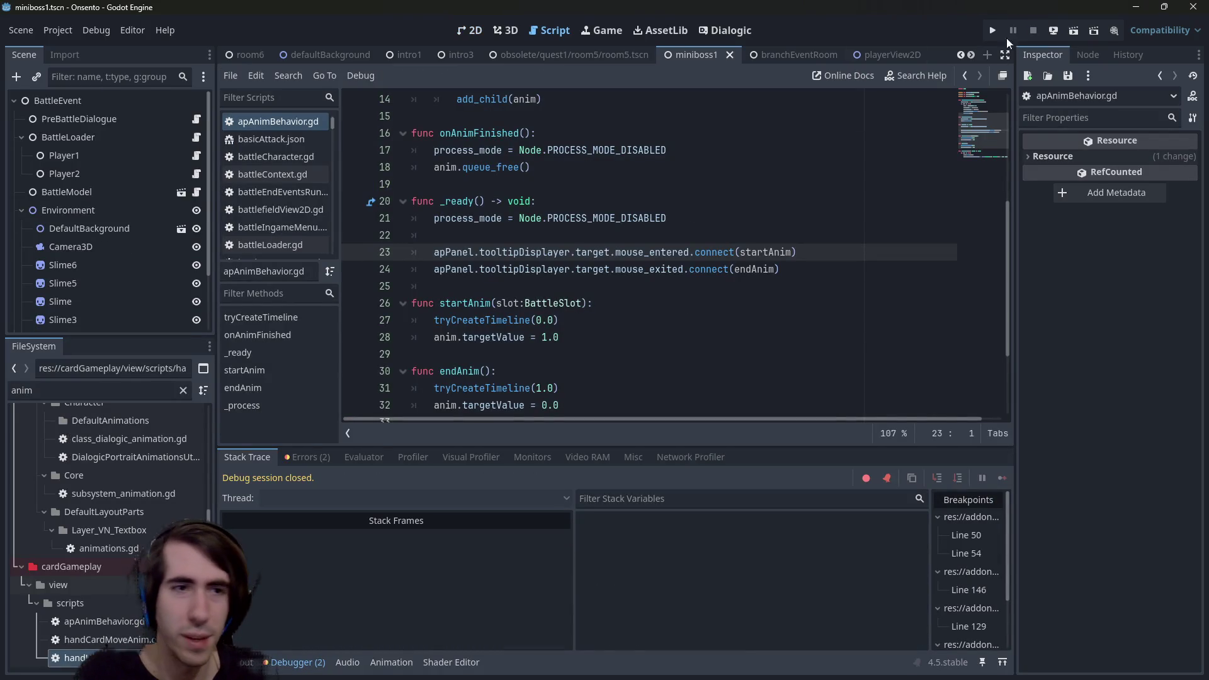
Assign EnergyPanel to APAnimBehavior's Ap Panel in playerView2D, save, and run the game.
{"action": "left_click", "coordinate": [875, 54]}
{"action": "scroll", "coordinate": [69, 248], "scroll_direction": "down", "scroll_amount": 1}
{"action": "left_click", "coordinate": [86, 211]}
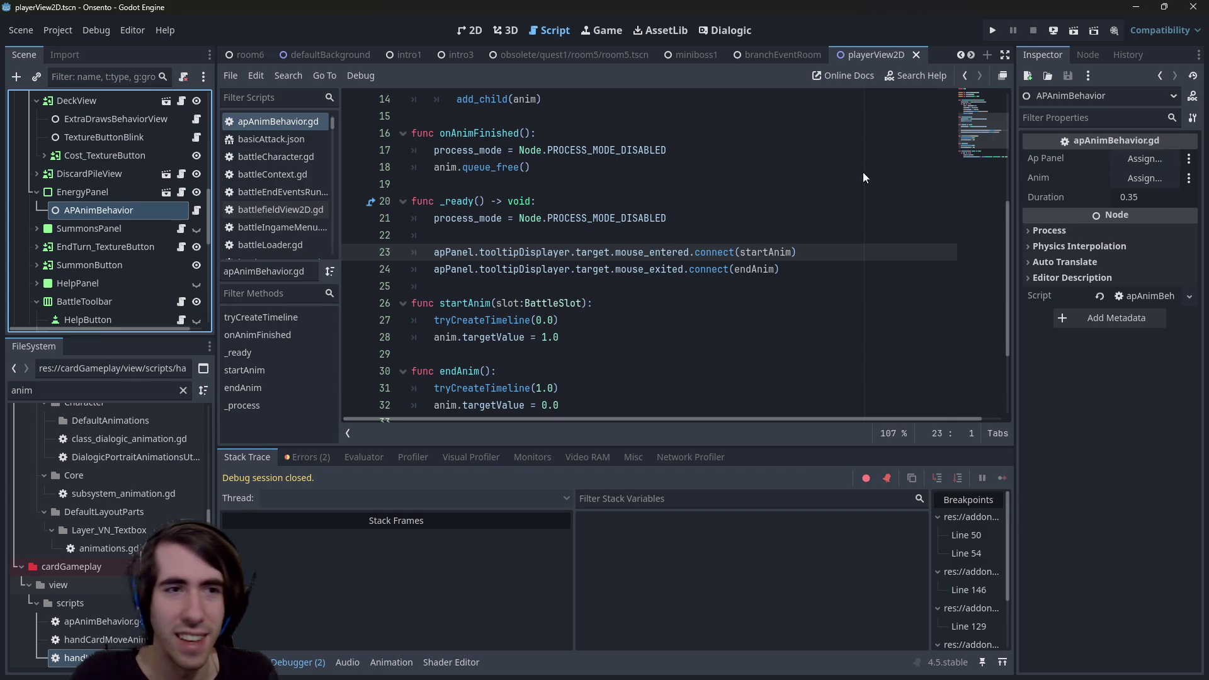
{"action": "mouse_move", "coordinate": [81, 192]}
{"action": "left_mouse_down"}
{"action": "mouse_move", "coordinate": [1156, 128]}
{"action": "mouse_move", "coordinate": [1127, 161]}
{"action": "left_mouse_up"}
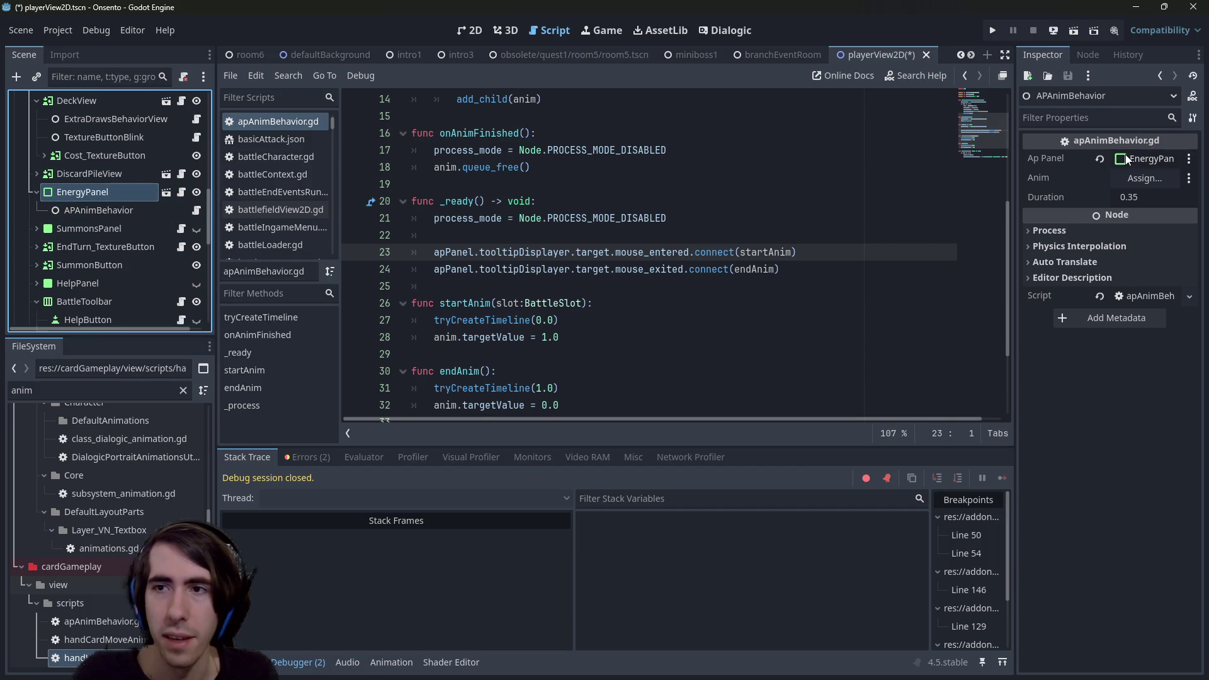
{"action": "key", "text": "ctrl+s"}
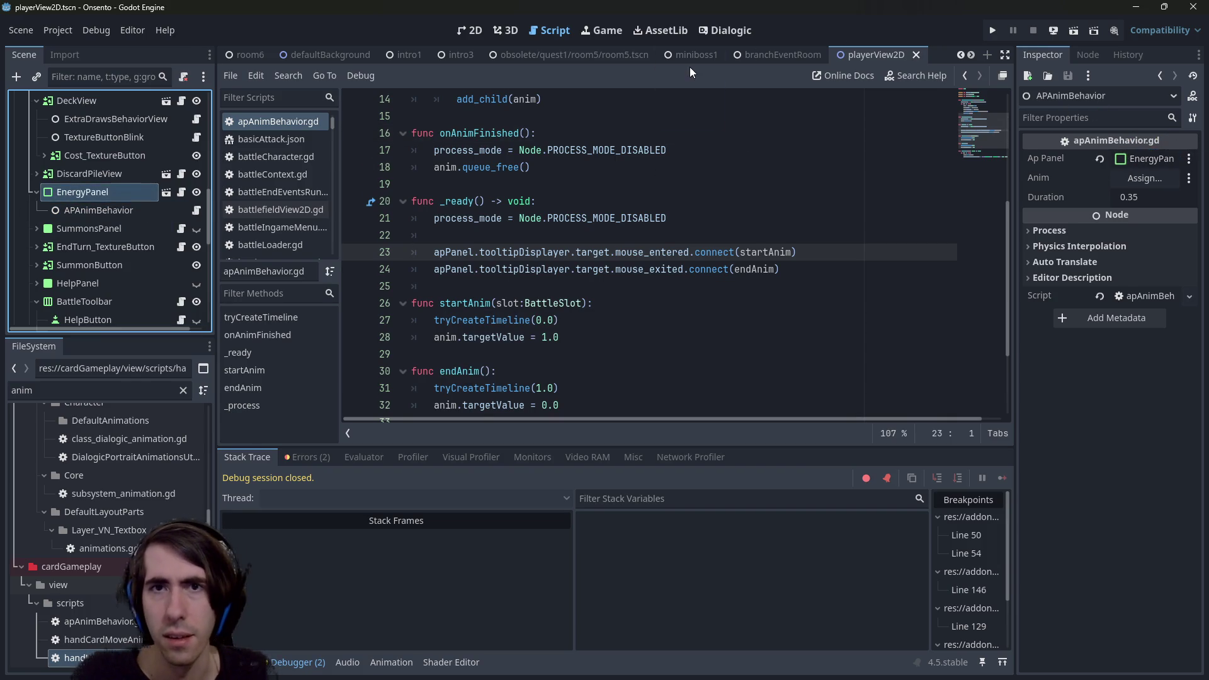
{"action": "left_click", "coordinate": [1074, 32]}
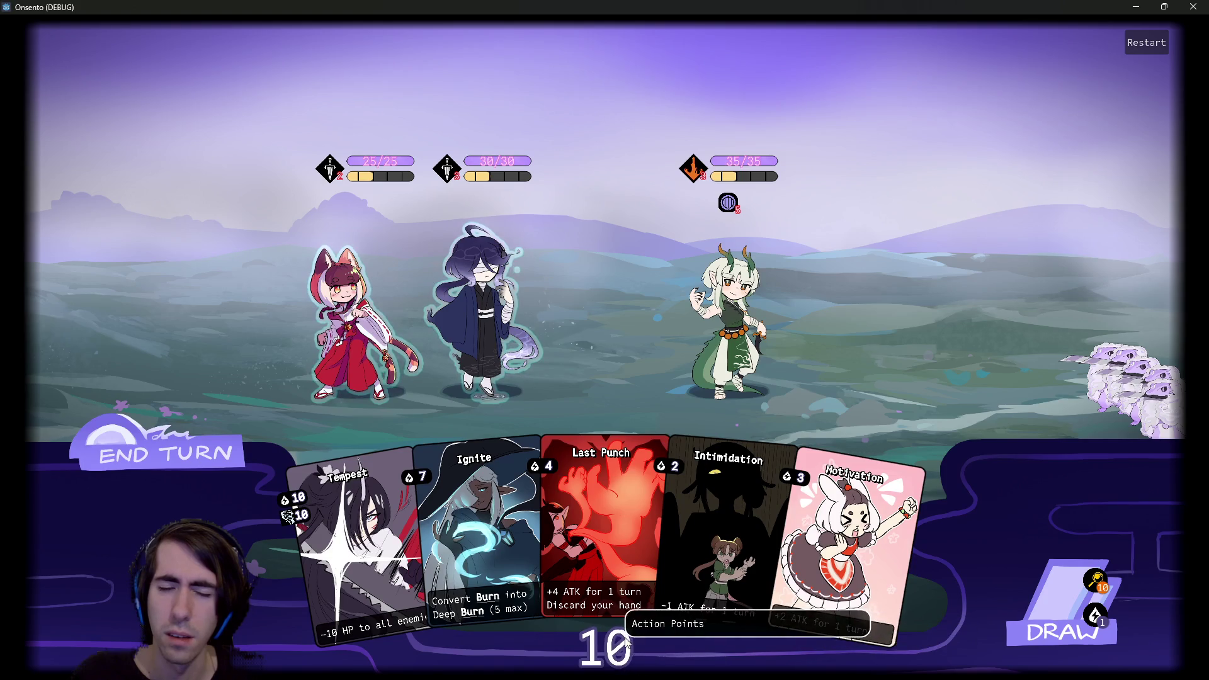
Close the running Onsento game window after testing the Action Points counter hover.
{"action": "left_click", "coordinate": [1194, 7]}
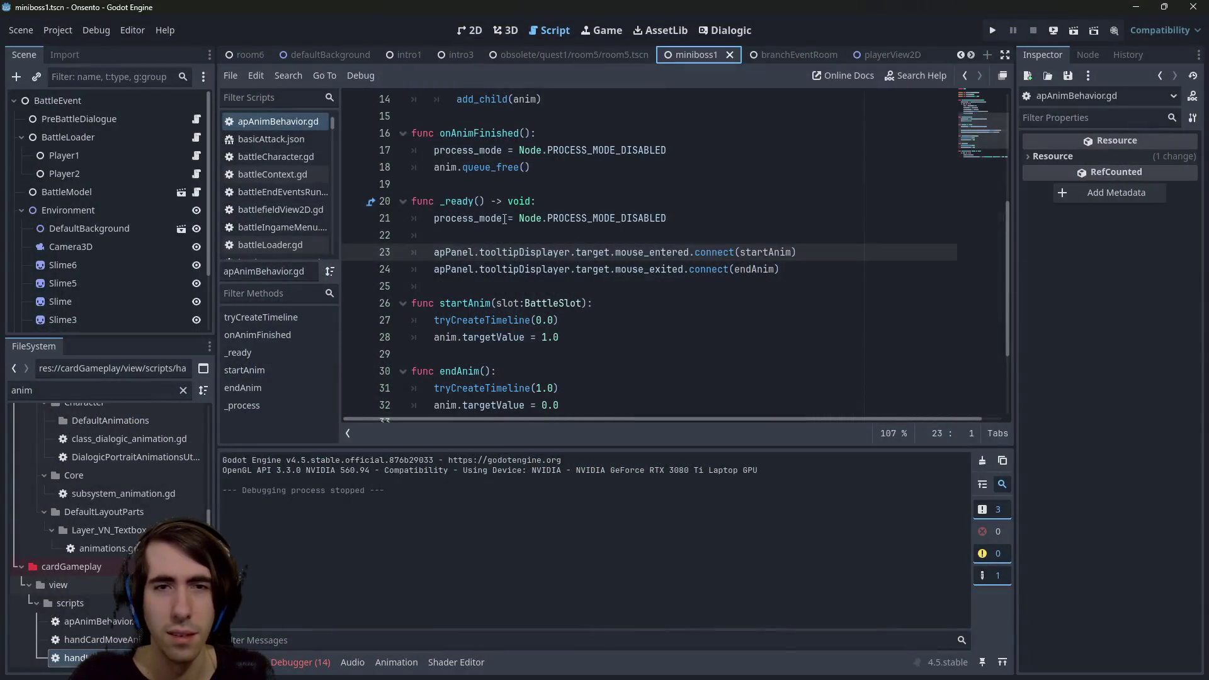
Copy line 3's apPanel ResourcePanel export and paste a duplicate beside it in apAnimBehavior.gd.
{"action": "left_click", "coordinate": [859, 53]}
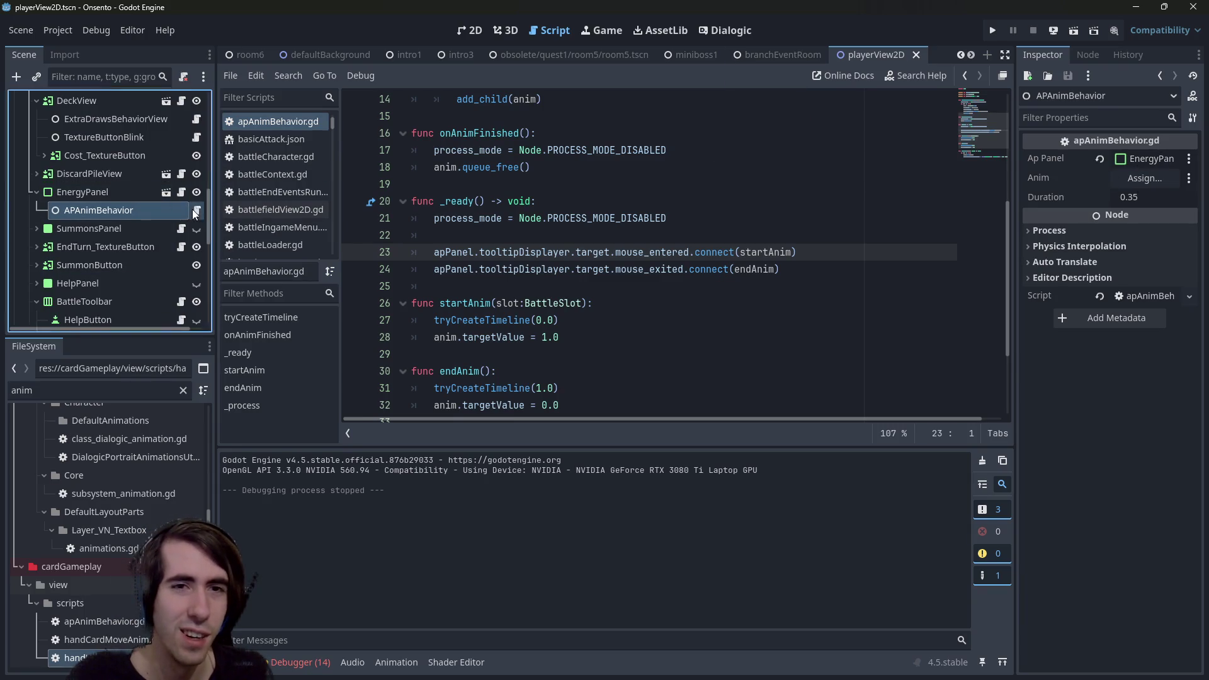
{"action": "scroll", "coordinate": [605, 259], "scroll_direction": "up", "scroll_amount": 5}
{"action": "left_click", "coordinate": [636, 167]}
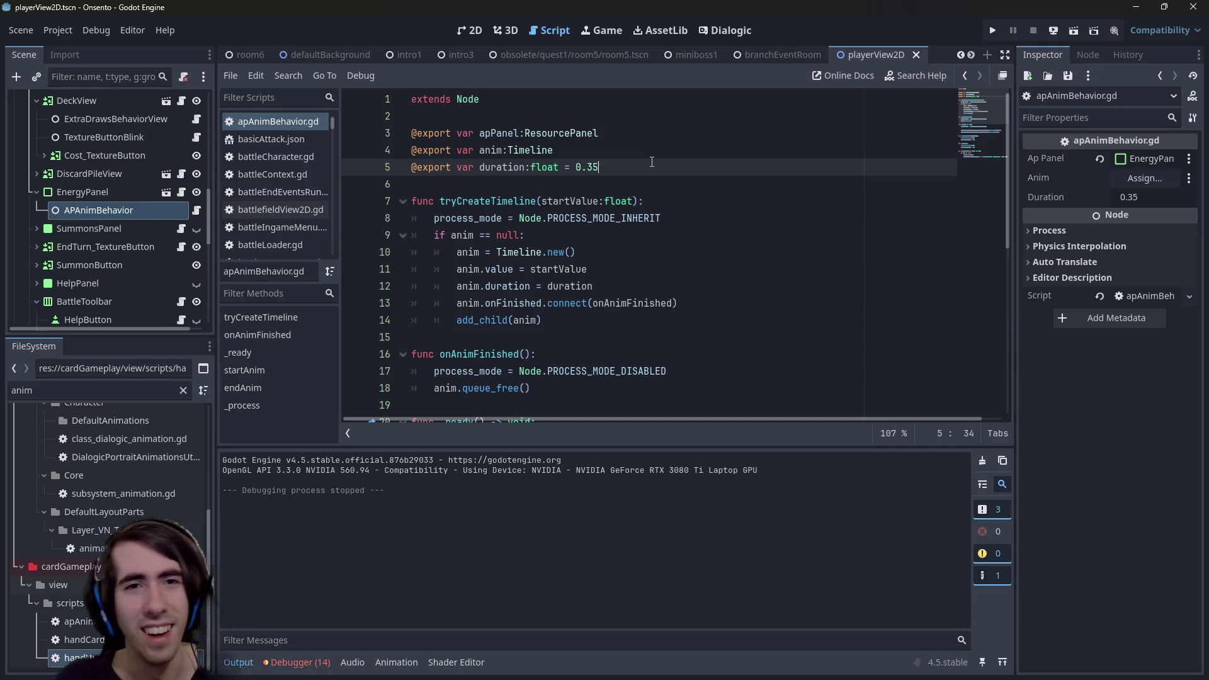
{"action": "left_click", "coordinate": [661, 139]}
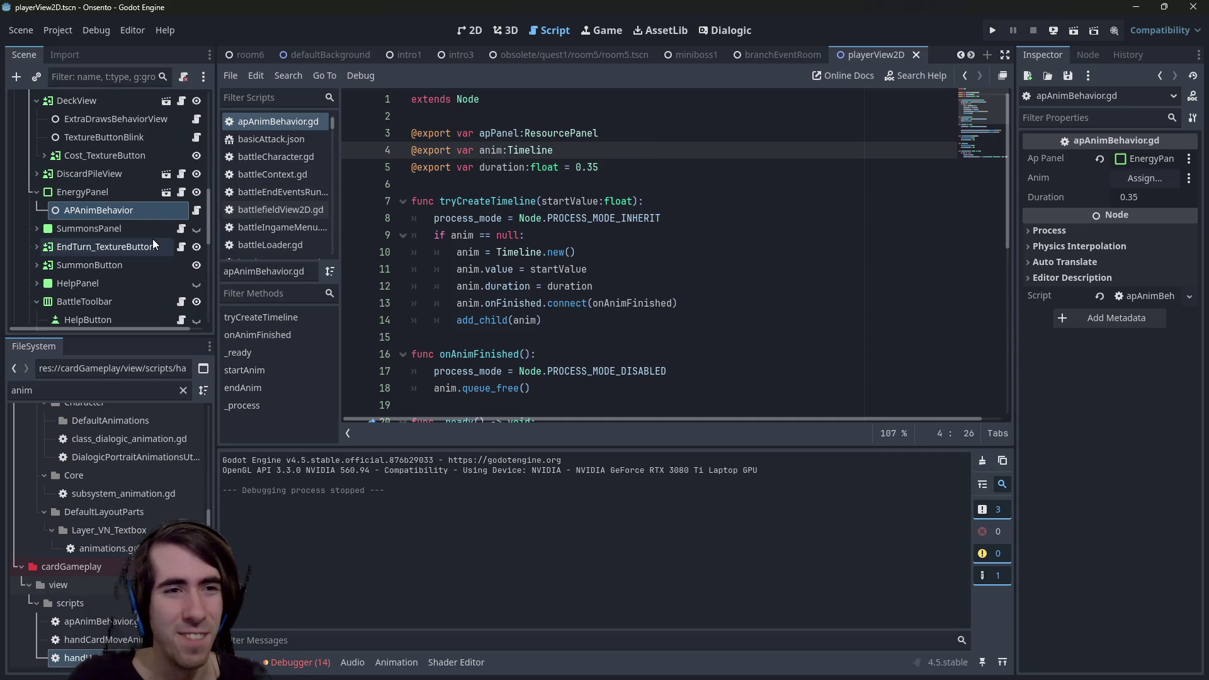
{"action": "key", "text": "shift+Home"}
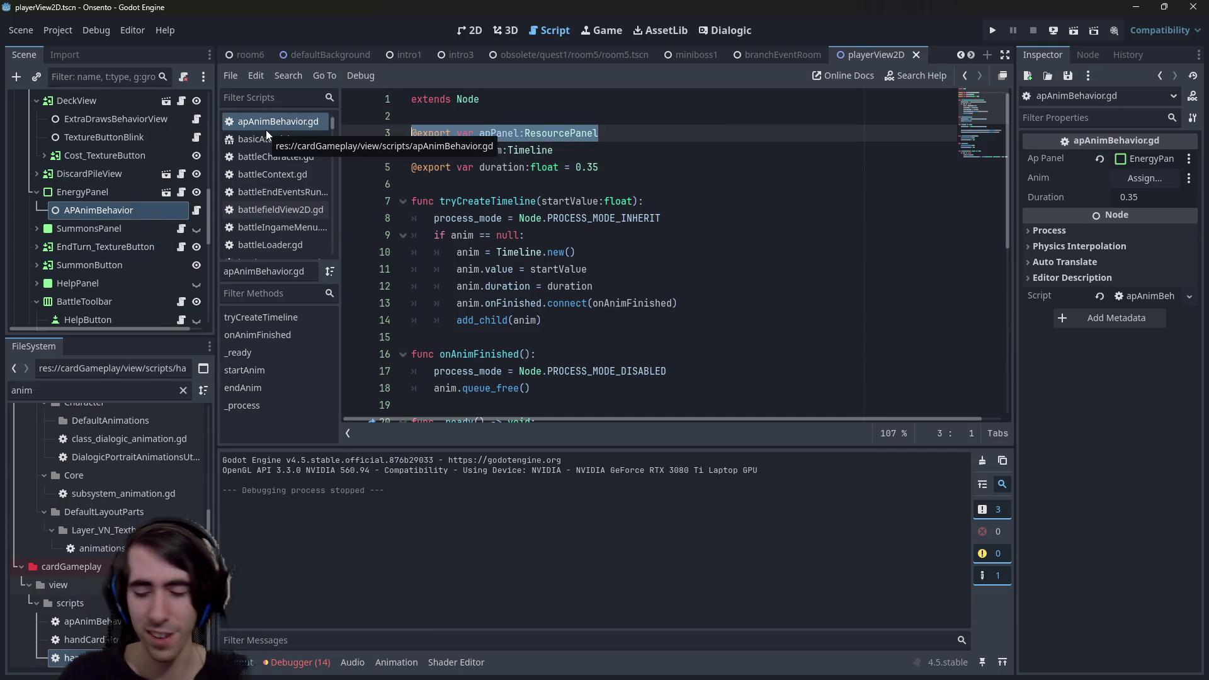
{"action": "key", "text": "ctrl+c"}
{"action": "key", "text": "End"}
{"action": "key", "text": "Return"}
{"action": "key", "text": "Return"}
{"action": "key", "text": "Up"}
{"action": "key", "text": "ctrl+v"}
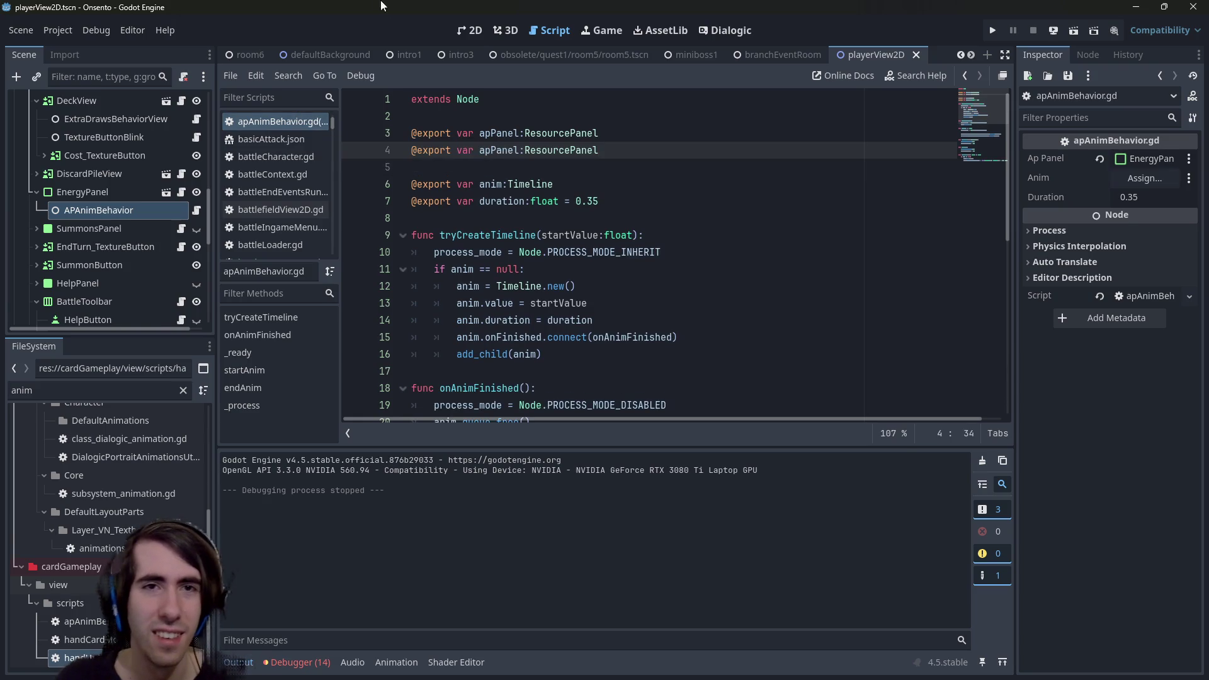
{"action": "left_click", "coordinate": [467, 32]}
{"action": "scroll", "coordinate": [644, 245], "scroll_direction": "down", "scroll_amount": 3}
{"action": "scroll", "coordinate": [779, 294], "scroll_direction": "up", "scroll_amount": 4}
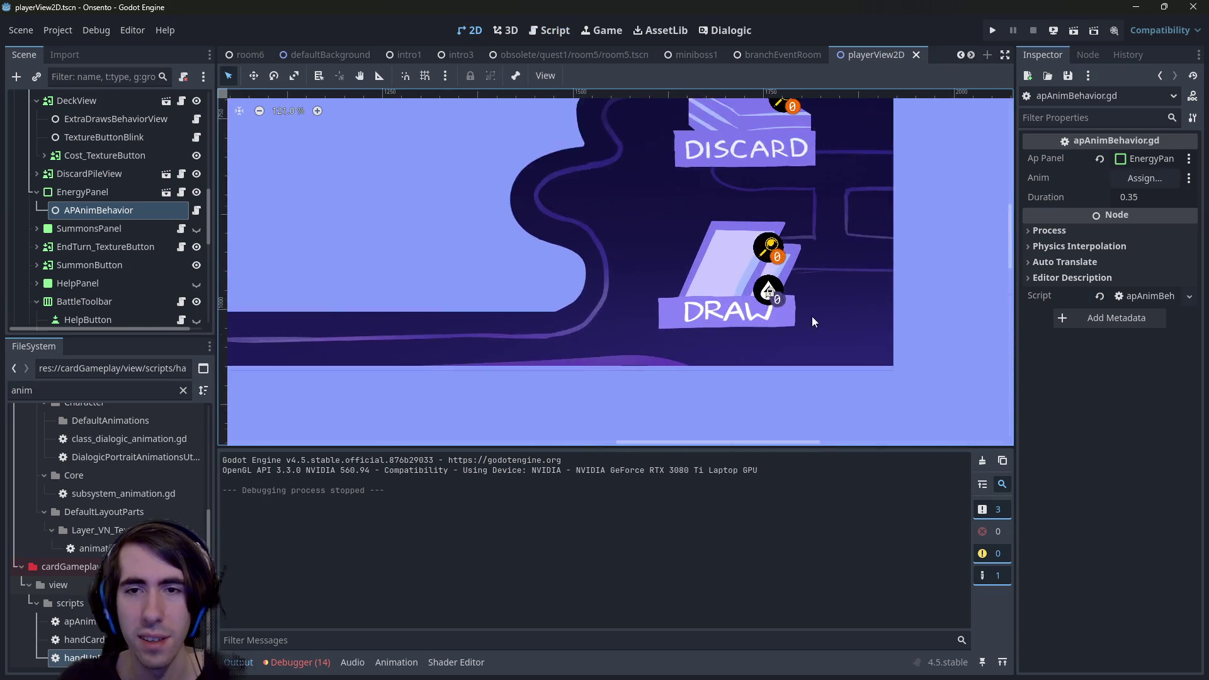
Expand the DRAW pile's Cost_TextureButton and inspect its TooltipDisplayer child targeting the cost button.
{"action": "left_click", "coordinate": [741, 274]}
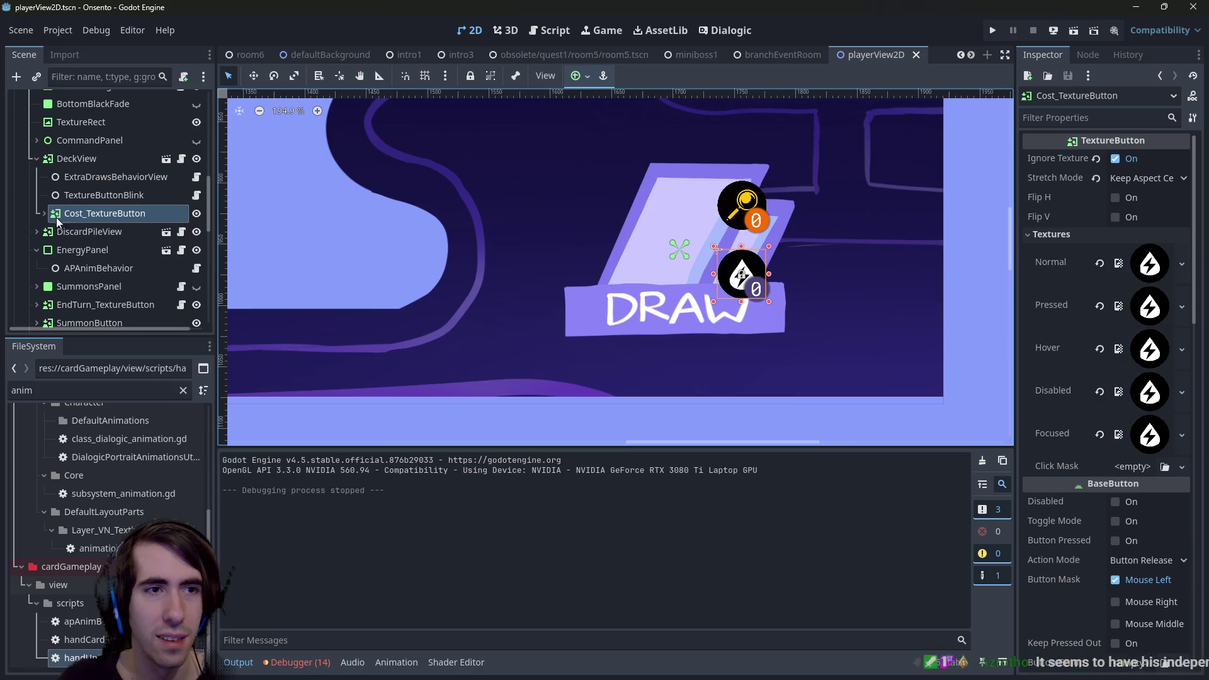
{"action": "left_click", "coordinate": [43, 214]}
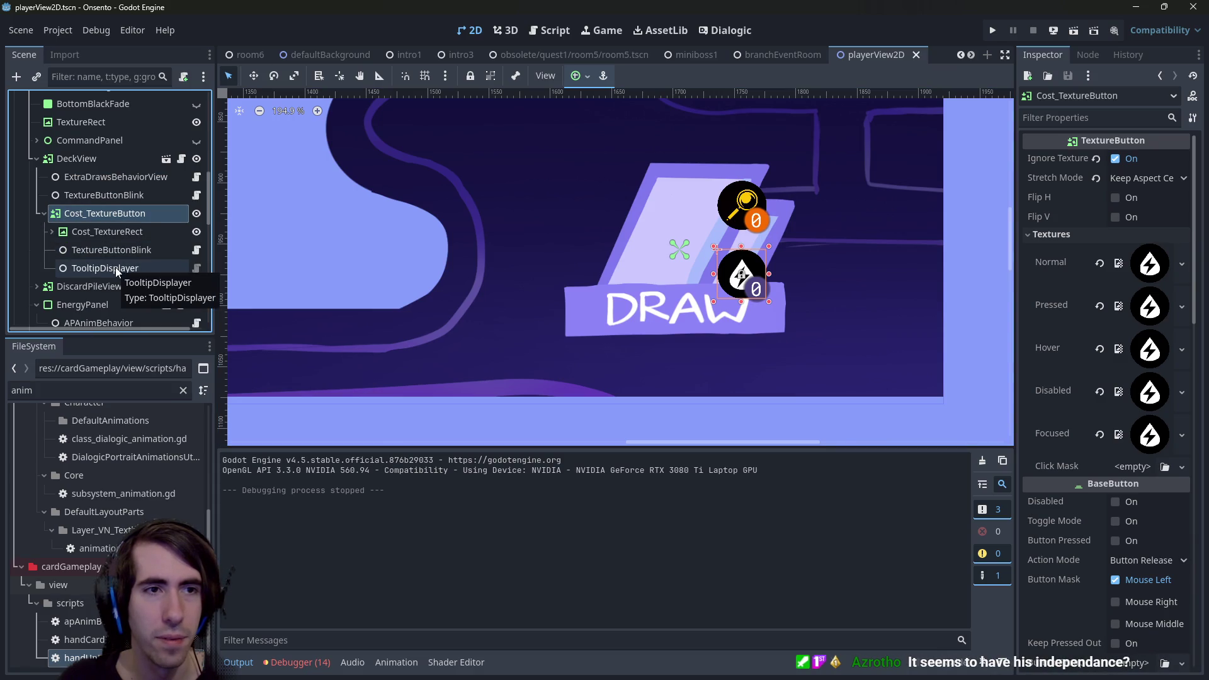
{"action": "left_click", "coordinate": [151, 267]}
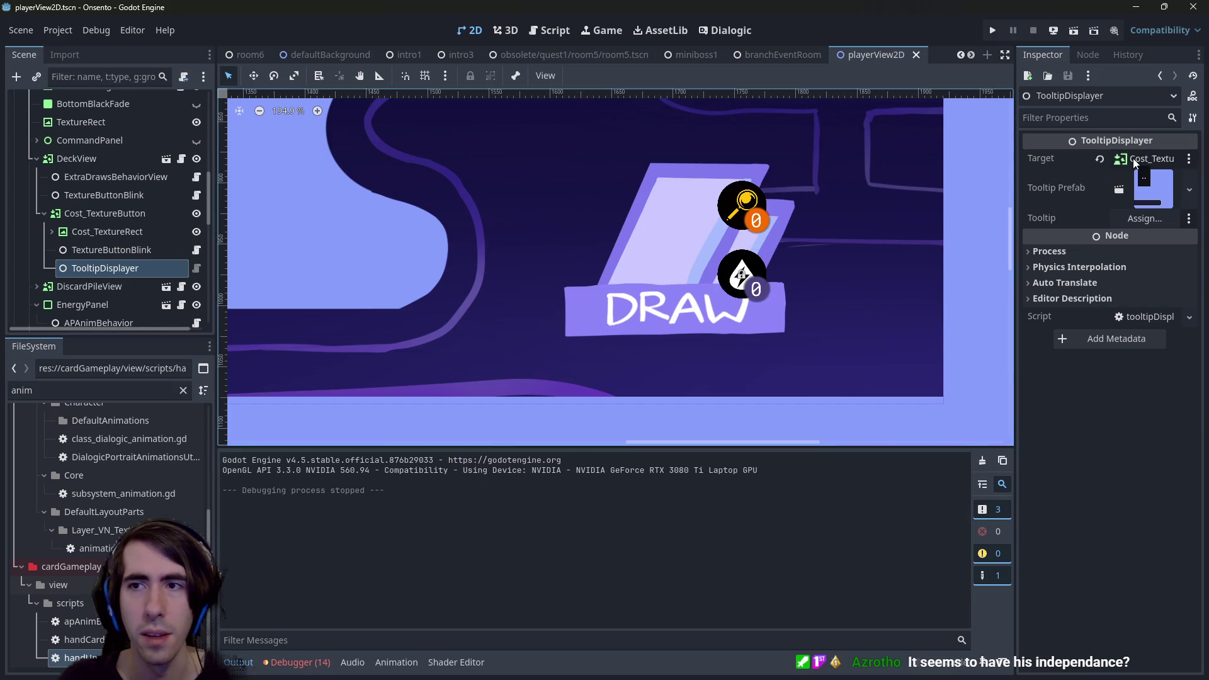
{"action": "left_click", "coordinate": [100, 213]}
{"action": "left_click", "coordinate": [89, 270]}
{"action": "left_click", "coordinate": [105, 217]}
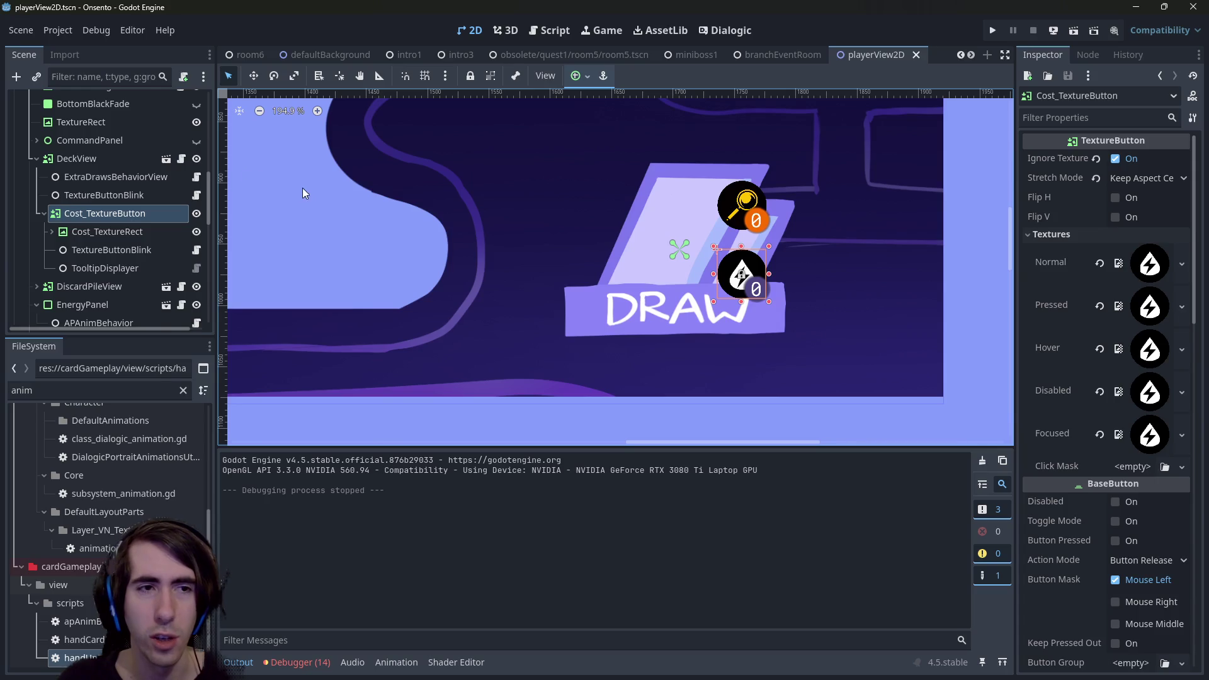
{"action": "left_click", "coordinate": [96, 269]}
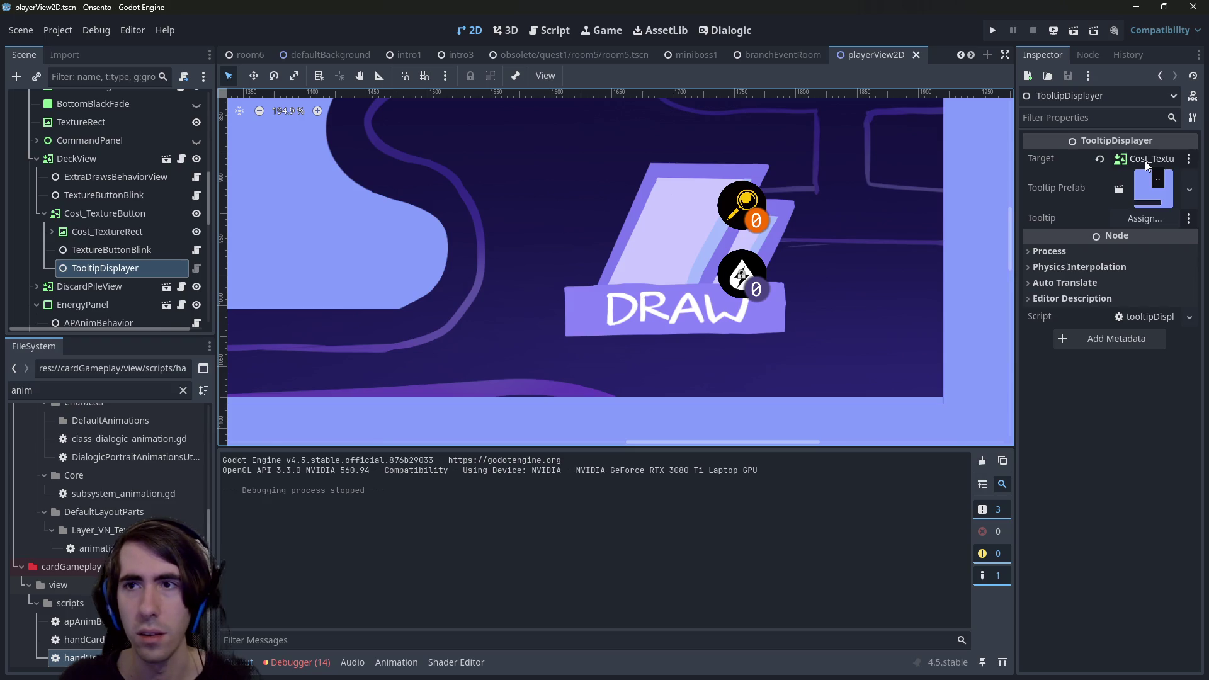
{"action": "mouse_move", "coordinate": [1015, 169]}
{"action": "left_mouse_down"}
{"action": "mouse_move", "coordinate": [889, 169]}
{"action": "mouse_move", "coordinate": [994, 169]}
{"action": "left_mouse_up"}
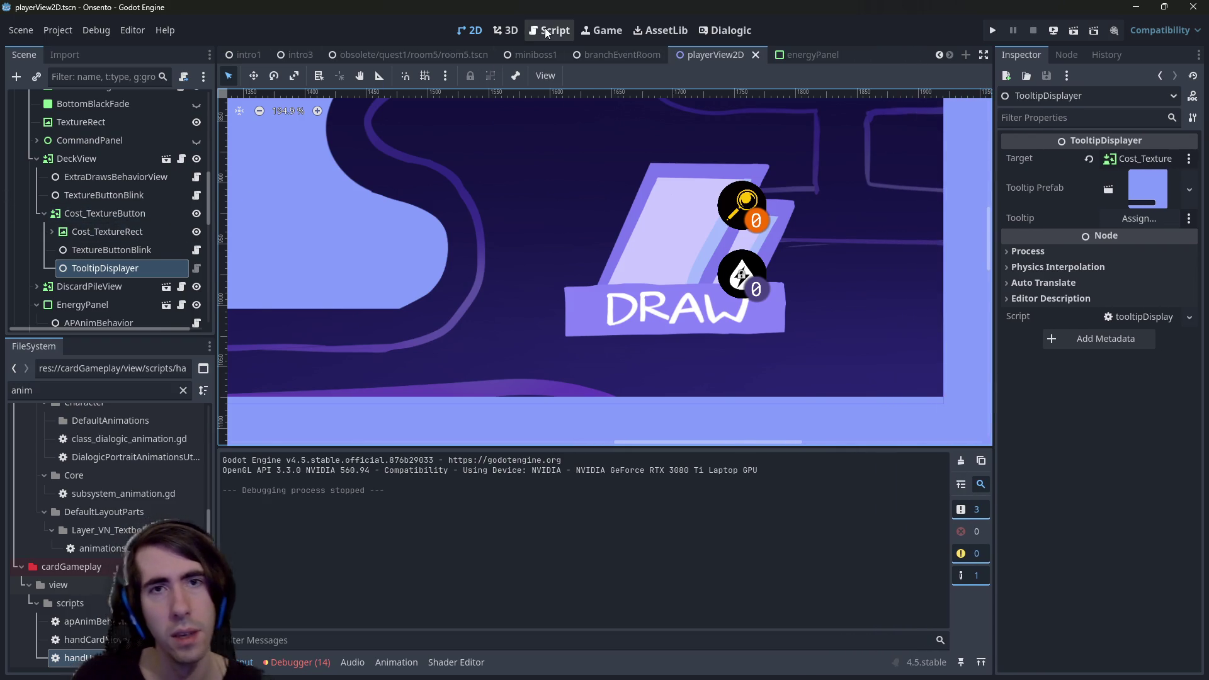
Rename the duplicated export variable to 'trigger', change its type to Control, and save.
{"action": "left_click", "coordinate": [549, 30]}
{"action": "double_click", "coordinate": [498, 150]}
{"action": "type", "text": "trigger"}
{"action": "double_click", "coordinate": [543, 143]}
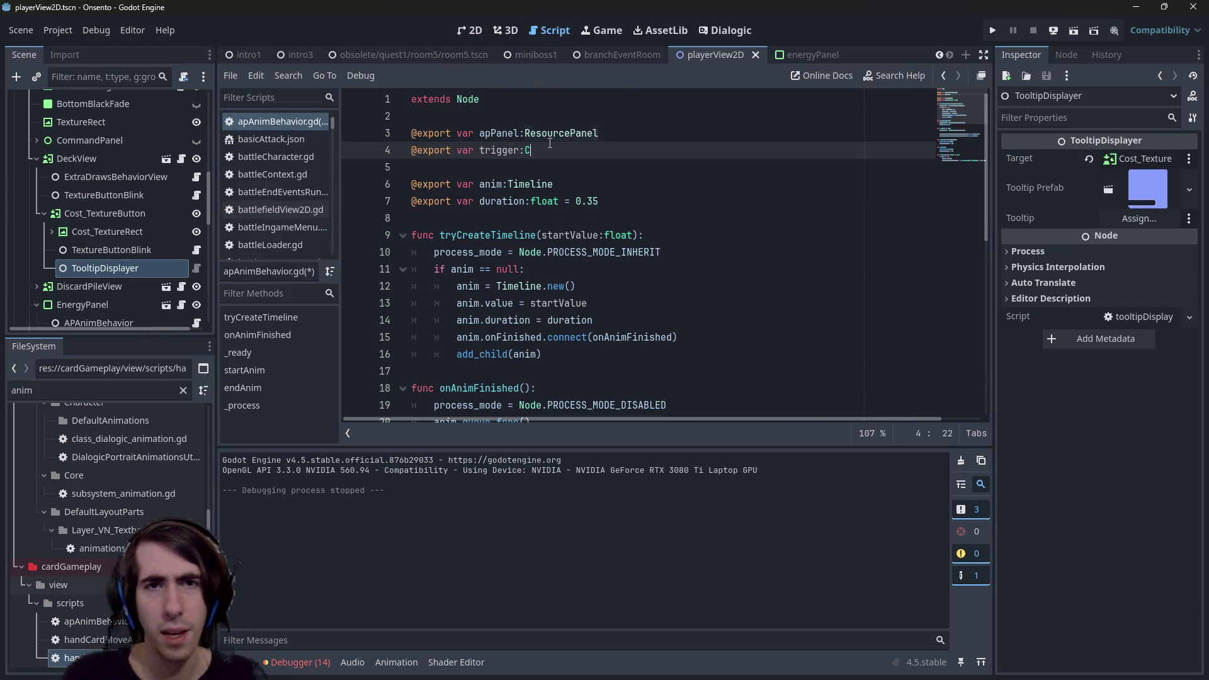
{"action": "type", "text": "Control"}
{"action": "key", "text": "ctrl+s"}
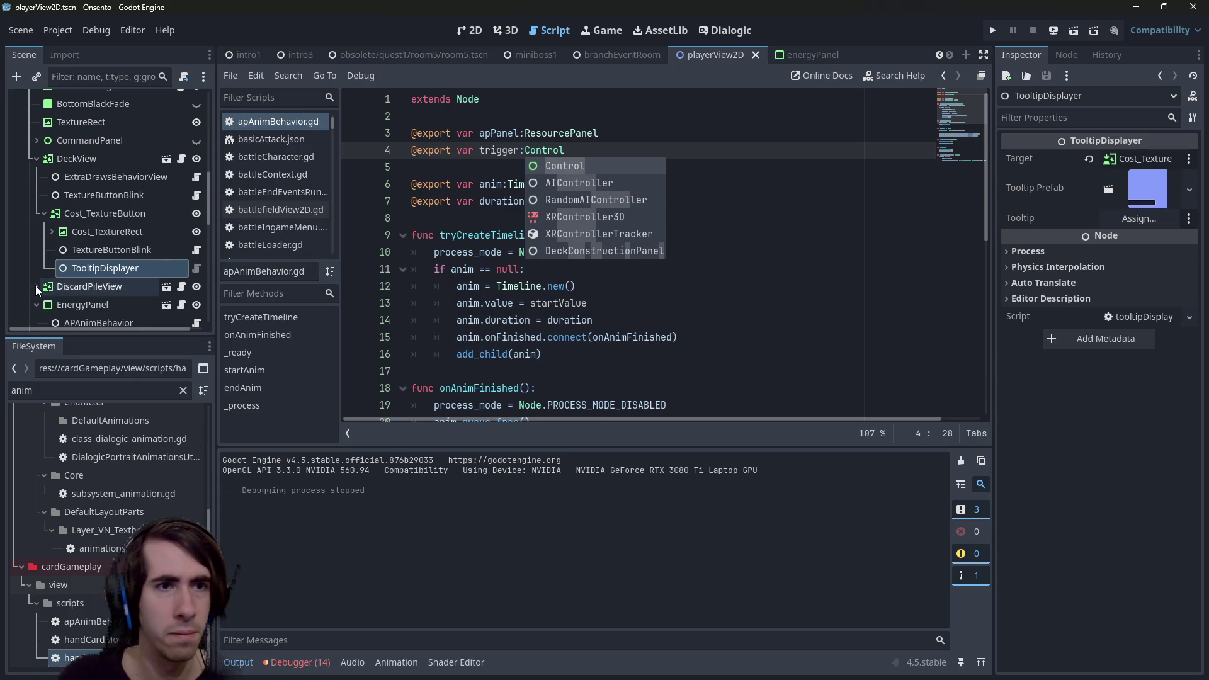
Assign the Cost_TextureButton node to APAnimBehavior's Trigger property and save the scene.
{"action": "scroll", "coordinate": [35, 285], "scroll_direction": "down", "scroll_amount": 2}
{"action": "left_click", "coordinate": [107, 187]}
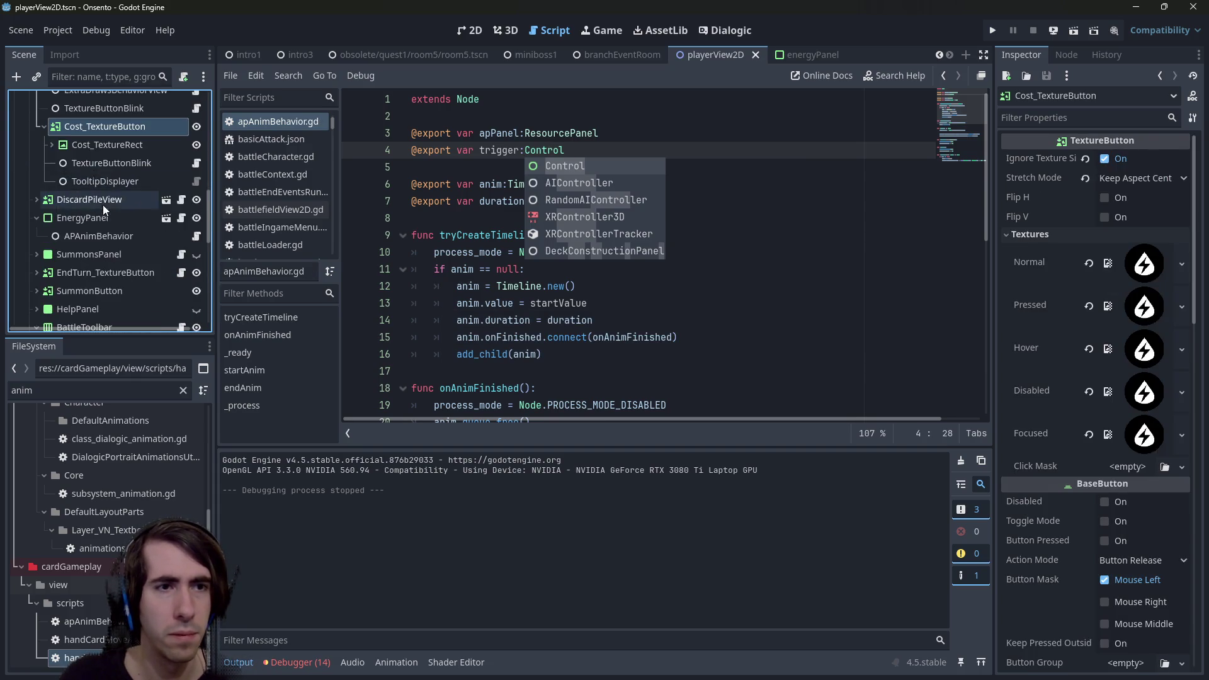
{"action": "left_click", "coordinate": [112, 292]}
{"action": "left_click_drag", "start_coordinate": [117, 188], "coordinate": [1134, 180]}
{"action": "left_click", "coordinate": [542, 269]}
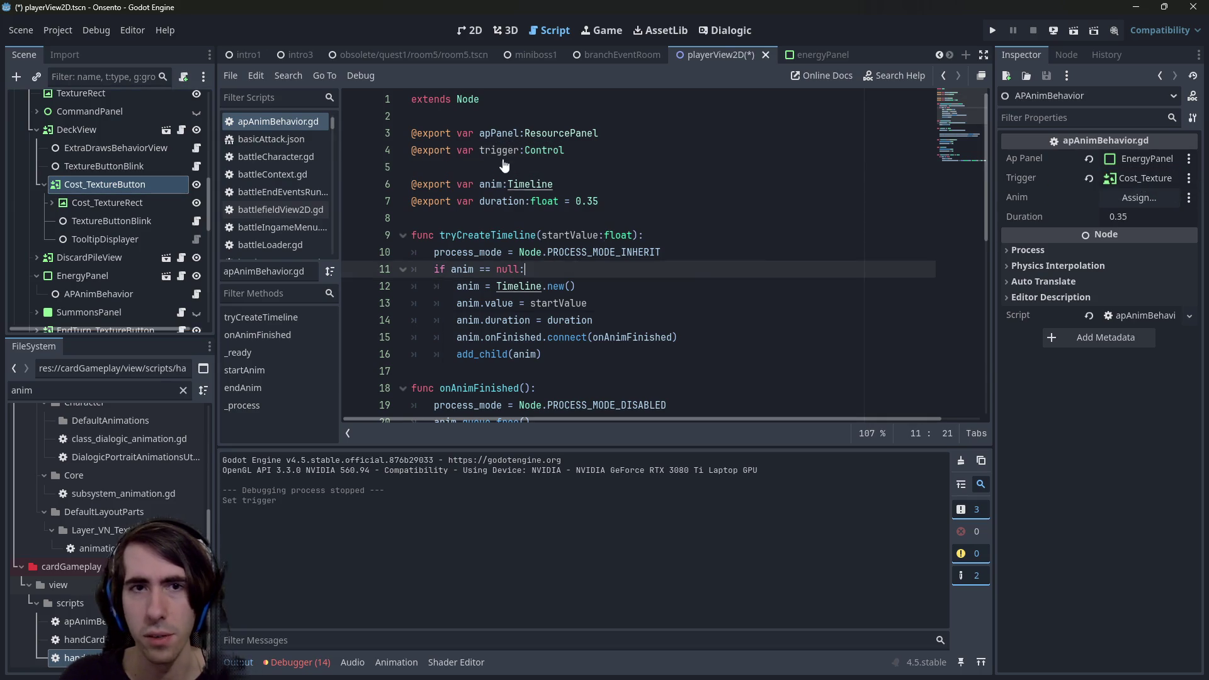
{"action": "key", "text": "ctrl+s"}
On lines 25–26, replace apPanel.tooltipDisplayer.target with trigger for mouse_entered/mouse_exited, and save.
{"action": "double_click", "coordinate": [498, 133]}
{"action": "scroll", "coordinate": [501, 142], "scroll_direction": "down", "scroll_amount": 7}
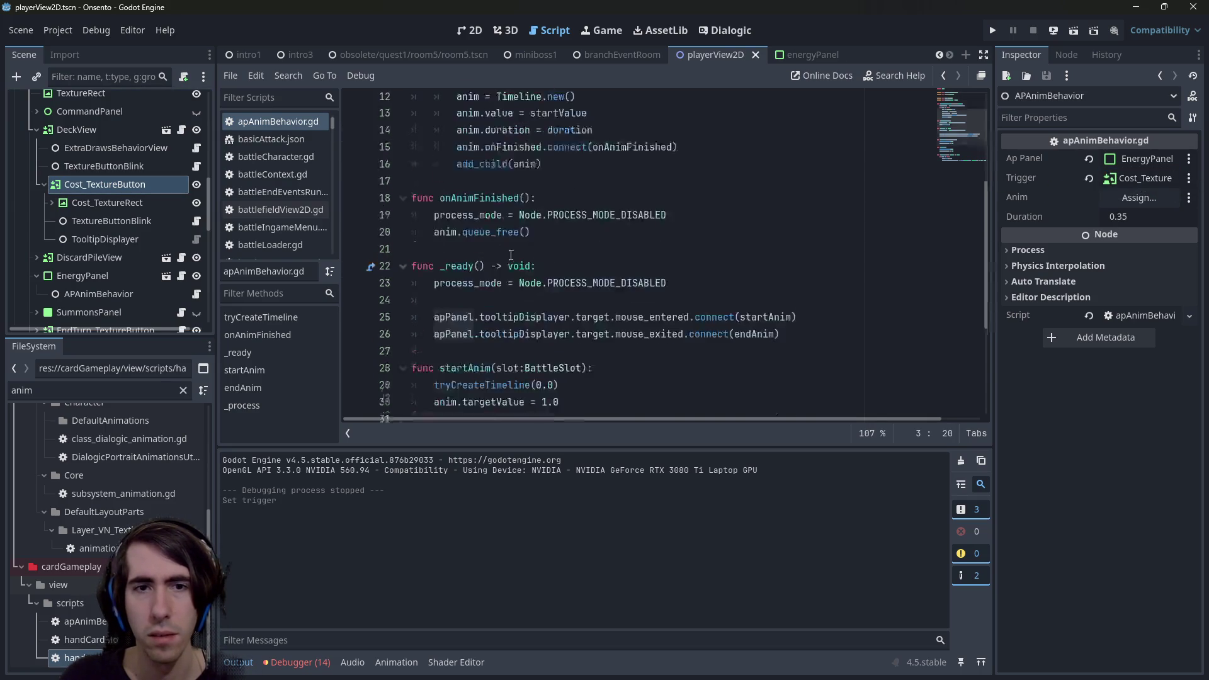
{"action": "scroll", "coordinate": [512, 255], "scroll_direction": "up", "scroll_amount": 5}
{"action": "scroll", "coordinate": [512, 255], "scroll_direction": "up", "scroll_amount": 2}
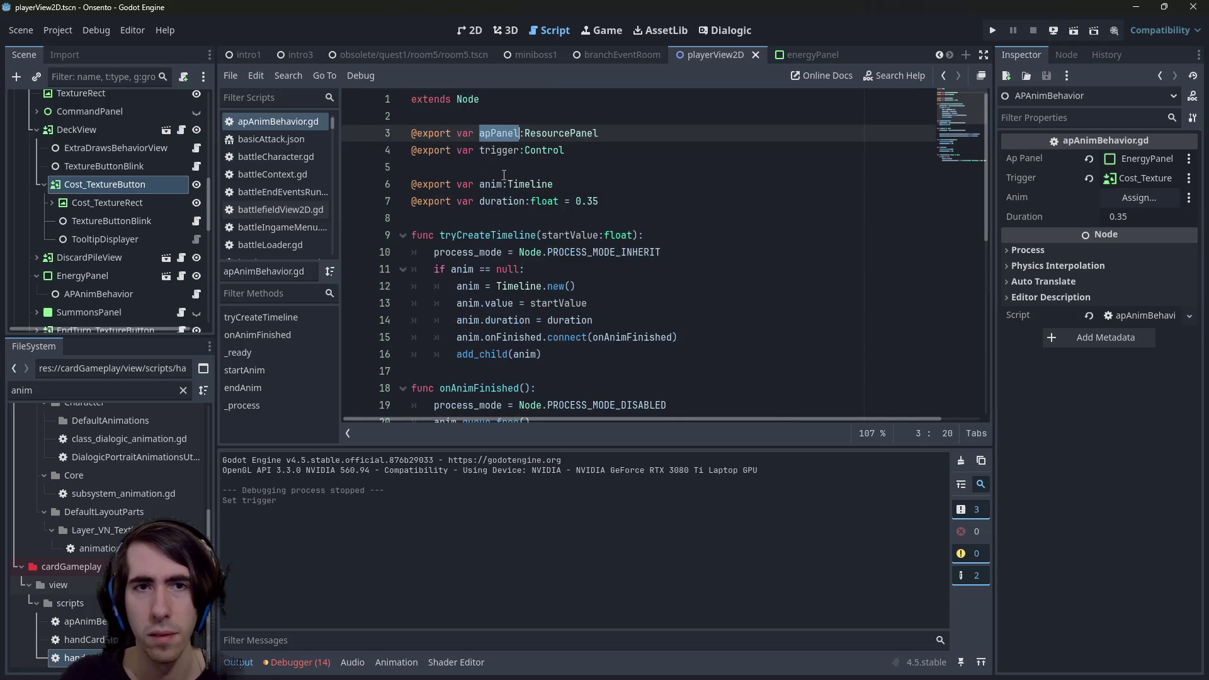
{"action": "key", "text": "Down"}
{"action": "scroll", "coordinate": [530, 298], "scroll_direction": "down", "scroll_amount": 4}
{"action": "double_click", "coordinate": [469, 304]}
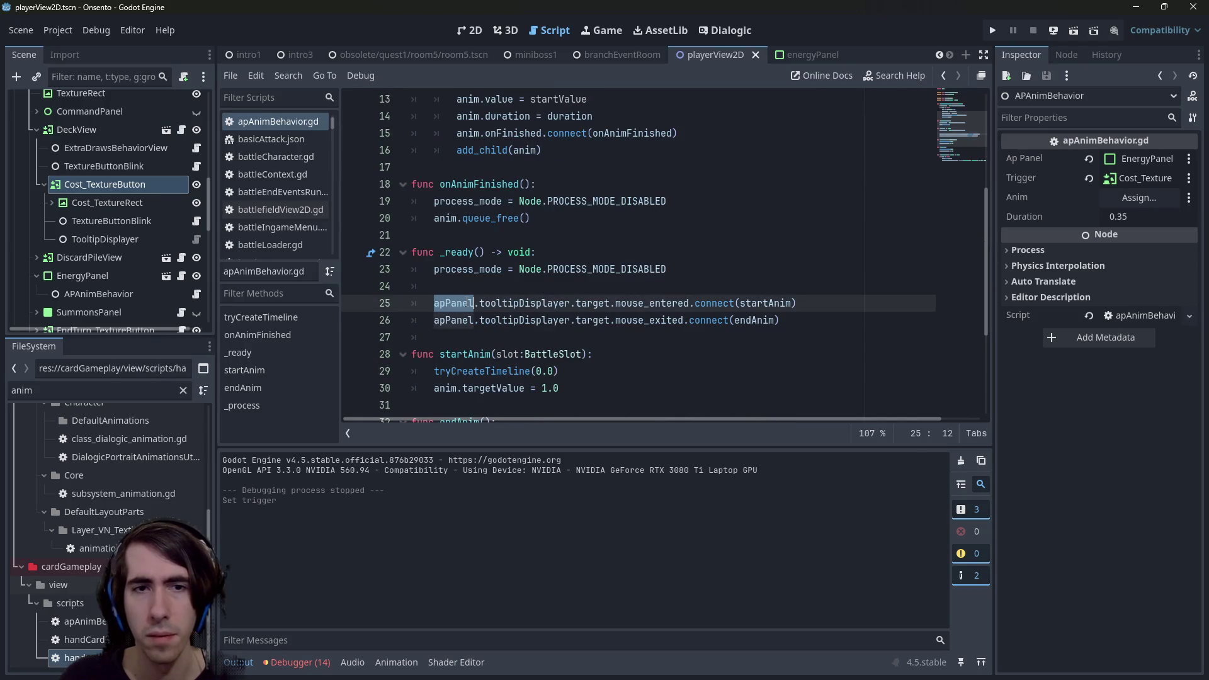
{"action": "key", "text": "ctrl+d"}
{"action": "type", "text": "trigger"}
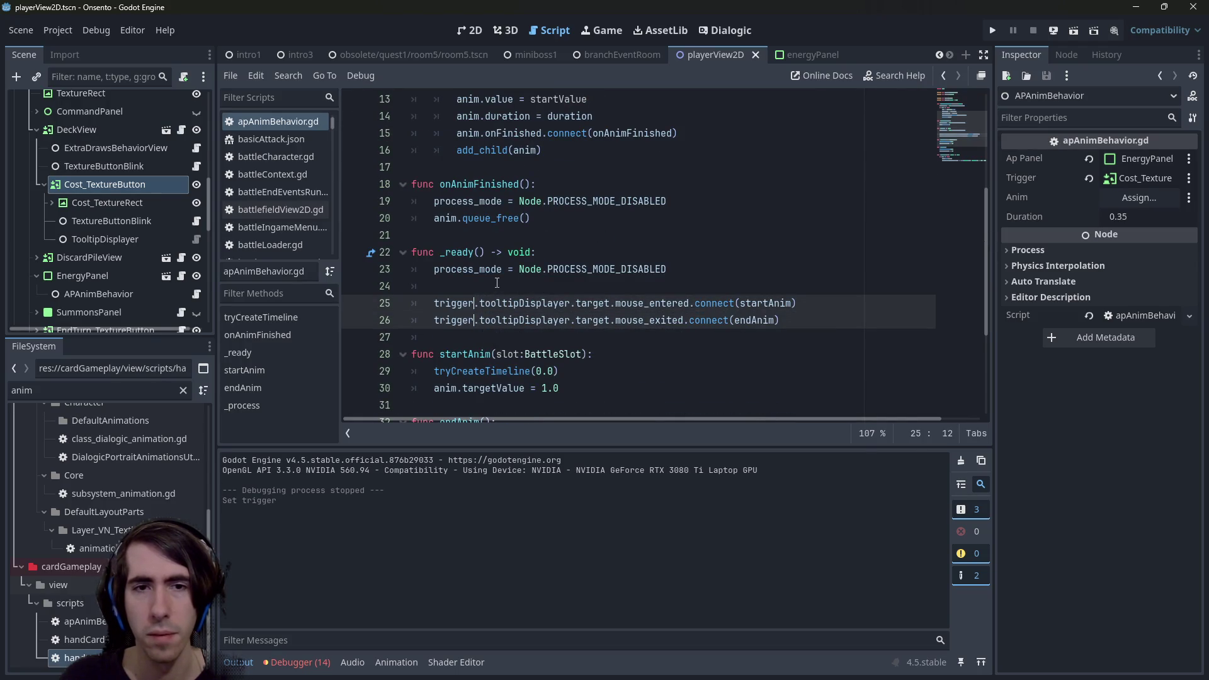
{"action": "double_click", "coordinate": [527, 304]}
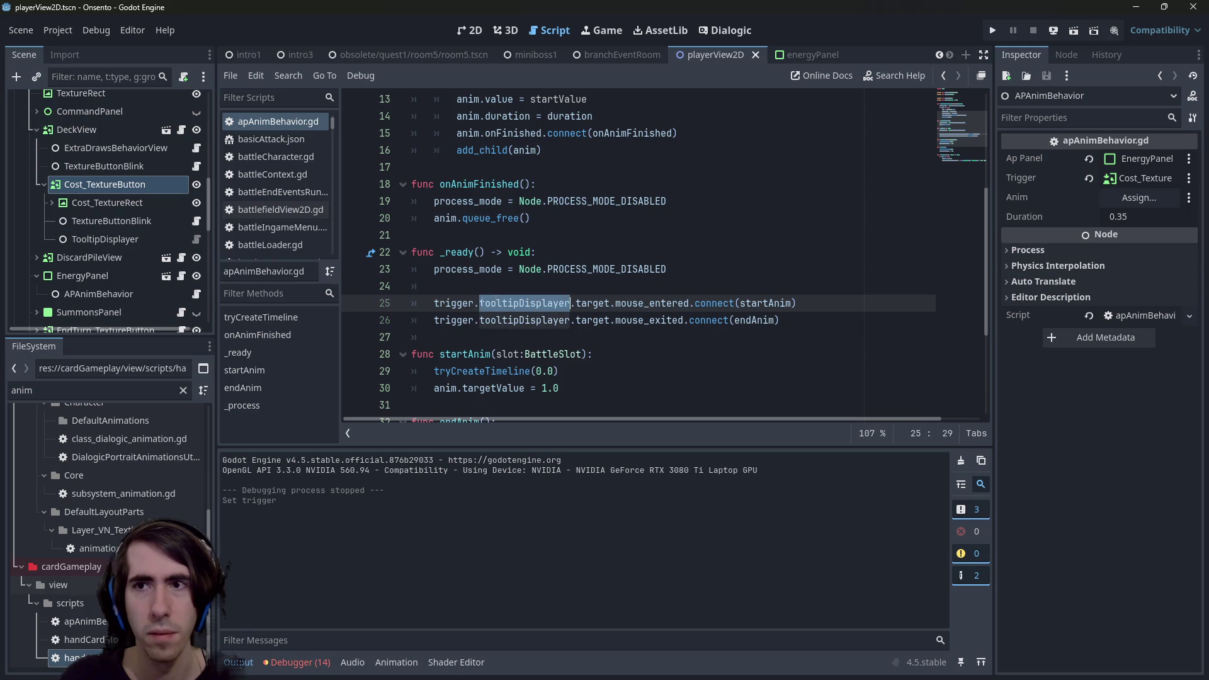
{"action": "key", "text": "ctrl+d"}
{"action": "key", "text": "Delete"}
{"action": "key", "text": "Delete"}
{"action": "key", "text": "Delete"}
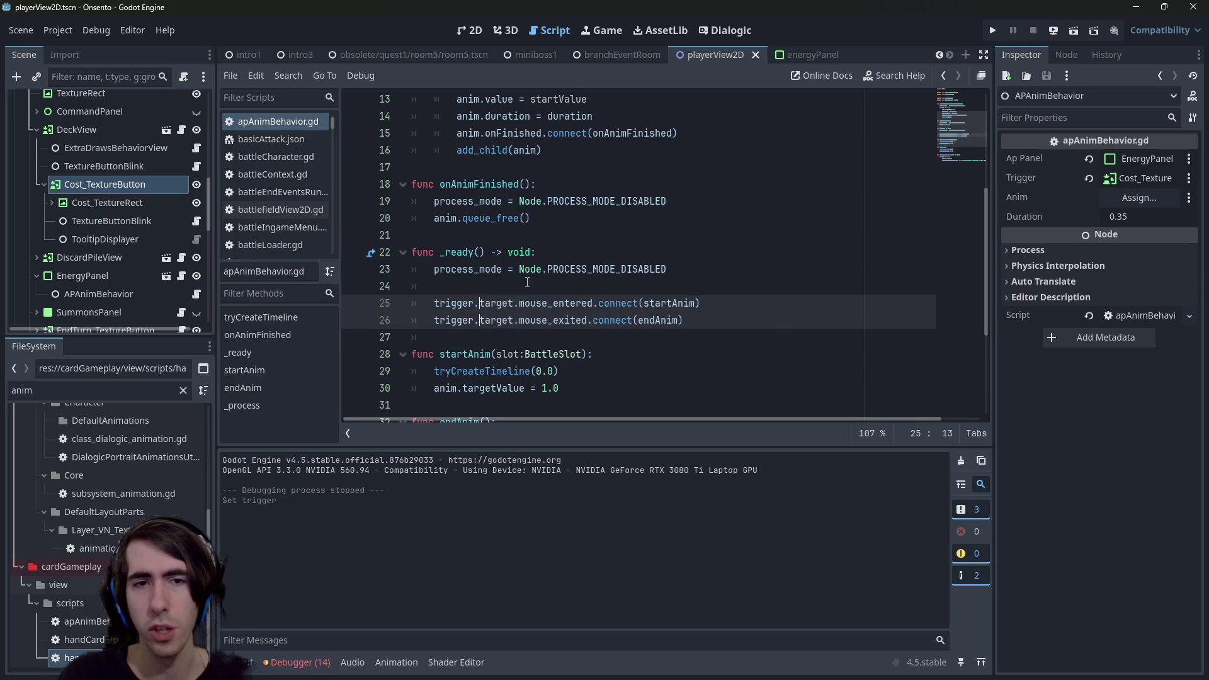
{"action": "key", "text": "ctrl+s"}
Review the trigger declaration and signal connections, then bring up the miniboss1 scene.
{"action": "scroll", "coordinate": [527, 282], "scroll_direction": "down", "scroll_amount": 3}
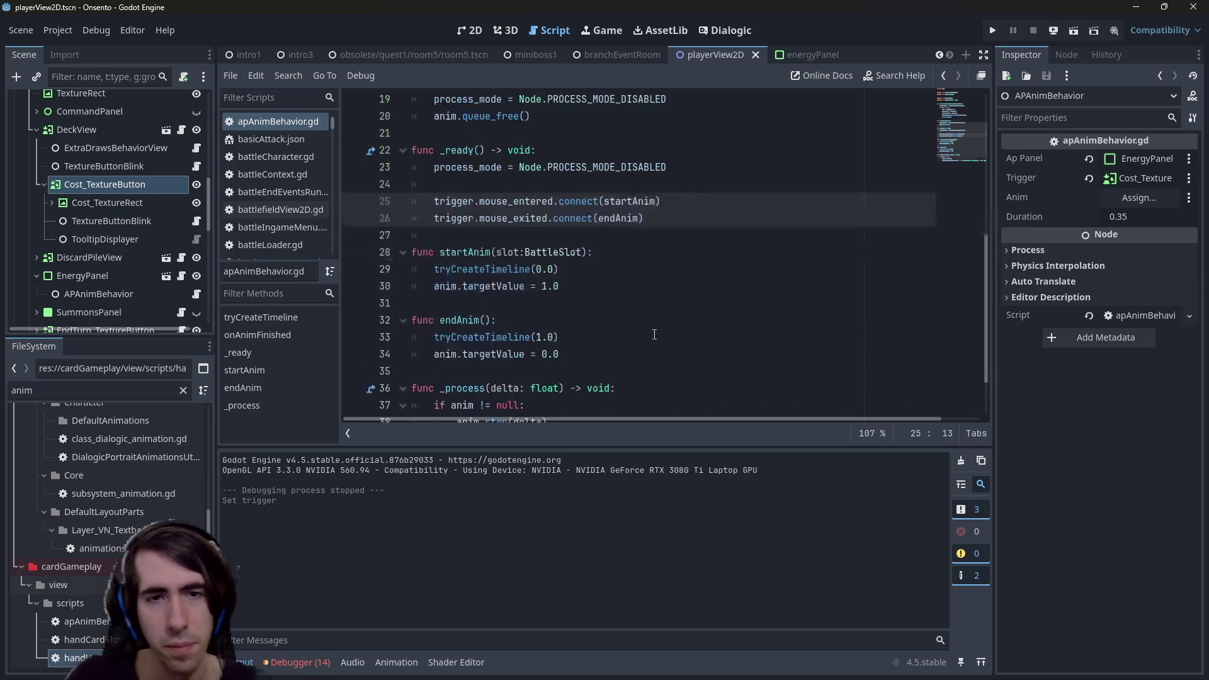
{"action": "scroll", "coordinate": [627, 274], "scroll_direction": "up", "scroll_amount": 5}
{"action": "scroll", "coordinate": [627, 274], "scroll_direction": "up", "scroll_amount": 2}
{"action": "double_click", "coordinate": [504, 150]}
{"action": "scroll", "coordinate": [527, 151], "scroll_direction": "down", "scroll_amount": 6}
{"action": "scroll", "coordinate": [527, 151], "scroll_direction": "up", "scroll_amount": 6}
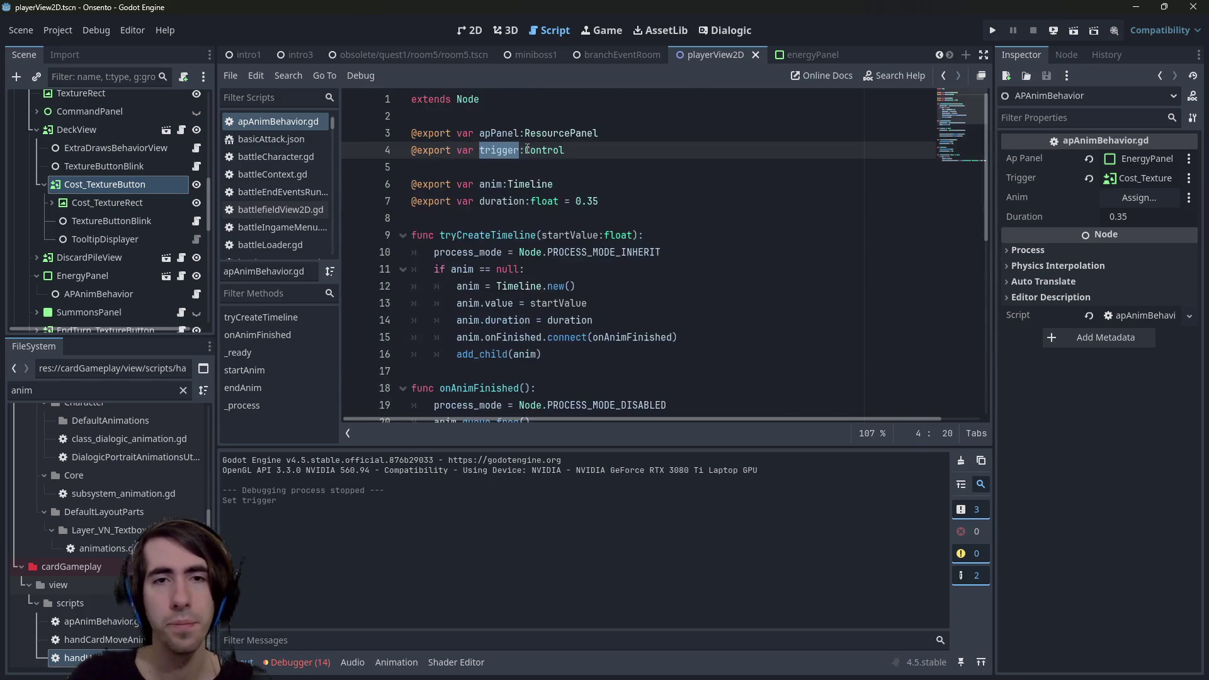
{"action": "scroll", "coordinate": [527, 150], "scroll_direction": "down", "scroll_amount": 7}
{"action": "left_click", "coordinate": [629, 218]}
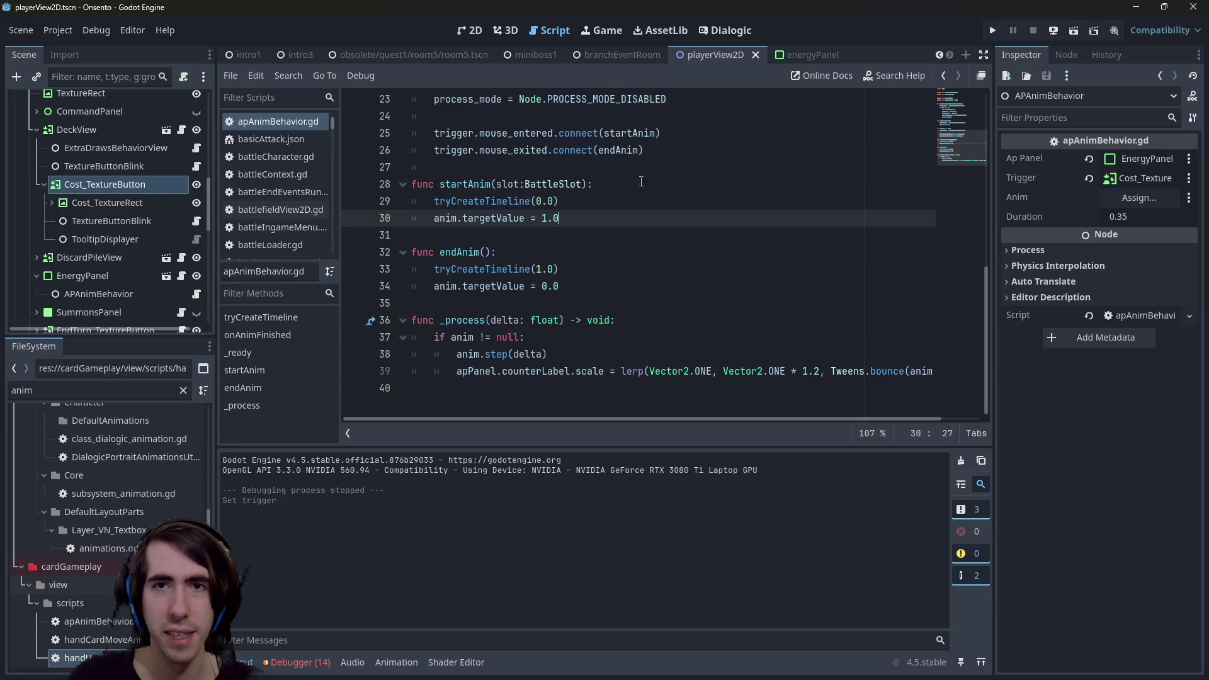
{"action": "left_click", "coordinate": [549, 53]}
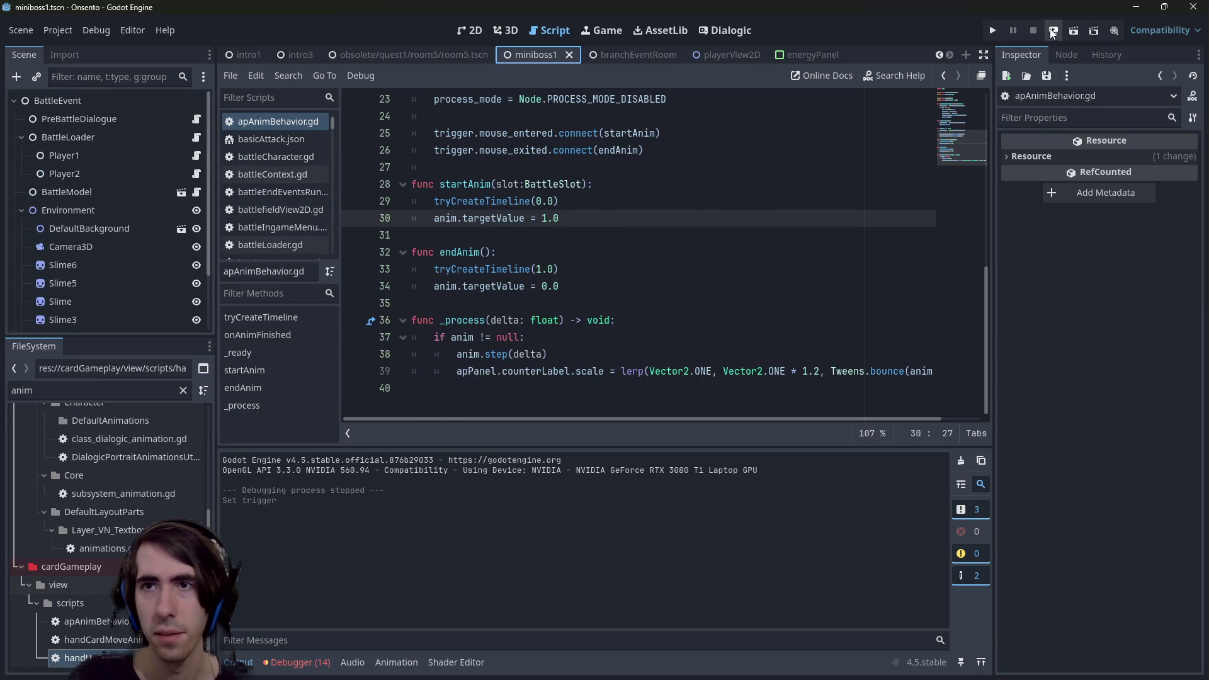
{"action": "key", "text": "F6"}
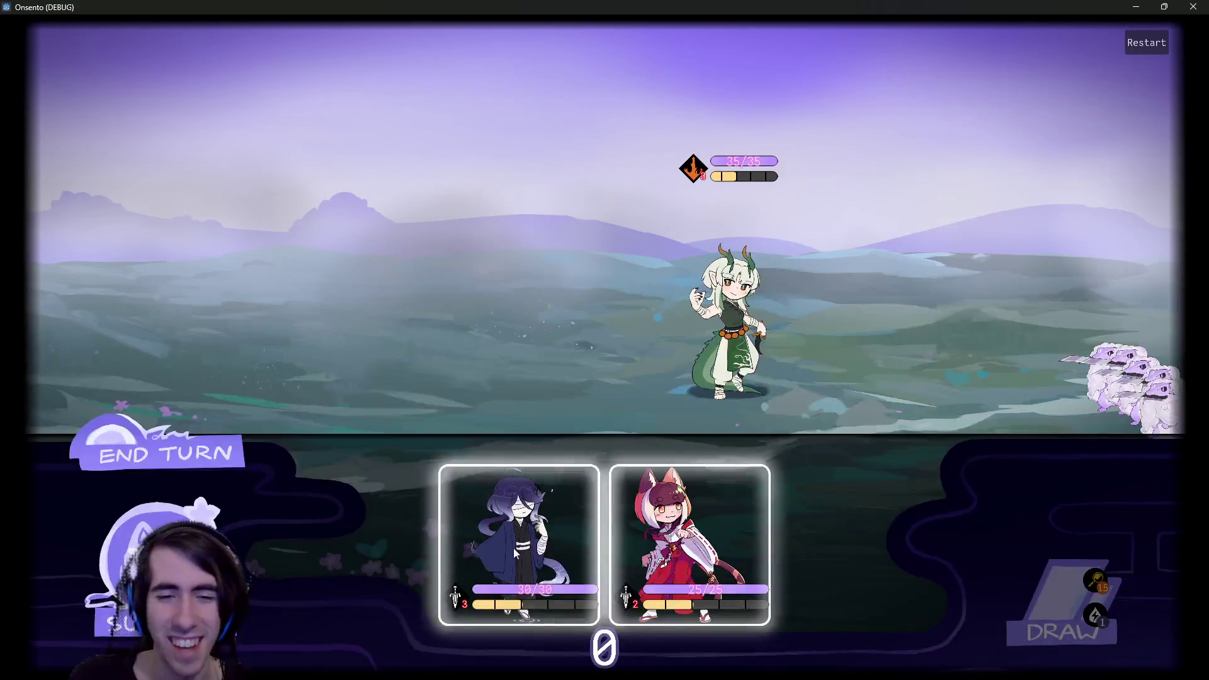
{"action": "left_click_drag", "start_coordinate": [513, 548], "coordinate": [527, 304]}
{"action": "left_click_drag", "start_coordinate": [561, 526], "coordinate": [473, 296]}
{"action": "left_click_drag", "start_coordinate": [607, 542], "coordinate": [398, 277]}
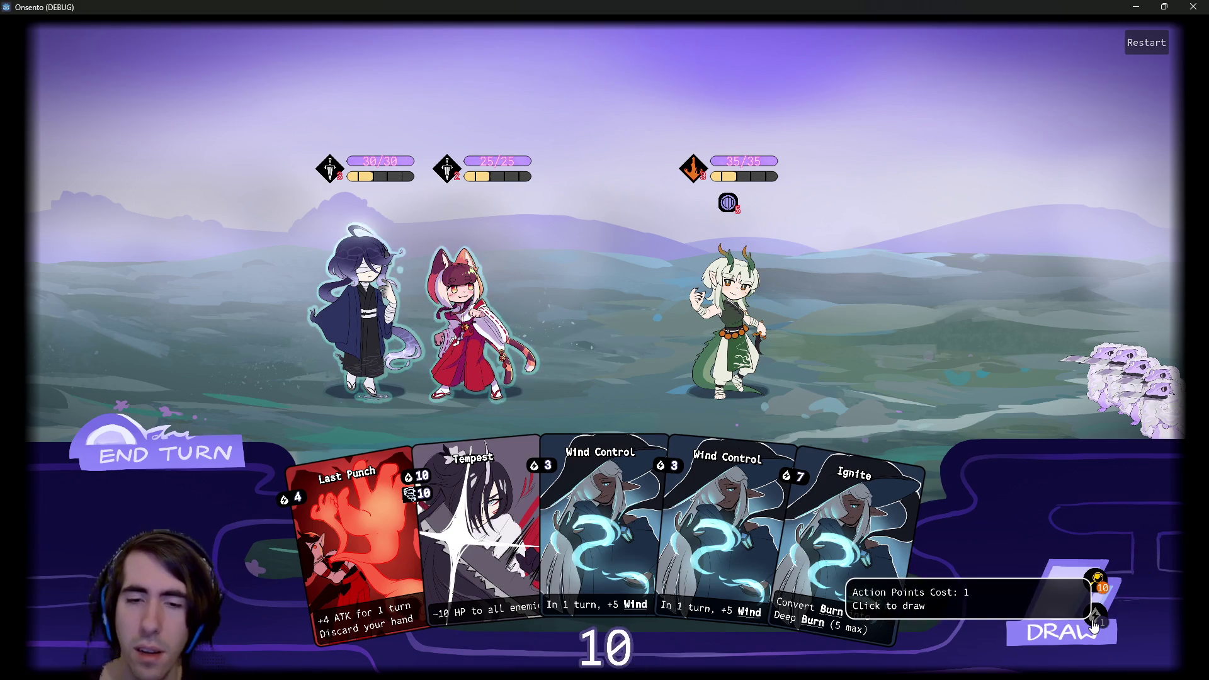
{"action": "left_click", "coordinate": [1194, 9]}
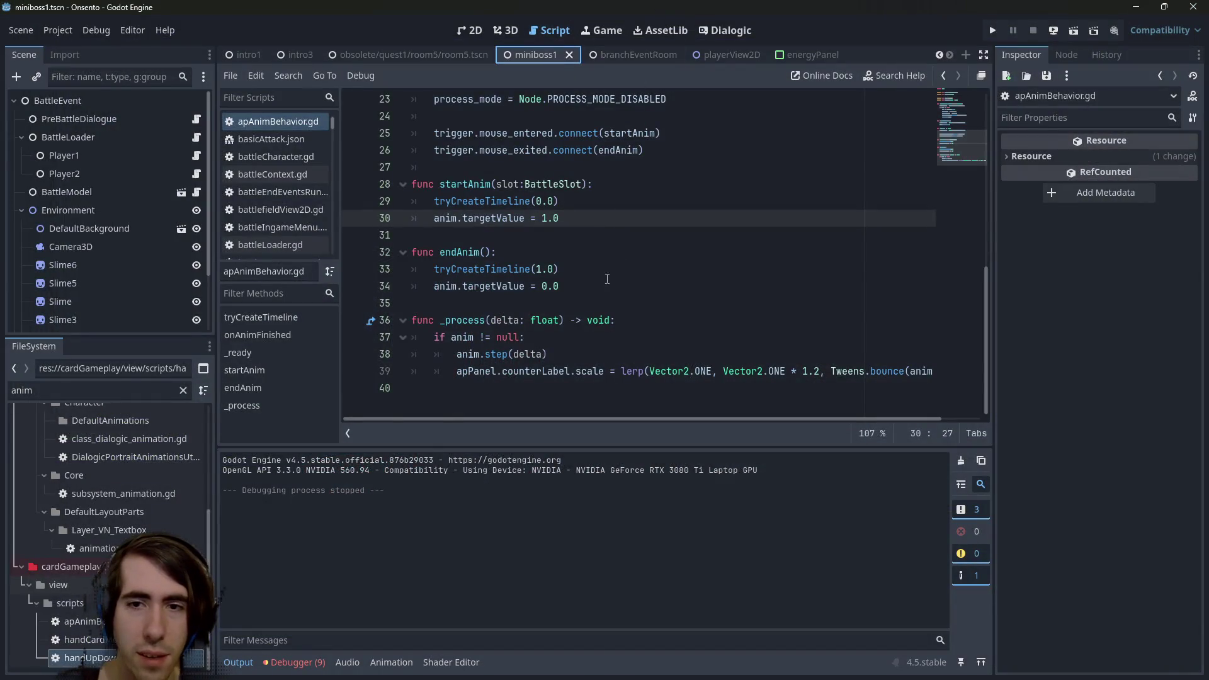
{"action": "mouse_move", "coordinate": [667, 418]}
{"action": "left_mouse_down"}
{"action": "mouse_move", "coordinate": [754, 418]}
{"action": "mouse_move", "coordinate": [657, 420]}
{"action": "left_mouse_up"}
{"action": "left_click_drag", "start_coordinate": [713, 373], "coordinate": [640, 372]}
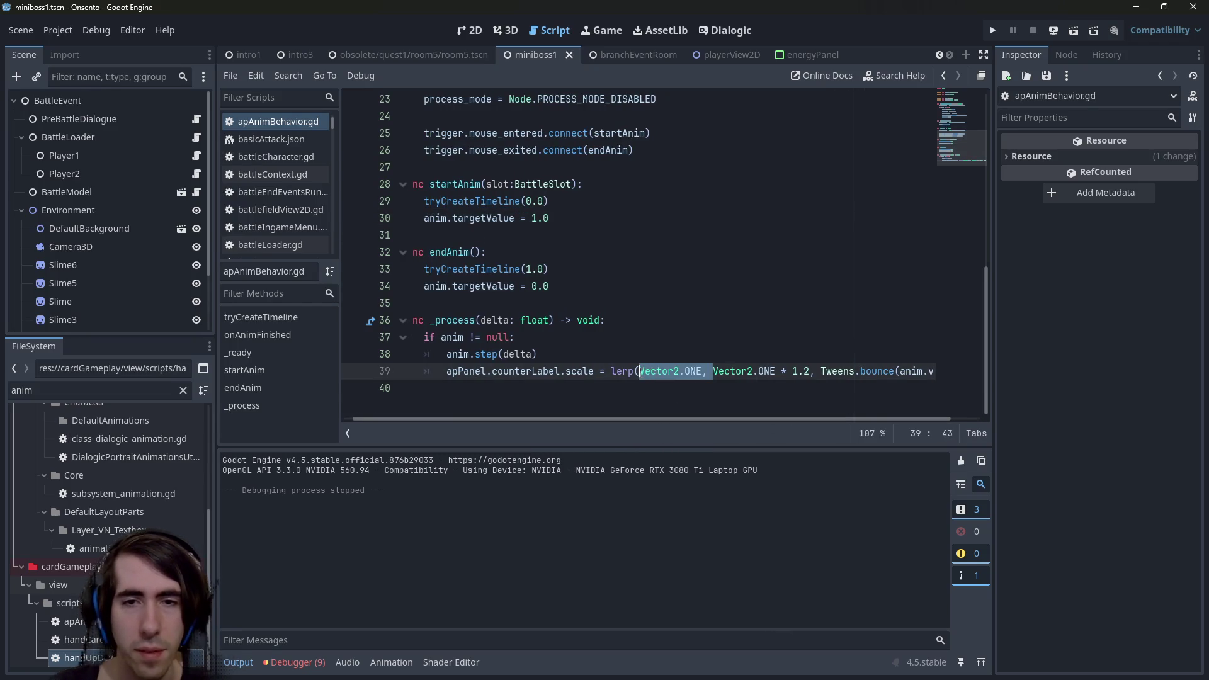
{"action": "key", "text": "BackSpace"}
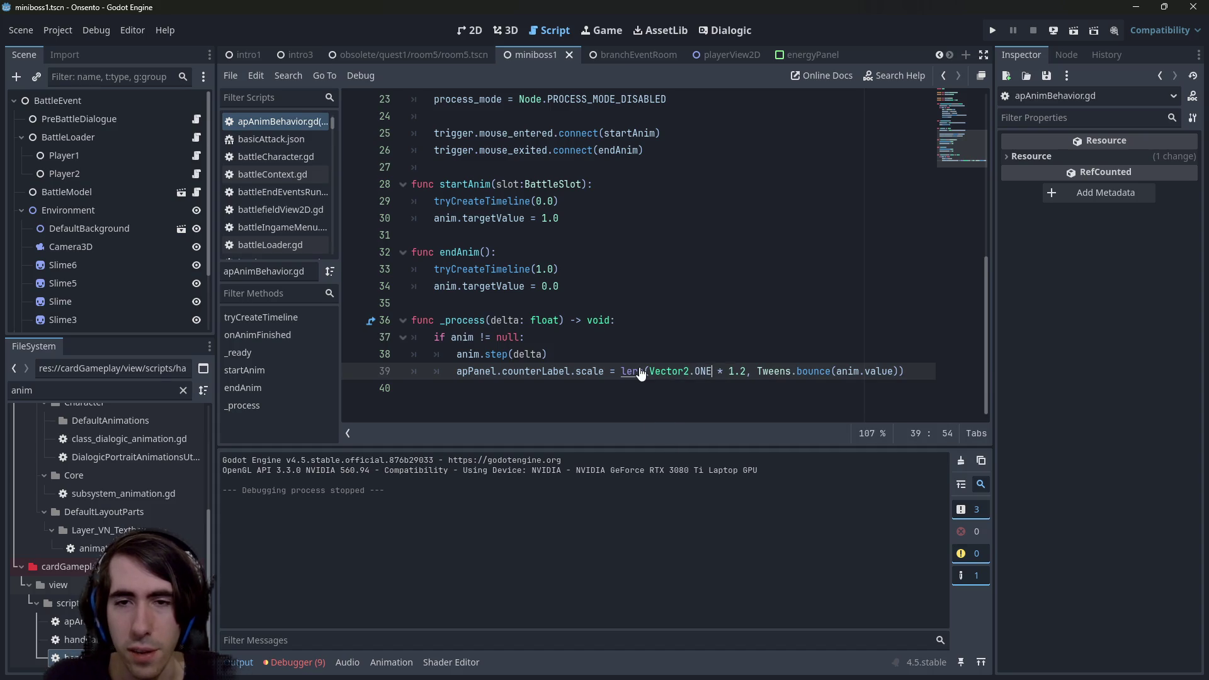
{"action": "key", "text": "Right"}
{"action": "key", "text": "Right"}
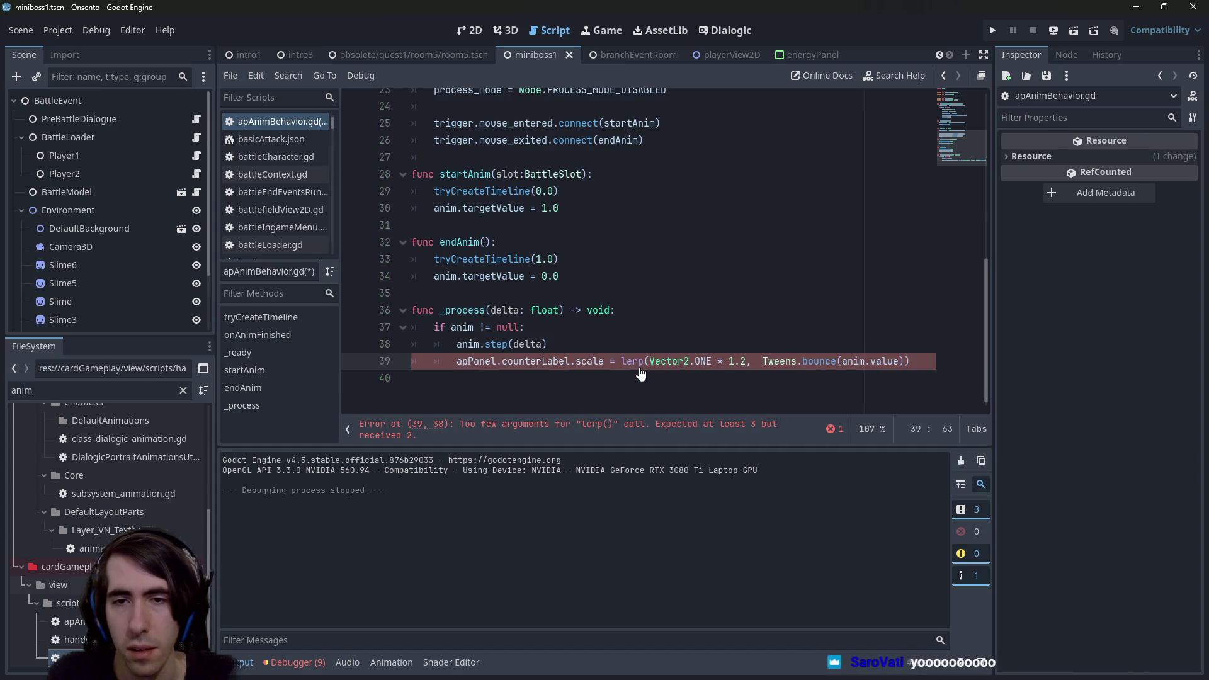
{"action": "type", "text": "Vector2.ONE, ,"}
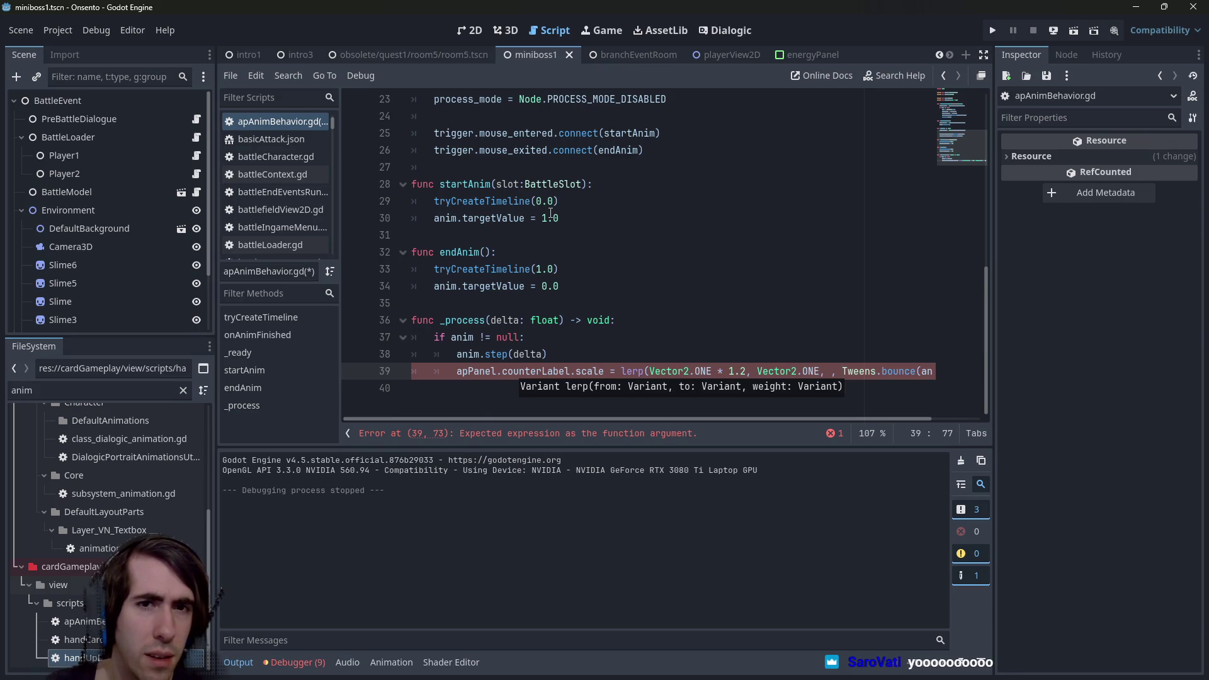
{"action": "mouse_move", "coordinate": [559, 218]}
{"action": "left_mouse_down"}
{"action": "mouse_move", "coordinate": [409, 218]}
{"action": "mouse_move", "coordinate": [367, 202]}
{"action": "left_mouse_up"}
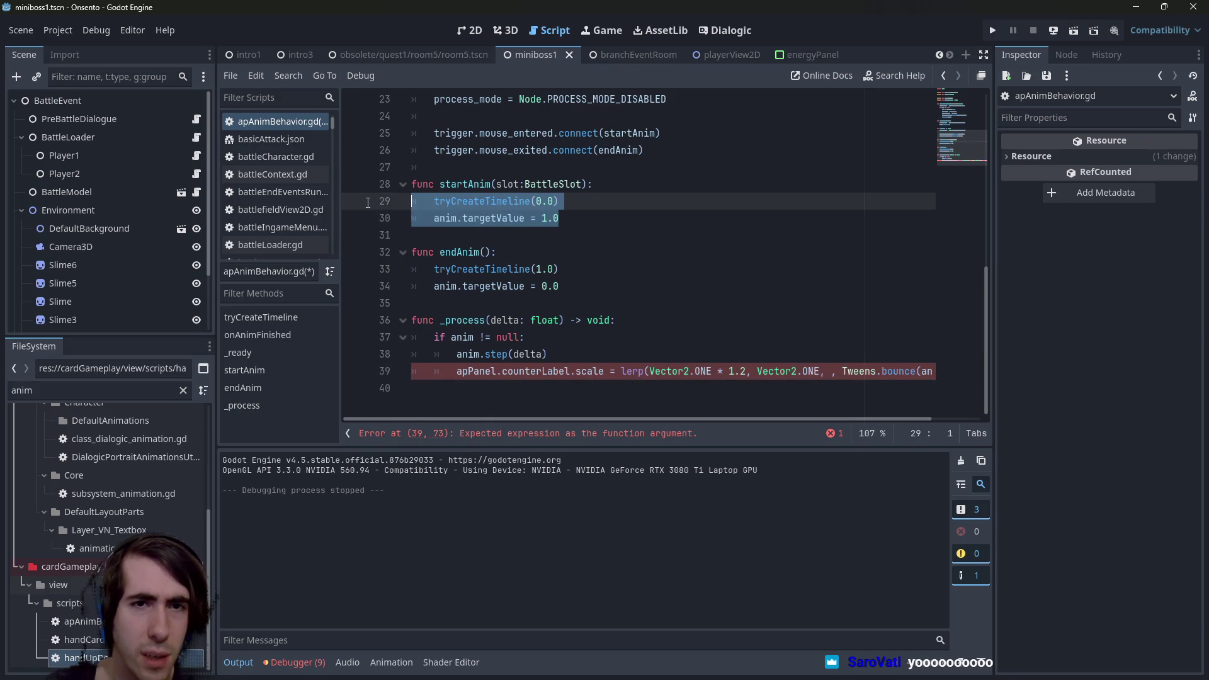
{"action": "left_click_drag", "start_coordinate": [563, 287], "coordinate": [330, 251]}
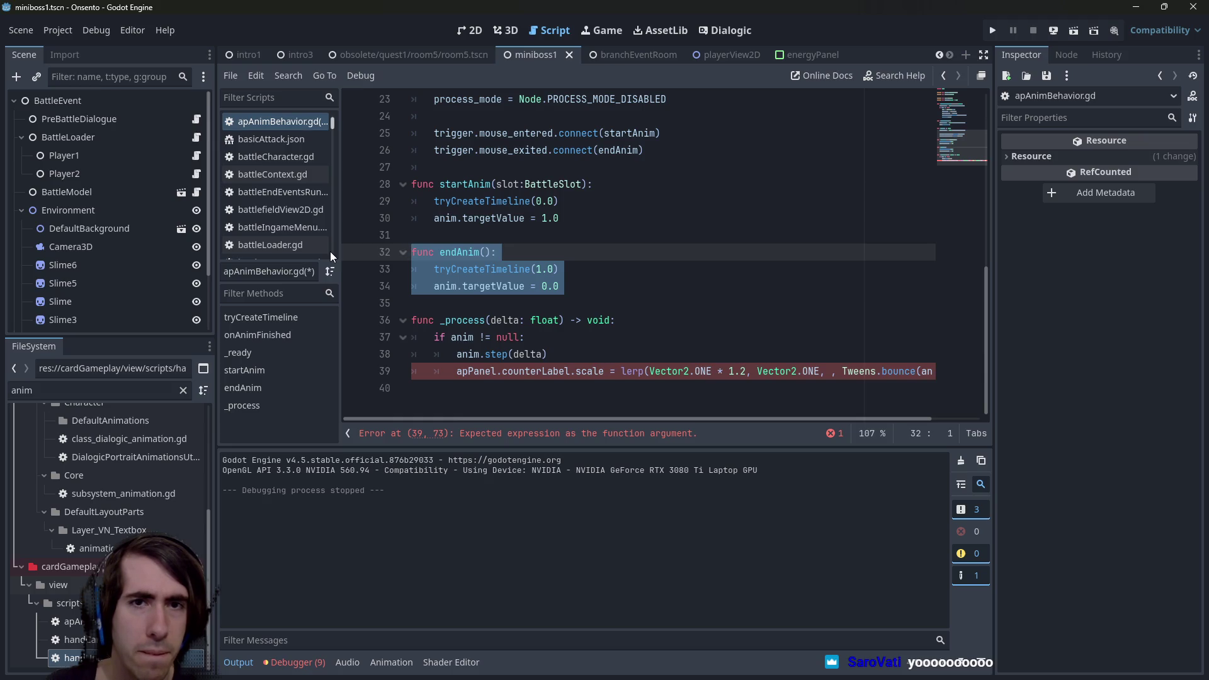
{"action": "left_click_drag", "start_coordinate": [562, 219], "coordinate": [365, 202]}
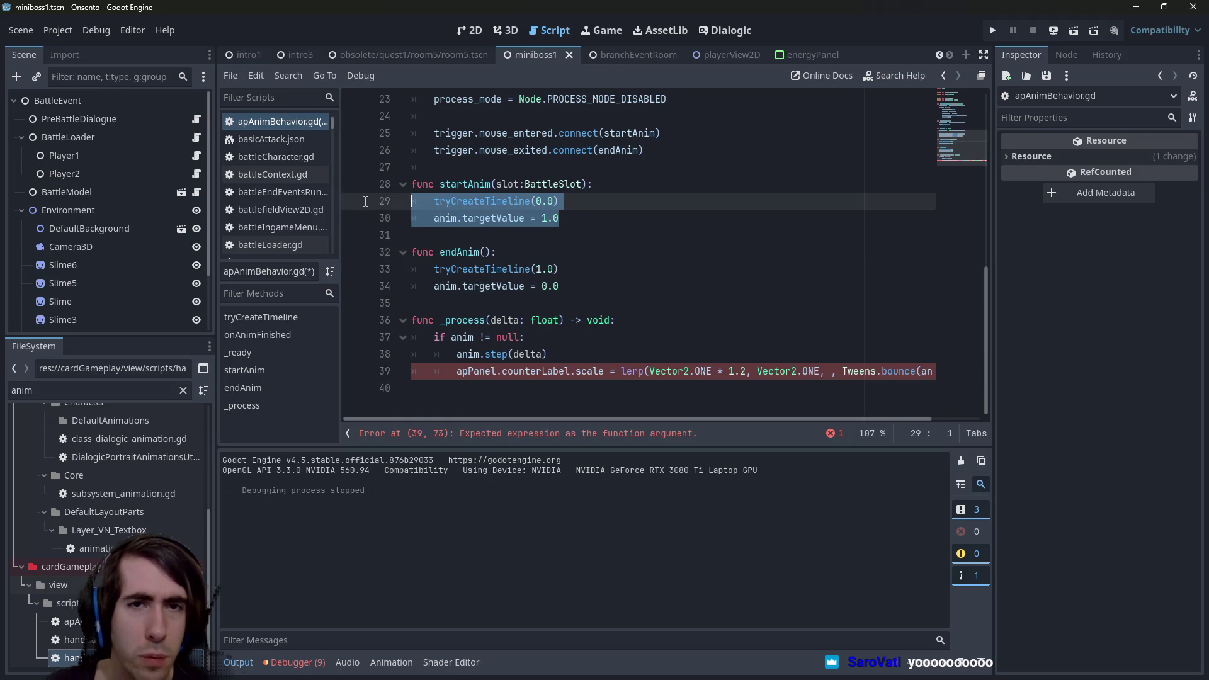
{"action": "left_click", "coordinate": [826, 372]}
{"action": "left_click", "coordinate": [824, 351]}
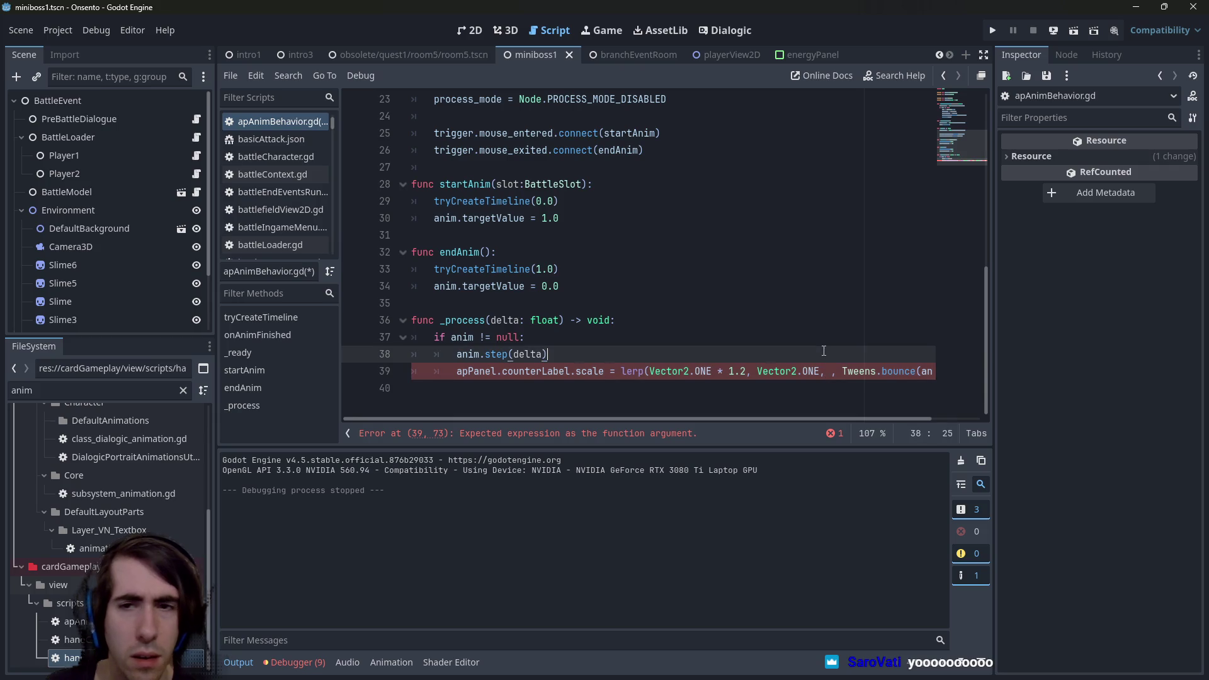
{"action": "key", "text": "ctrl+z"}
{"action": "key", "text": "ctrl+z"}
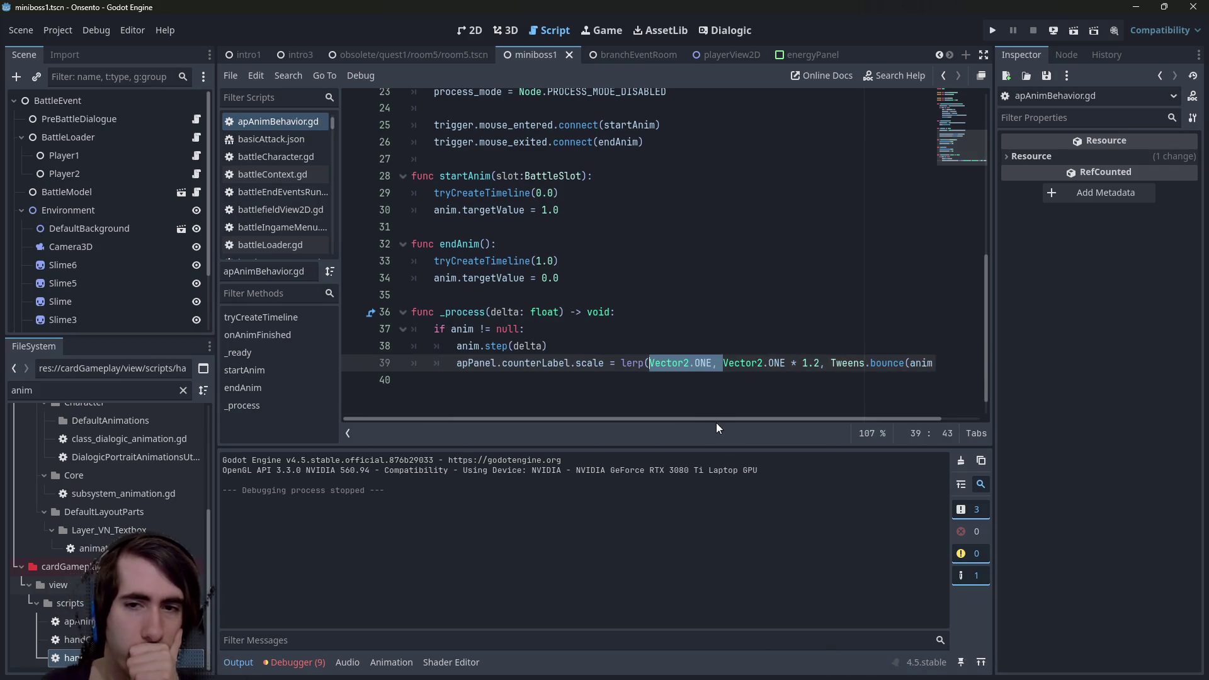
{"action": "scroll", "coordinate": [716, 422], "scroll_direction": "up", "scroll_amount": 1}
{"action": "scroll", "coordinate": [747, 410], "scroll_direction": "right", "scroll_amount": 1}
{"action": "scroll", "coordinate": [796, 412], "scroll_direction": "left", "scroll_amount": 1}
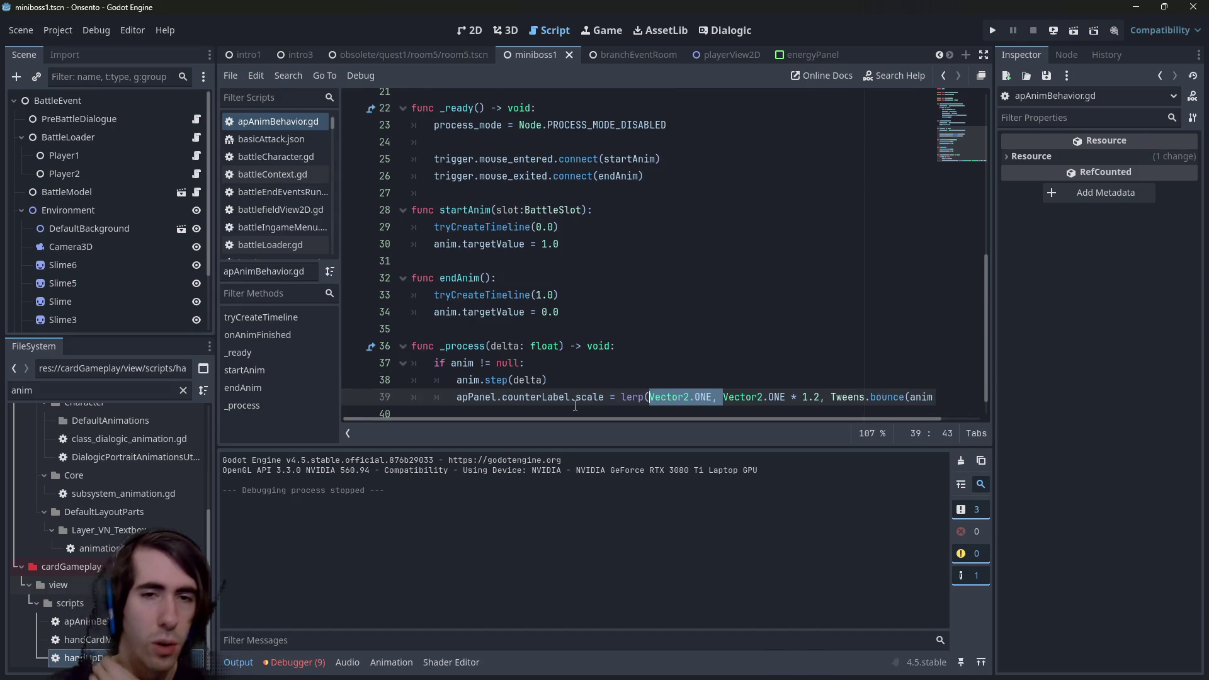
{"action": "left_click", "coordinate": [515, 160]}
{"action": "double_click", "coordinate": [517, 163]}
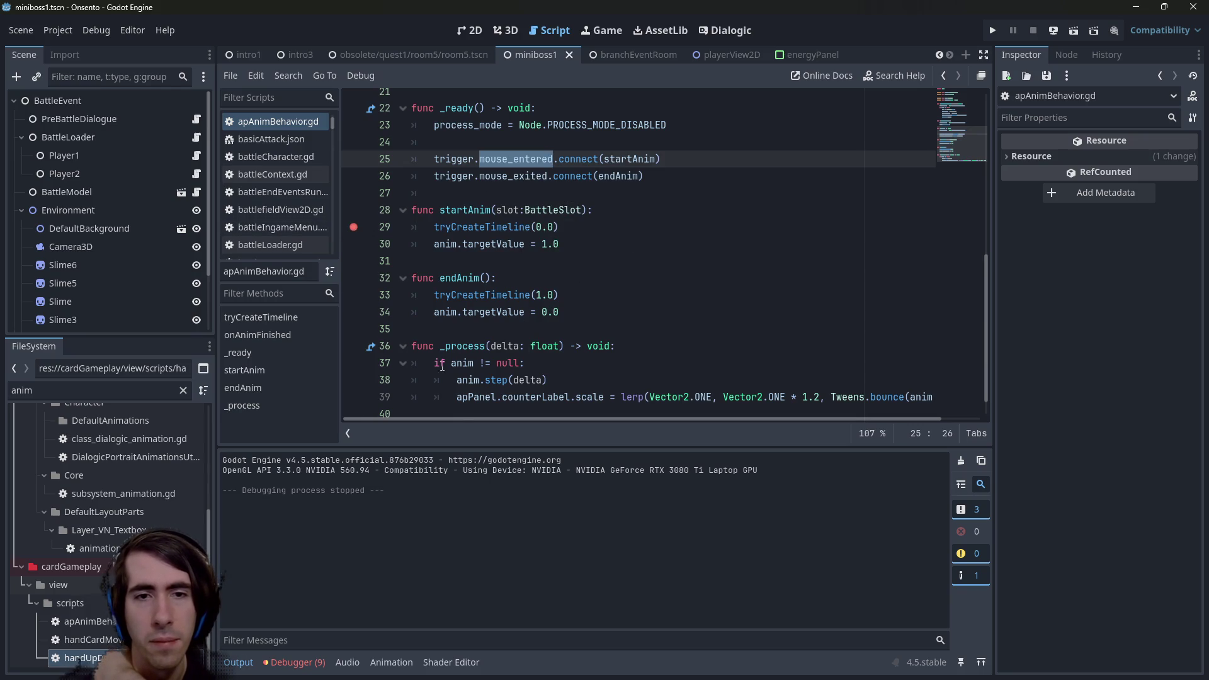
Inspect the debugger's startAnim argument-count error and the mouse_entered signal documentation.
{"action": "left_click", "coordinate": [309, 663]}
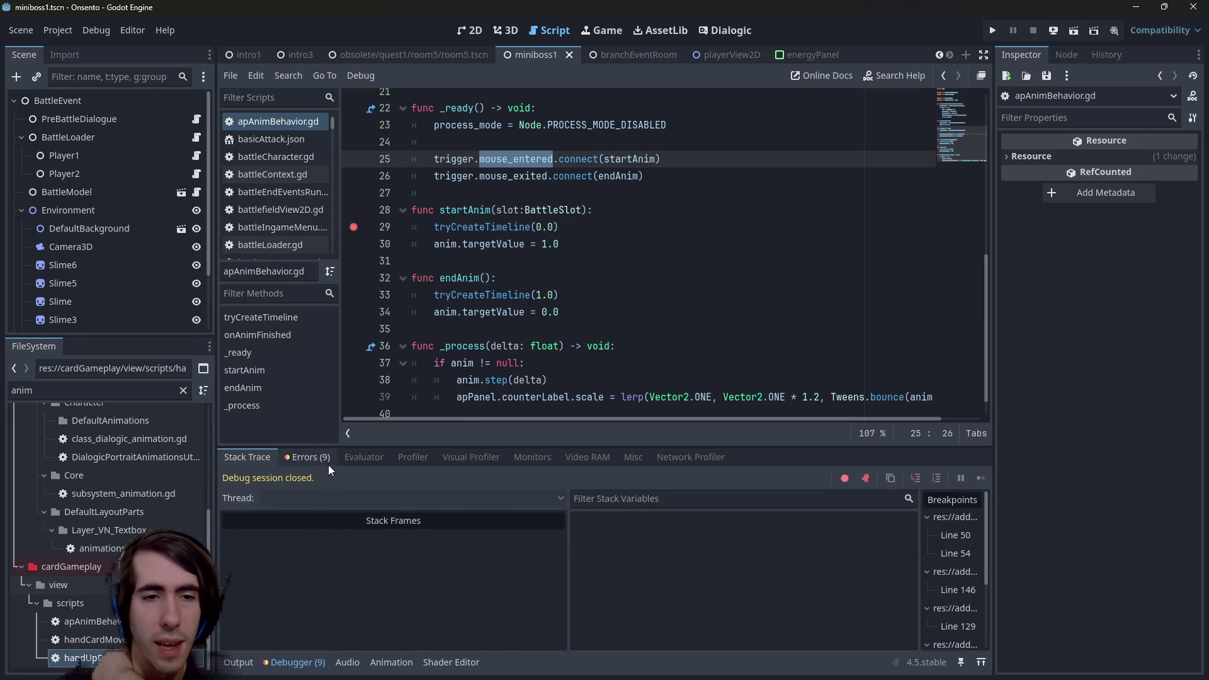
{"action": "left_click", "coordinate": [323, 462]}
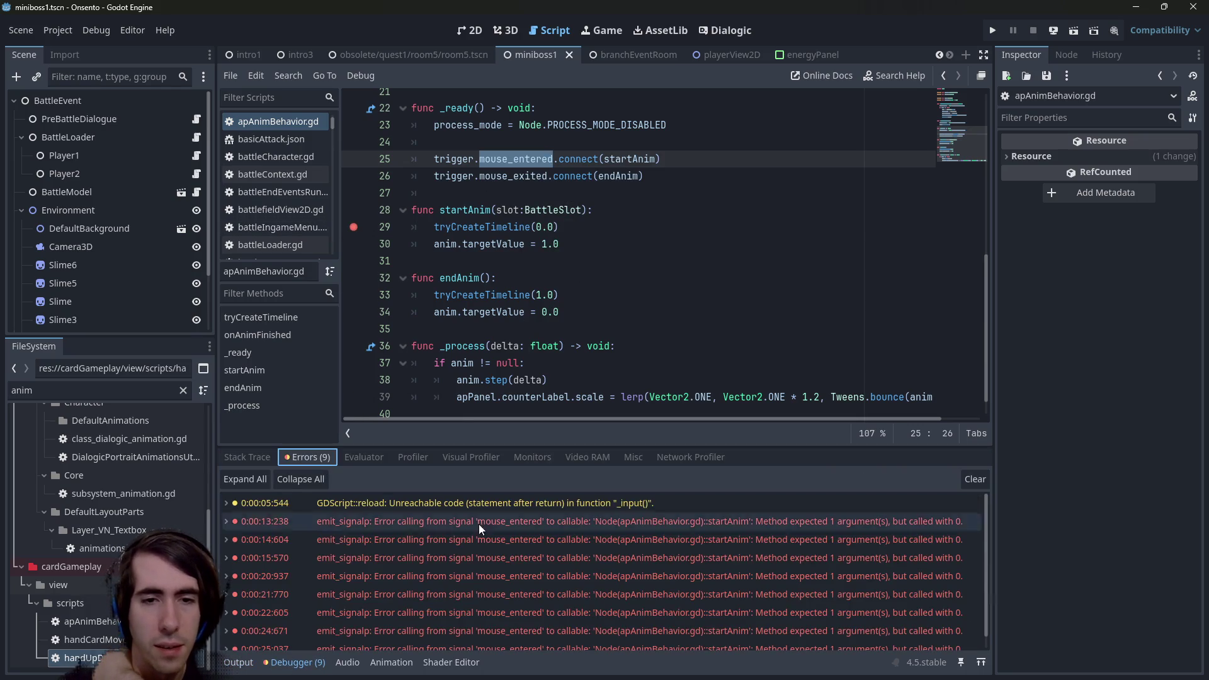
{"action": "left_click", "coordinate": [537, 523]}
{"action": "left_click", "coordinate": [526, 159]}
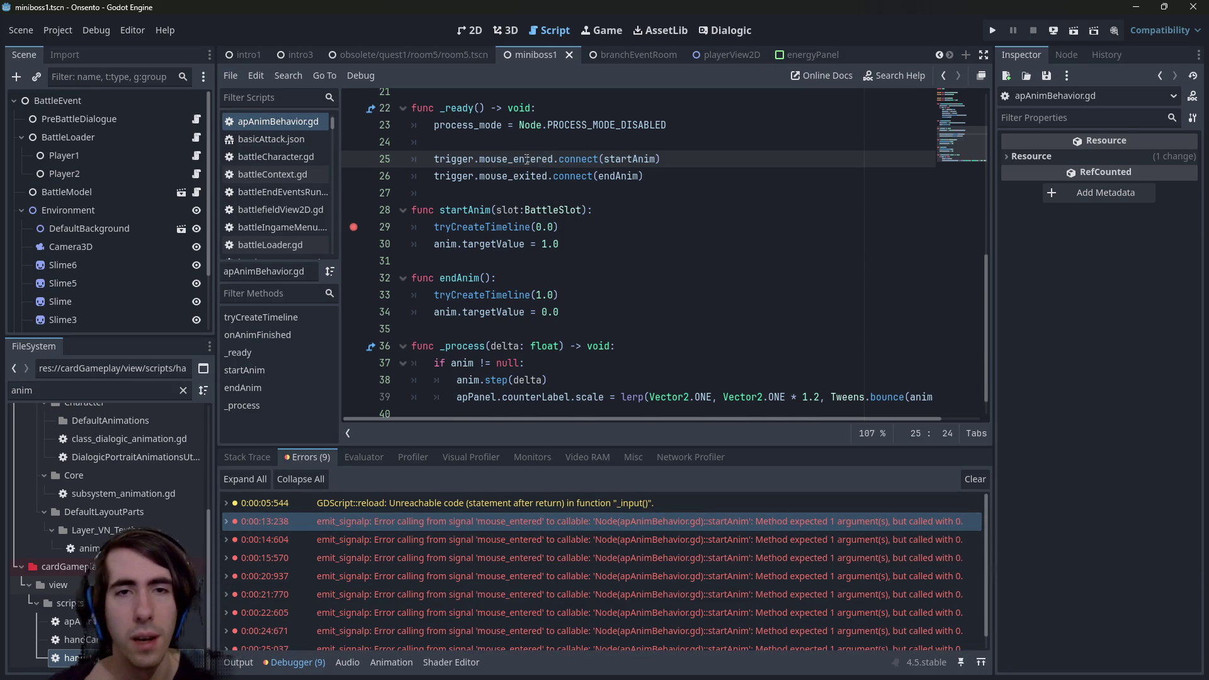
{"action": "left_click", "coordinate": [526, 160], "text": "ctrl"}
{"action": "scroll", "coordinate": [525, 159], "scroll_direction": "up", "scroll_amount": 3}
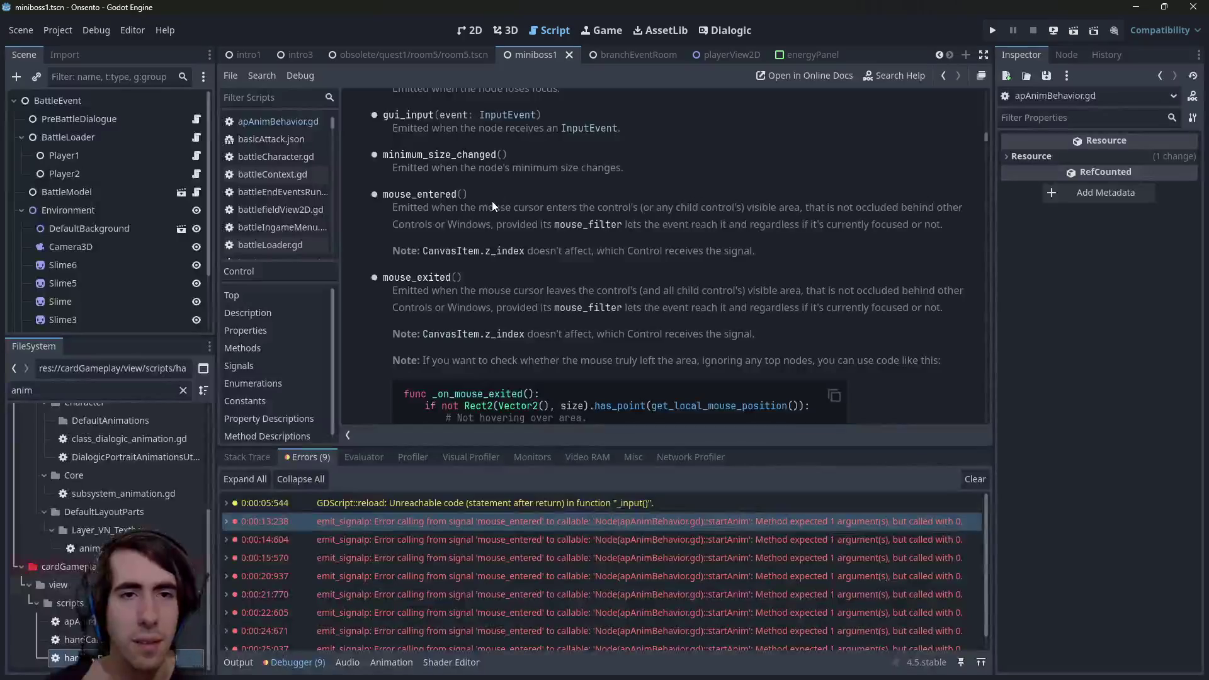
Remove the slot:BattleSlot parameter from startAnim, save the script, and run the current scene.
{"action": "key", "text": "alt+Left"}
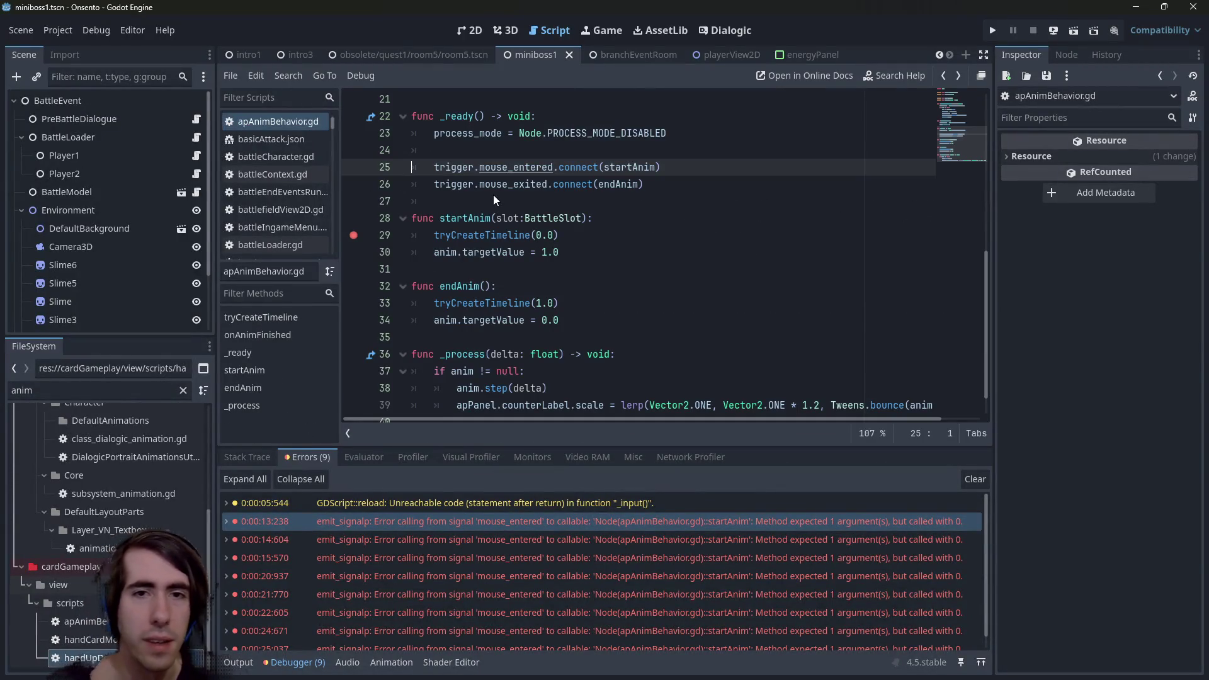
{"action": "double_click", "coordinate": [548, 218]}
{"action": "key", "text": "BackSpace"}
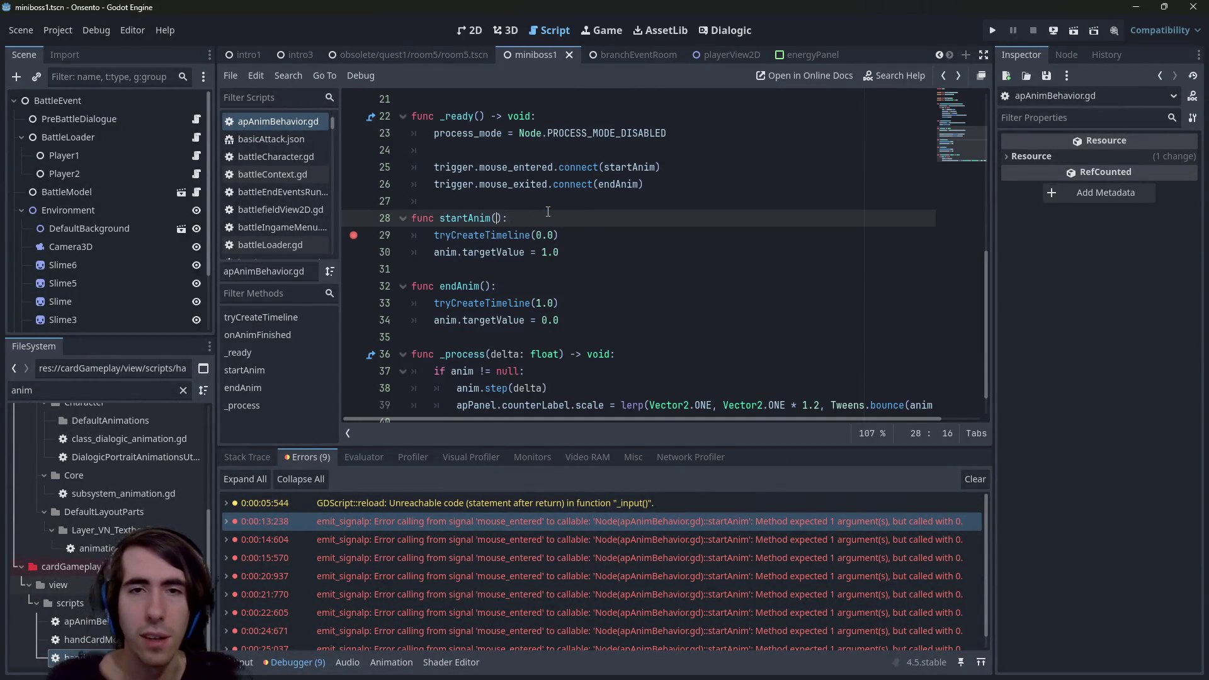
{"action": "key", "text": "ctrl+s"}
{"action": "left_click", "coordinate": [1074, 30]}
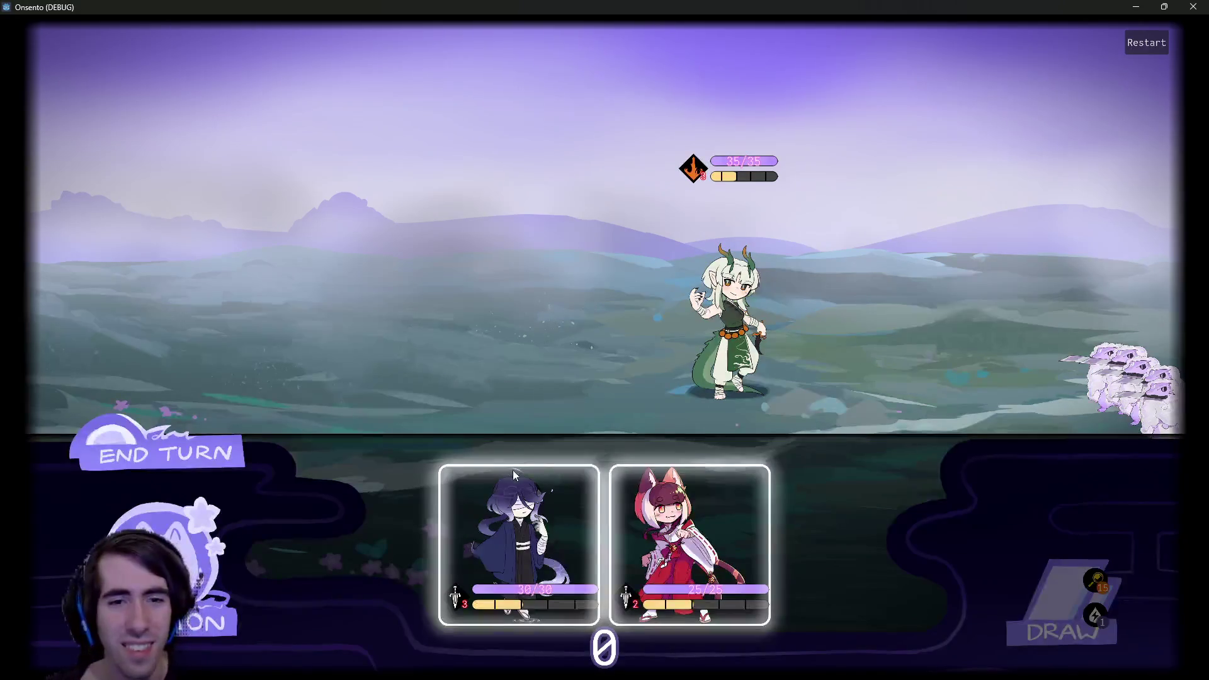
Deploy the purple-haired and cat-girl characters, then close the game and return to the 2D view.
{"action": "left_click", "coordinate": [512, 470]}
{"action": "left_click", "coordinate": [537, 547]}
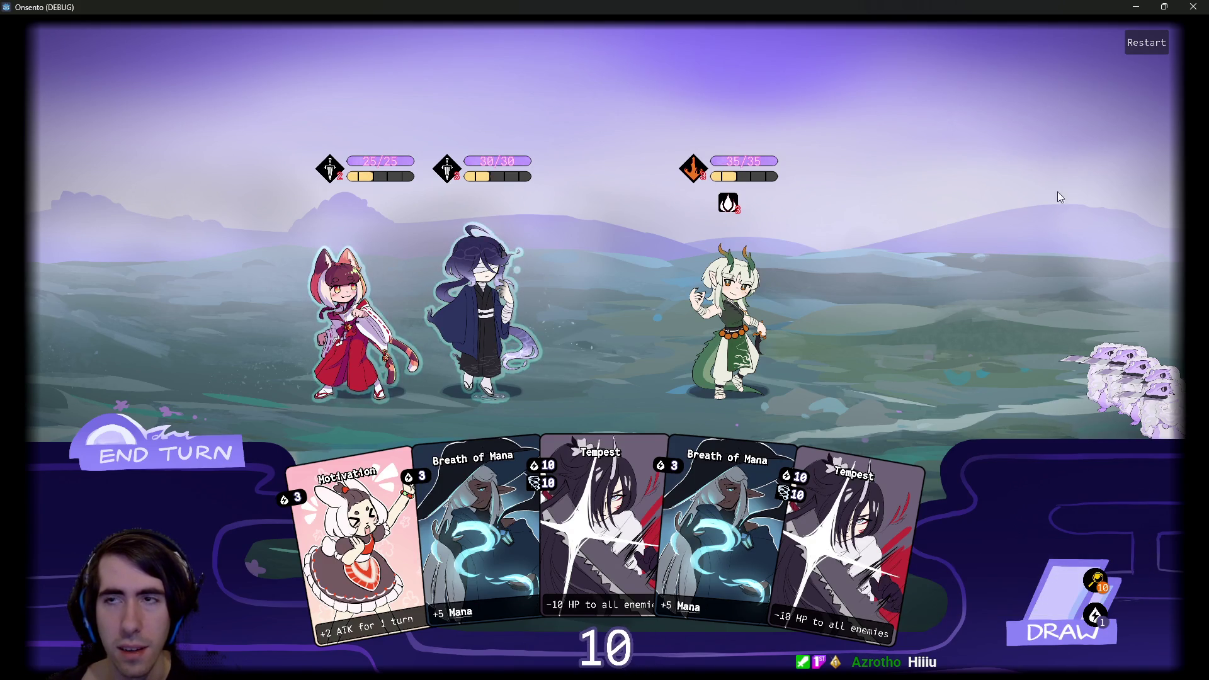
{"action": "left_click", "coordinate": [1193, 7]}
{"action": "left_click", "coordinate": [469, 30]}
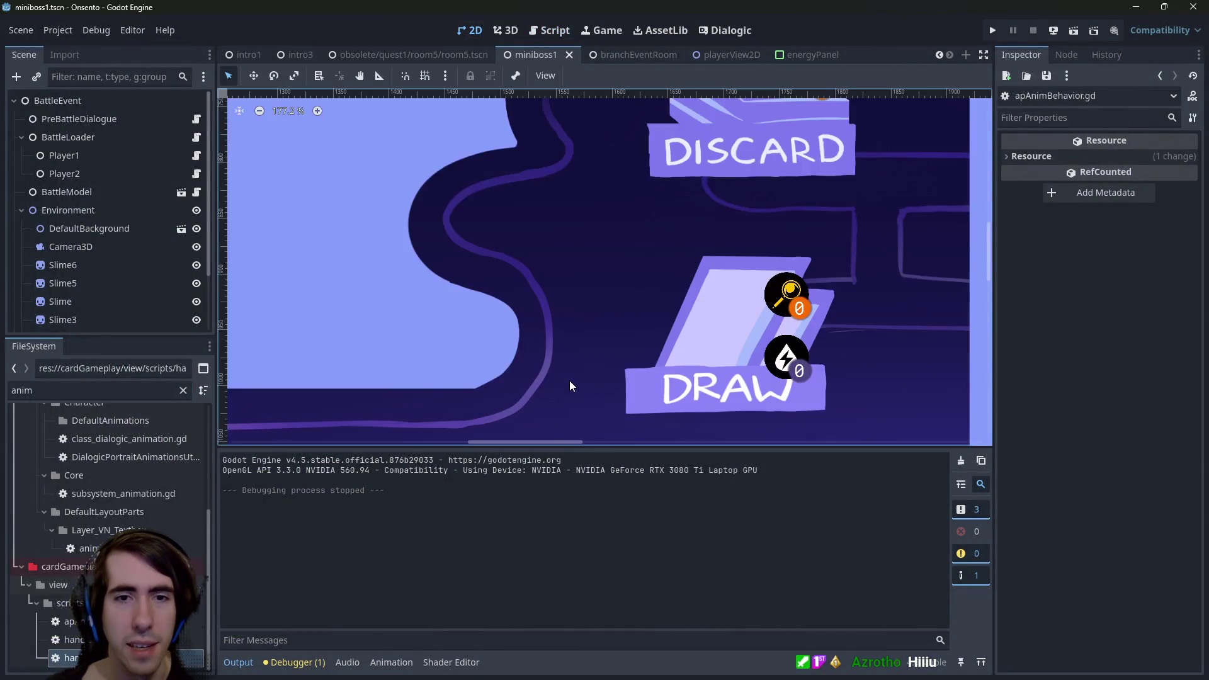
Select the EnergyPanel showing 10 in the playerView2D scene.
{"action": "scroll", "coordinate": [566, 386], "scroll_direction": "down", "scroll_amount": 2}
{"action": "scroll", "coordinate": [594, 351], "scroll_direction": "up", "scroll_amount": 3}
{"action": "scroll", "coordinate": [558, 349], "scroll_direction": "up", "scroll_amount": 3}
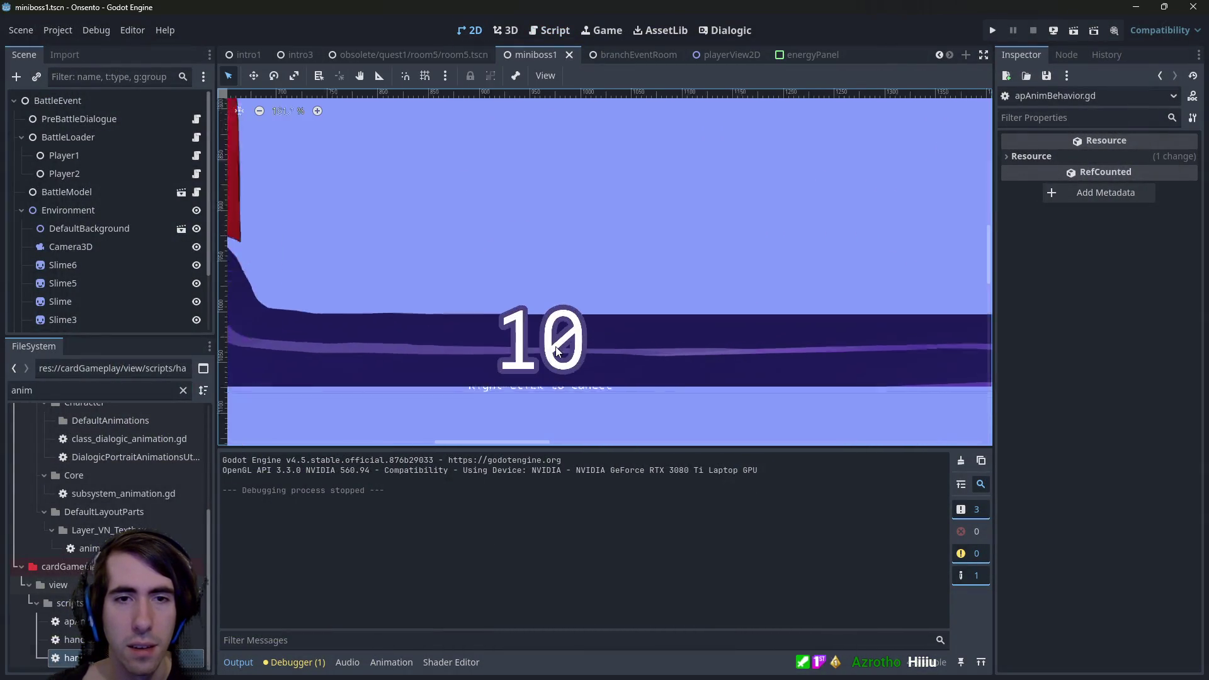
{"action": "left_click", "coordinate": [716, 55]}
{"action": "scroll", "coordinate": [531, 288], "scroll_direction": "left", "scroll_amount": 5}
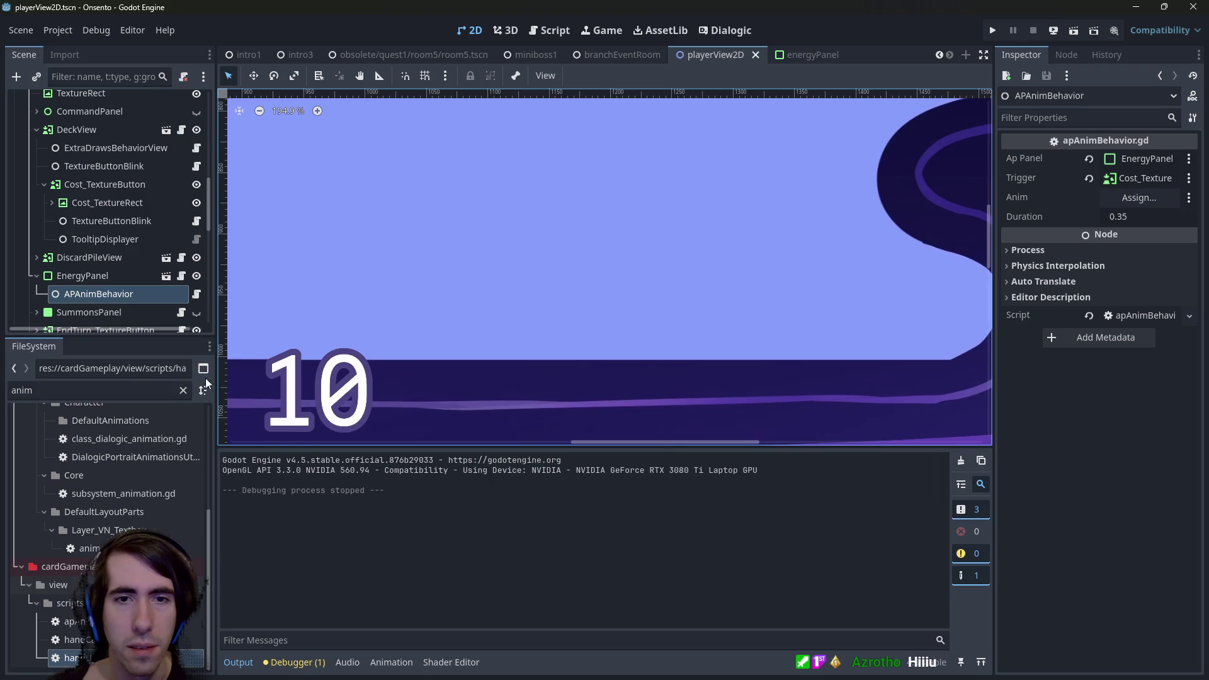
{"action": "scroll", "coordinate": [341, 363], "scroll_direction": "down", "scroll_amount": 1}
{"action": "left_click", "coordinate": [579, 296]}
{"action": "scroll", "coordinate": [568, 291], "scroll_direction": "left", "scroll_amount": 2}
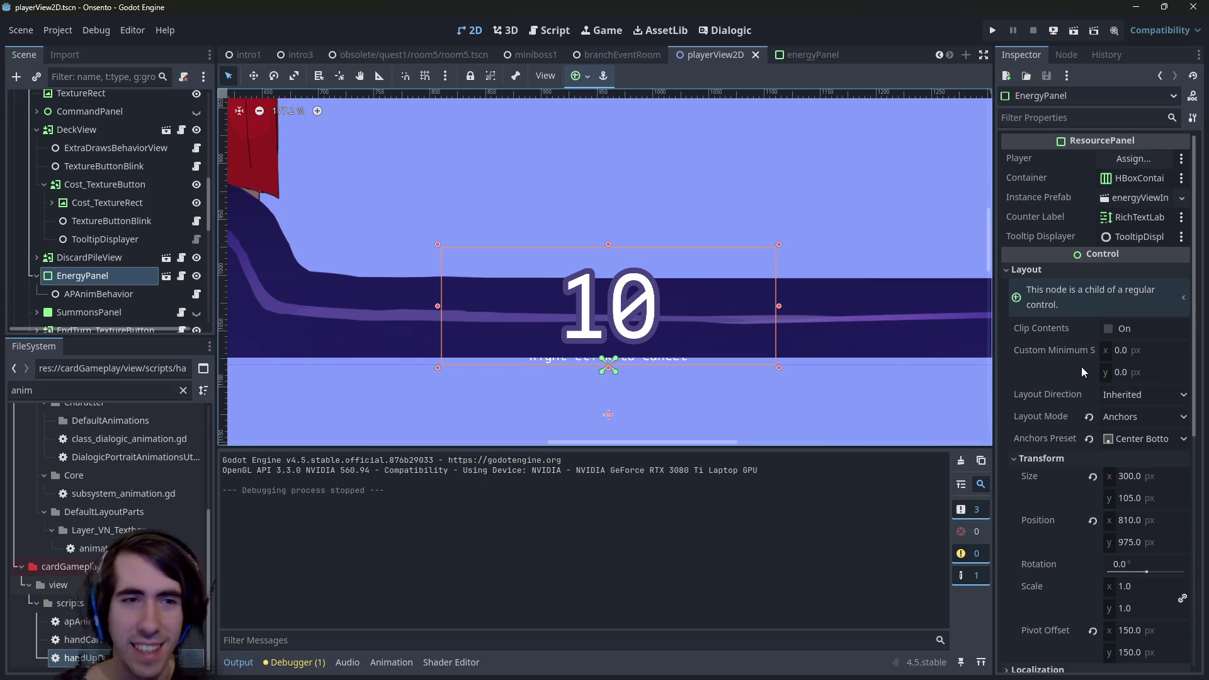
{"action": "scroll", "coordinate": [1069, 368], "scroll_direction": "down", "scroll_amount": 5}
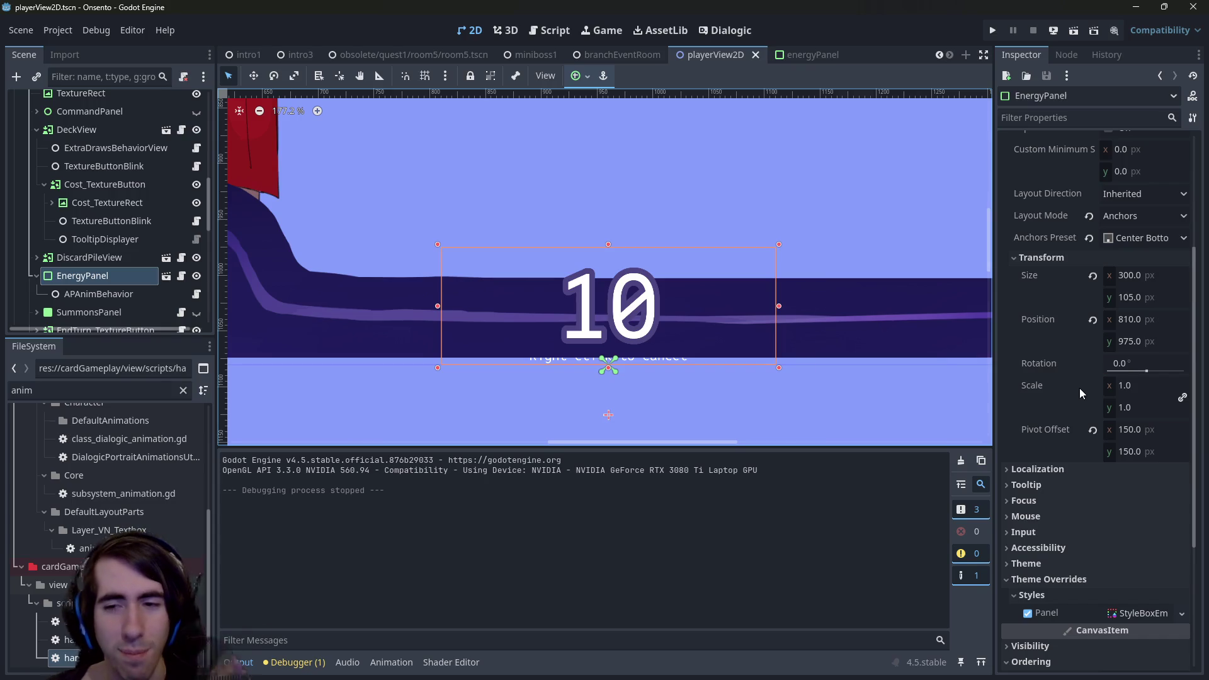
{"action": "scroll", "coordinate": [1075, 396], "scroll_direction": "up", "scroll_amount": 3}
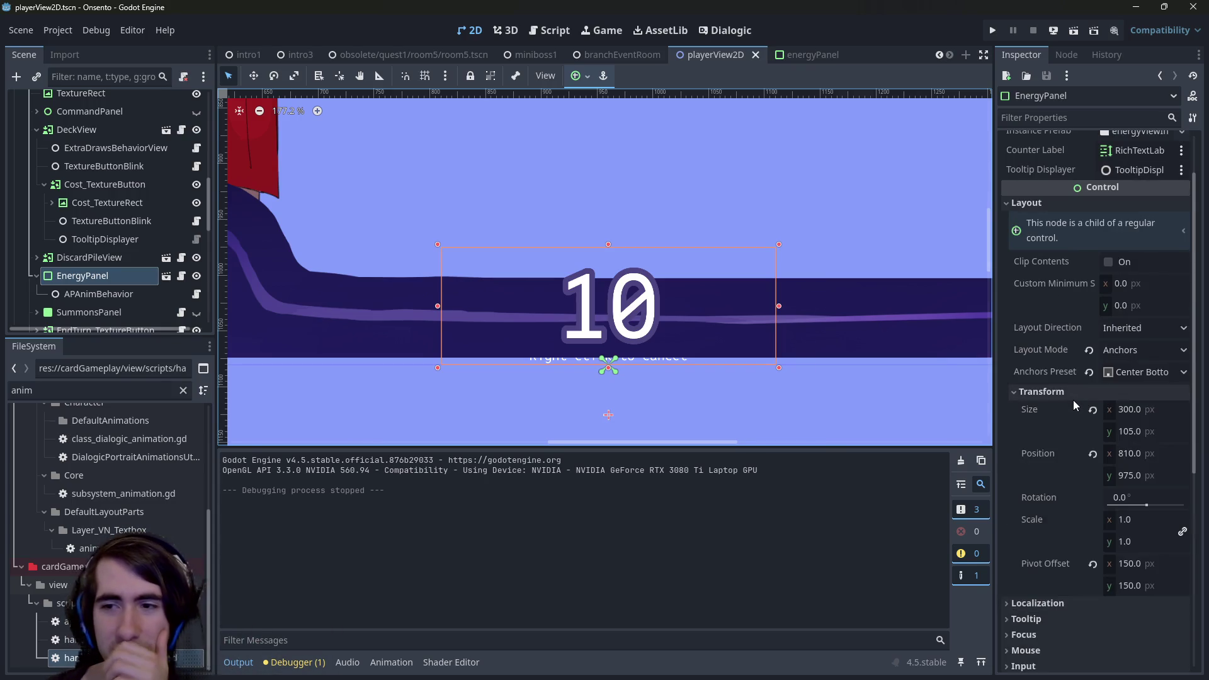
{"action": "scroll", "coordinate": [1071, 406], "scroll_direction": "up", "scroll_amount": 2}
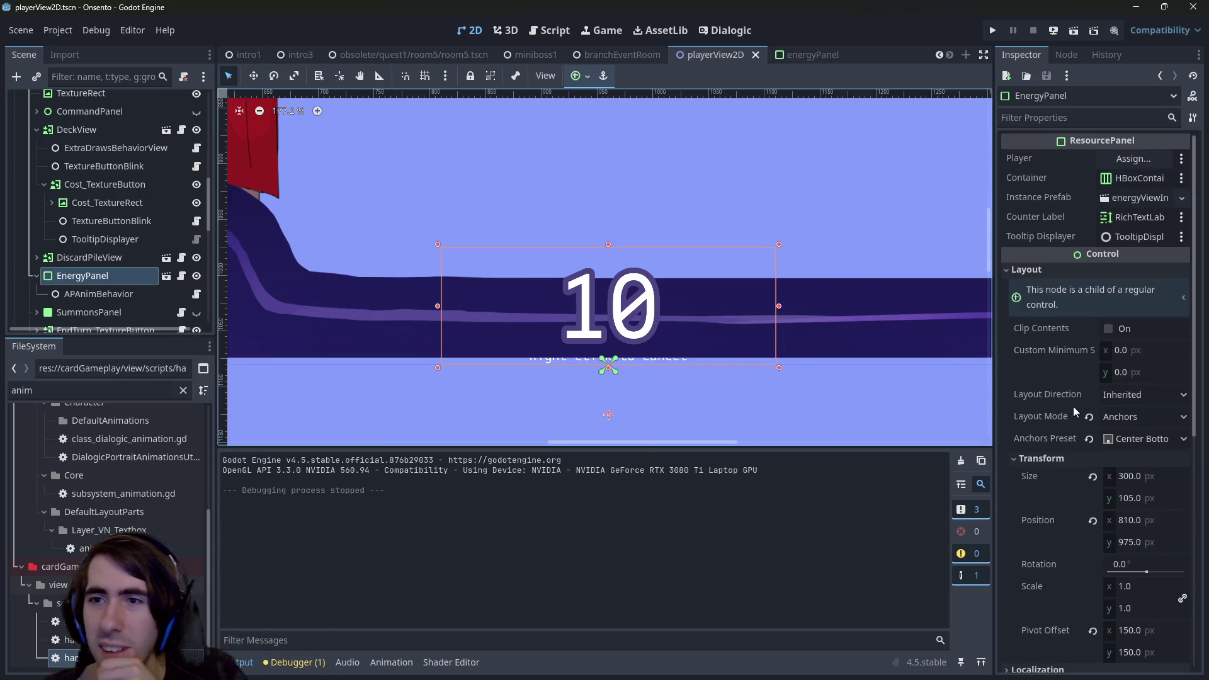
{"action": "left_click", "coordinate": [579, 76]}
{"action": "left_click", "coordinate": [581, 76]}
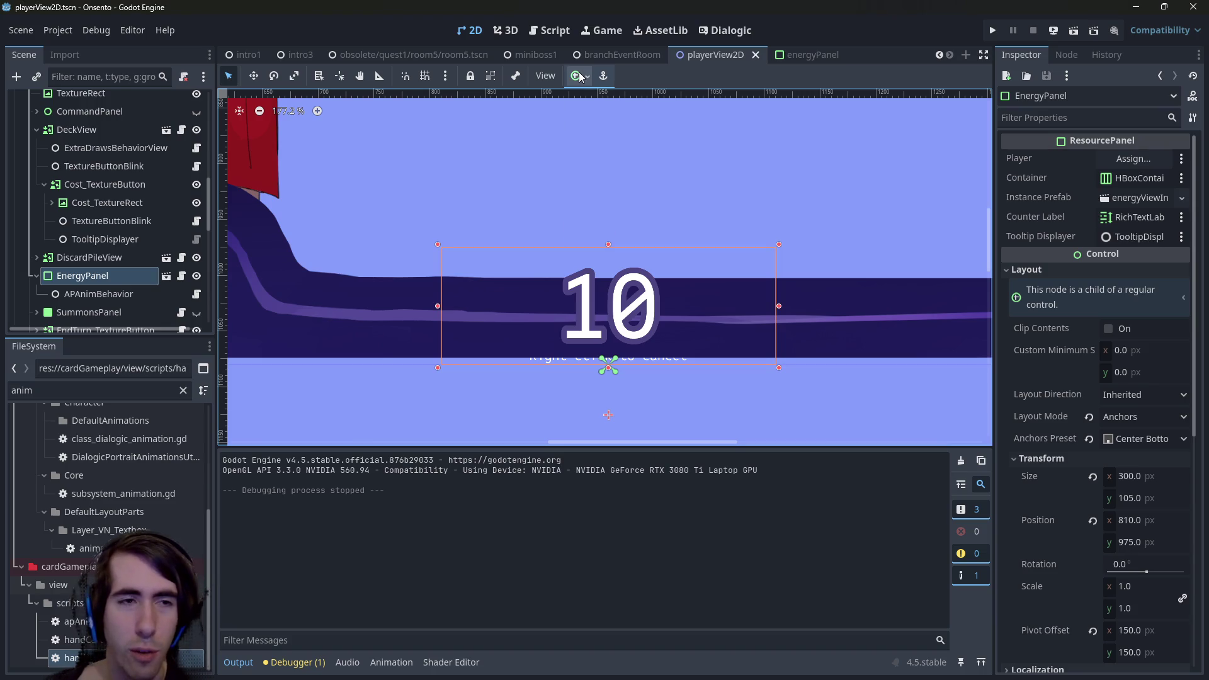
Filter the Inspector by 'scale', try EnergyPanel at 1.96, revert to 1.0, and open its scene.
{"action": "left_click", "coordinate": [1060, 118]}
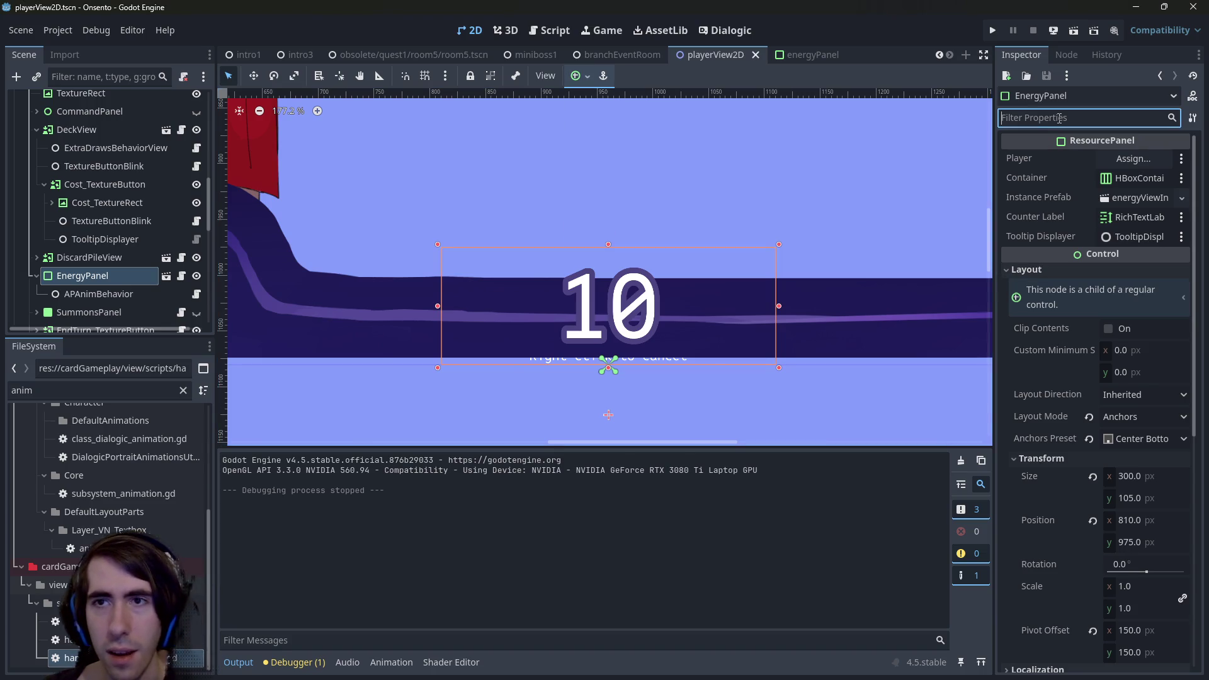
{"action": "type", "text": "scale"}
{"action": "mouse_move", "coordinate": [1127, 205]}
{"action": "left_mouse_down"}
{"action": "mouse_move", "coordinate": [1184, 205]}
{"action": "mouse_move", "coordinate": [1102, 206]}
{"action": "left_mouse_up"}
{"action": "key", "text": "ctrl+z"}
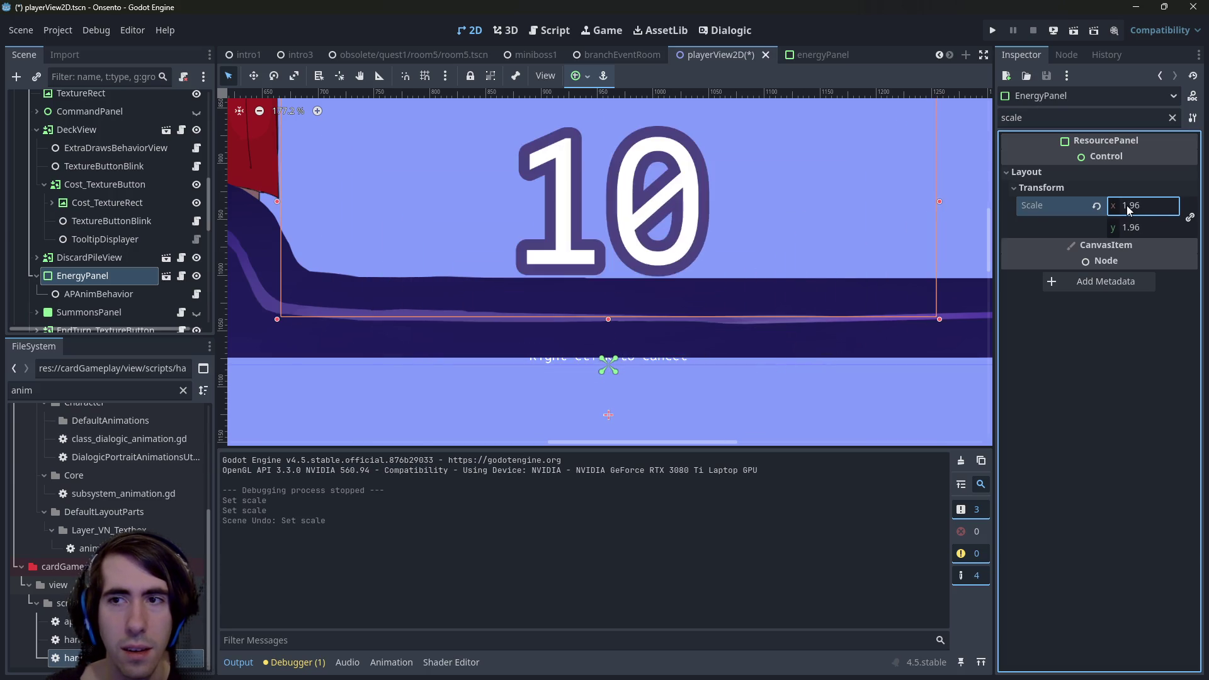
{"action": "key", "text": "ctrl+z"}
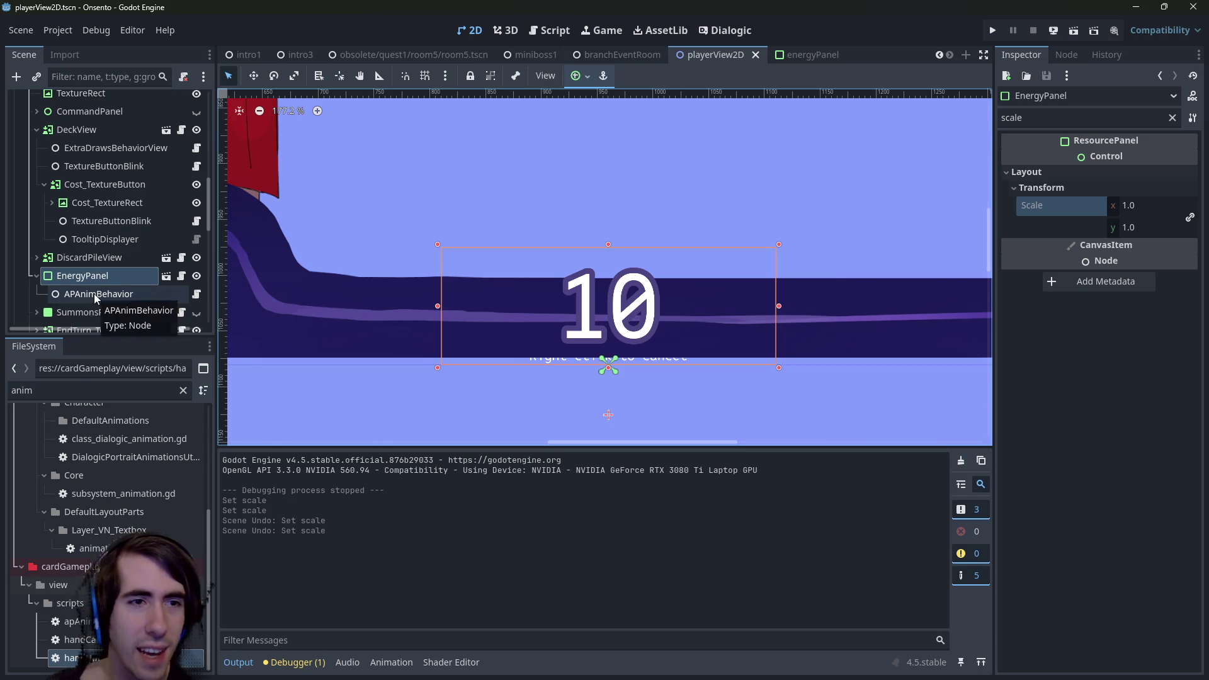
{"action": "left_click", "coordinate": [166, 276]}
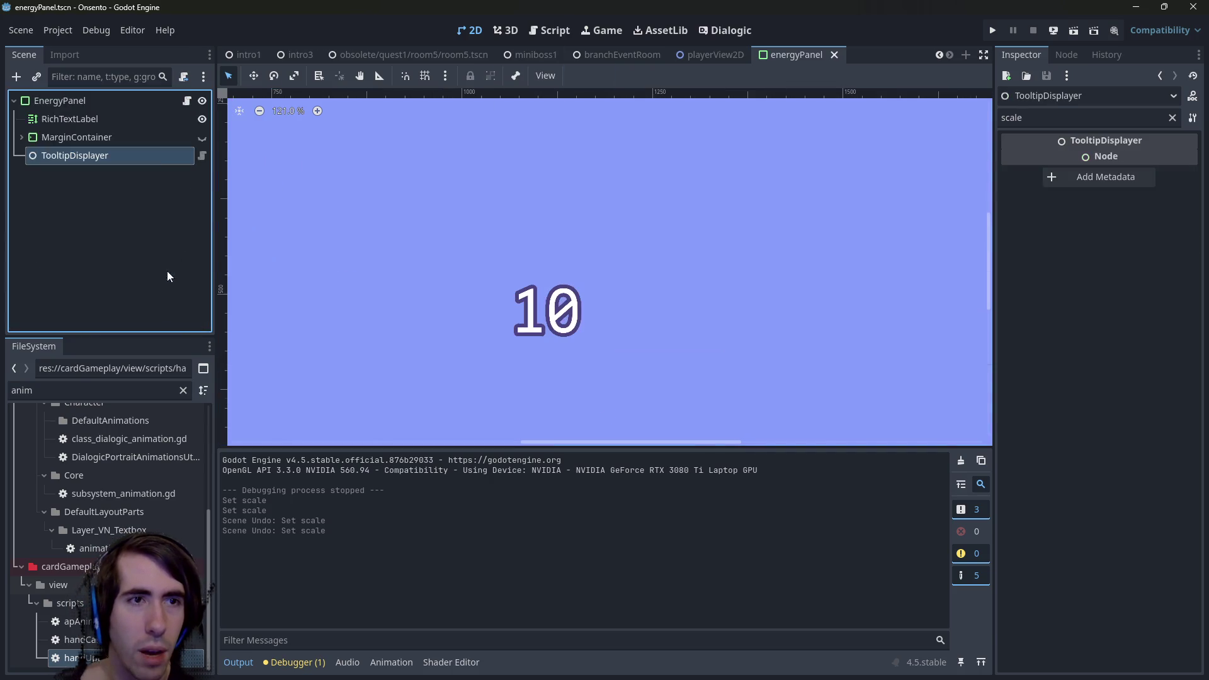
Inspect the EnergyPanel nodes and APAnimBehavior's script, and clear the Inspector's scale filter.
{"action": "left_click", "coordinate": [104, 121]}
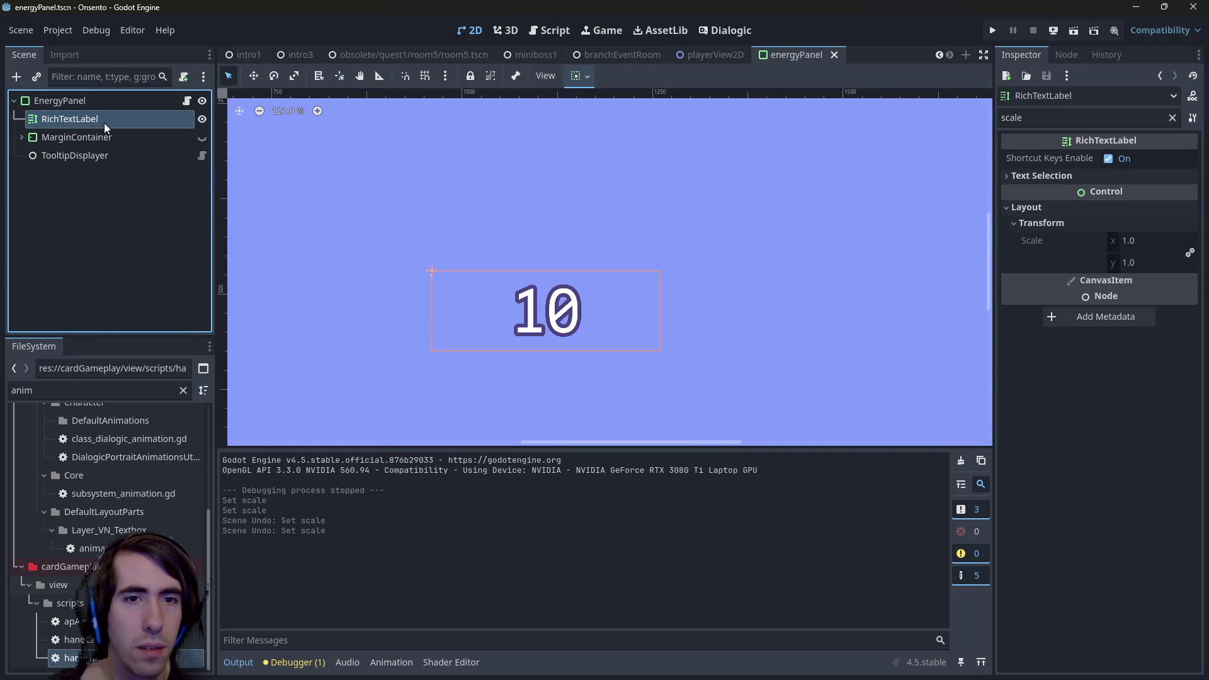
{"action": "left_click", "coordinate": [103, 108]}
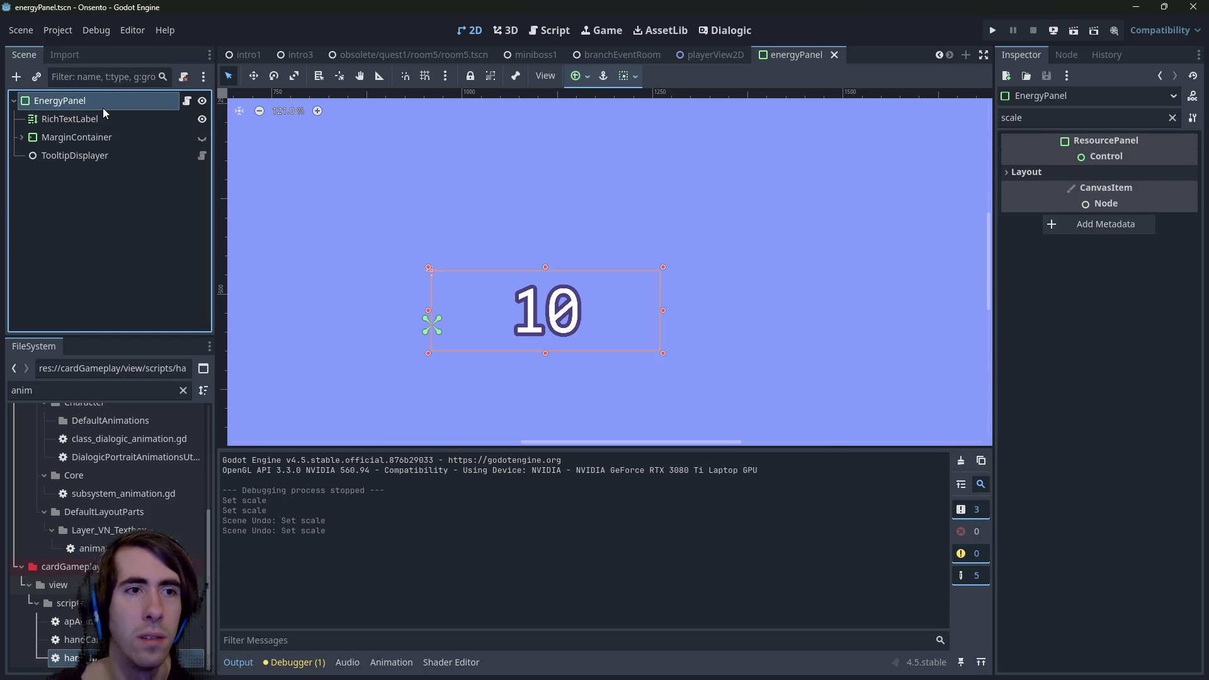
{"action": "left_click", "coordinate": [549, 30]}
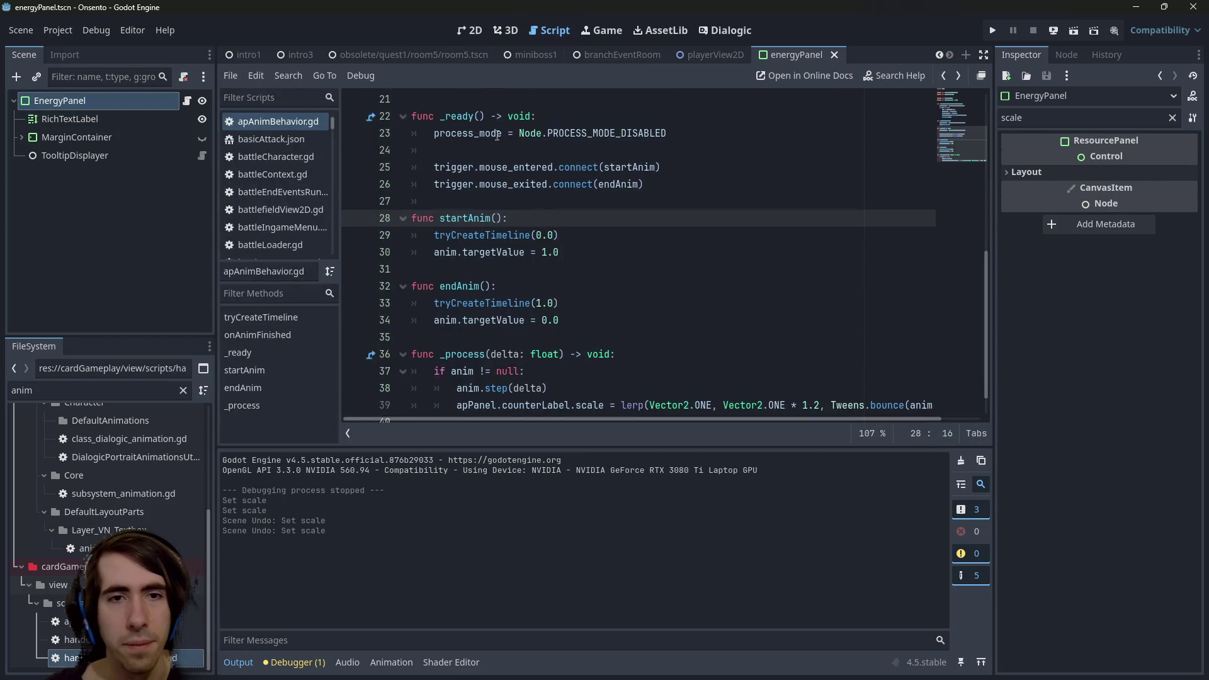
{"action": "scroll", "coordinate": [559, 275], "scroll_direction": "down", "scroll_amount": 1}
{"action": "scroll", "coordinate": [556, 276], "scroll_direction": "up", "scroll_amount": 2}
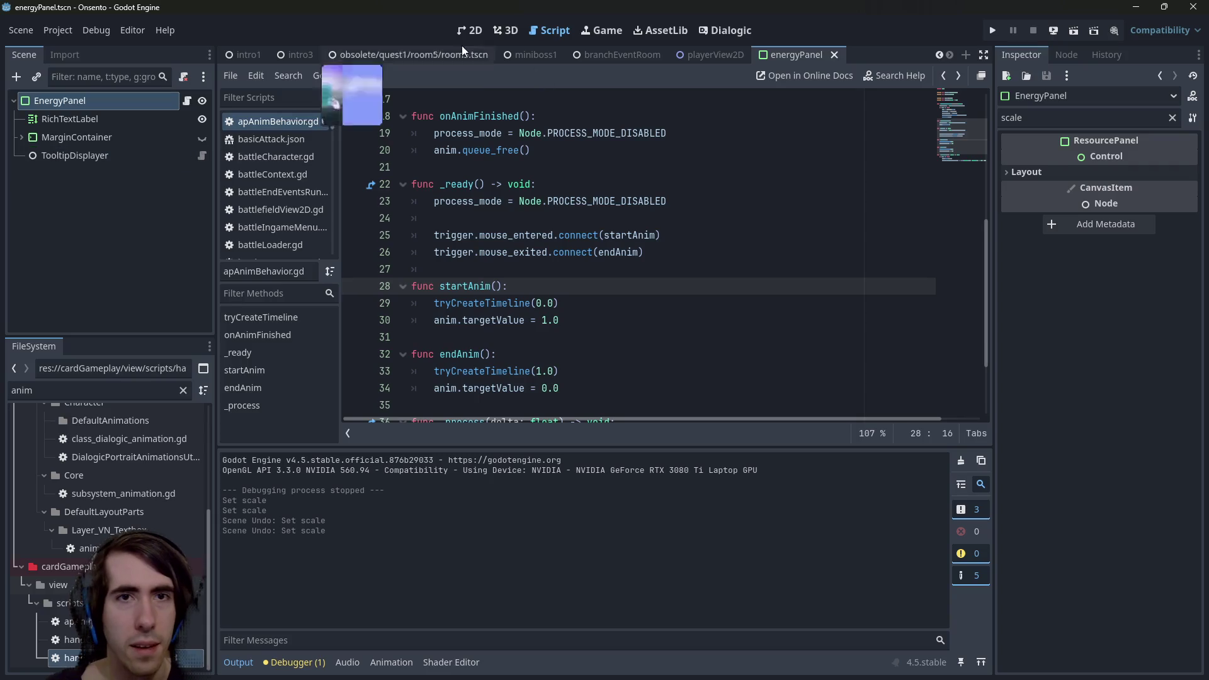
{"action": "left_click", "coordinate": [715, 55]}
{"action": "left_click", "coordinate": [191, 295]}
{"action": "left_click", "coordinate": [188, 296]}
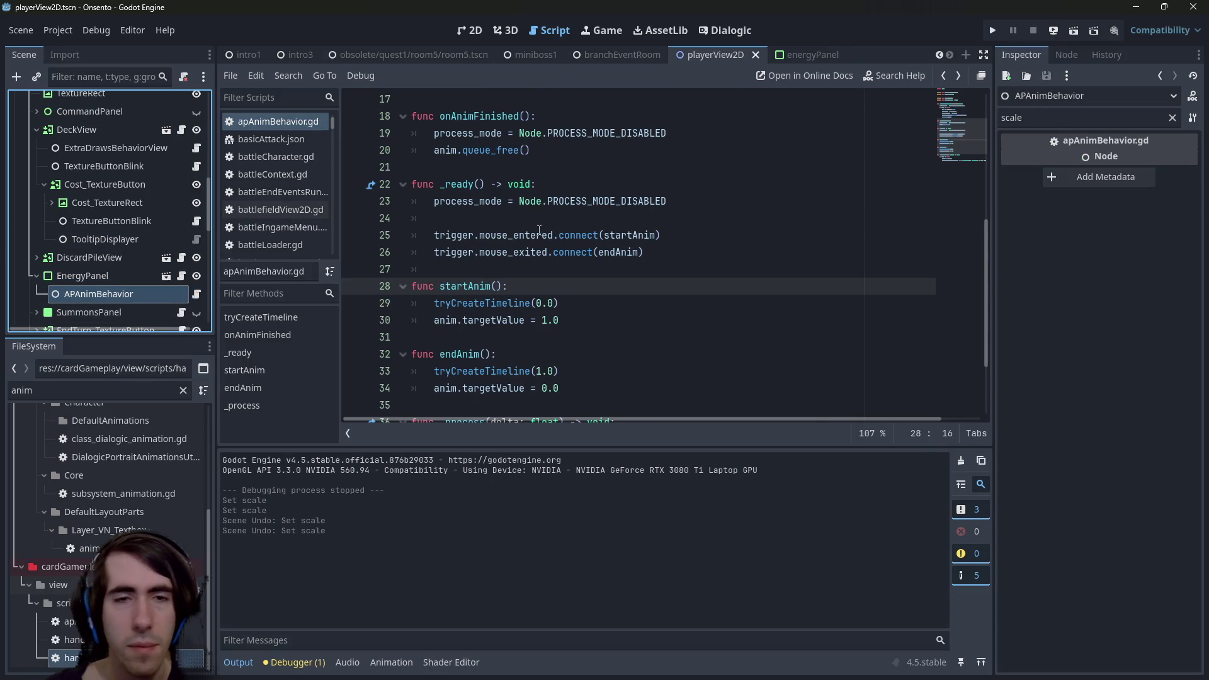
{"action": "left_click", "coordinate": [1172, 117]}
{"action": "scroll", "coordinate": [604, 257], "scroll_direction": "up", "scroll_amount": 5}
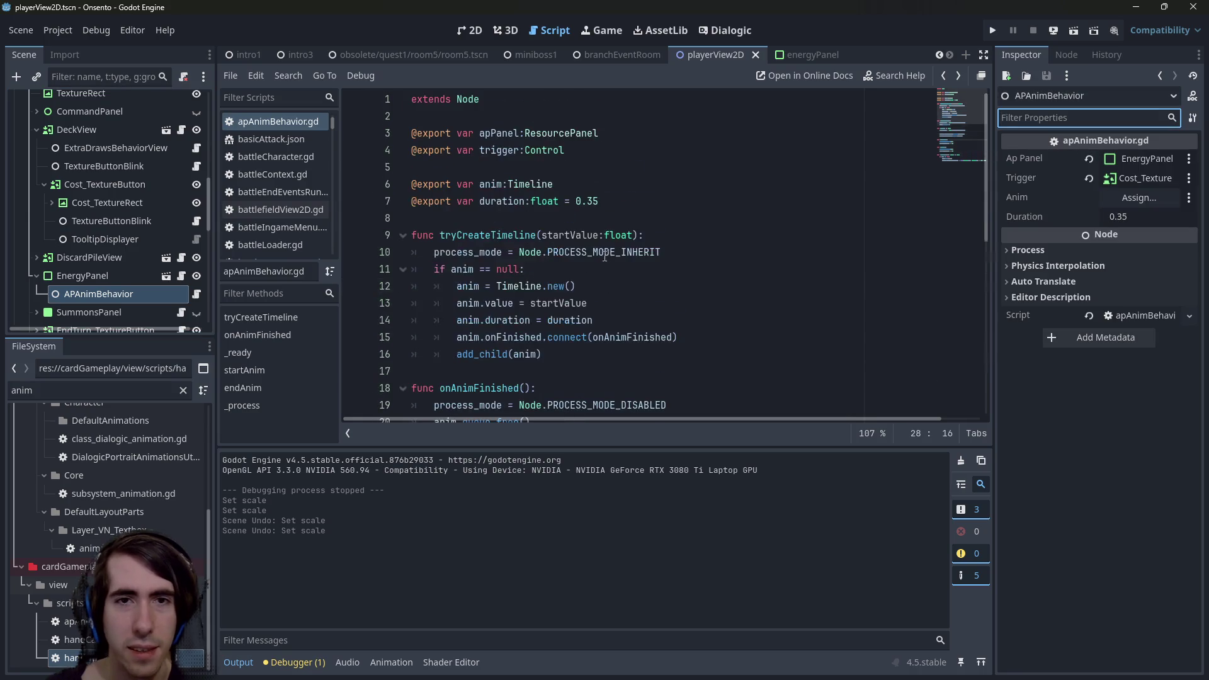
Delete '.counterLabel' on line 39 so _process scales apPanel itself, then run miniboss1 with F6.
{"action": "double_click", "coordinate": [489, 135]}
{"action": "key", "text": "ctrl+f"}
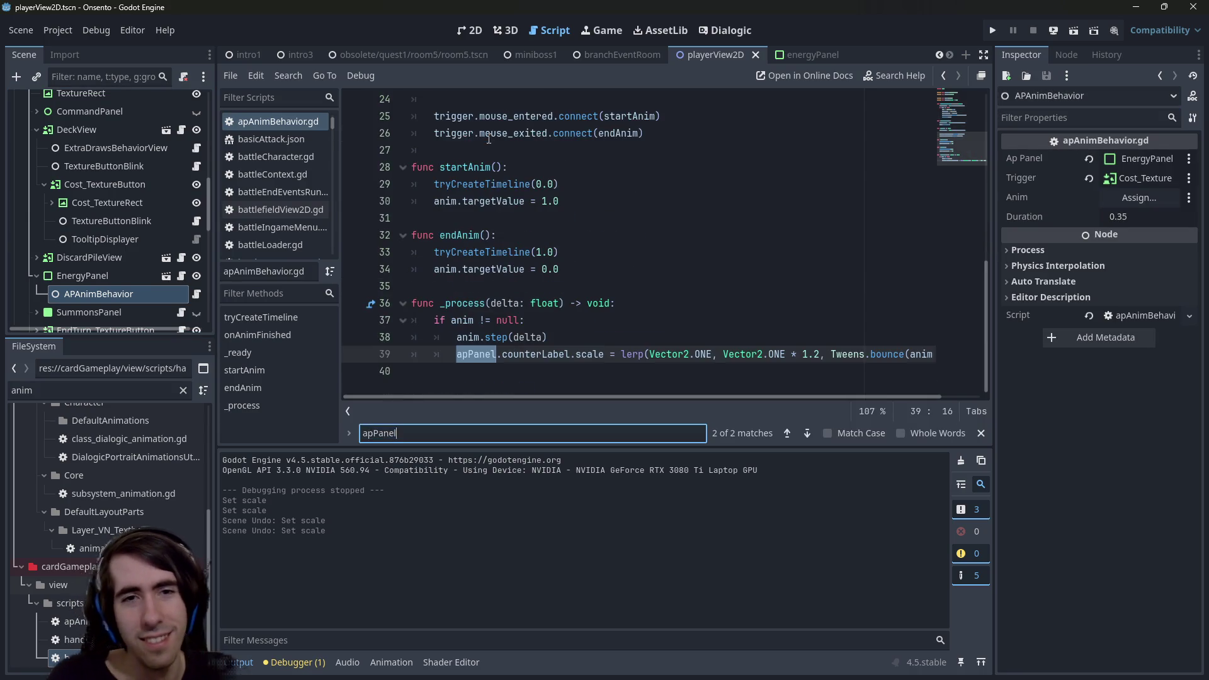
{"action": "double_click", "coordinate": [564, 354]}
{"action": "key", "text": "BackSpace"}
{"action": "key", "text": "BackSpace"}
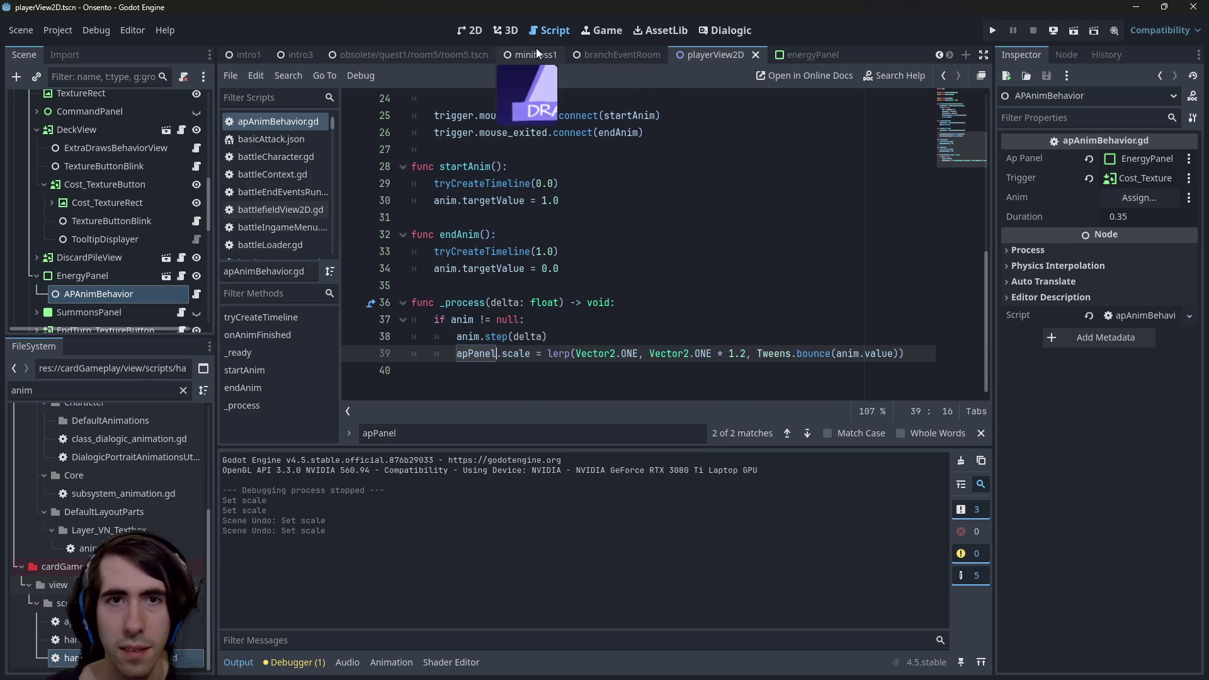
{"action": "left_click", "coordinate": [537, 52]}
{"action": "key", "text": "F6"}
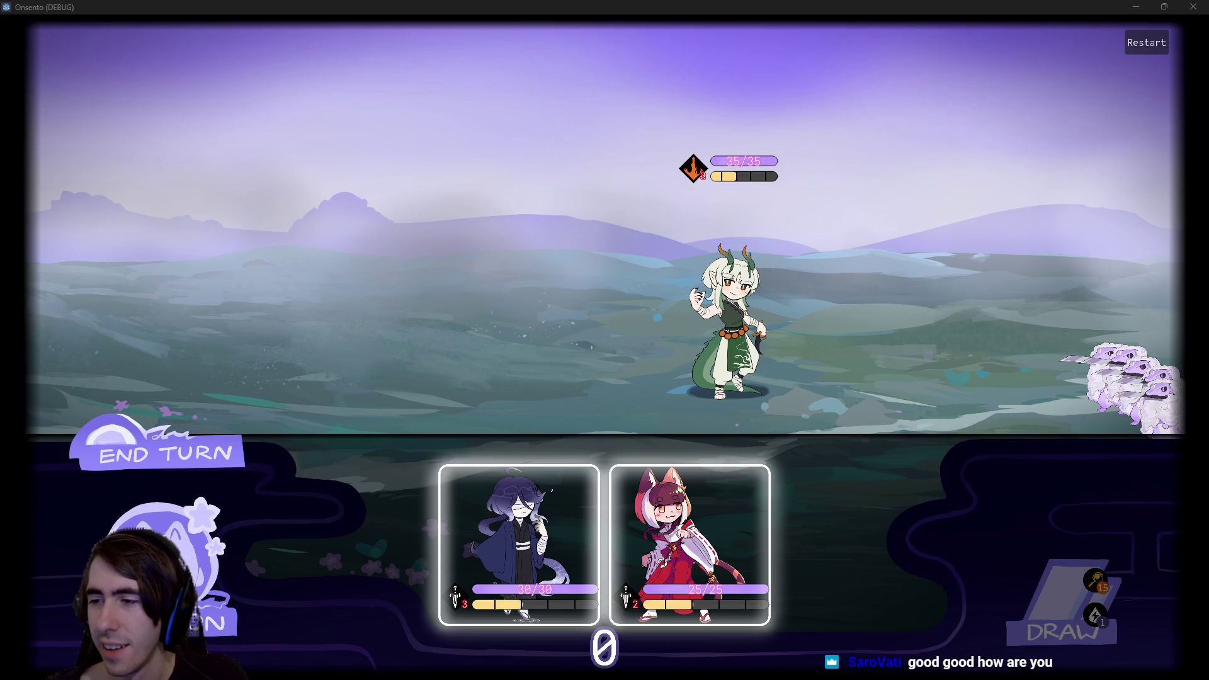
Drag the fox-girl and blue character cards onto the battlefield, then draw from the deck.
{"action": "mouse_move", "coordinate": [669, 499]}
{"action": "left_mouse_down"}
{"action": "mouse_move", "coordinate": [570, 390]}
{"action": "mouse_move", "coordinate": [490, 251]}
{"action": "left_mouse_up"}
{"action": "mouse_move", "coordinate": [604, 545]}
{"action": "left_mouse_down"}
{"action": "mouse_move", "coordinate": [390, 271]}
{"action": "mouse_move", "coordinate": [365, 284]}
{"action": "left_mouse_up"}
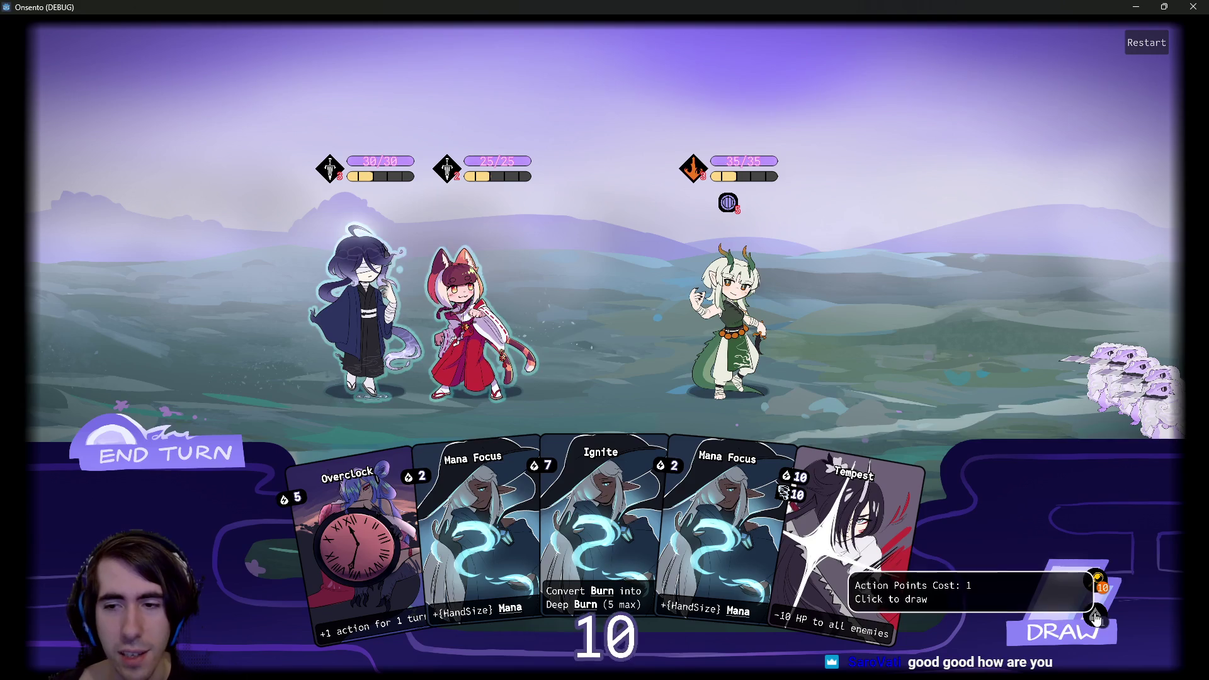
{"action": "left_click", "coordinate": [1121, 615]}
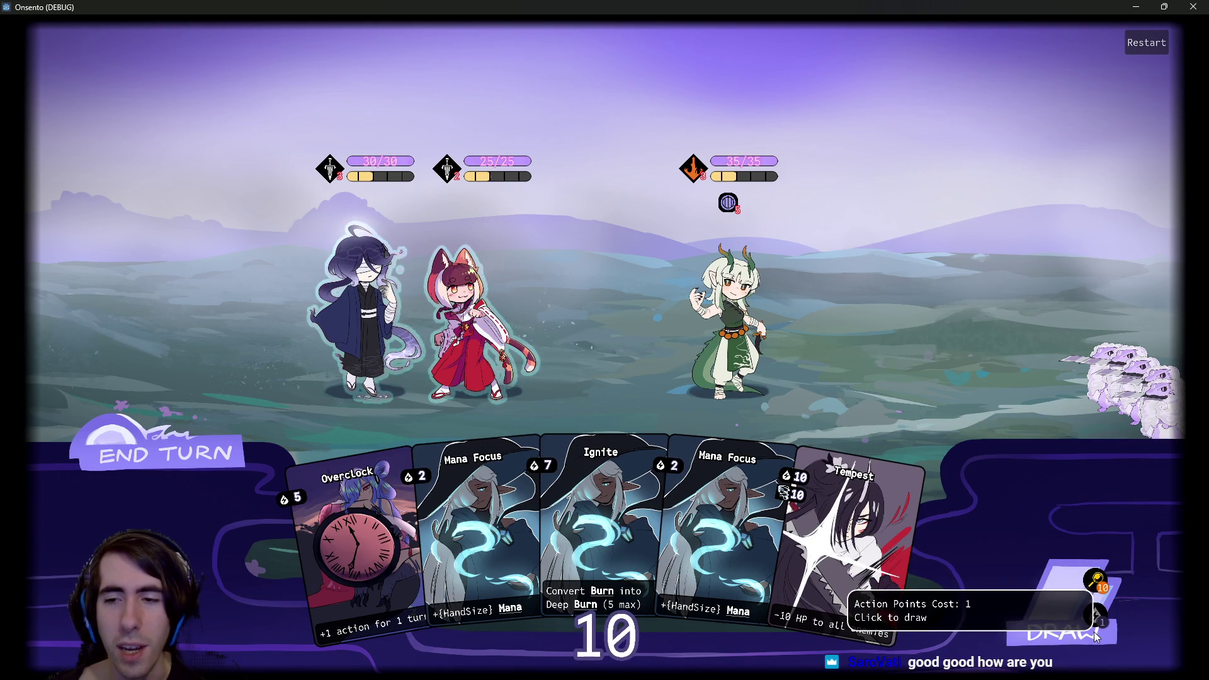
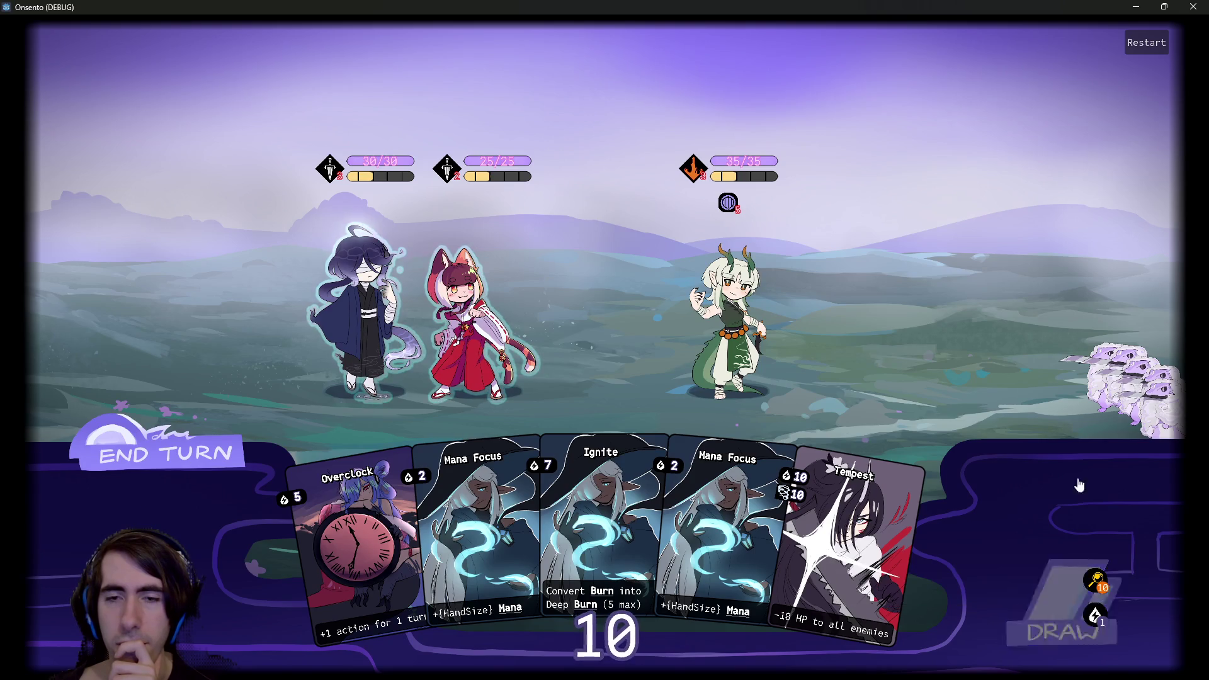
Close the game and multiply the apPanel scale on line 39 by randf_range(1.0, 1.1).
{"action": "left_click", "coordinate": [1192, 6]}
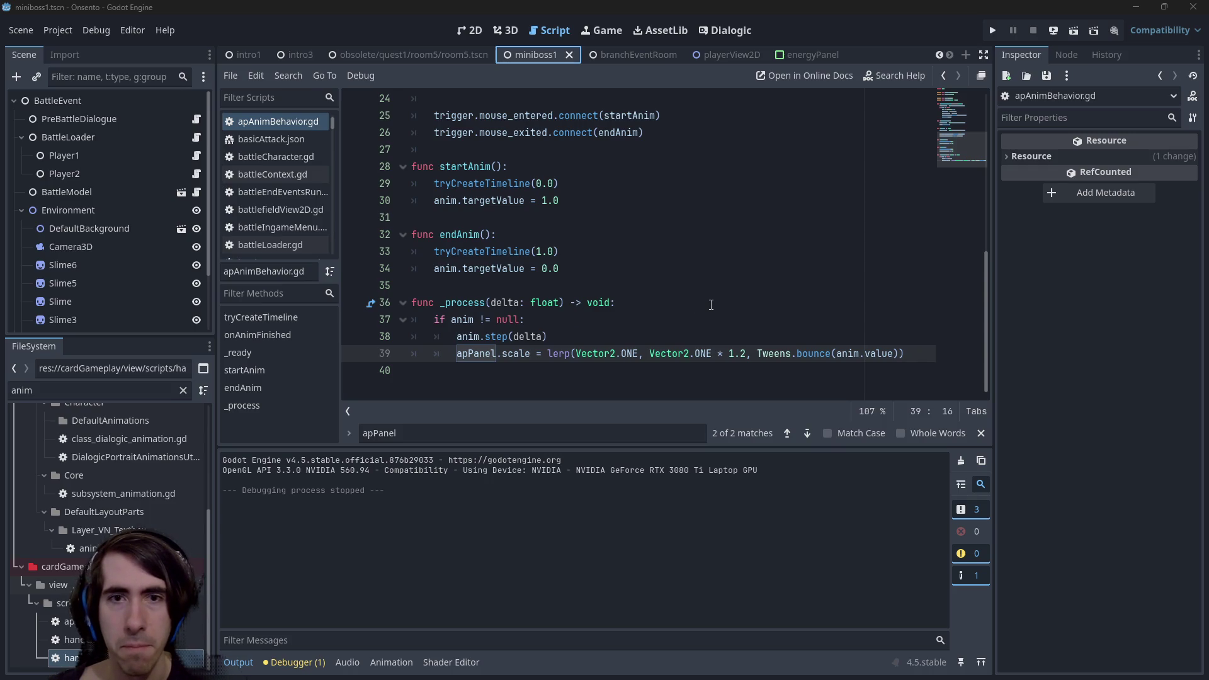
{"action": "left_click", "coordinate": [897, 353]}
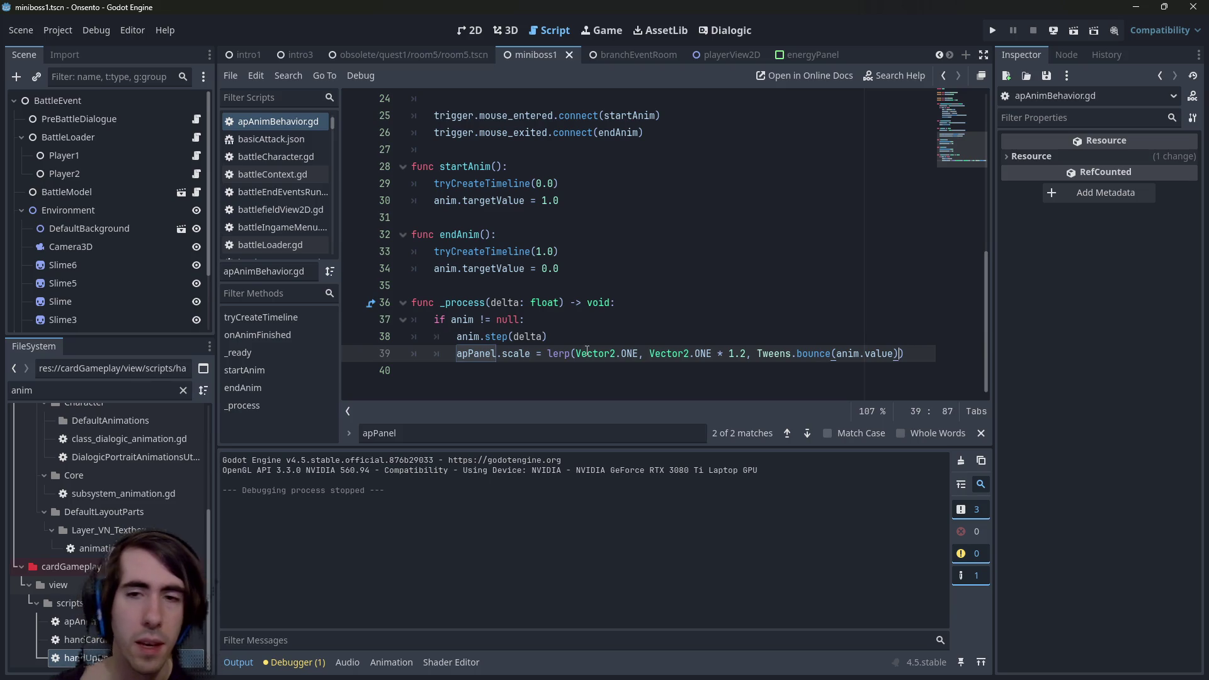
{"action": "mouse_move", "coordinate": [587, 351]}
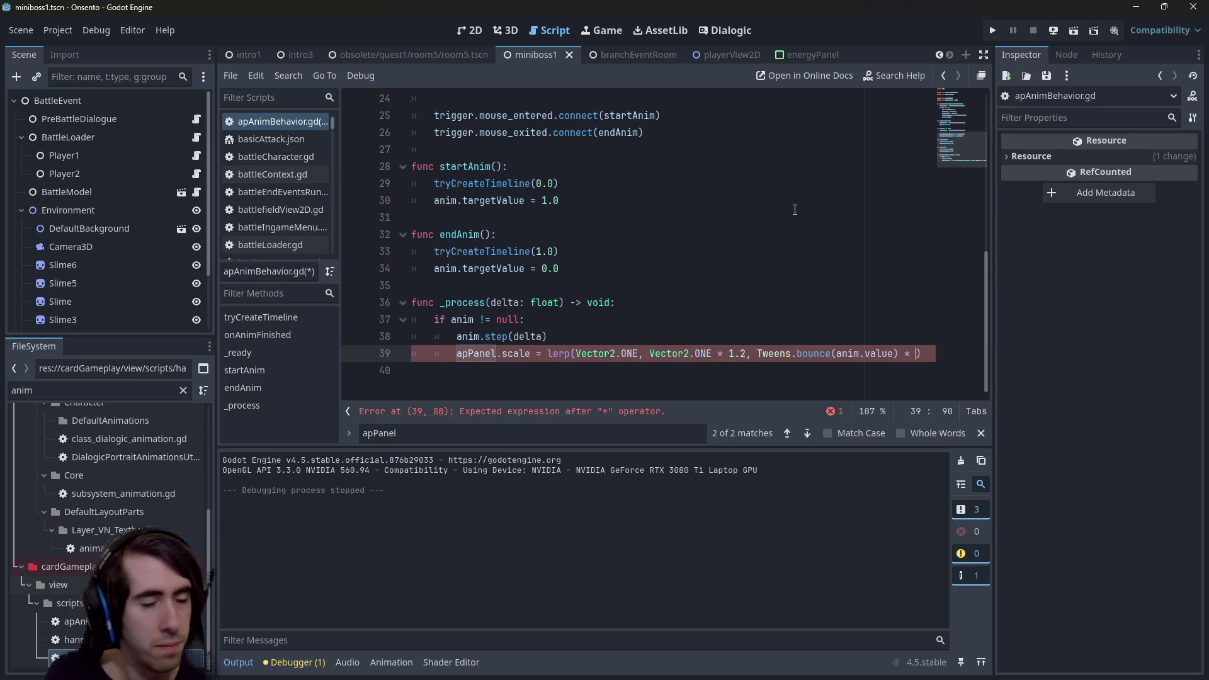
{"action": "type", "text": "rand"}
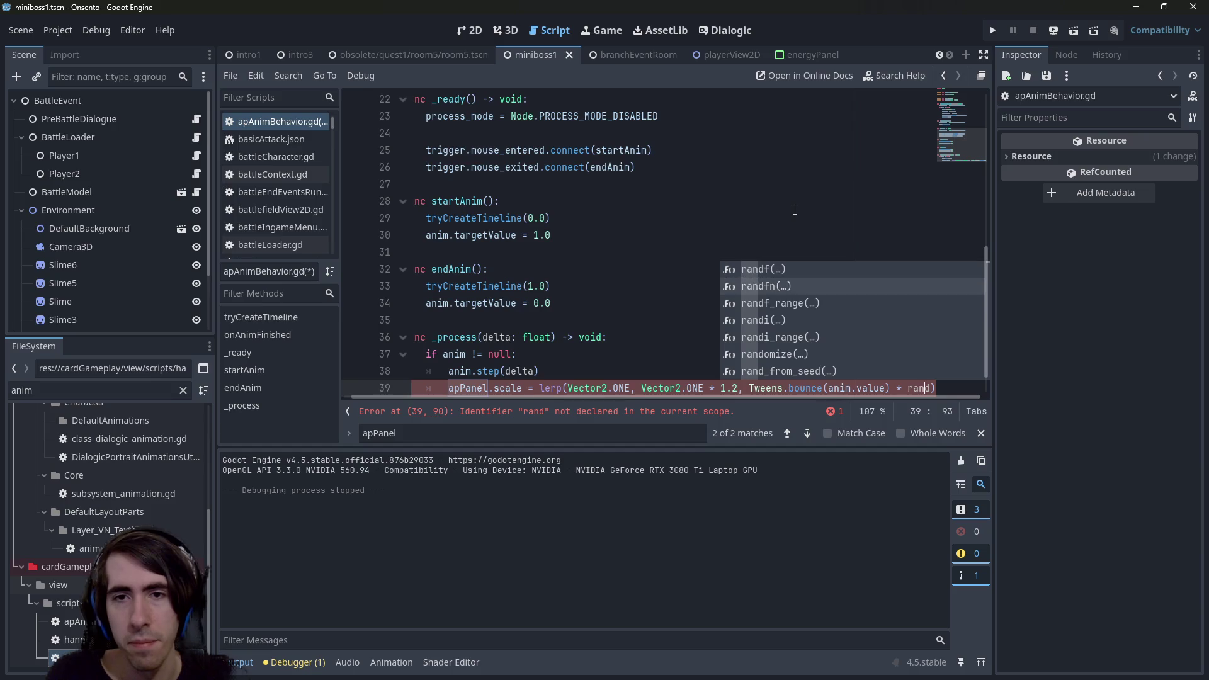
{"action": "key", "text": "Down"}
{"action": "key", "text": "Down"}
{"action": "key", "text": "Down"}
{"action": "key", "text": "Return"}
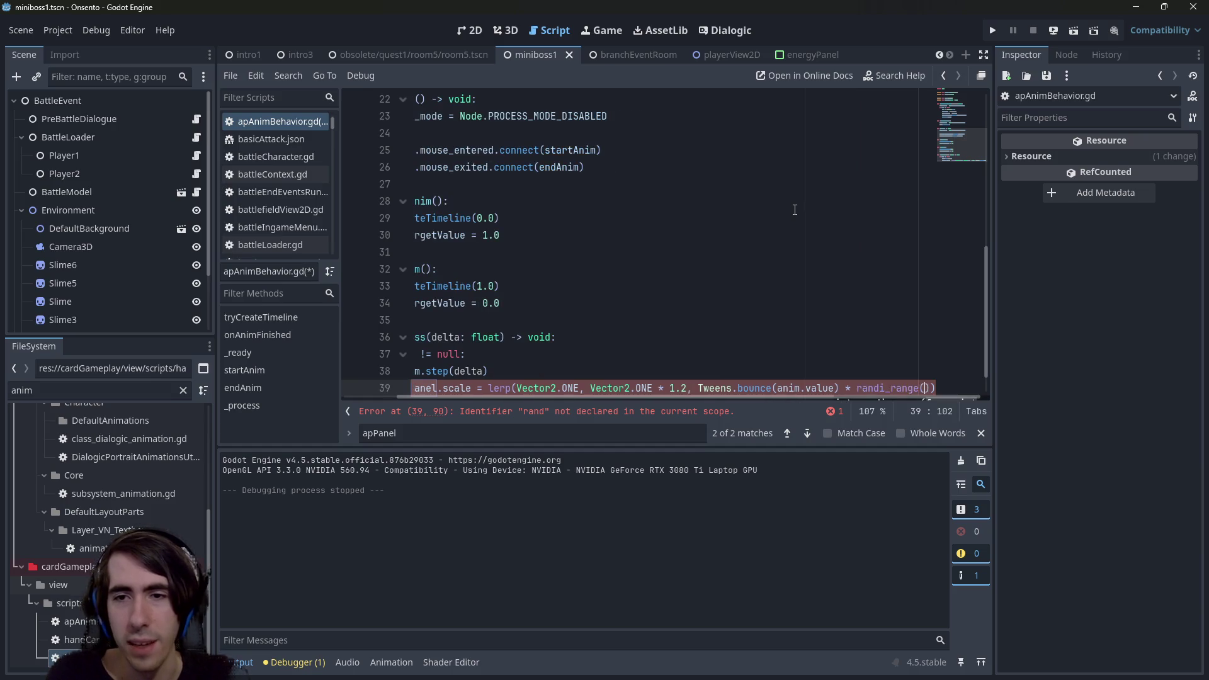
{"action": "scroll", "coordinate": [874, 212], "scroll_direction": "down", "scroll_amount": 1}
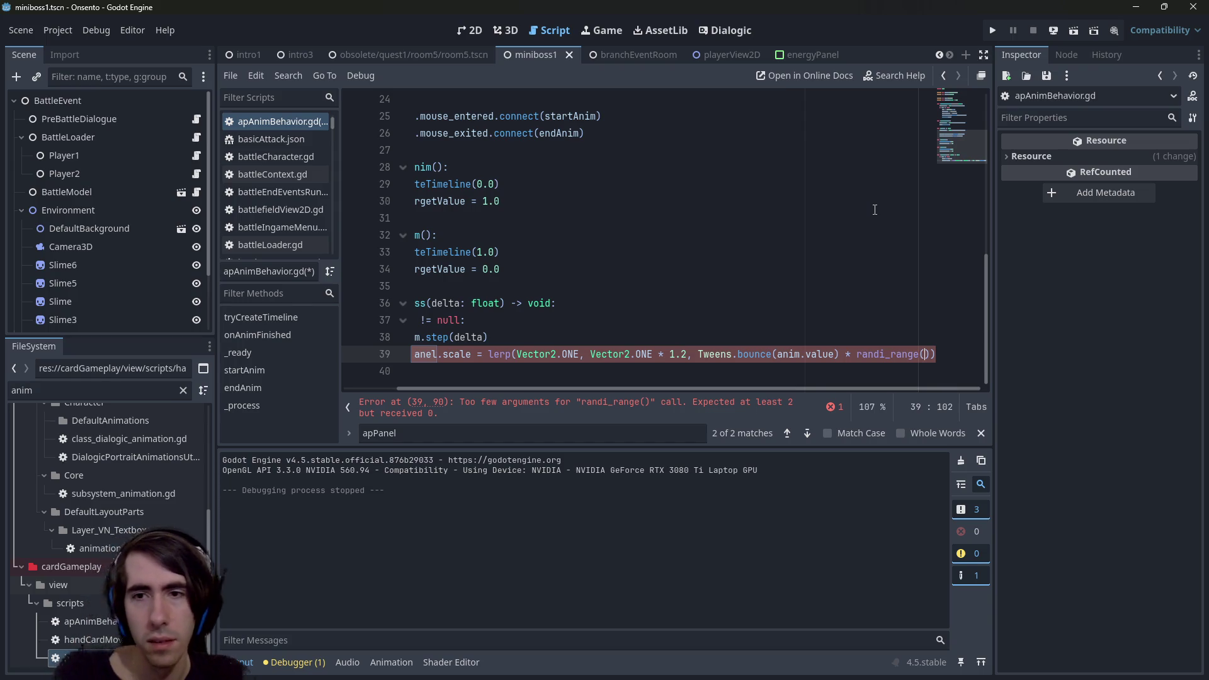
{"action": "type", "text": "1.0"}
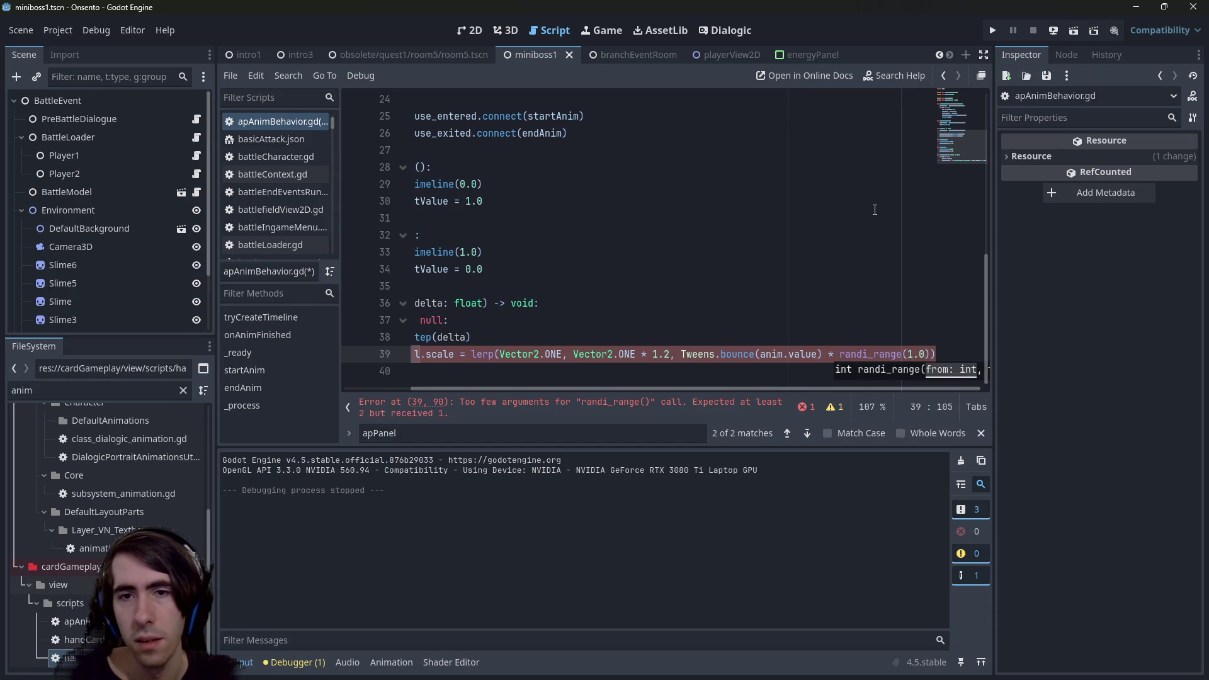
{"action": "type", "text": ", 1.1"}
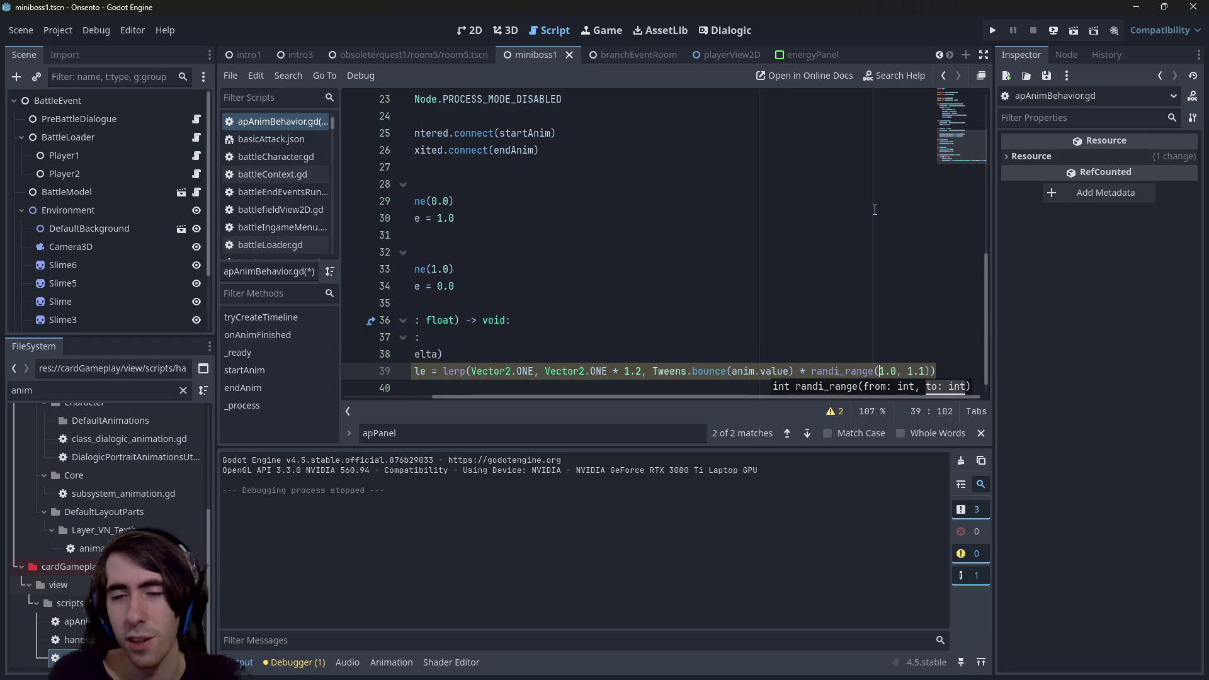
{"action": "key", "text": "BackSpace"}
{"action": "type", "text": "f"}
Save the script and relaunch the scene to test the randomized scale.
{"action": "key", "text": "ctrl+s"}
{"action": "key", "text": "ctrl+s"}
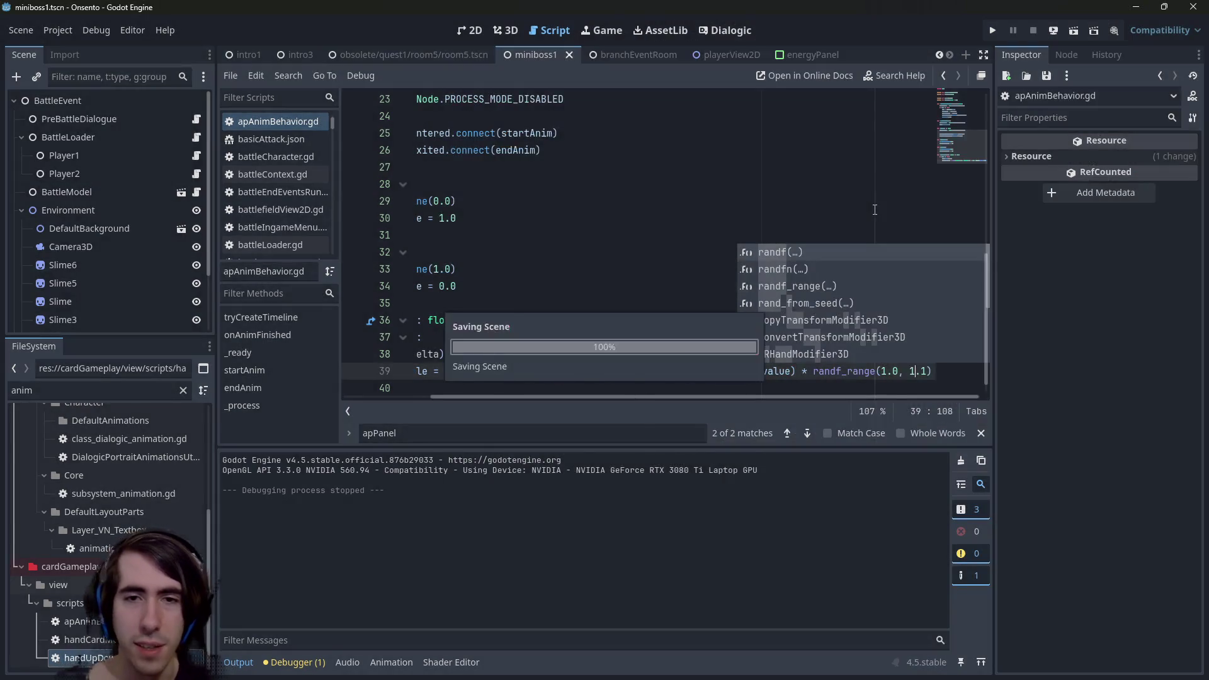
{"action": "left_click", "coordinate": [574, 268]}
{"action": "left_click", "coordinate": [1073, 30]}
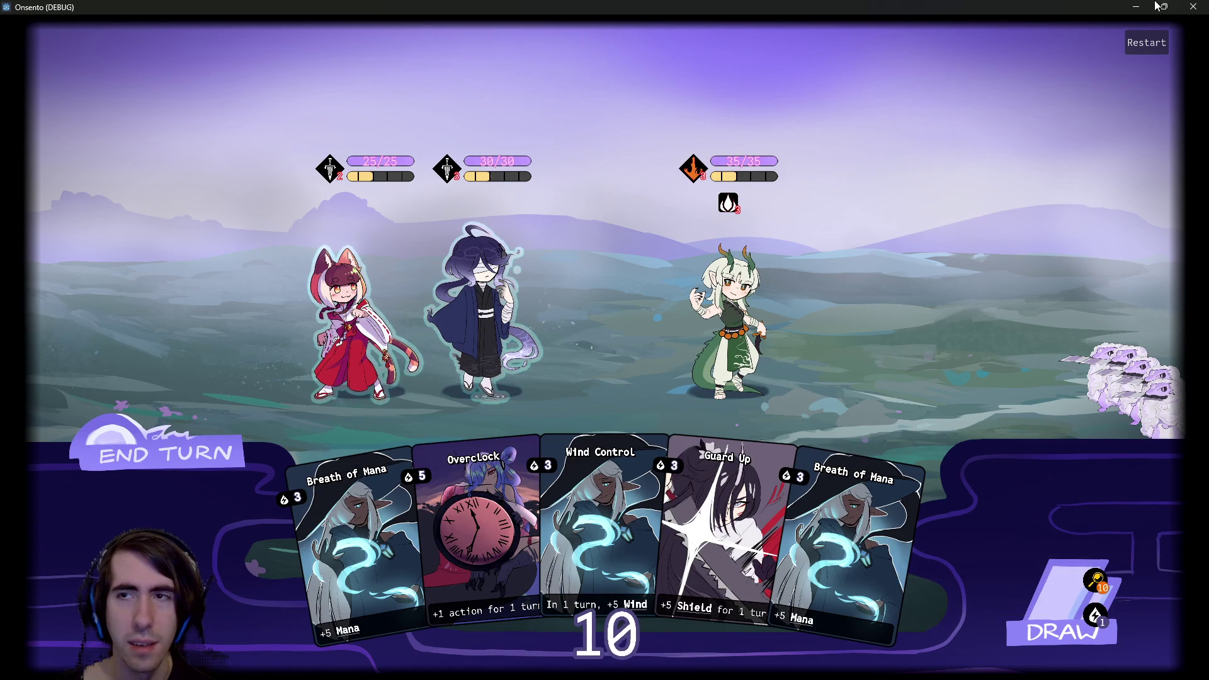
Close the Onsento test run and select line 39 back in the editor.
{"action": "left_click", "coordinate": [1193, 7]}
{"action": "left_click", "coordinate": [352, 360]}
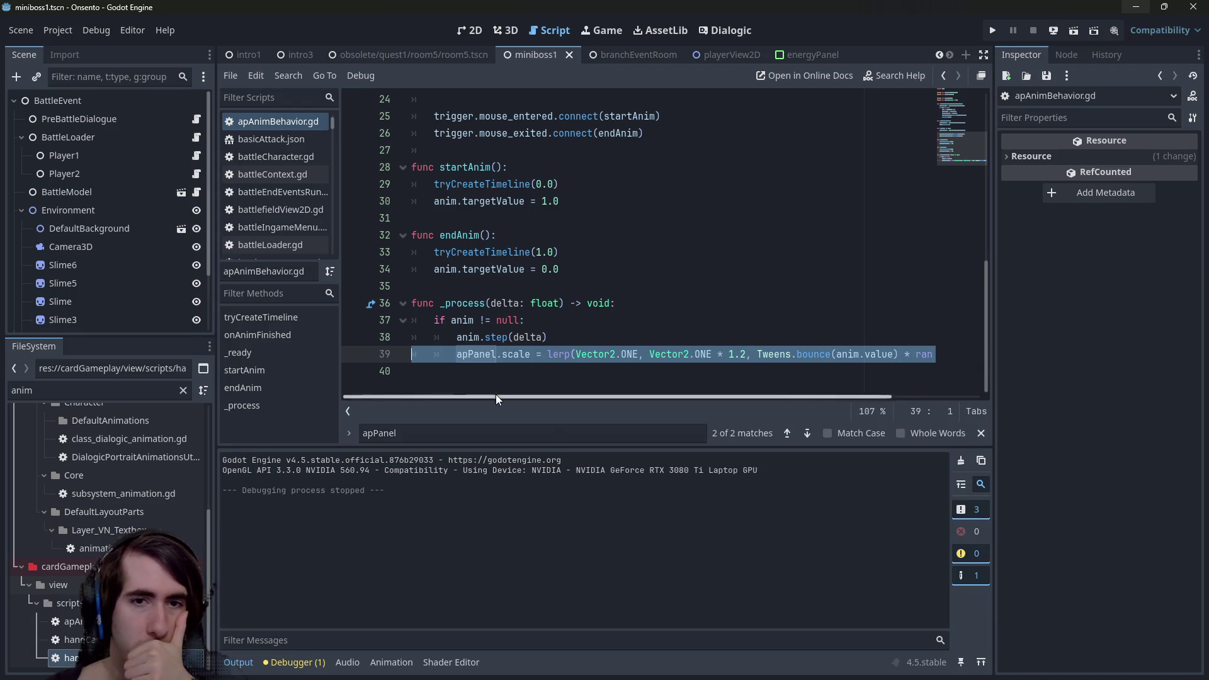
Inspect the step definition and onFinished in timeline.gd, then return to apAnimBehavior.gd.
{"action": "key", "text": "Down"}
{"action": "left_click", "coordinate": [496, 340]}
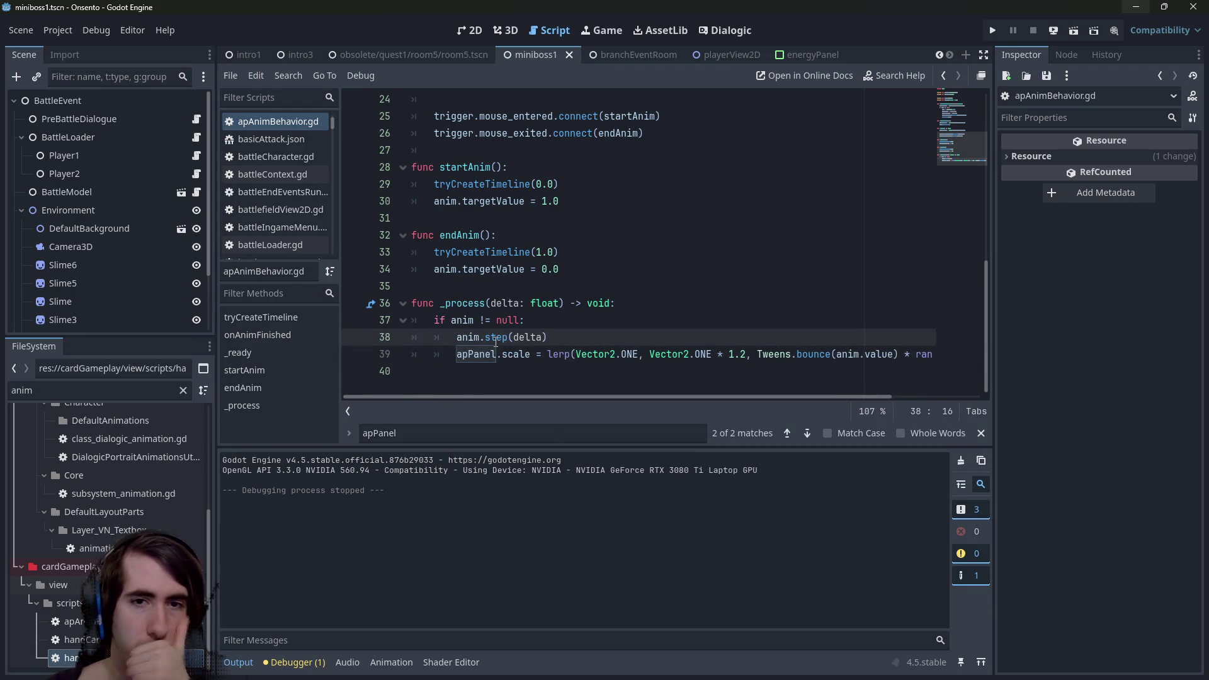
{"action": "left_click", "coordinate": [498, 340], "text": "ctrl"}
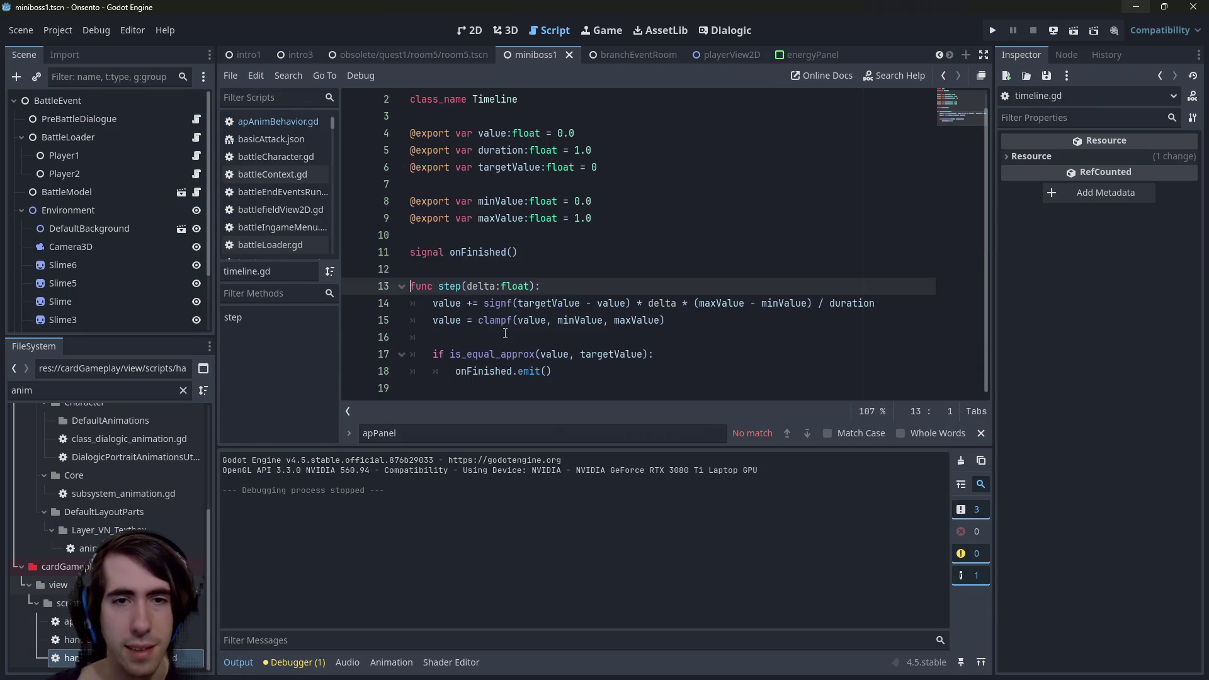
{"action": "double_click", "coordinate": [511, 372]}
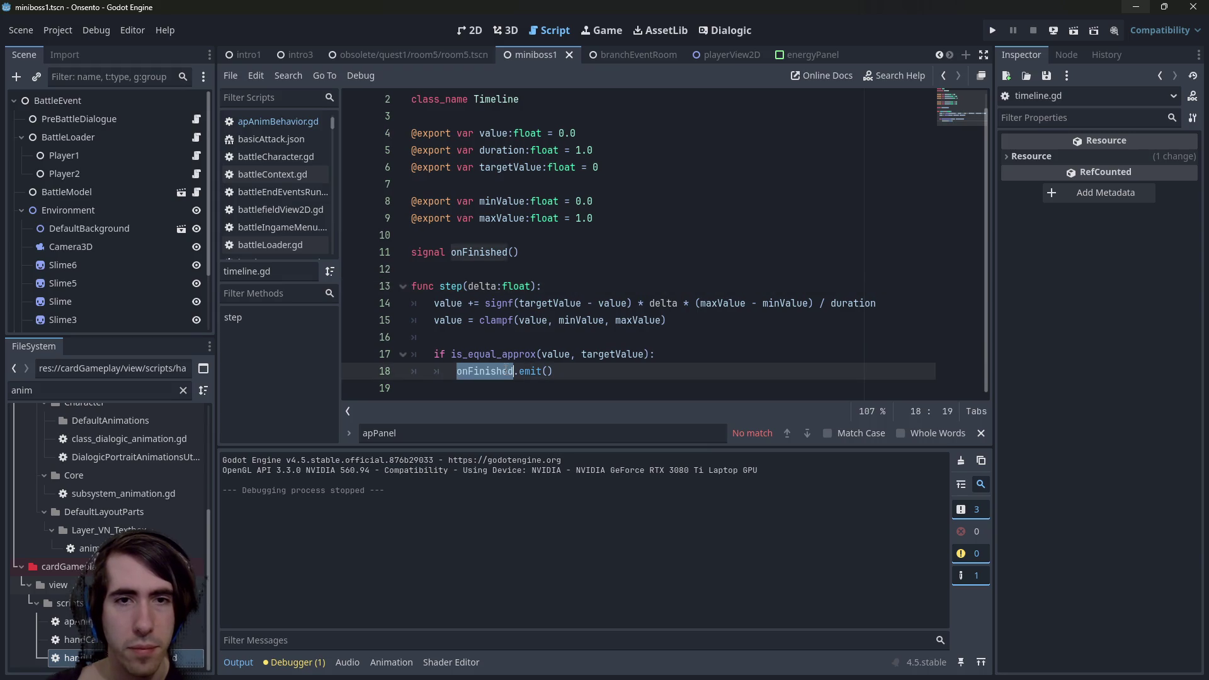
{"action": "left_click", "coordinate": [546, 275]}
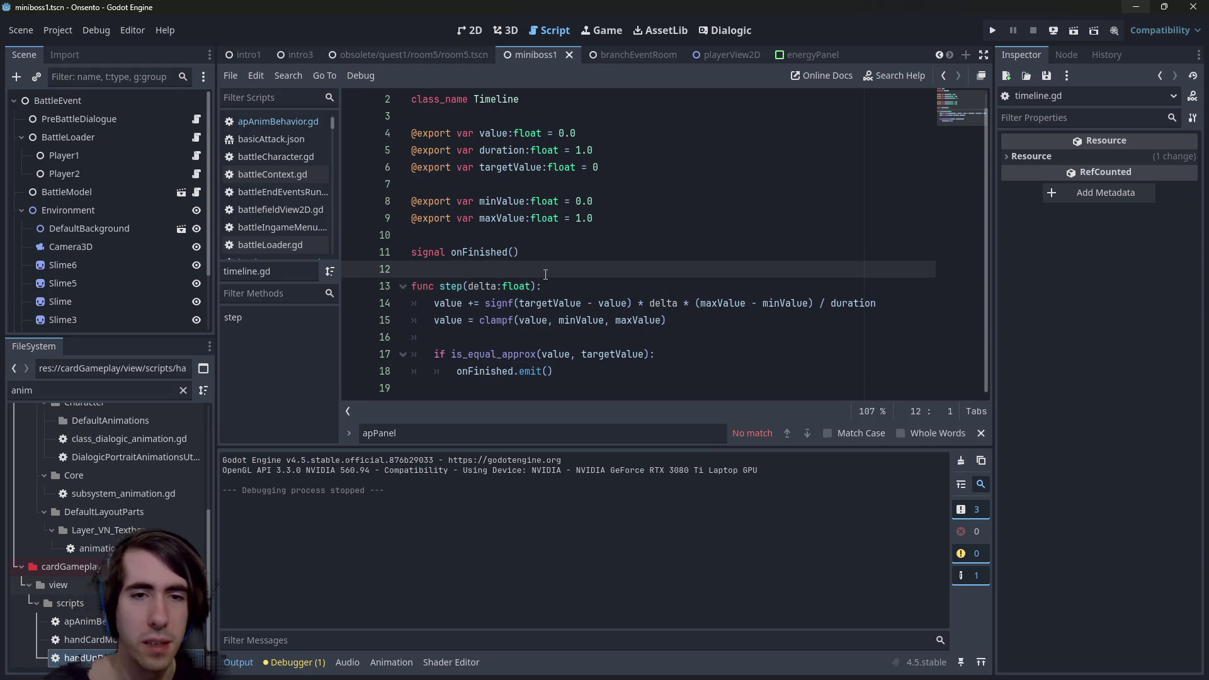
{"action": "key", "text": "alt+Left"}
{"action": "key", "text": "alt+Left"}
{"action": "key", "text": "alt+Left"}
{"action": "scroll", "coordinate": [545, 274], "scroll_direction": "up", "scroll_amount": 6}
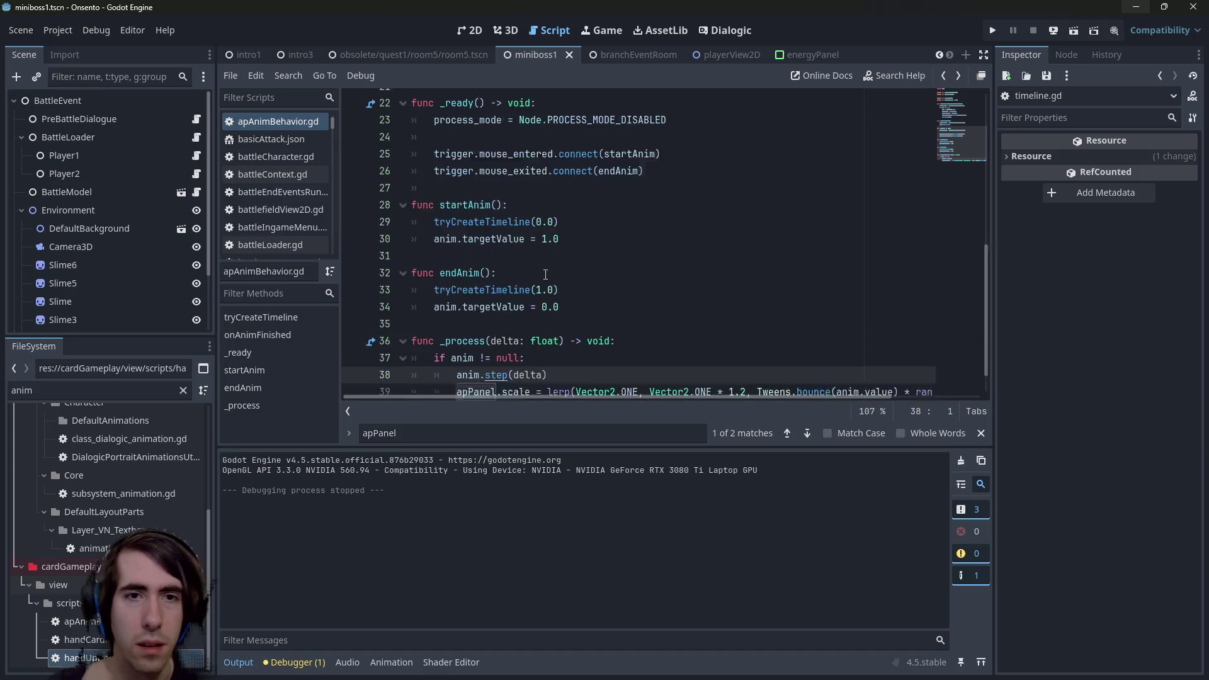
{"action": "scroll", "coordinate": [534, 323], "scroll_direction": "down", "scroll_amount": 3}
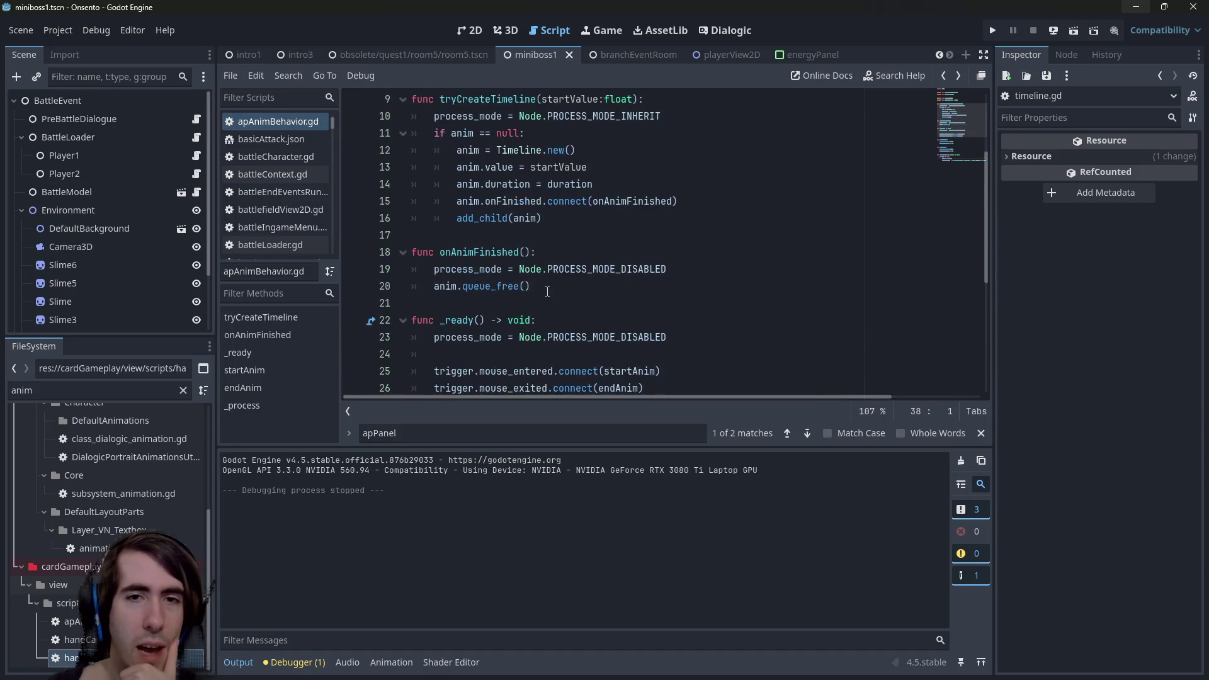
{"action": "left_click_drag", "start_coordinate": [532, 286], "coordinate": [413, 269]}
{"action": "scroll", "coordinate": [509, 273], "scroll_direction": "down", "scroll_amount": 3}
{"action": "scroll", "coordinate": [509, 273], "scroll_direction": "down", "scroll_amount": 3}
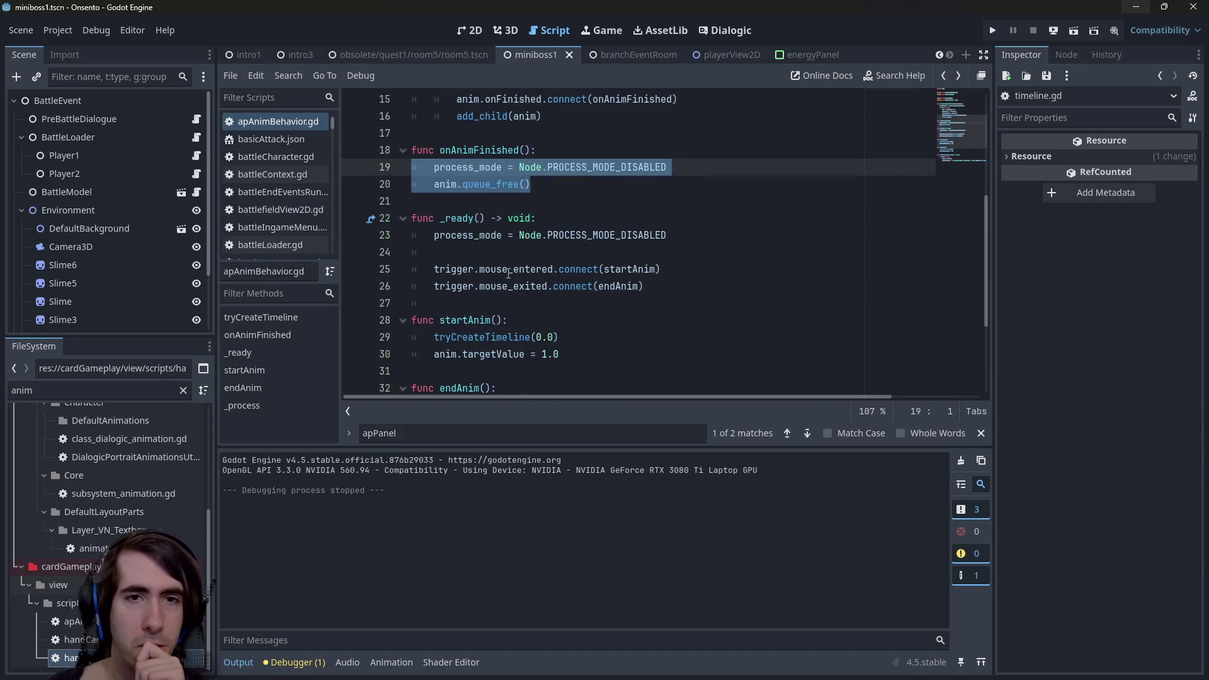
{"action": "scroll", "coordinate": [501, 280], "scroll_direction": "down", "scroll_amount": 3}
{"action": "left_click", "coordinate": [479, 355]}
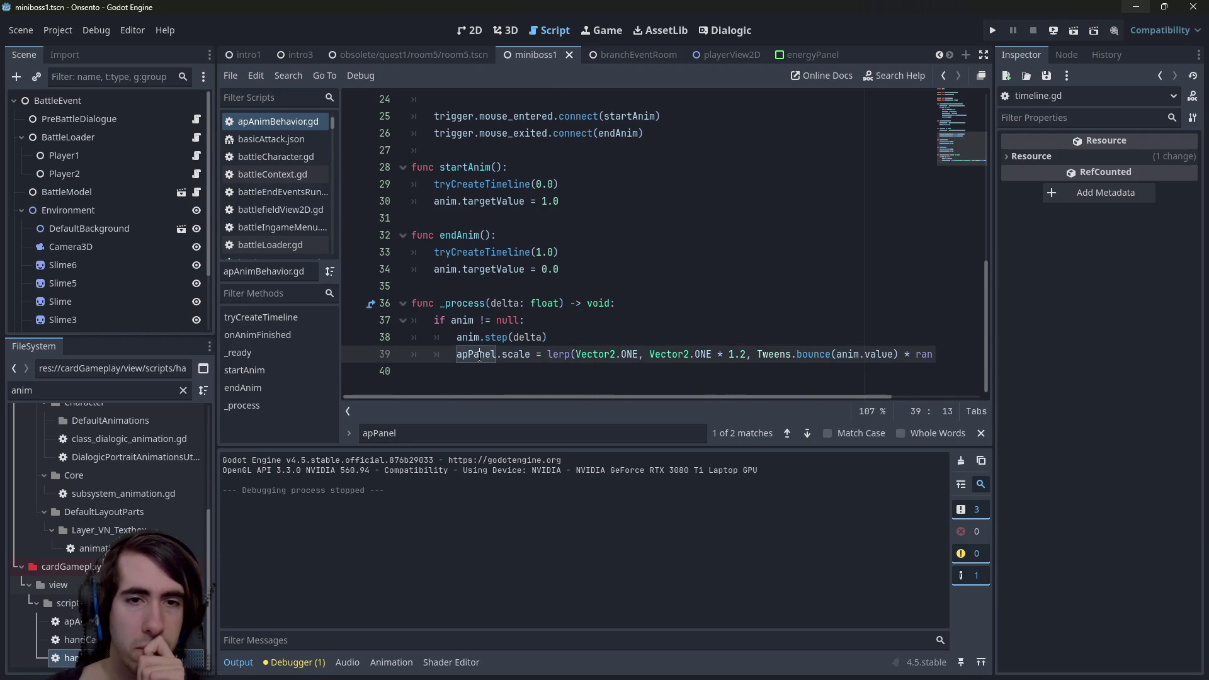
{"action": "double_click", "coordinate": [471, 355]}
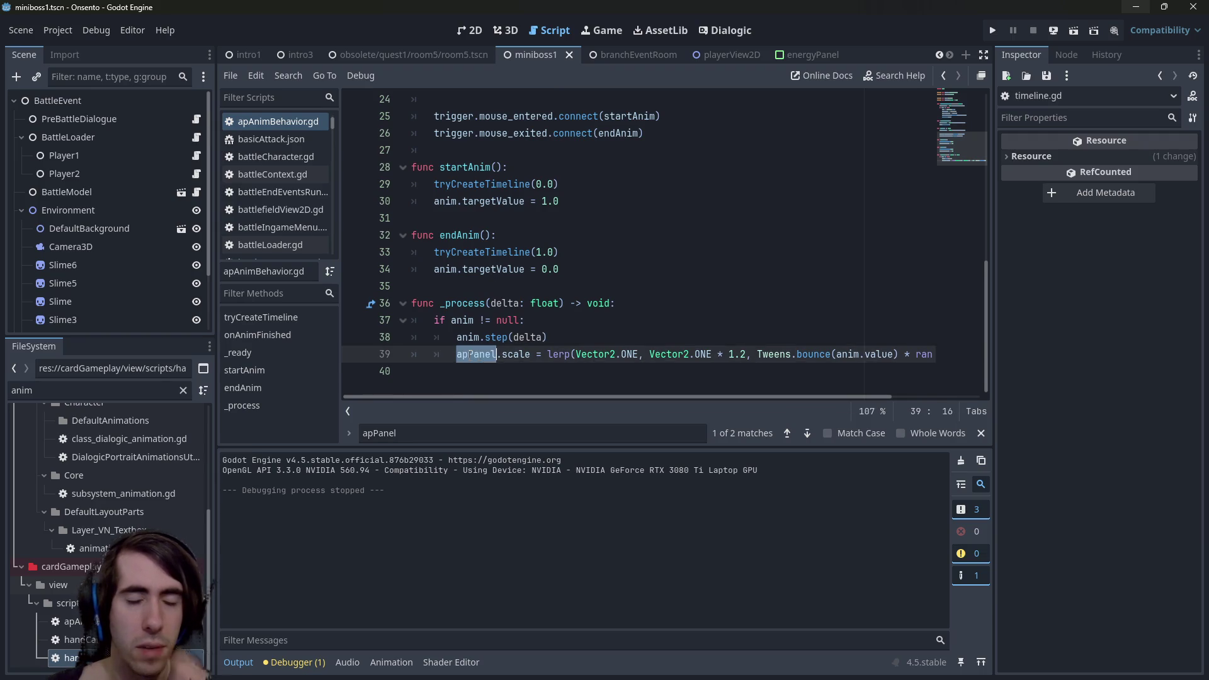
{"action": "scroll", "coordinate": [494, 246], "scroll_direction": "up", "scroll_amount": 4}
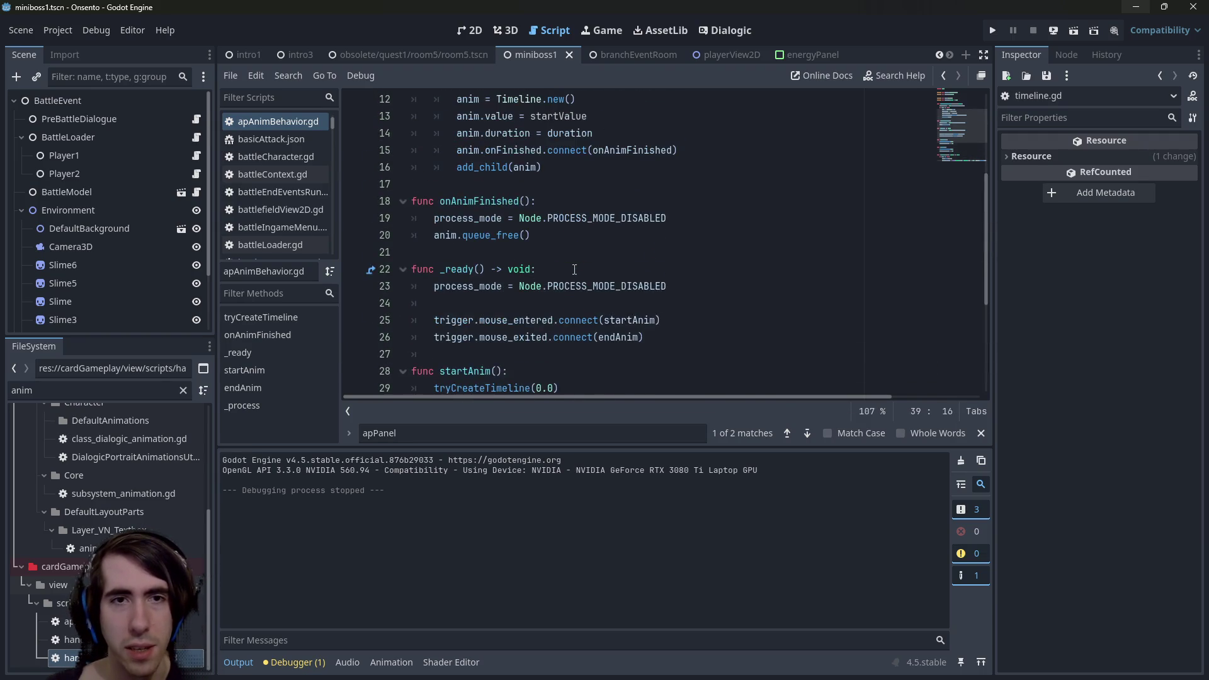
Wrap the onAnimFinished cleanup lines in 'if is_zero_approx(anim.value):'.
{"action": "left_click", "coordinate": [615, 201]}
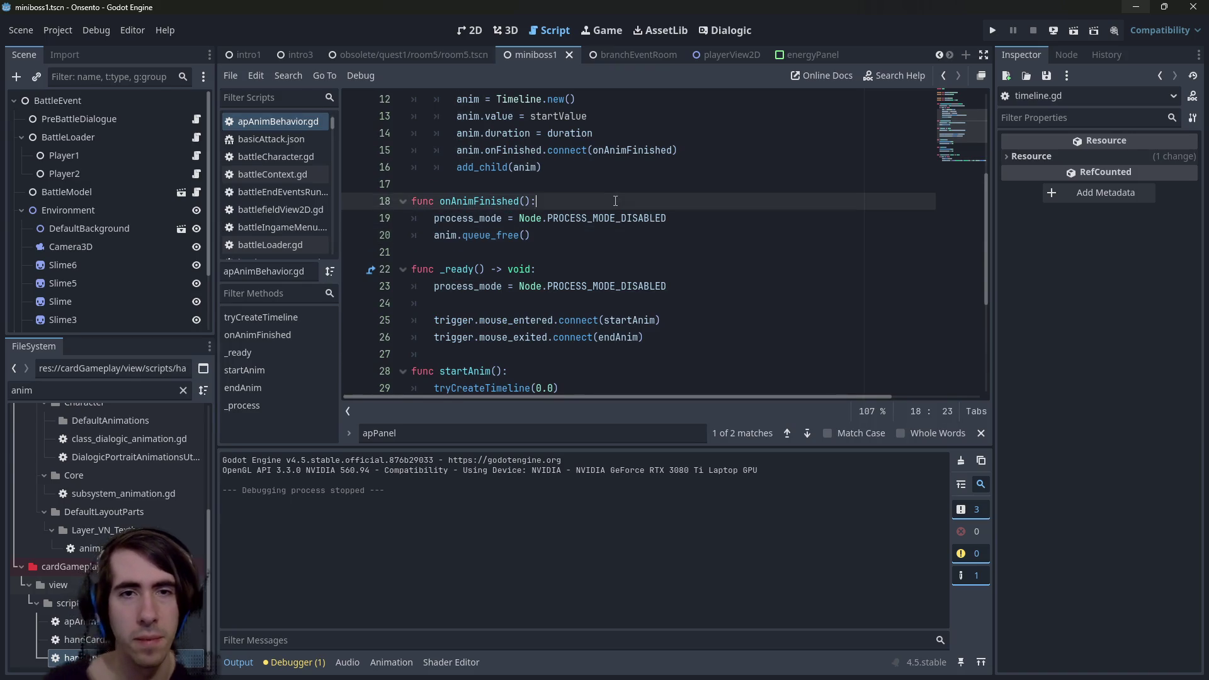
{"action": "key", "text": "Return"}
{"action": "type", "text": "if anim."}
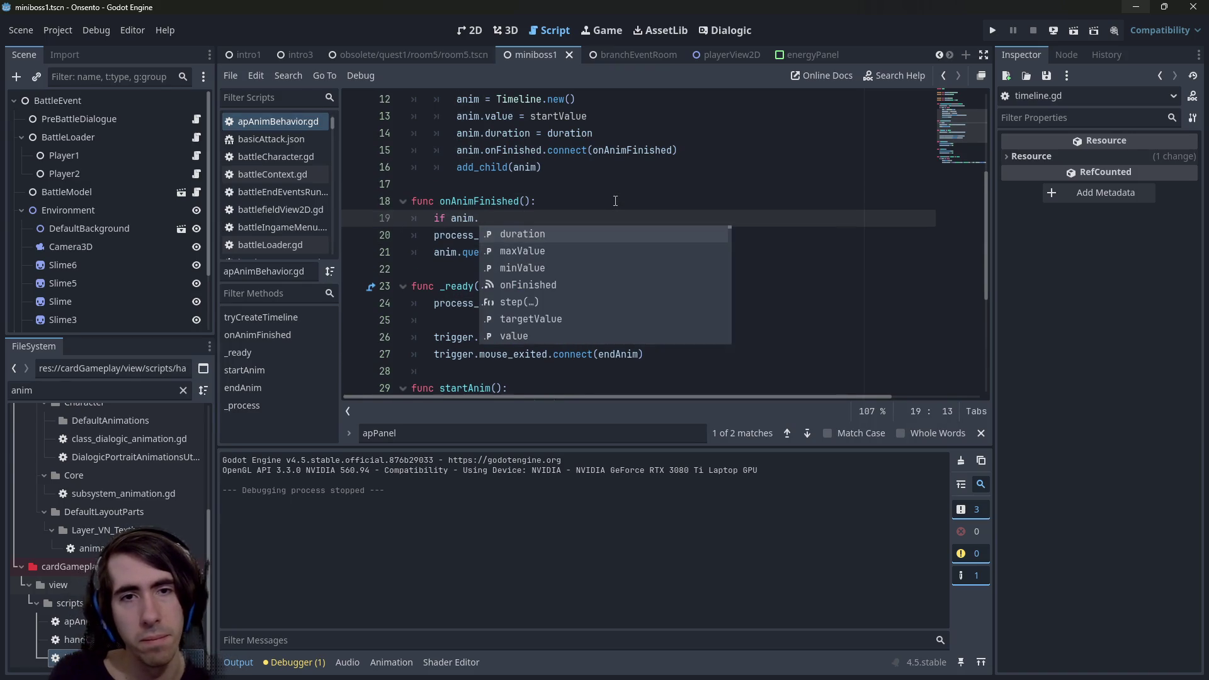
{"action": "type", "text": "value"}
{"action": "key", "text": "Escape"}
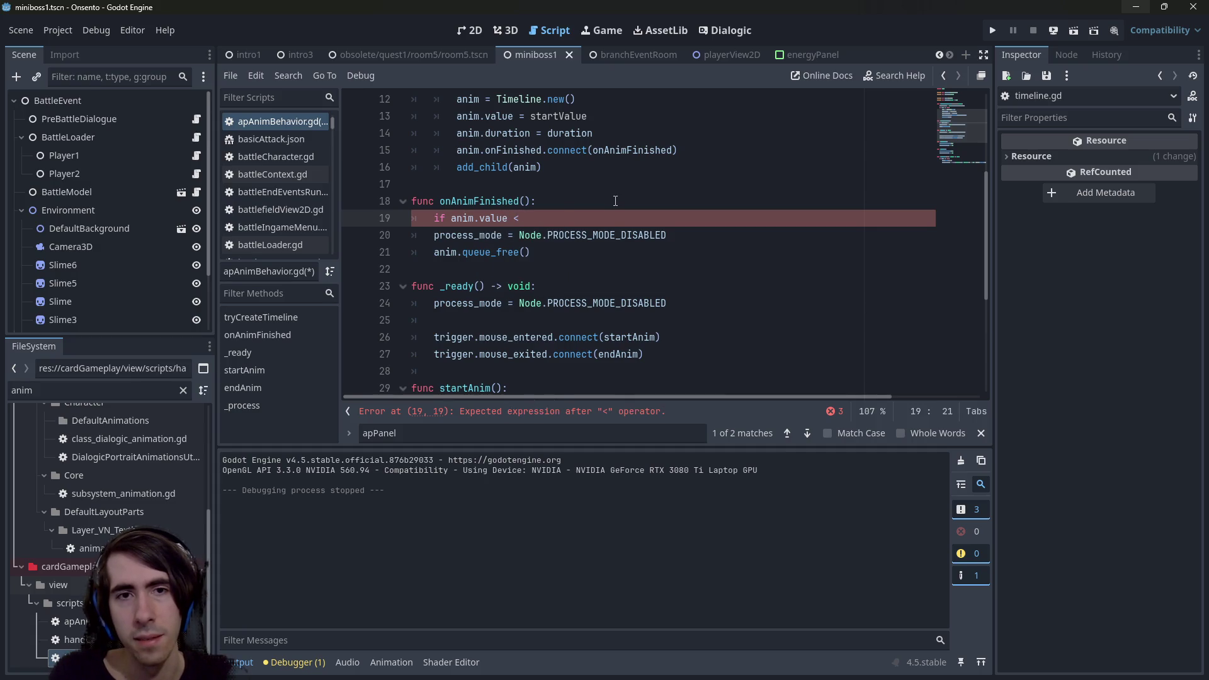
{"action": "key", "text": "ctrl+Left"}
{"action": "key", "text": "ctrl+Left"}
{"action": "key", "text": "ctrl+Left"}
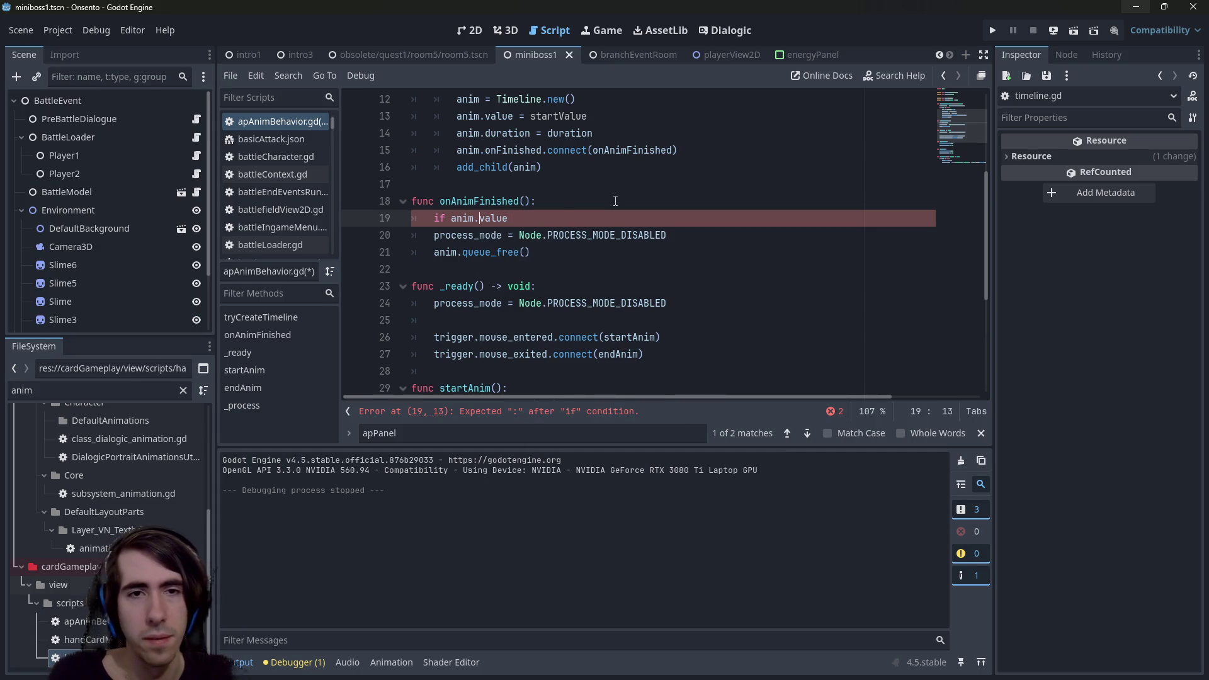
{"action": "key", "text": "Left"}
{"action": "key", "text": "ctrl+space"}
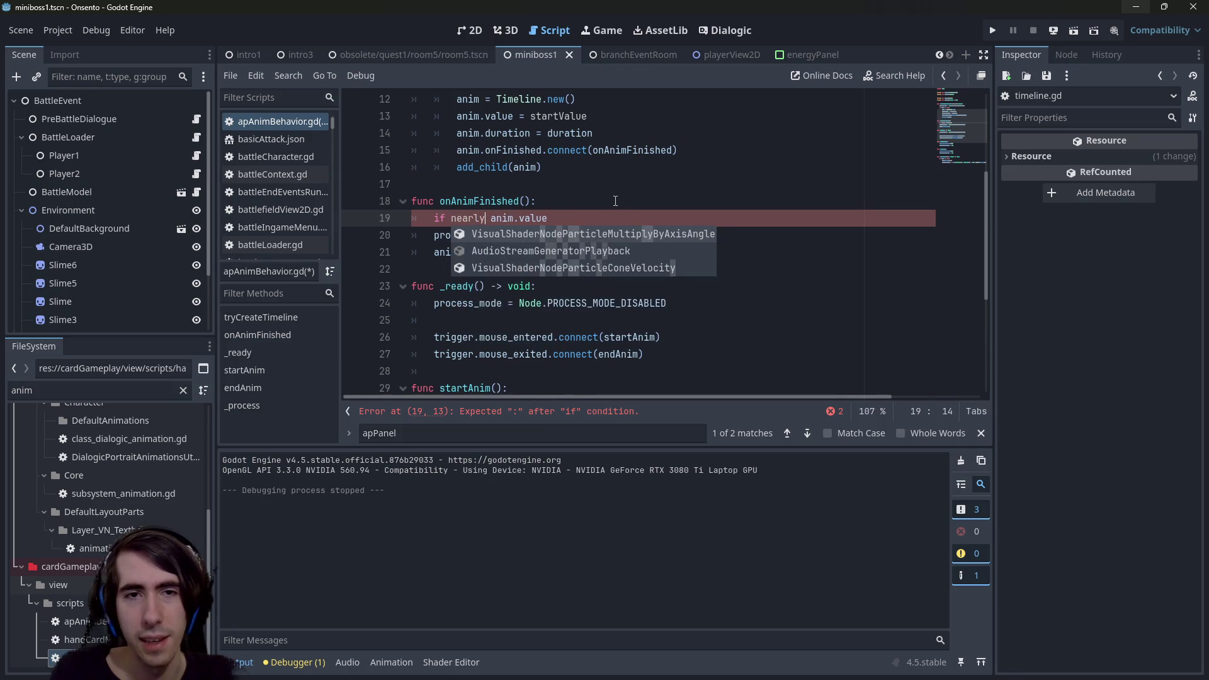
{"action": "type", "text": "is_zero_approx("}
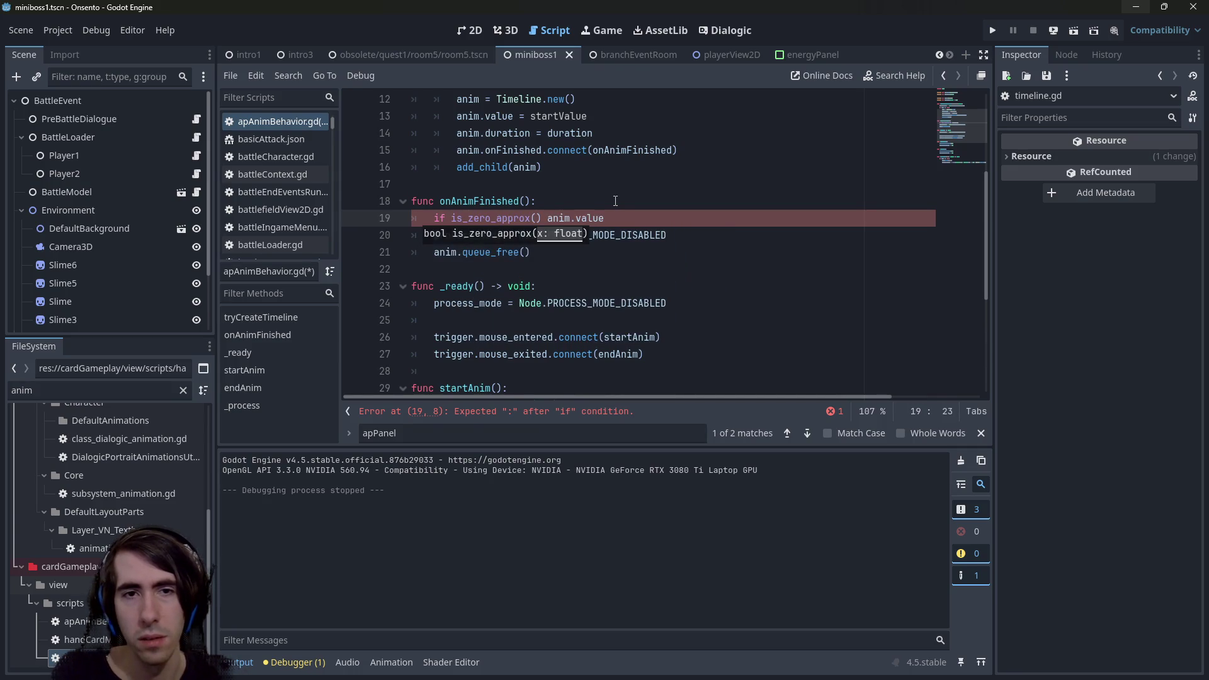
{"action": "key", "text": "End"}
{"action": "type", "text": "):"}
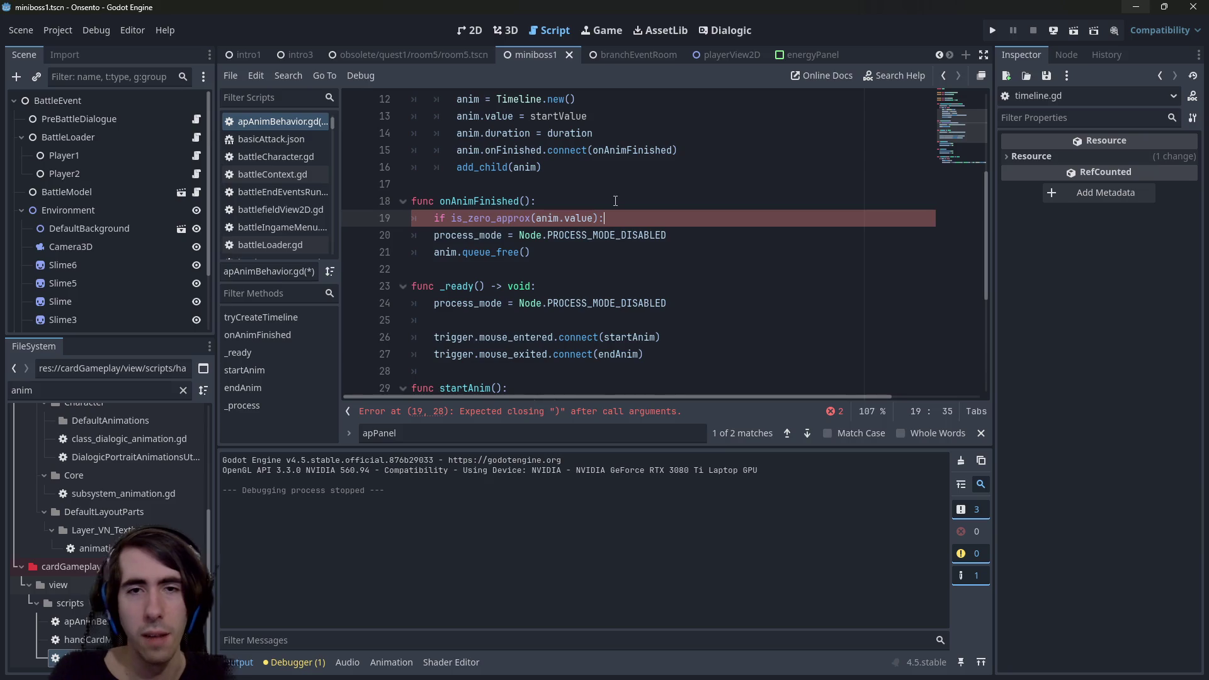
{"action": "left_click_drag", "start_coordinate": [554, 252], "coordinate": [369, 235]}
{"action": "key", "text": "Tab"}
Save apAnimBehavior.gd and run the scene again.
{"action": "left_click", "coordinate": [596, 285]}
{"action": "key", "text": "ctrl+s"}
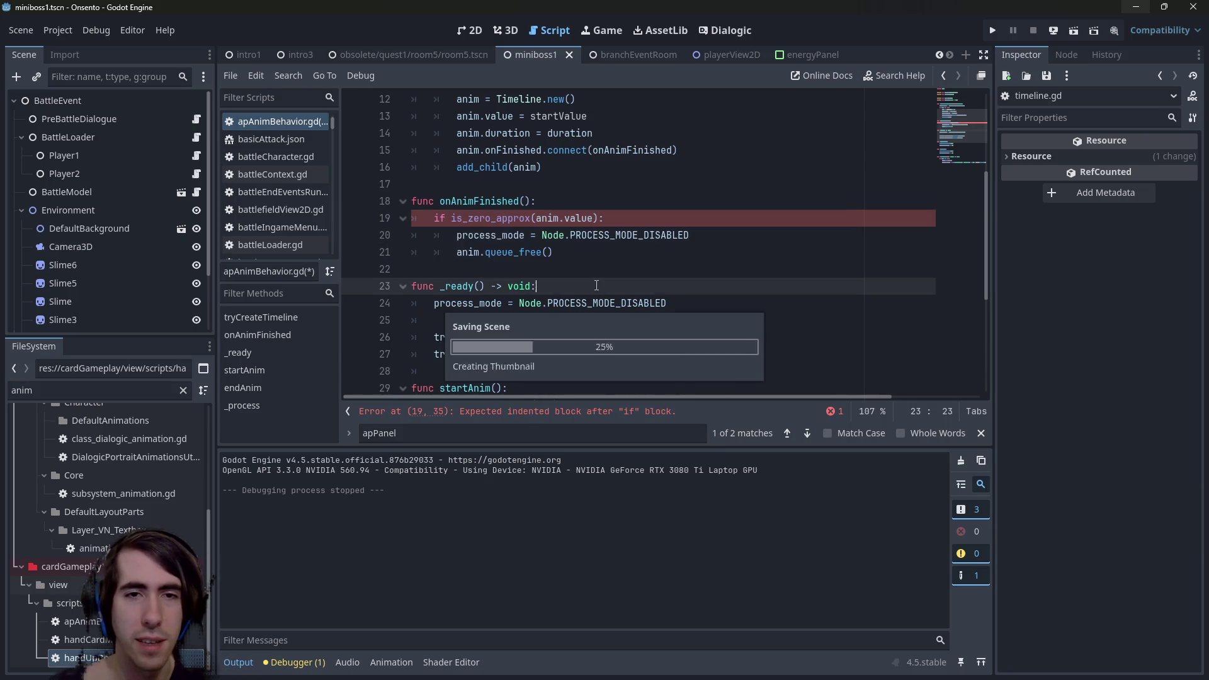
{"action": "scroll", "coordinate": [596, 285], "scroll_direction": "down", "scroll_amount": 4}
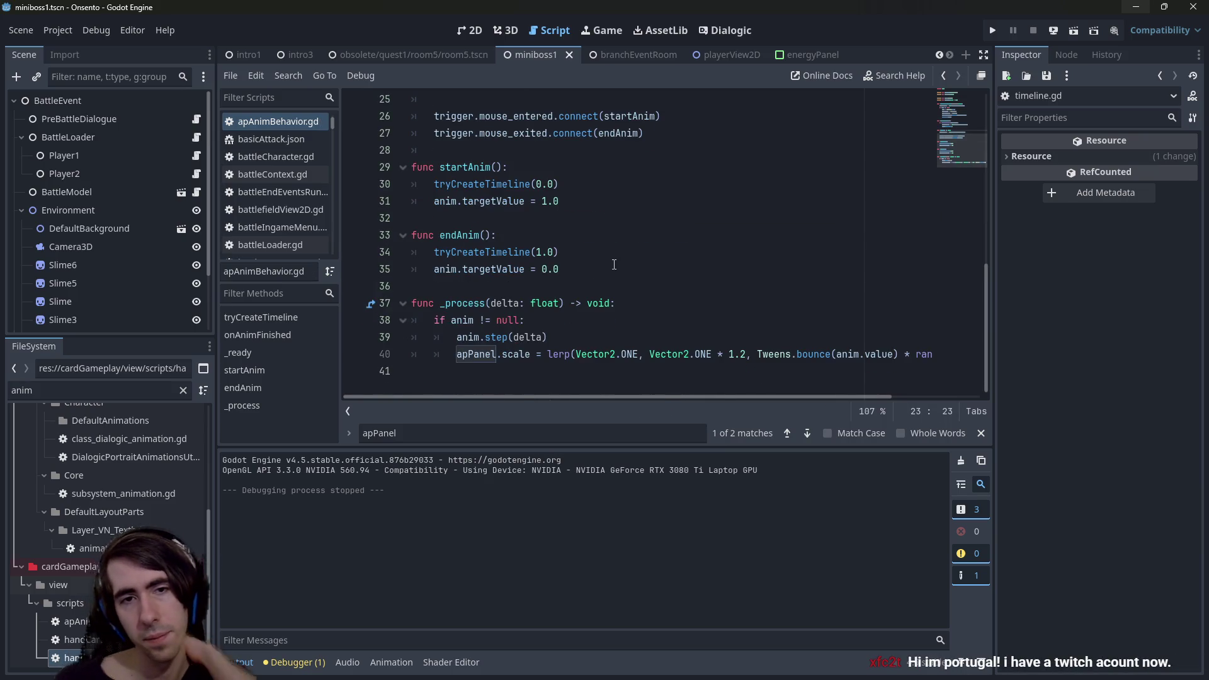
{"action": "left_click", "coordinate": [1073, 36]}
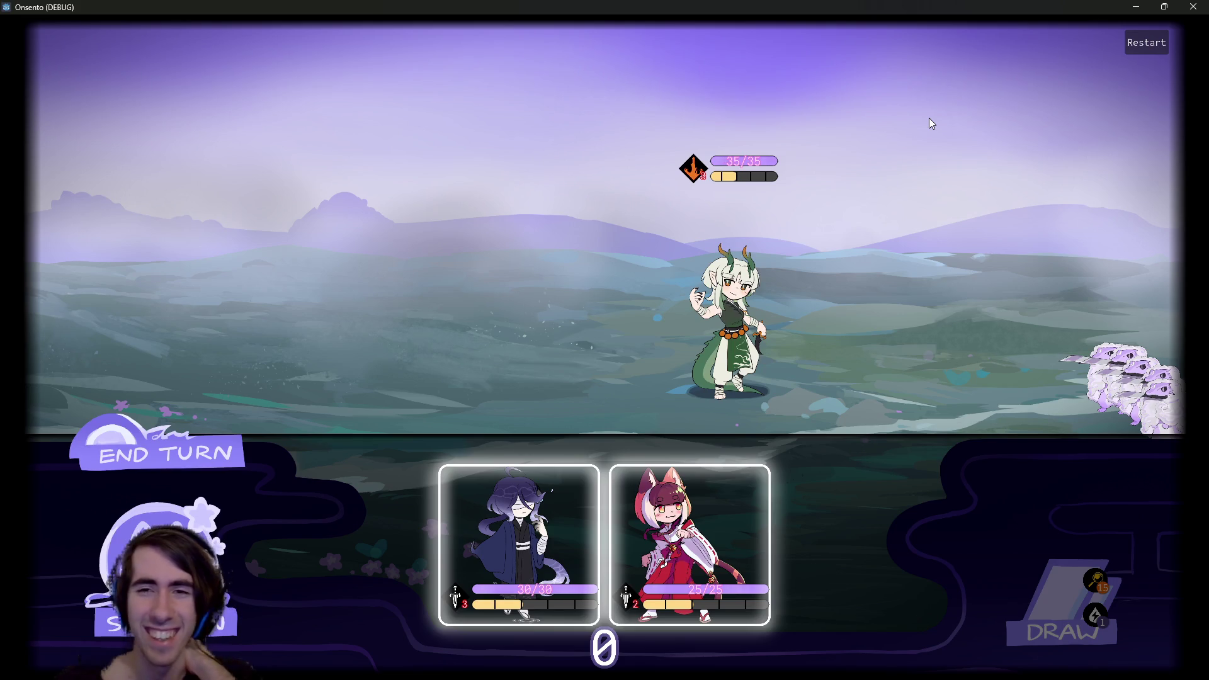
Place the dark-haired character and the fox girl onto the battlefield, then close the game.
{"action": "left_click_drag", "start_coordinate": [520, 544], "coordinate": [481, 315]}
{"action": "mouse_move", "coordinate": [604, 545]}
{"action": "left_mouse_down"}
{"action": "mouse_move", "coordinate": [418, 329]}
{"action": "mouse_move", "coordinate": [353, 321]}
{"action": "left_mouse_up"}
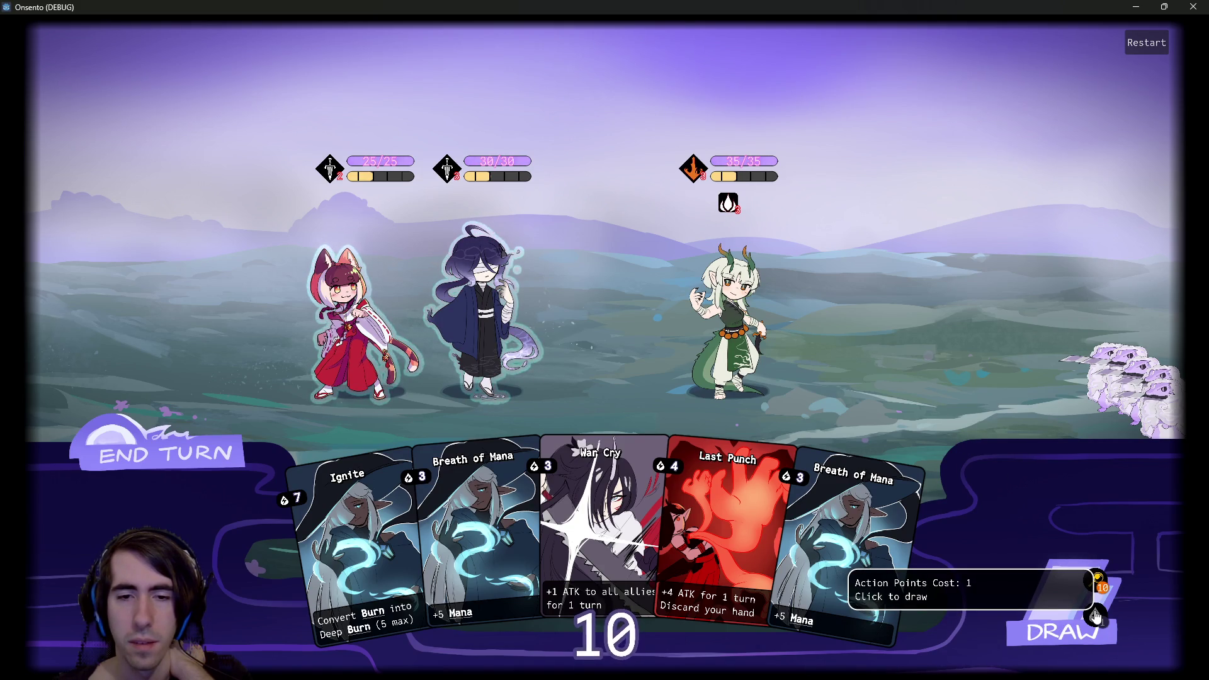
{"action": "left_click", "coordinate": [1193, 6]}
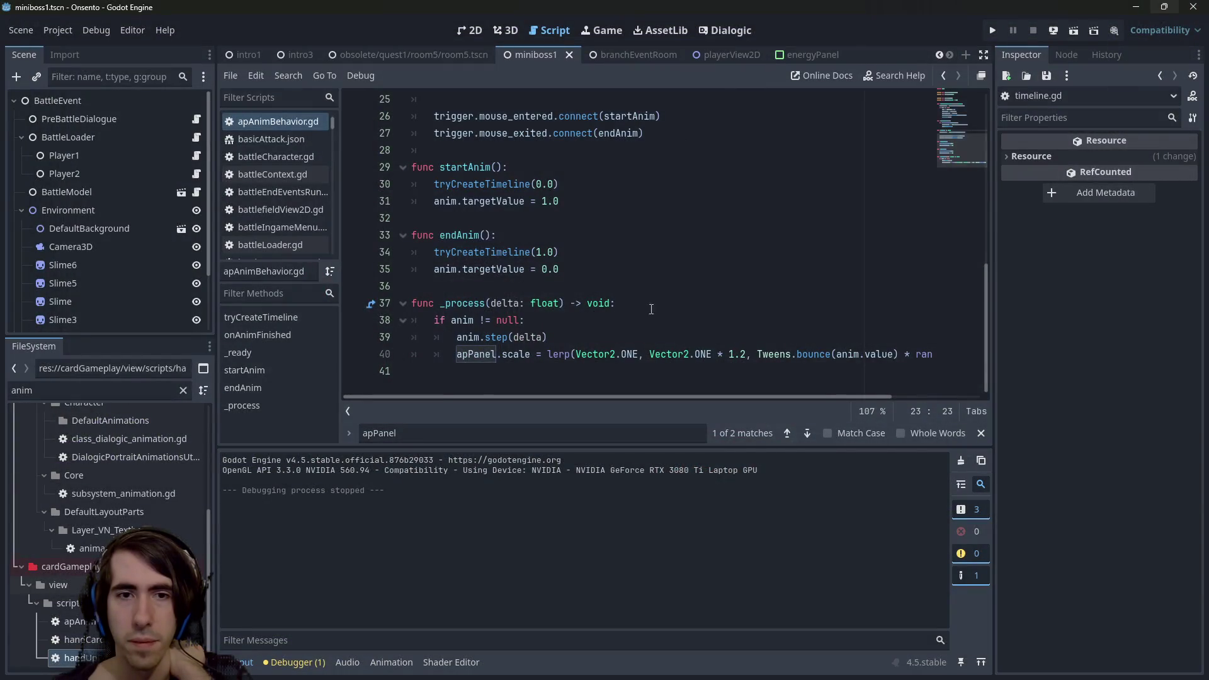
Select apPanel on line 40 and inspect the EnergyPanel node in playerView2D.
{"action": "left_click", "coordinate": [512, 366]}
{"action": "double_click", "coordinate": [471, 354]}
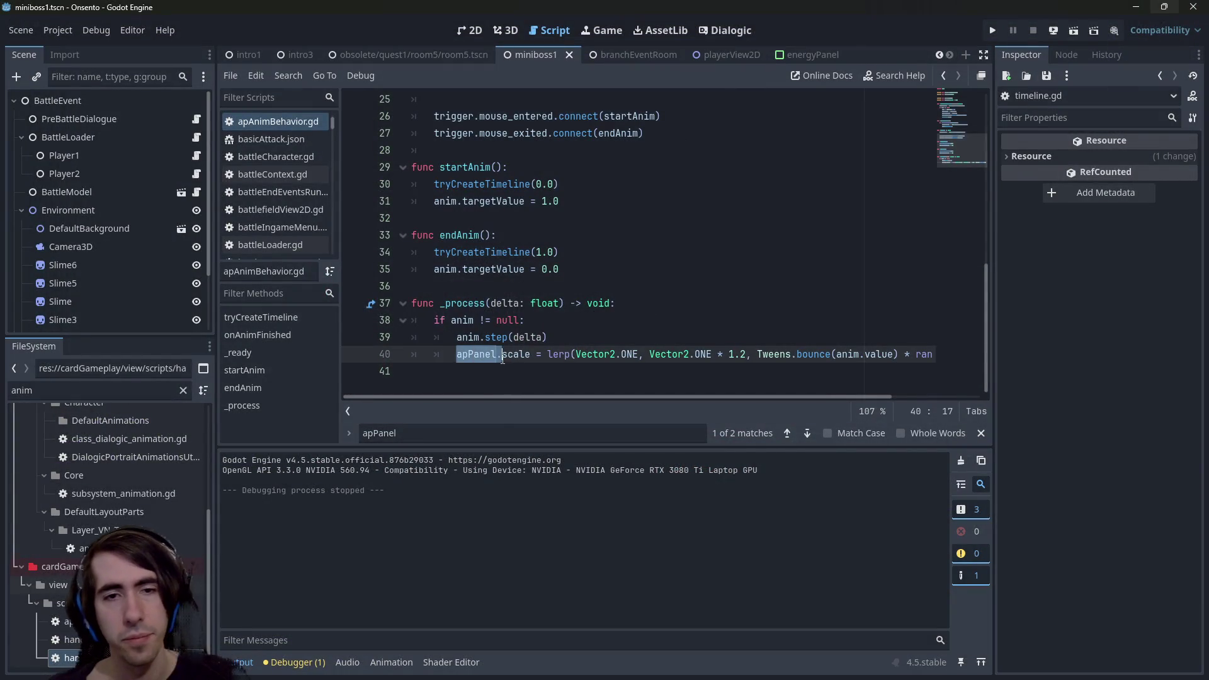
{"action": "scroll", "coordinate": [97, 281], "scroll_direction": "down", "scroll_amount": 3}
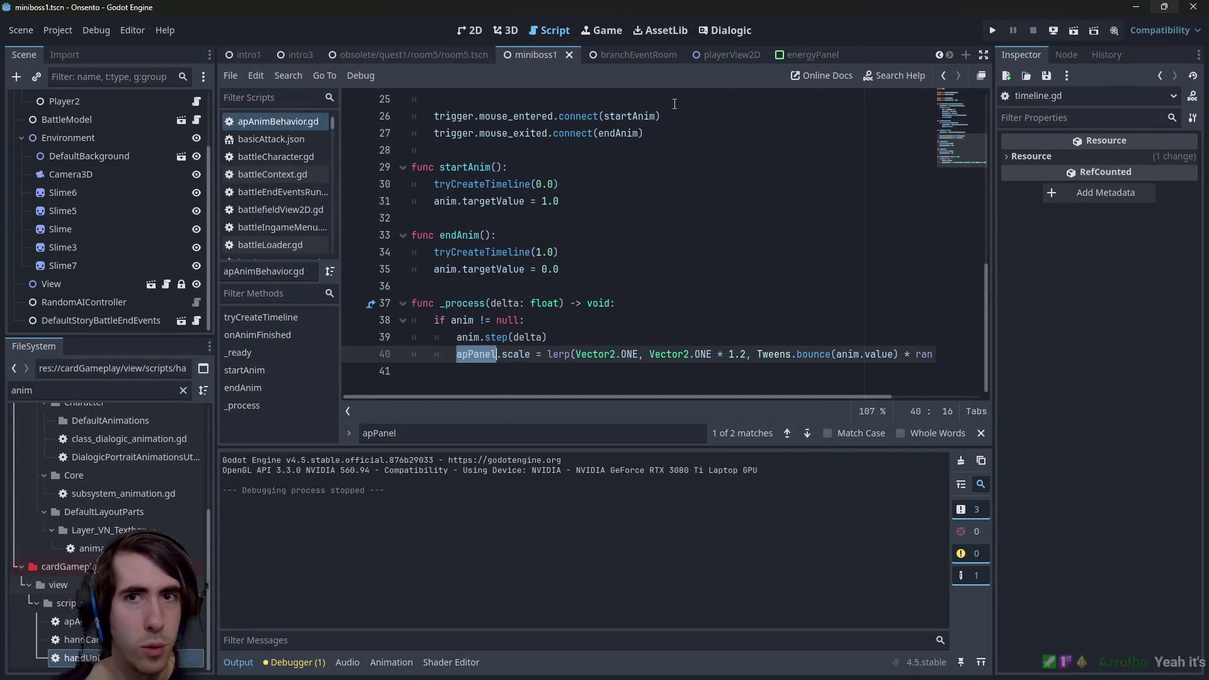
{"action": "left_click", "coordinate": [722, 55]}
{"action": "left_click", "coordinate": [101, 275]}
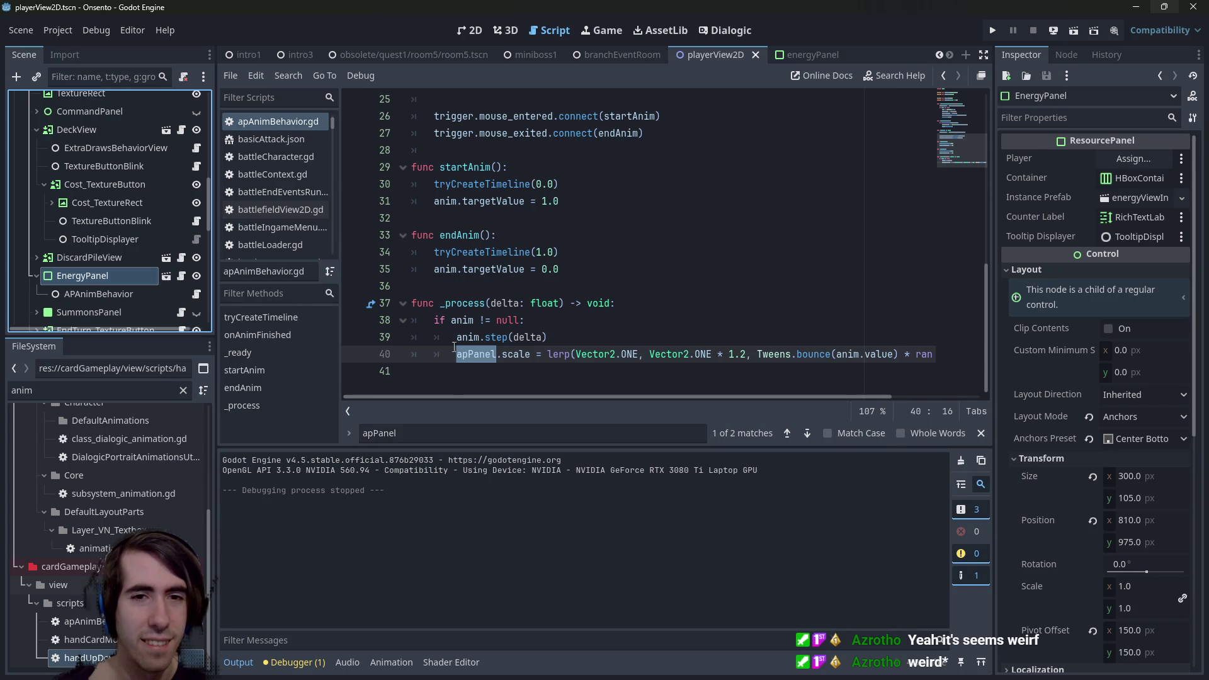
Add a new line 41 reading apPanel.counterLabel.position using autocomplete.
{"action": "left_click", "coordinate": [497, 354]}
{"action": "key", "text": "End"}
{"action": "key", "text": "Return"}
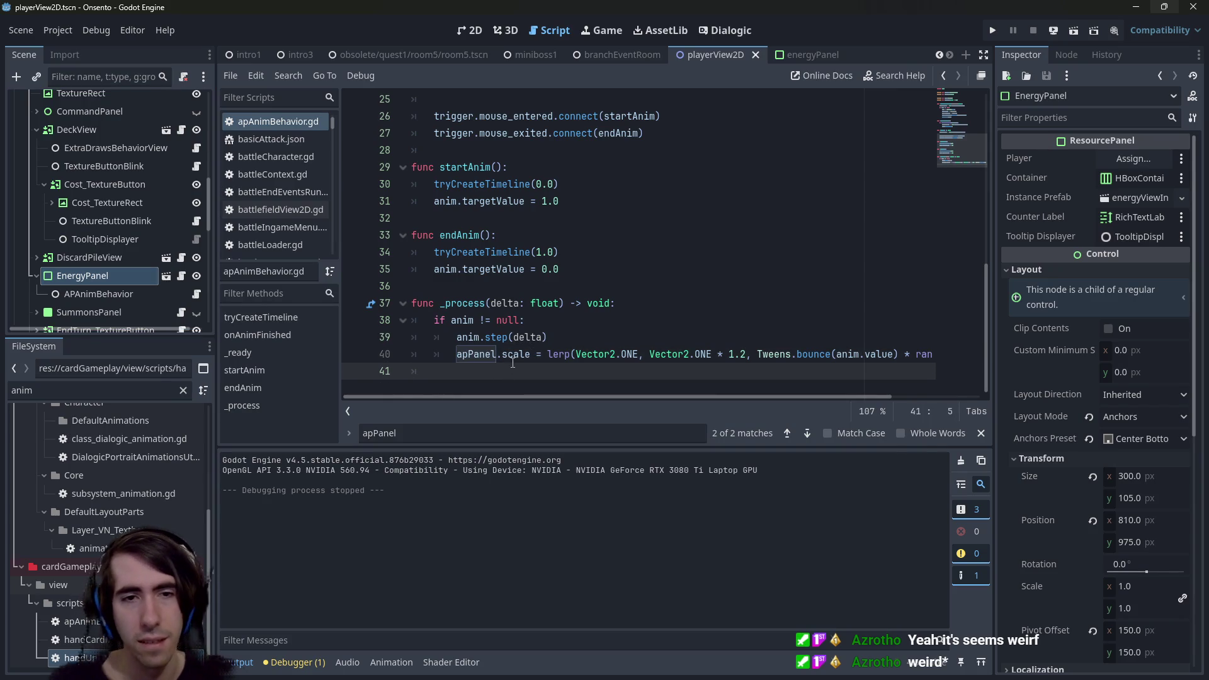
{"action": "type", "text": "apPanel.text"}
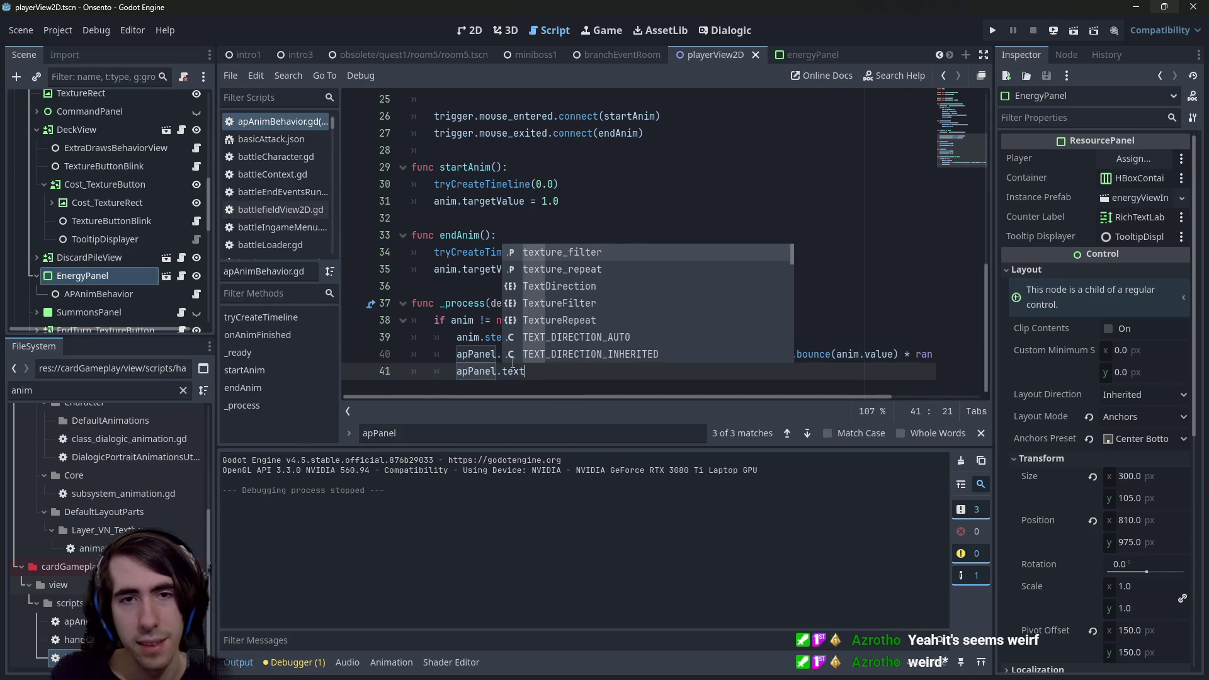
{"action": "key", "text": "BackSpace"}
{"action": "key", "text": "BackSpace"}
{"action": "key", "text": "BackSpace"}
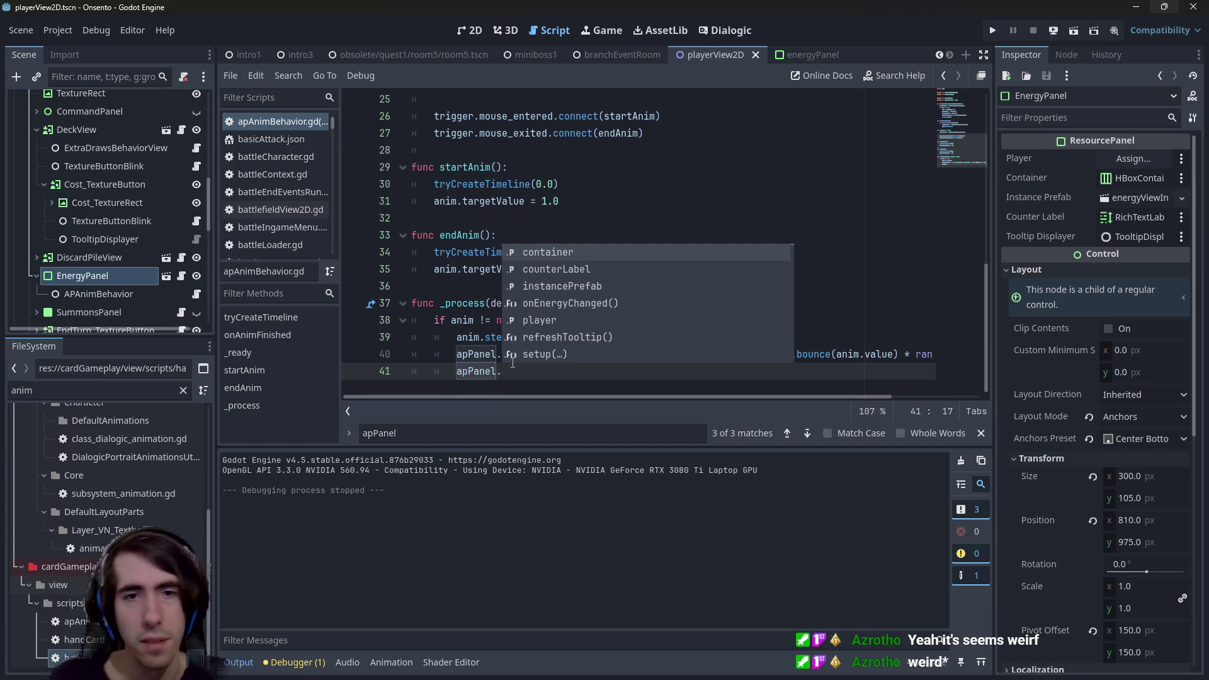
{"action": "type", "text": "cou"}
{"action": "key", "text": "Return"}
{"action": "type", "text": ".posi"}
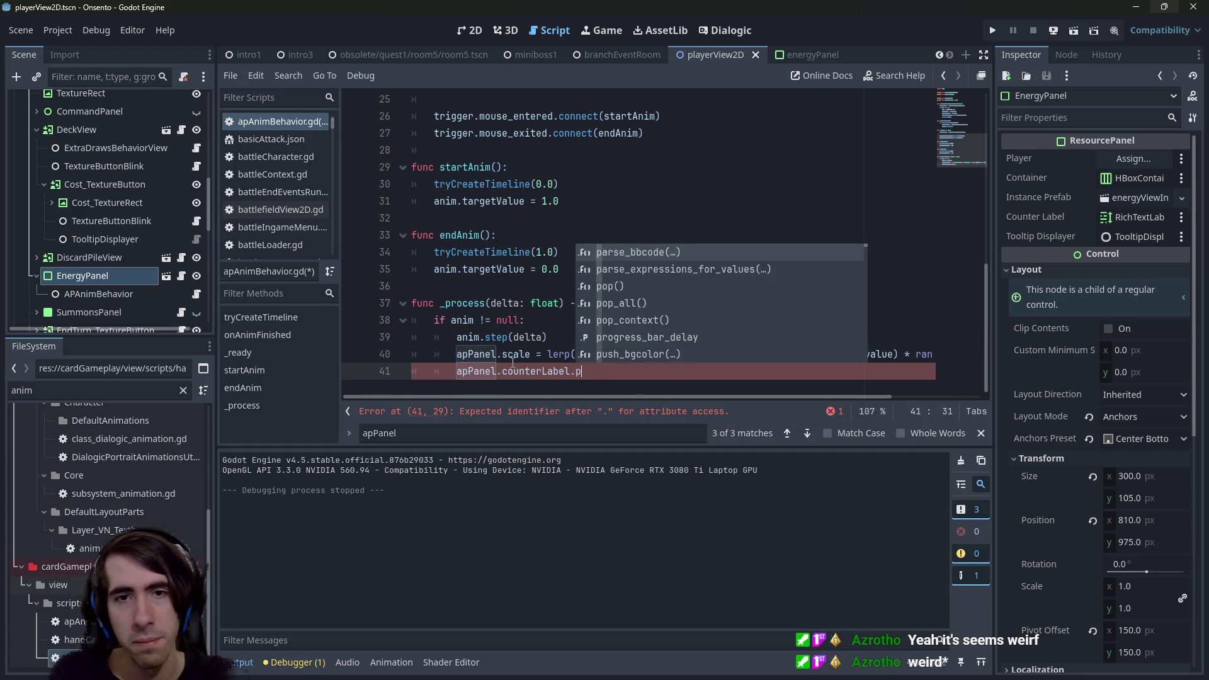
{"action": "key", "text": "Return"}
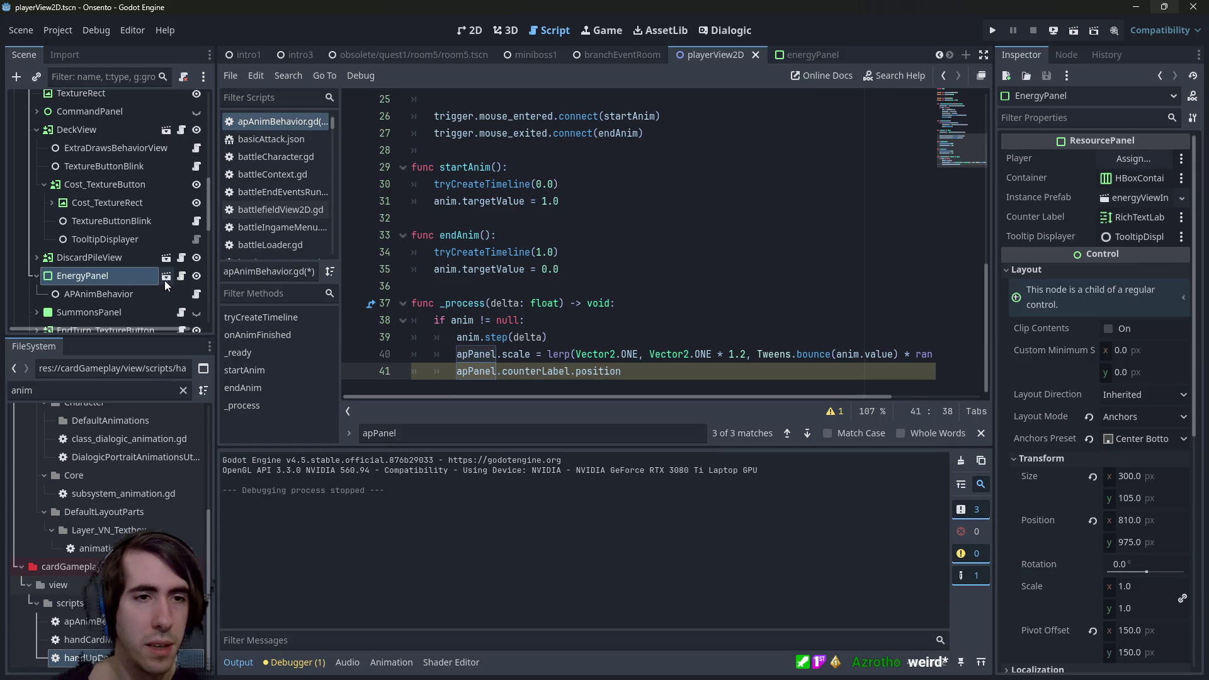
Check the energyPanel RichTextLabel's position (0, 0) by filtering the Inspector for 'position'.
{"action": "left_click", "coordinate": [166, 276]}
{"action": "left_click", "coordinate": [90, 123]}
{"action": "left_click", "coordinate": [1049, 117]}
{"action": "type", "text": "position"}
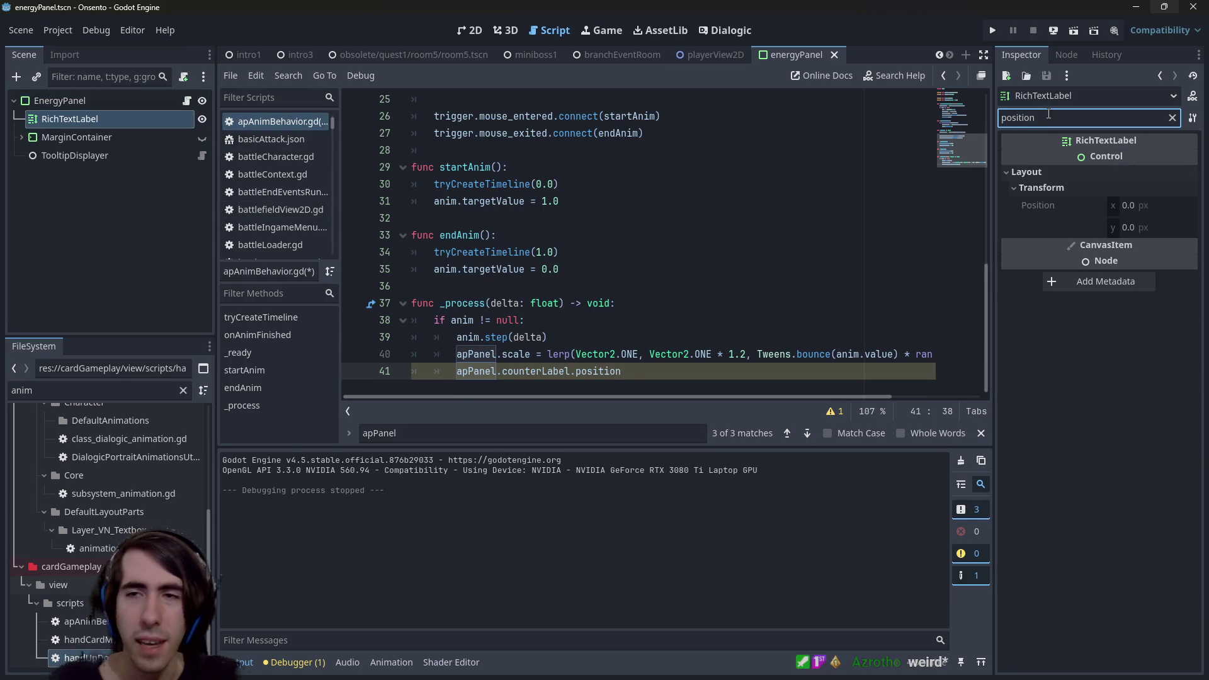
{"action": "left_click", "coordinate": [1172, 117]}
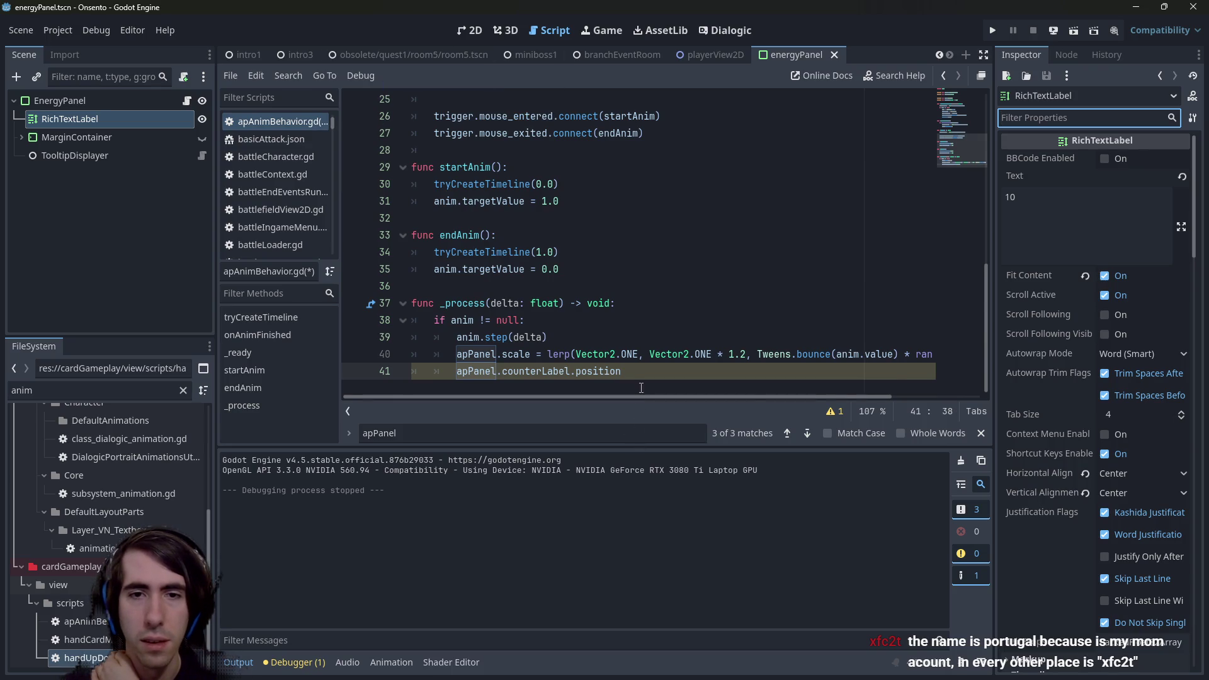
Review line 41 in the script, then show the energyPanel scene in 2D view.
{"action": "left_click_drag", "start_coordinate": [641, 388], "coordinate": [277, 370]}
{"action": "left_click", "coordinate": [657, 376]}
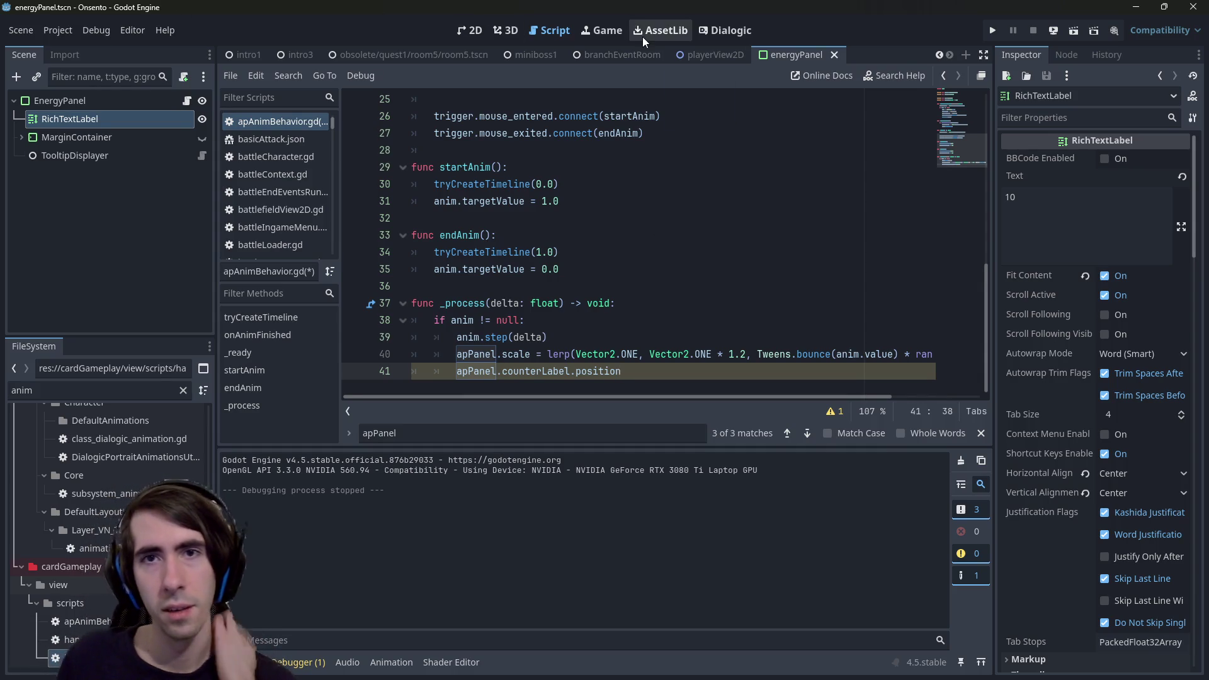
{"action": "left_click", "coordinate": [469, 31]}
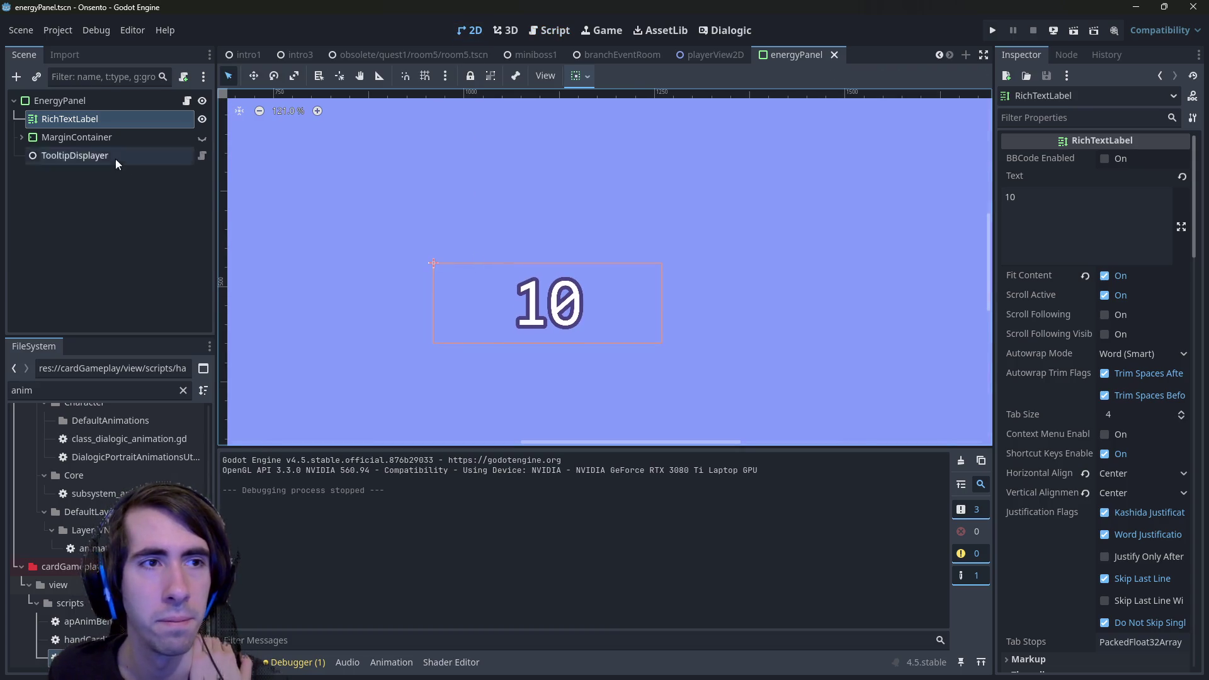
Add a Control child node to EnergyPanel, placed above RichTextLabel.
{"action": "right_click", "coordinate": [84, 100]}
{"action": "left_click", "coordinate": [62, 115]}
{"action": "left_click", "coordinate": [63, 115]}
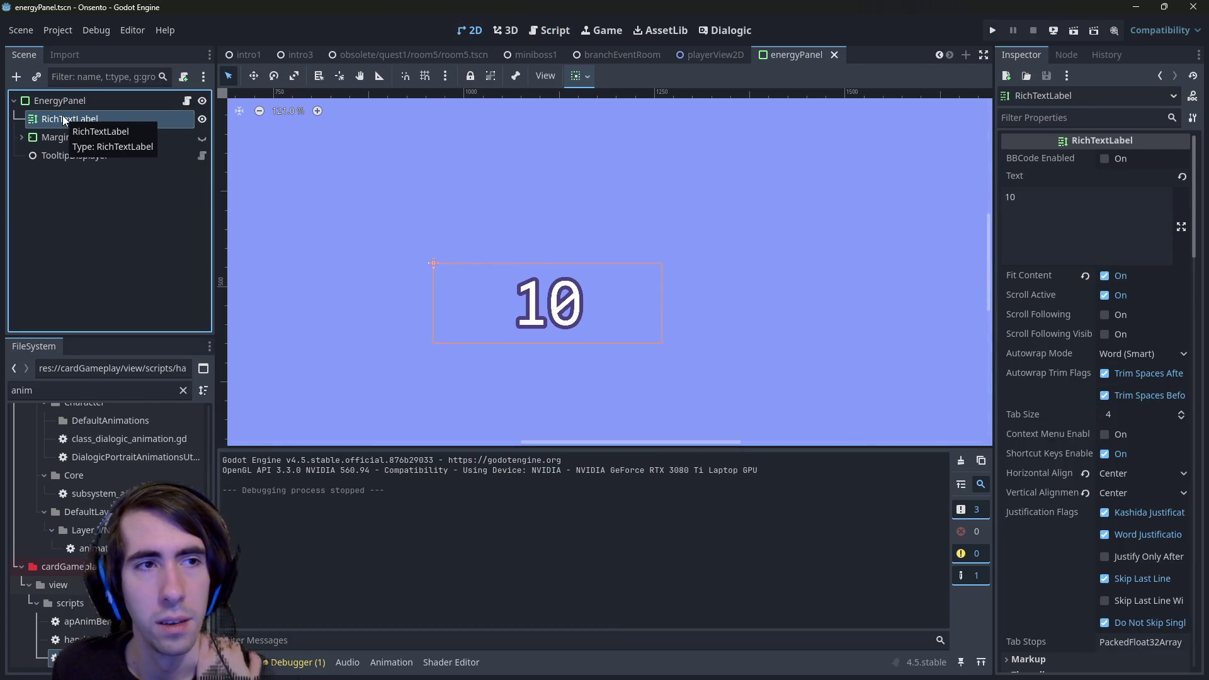
{"action": "right_click", "coordinate": [66, 101]}
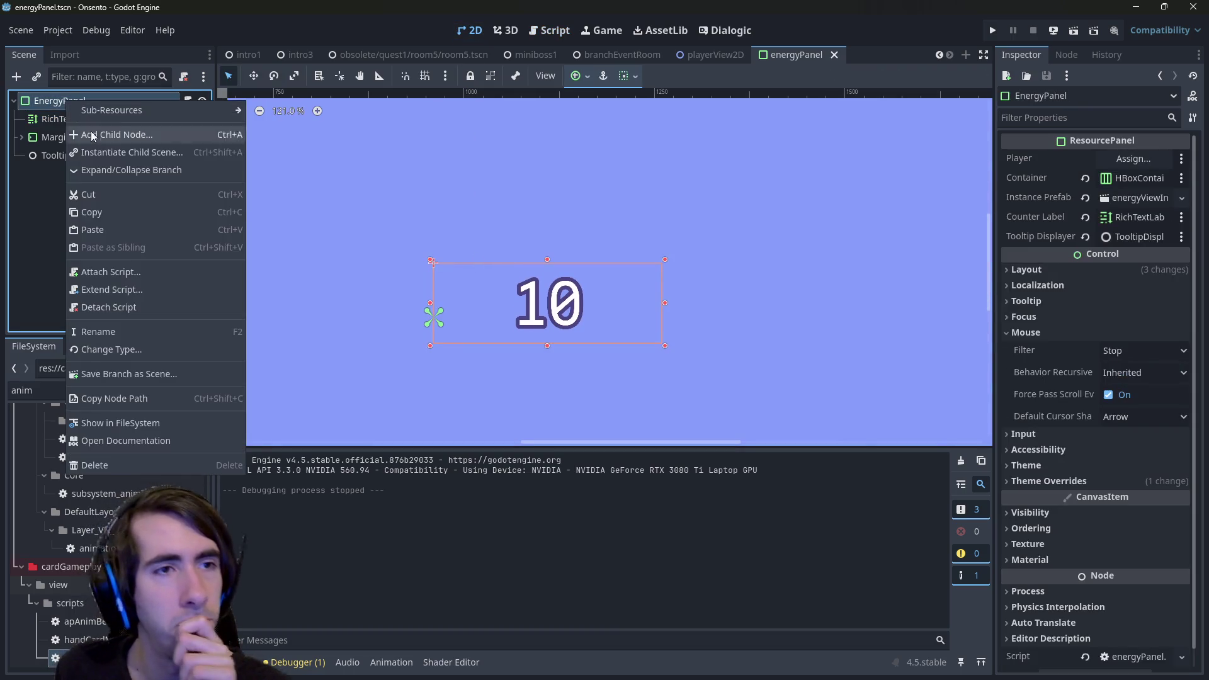
{"action": "left_click", "coordinate": [94, 110]}
{"action": "left_click", "coordinate": [788, 156]}
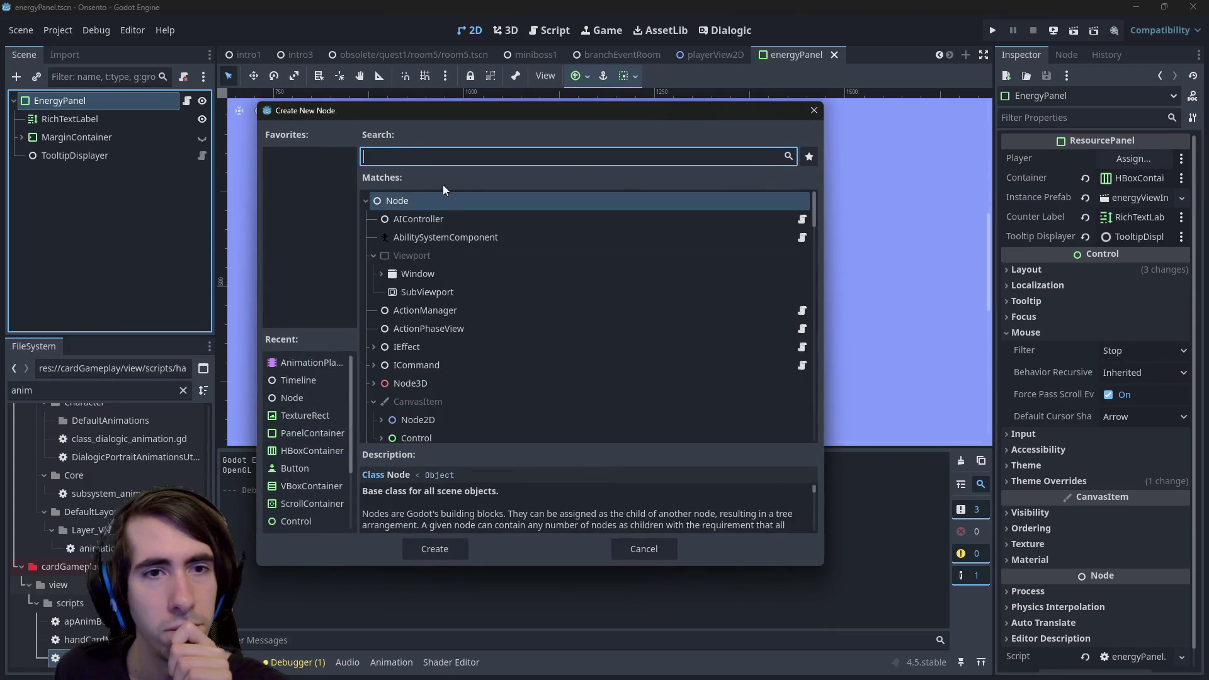
{"action": "double_click", "coordinate": [429, 344]}
{"action": "left_click_drag", "start_coordinate": [109, 165], "coordinate": [87, 109]}
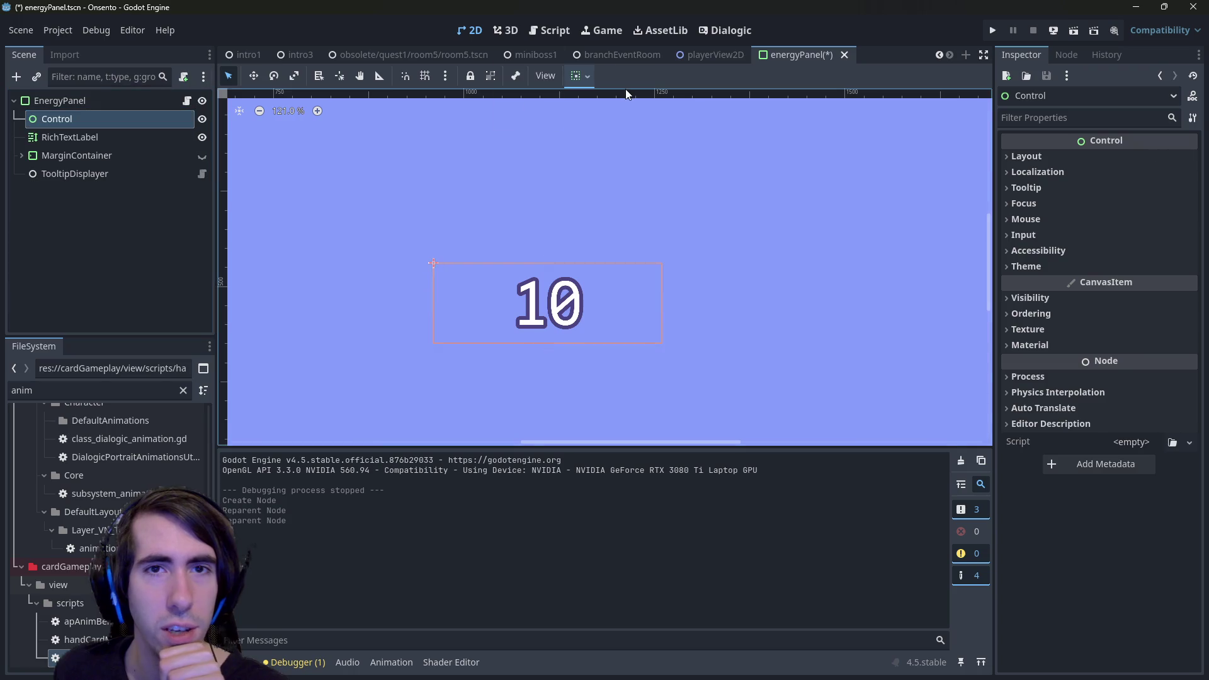
Centre the Control horizontally and vertically, move RichTextLabel inside it, and save.
{"action": "left_click", "coordinate": [573, 77]}
{"action": "left_click", "coordinate": [607, 196]}
{"action": "left_click", "coordinate": [603, 124]}
{"action": "left_click_drag", "start_coordinate": [109, 134], "coordinate": [107, 119]}
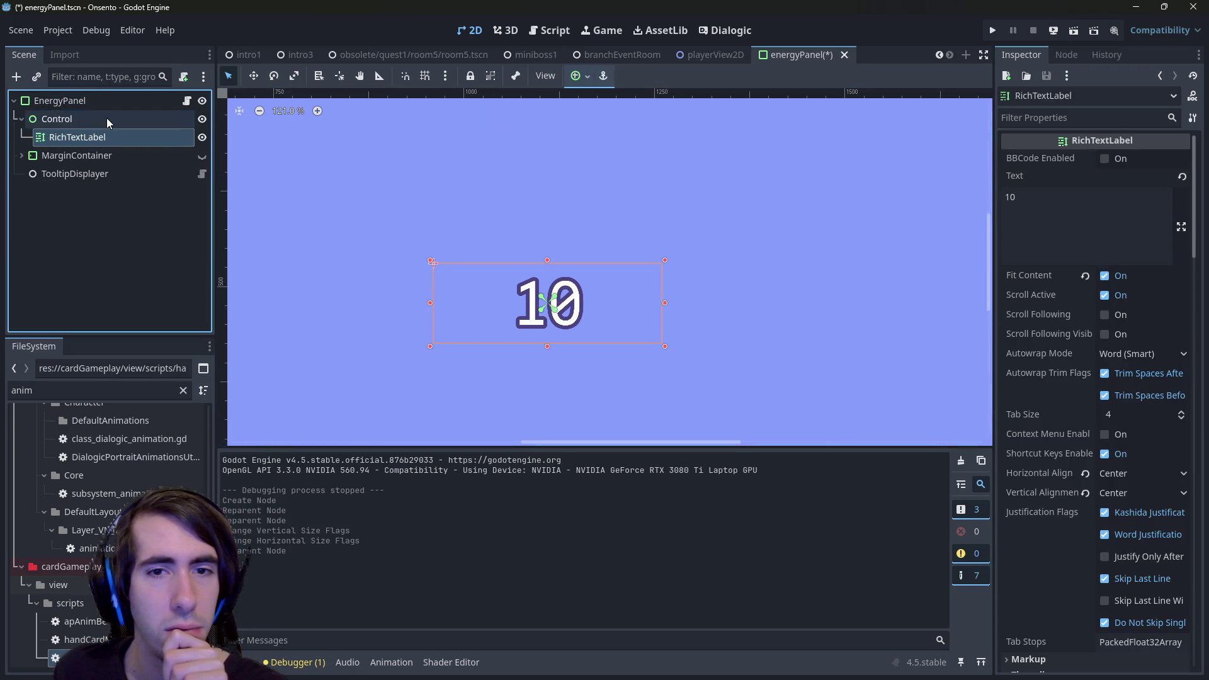
{"action": "key", "text": "ctrl+s"}
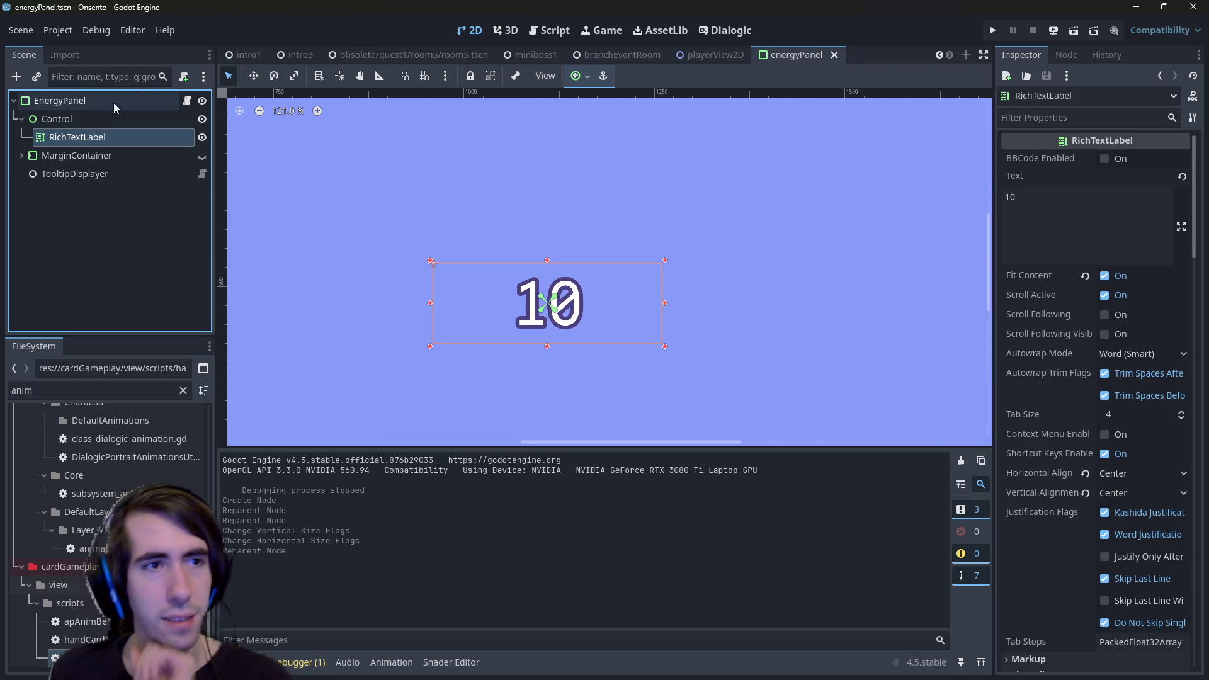
Rename the Control node to Root and save the scene.
{"action": "left_click", "coordinate": [92, 117]}
{"action": "left_click", "coordinate": [94, 118]}
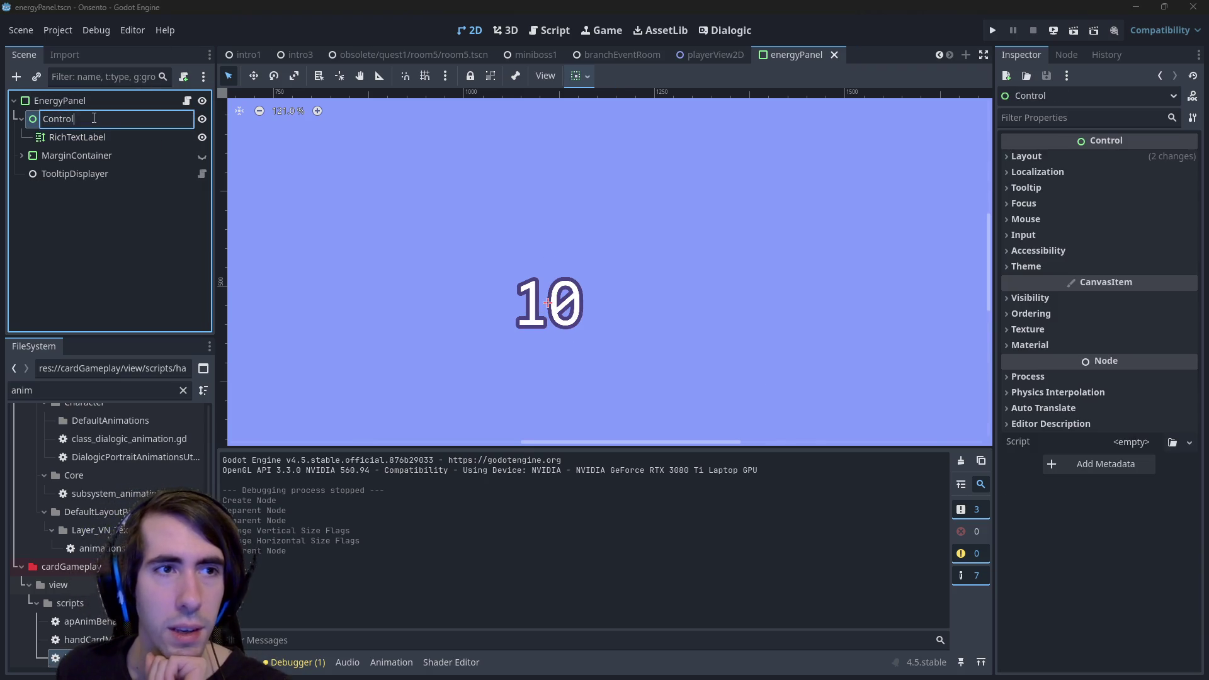
{"action": "type", "text": "Root"}
{"action": "key", "text": "Return"}
{"action": "key", "text": "ctrl+s"}
{"action": "left_click", "coordinate": [187, 101]}
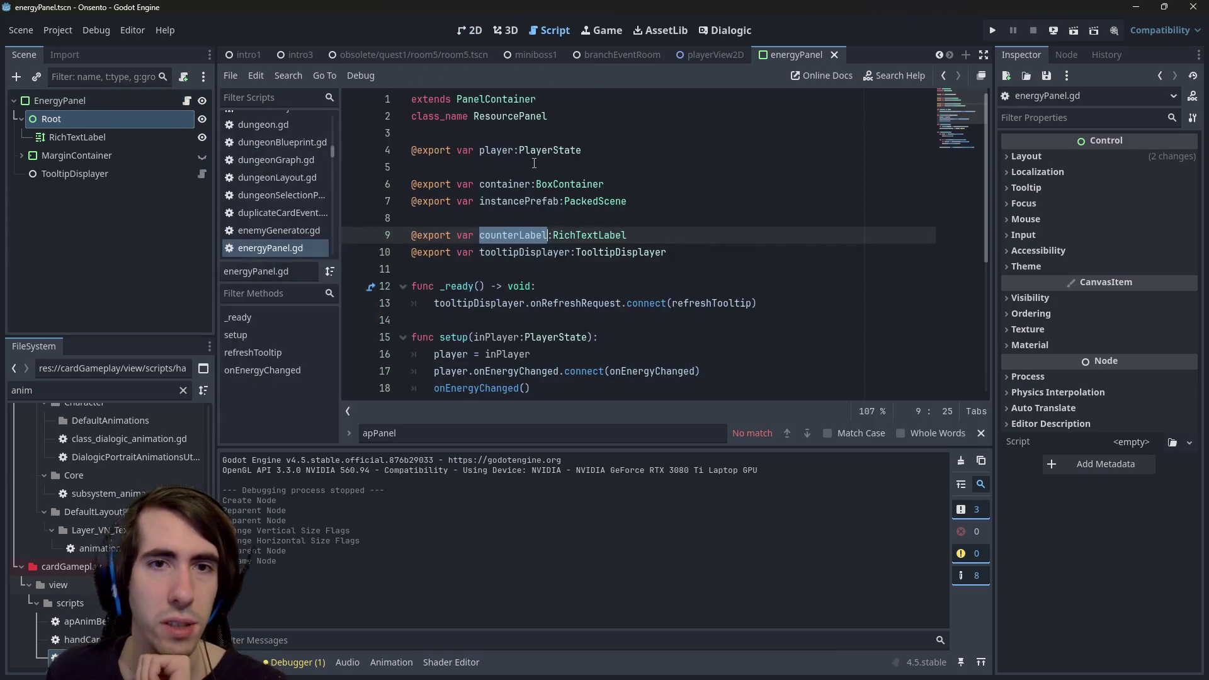
{"action": "left_click", "coordinate": [675, 201]}
{"action": "left_click", "coordinate": [706, 267]}
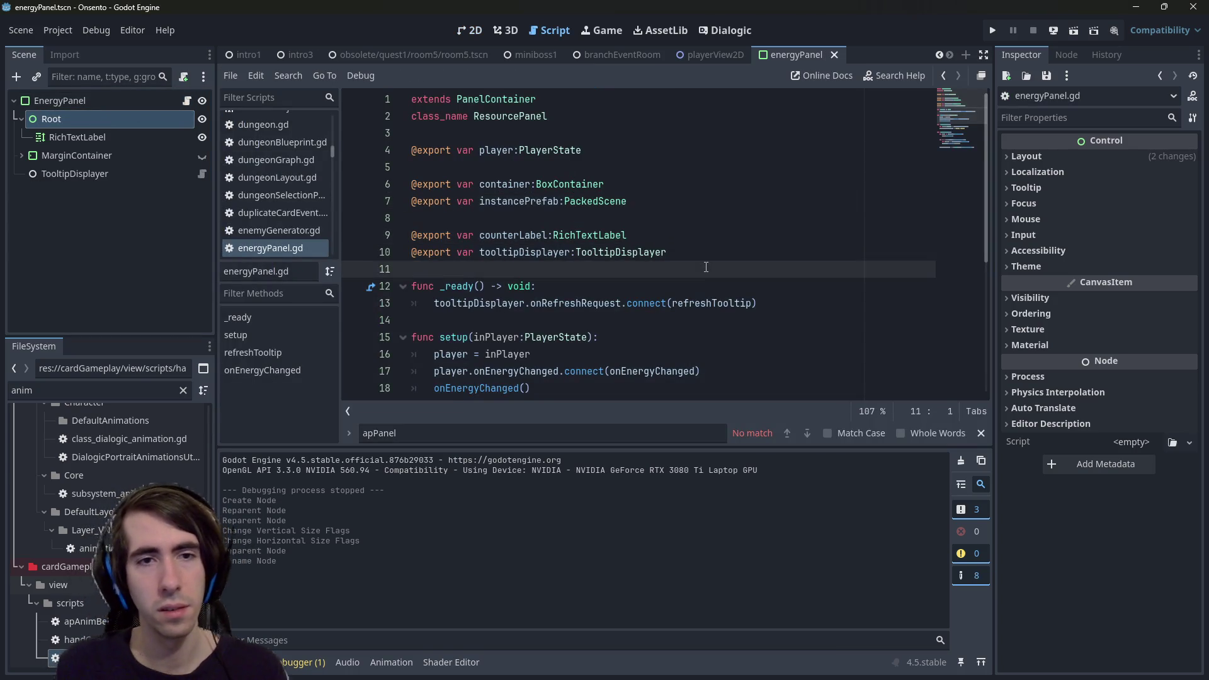
{"action": "key", "text": "Return"}
{"action": "key", "text": "Return"}
{"action": "type", "text": "@"}
{"action": "key", "text": "BackSpace"}
{"action": "key", "text": "Up"}
{"action": "type", "text": "@export var root:Control"}
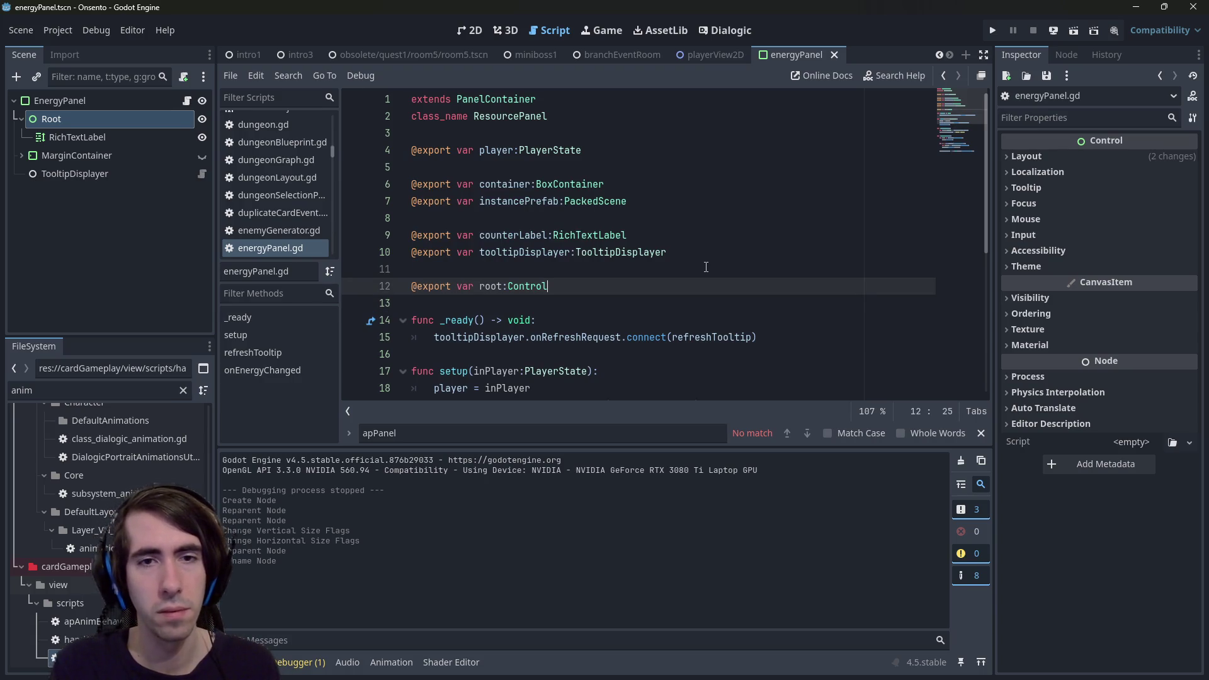
Assign the Root node to EnergyPanel's root export field and save the scene.
{"action": "left_click", "coordinate": [51, 100]}
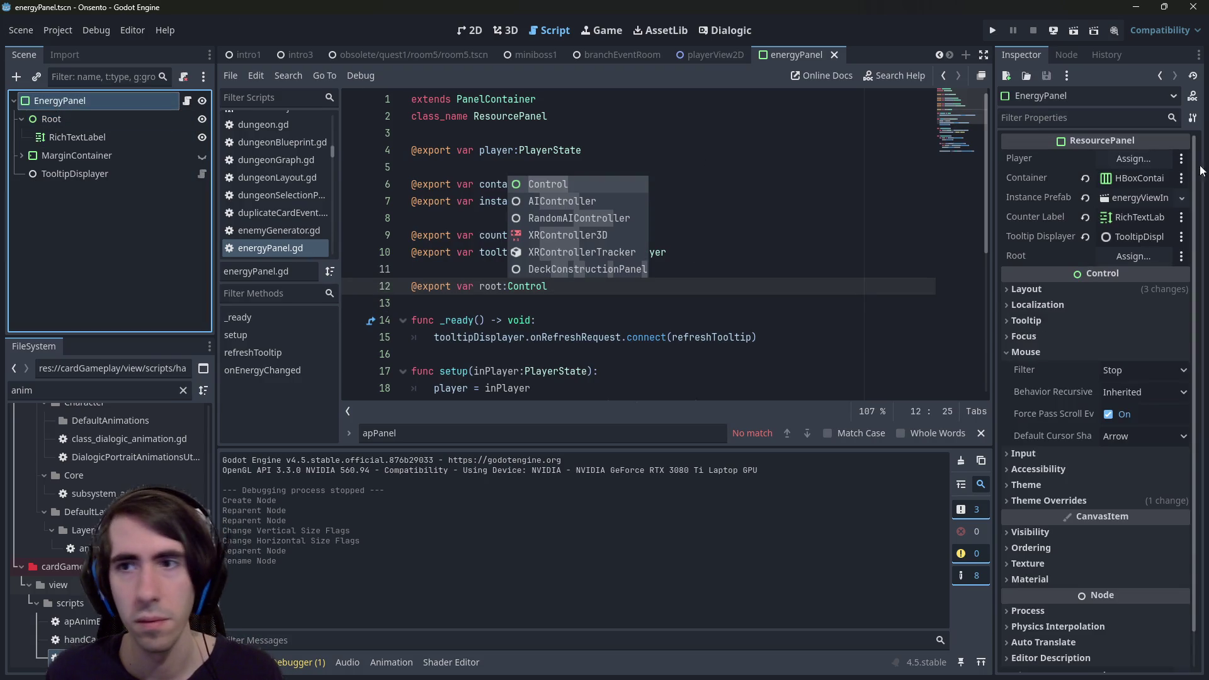
{"action": "mouse_move", "coordinate": [94, 123]}
{"action": "left_mouse_down"}
{"action": "mouse_move", "coordinate": [1020, 220]}
{"action": "mouse_move", "coordinate": [1146, 255]}
{"action": "left_mouse_up"}
{"action": "key", "text": "ctrl+s"}
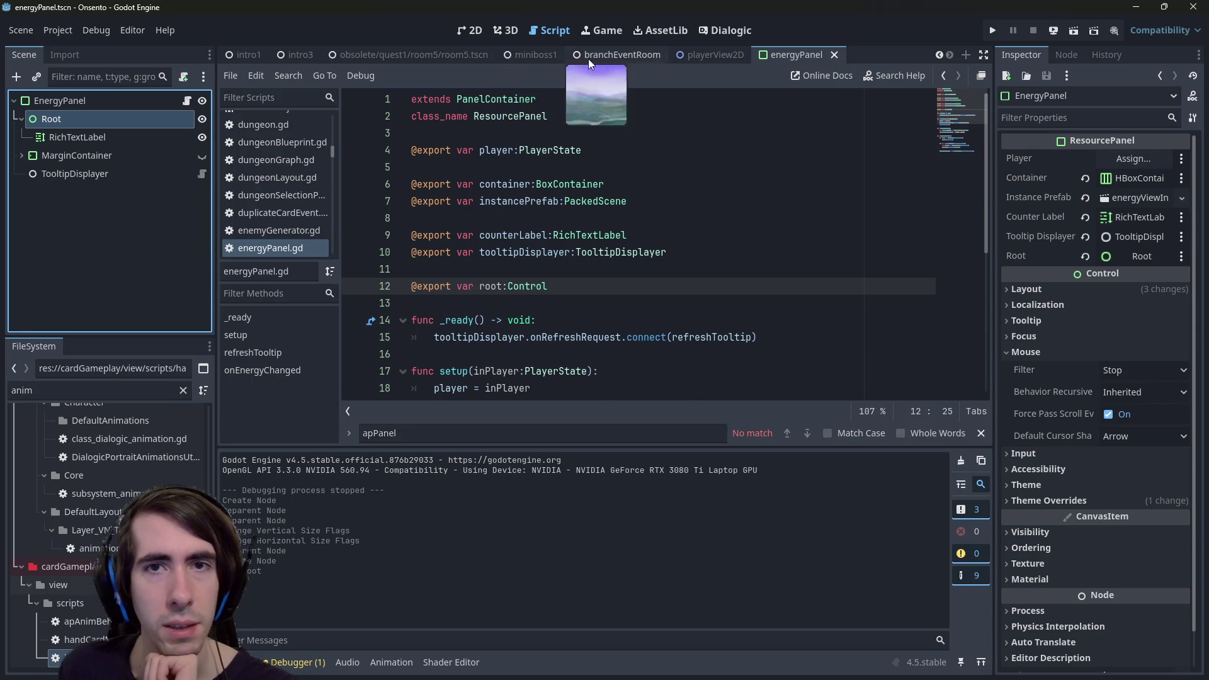
Go to the playerView2D scene and open the AP animation behaviour script.
{"action": "left_click", "coordinate": [702, 56]}
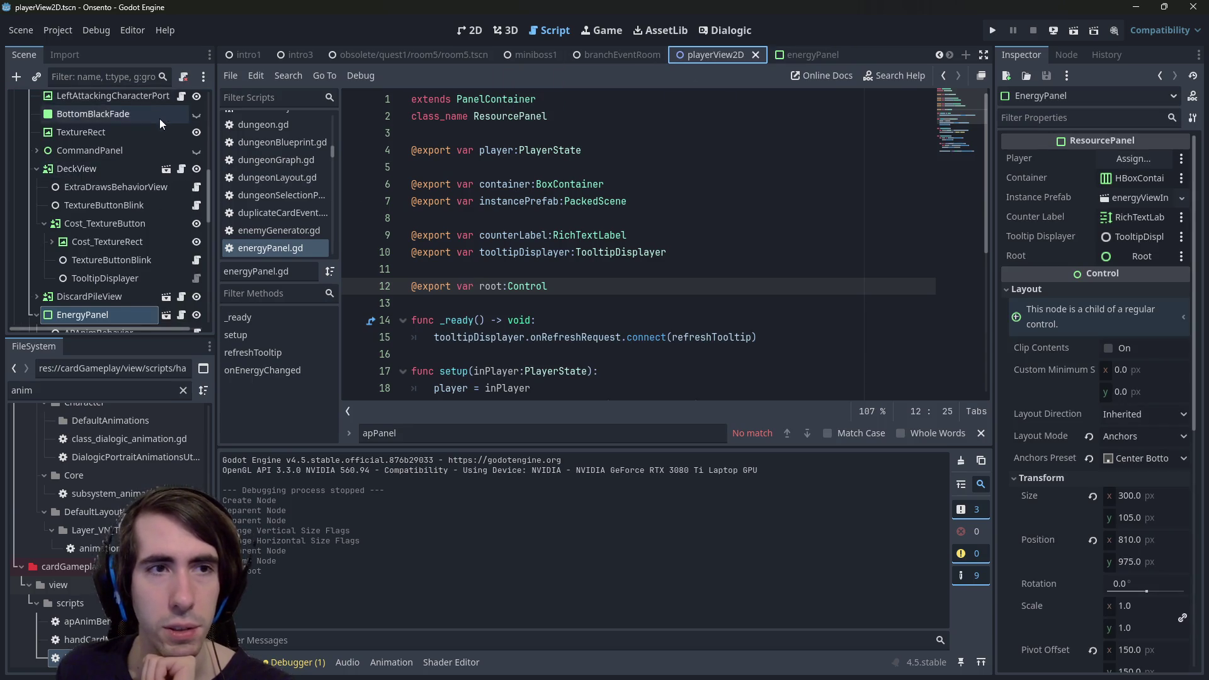
{"action": "scroll", "coordinate": [160, 118], "scroll_direction": "down", "scroll_amount": 5}
{"action": "scroll", "coordinate": [169, 117], "scroll_direction": "up", "scroll_amount": 10}
{"action": "scroll", "coordinate": [164, 145], "scroll_direction": "down", "scroll_amount": 5}
{"action": "scroll", "coordinate": [164, 165], "scroll_direction": "down", "scroll_amount": 4}
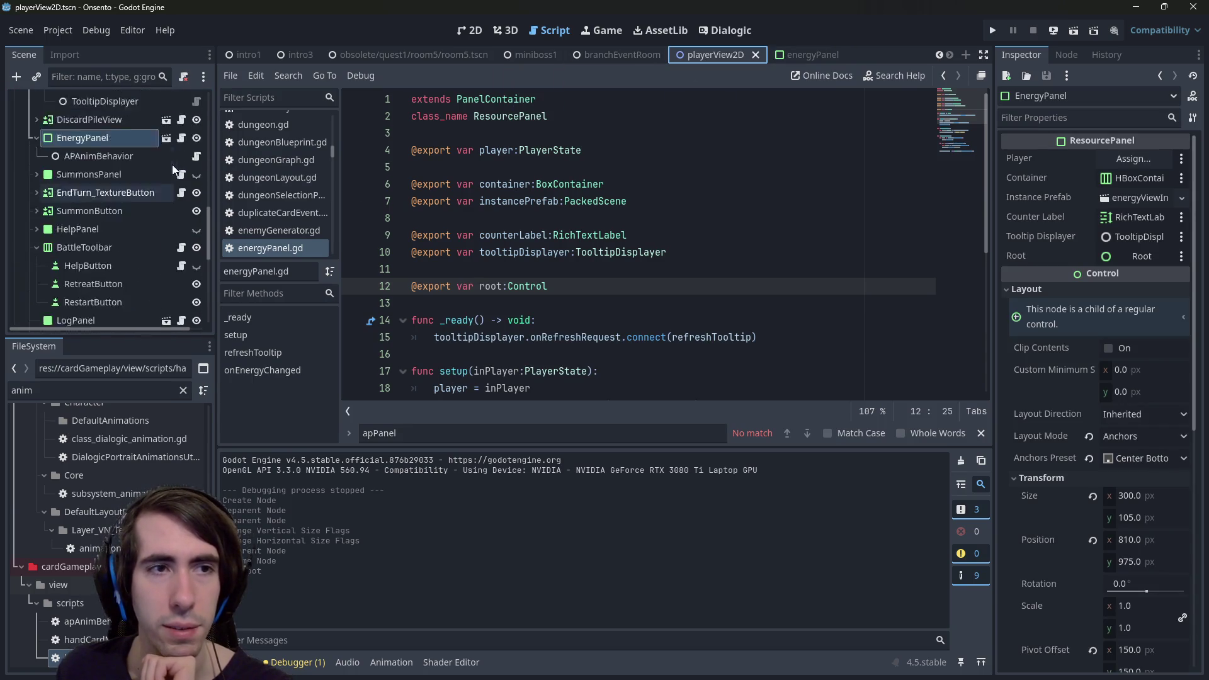
{"action": "left_click", "coordinate": [193, 214]}
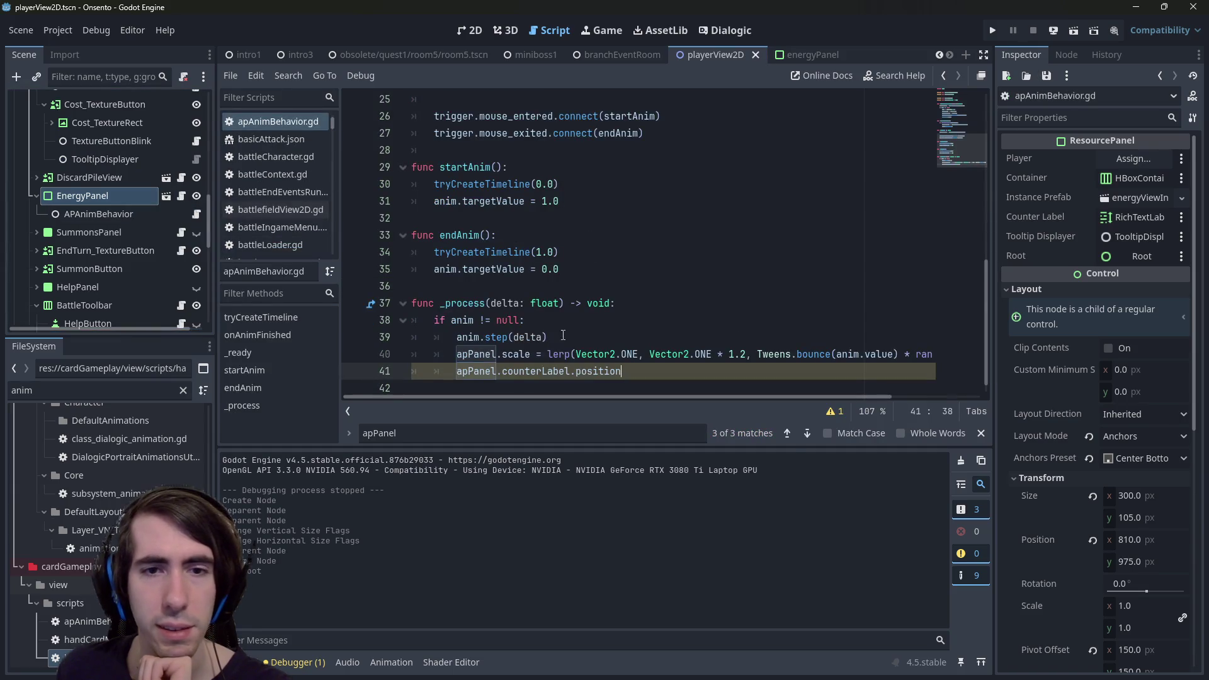
Begin an 'apPanel.root =' line at the end of _process.
{"action": "left_click", "coordinate": [527, 346]}
{"action": "left_click", "coordinate": [567, 339]}
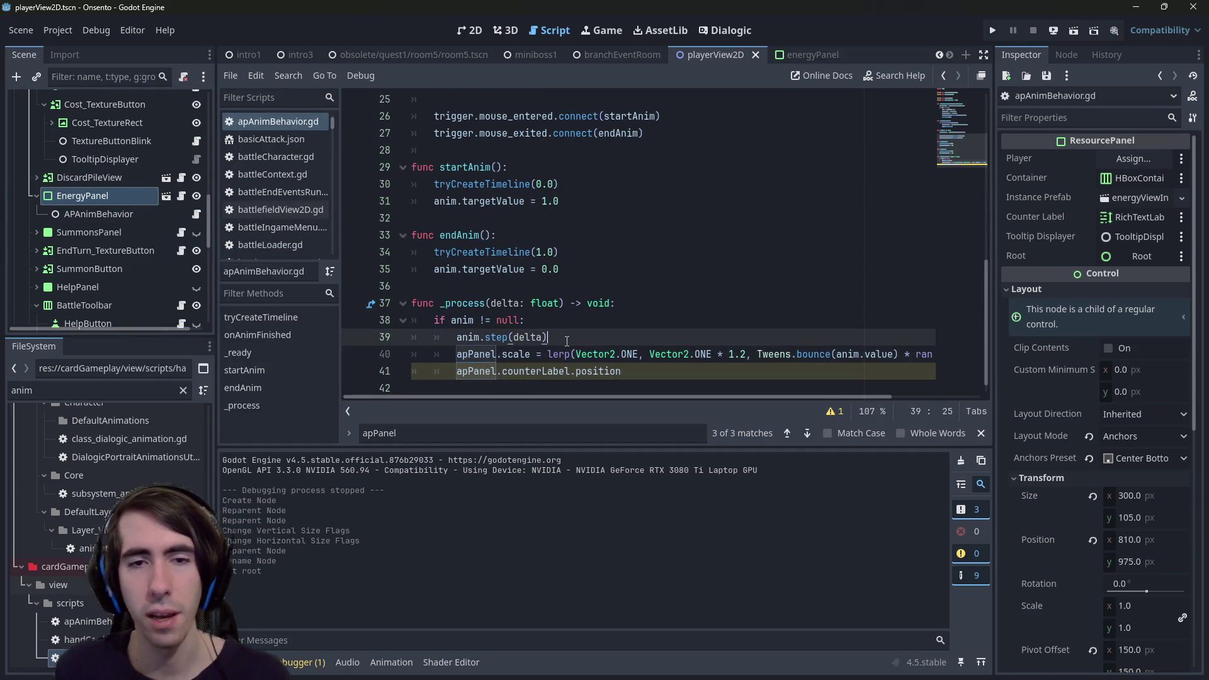
{"action": "key", "text": "Return"}
{"action": "type", "text": "apPanel"}
{"action": "key", "text": "ctrl+z"}
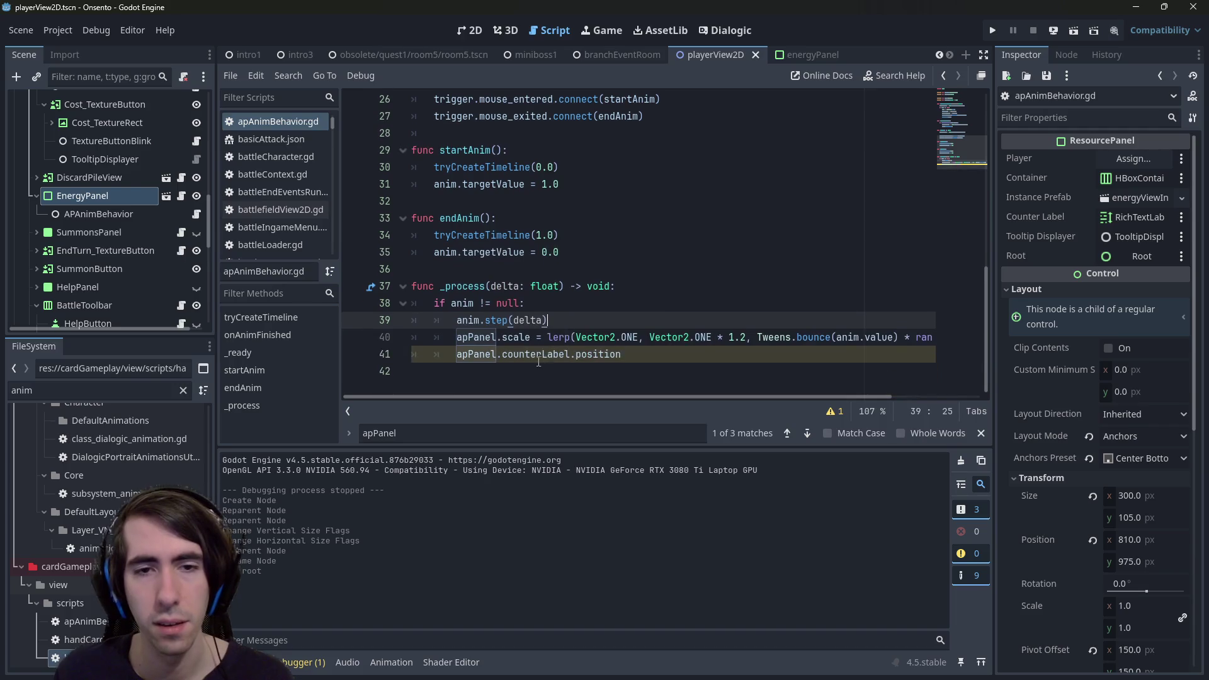
{"action": "left_click", "coordinate": [550, 370]}
{"action": "key", "text": "Tab"}
{"action": "key", "text": "Tab"}
{"action": "type", "text": "apPanel.root "}
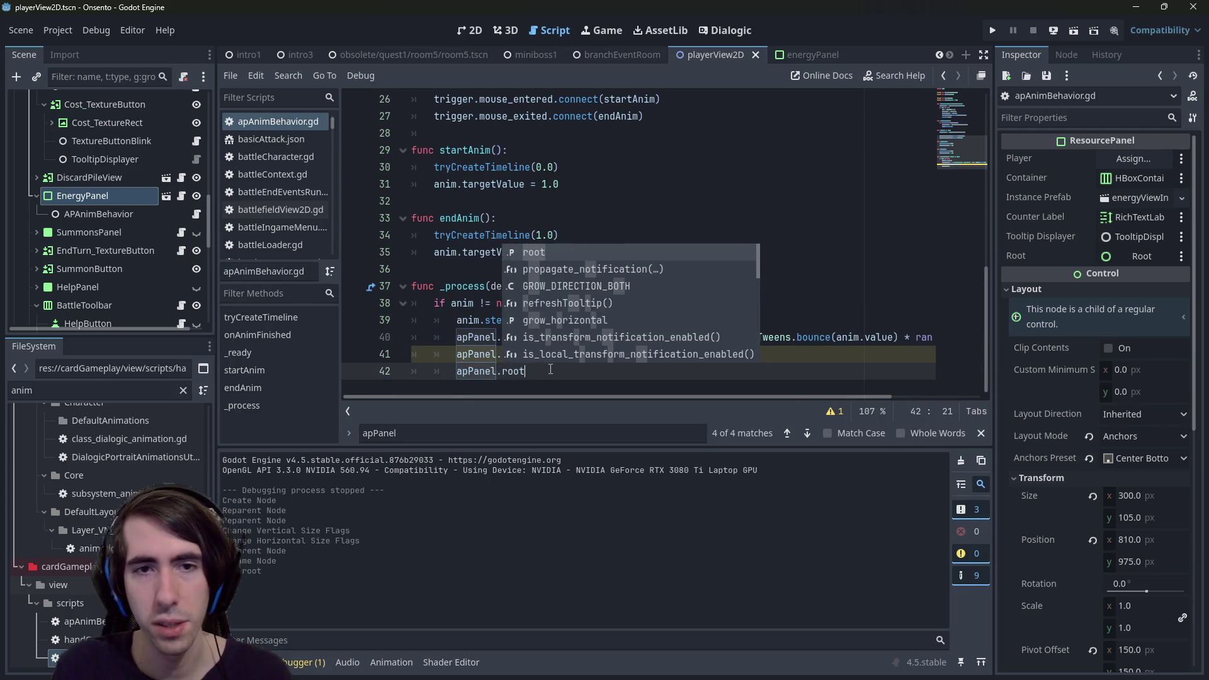
{"action": "type", "text": "="}
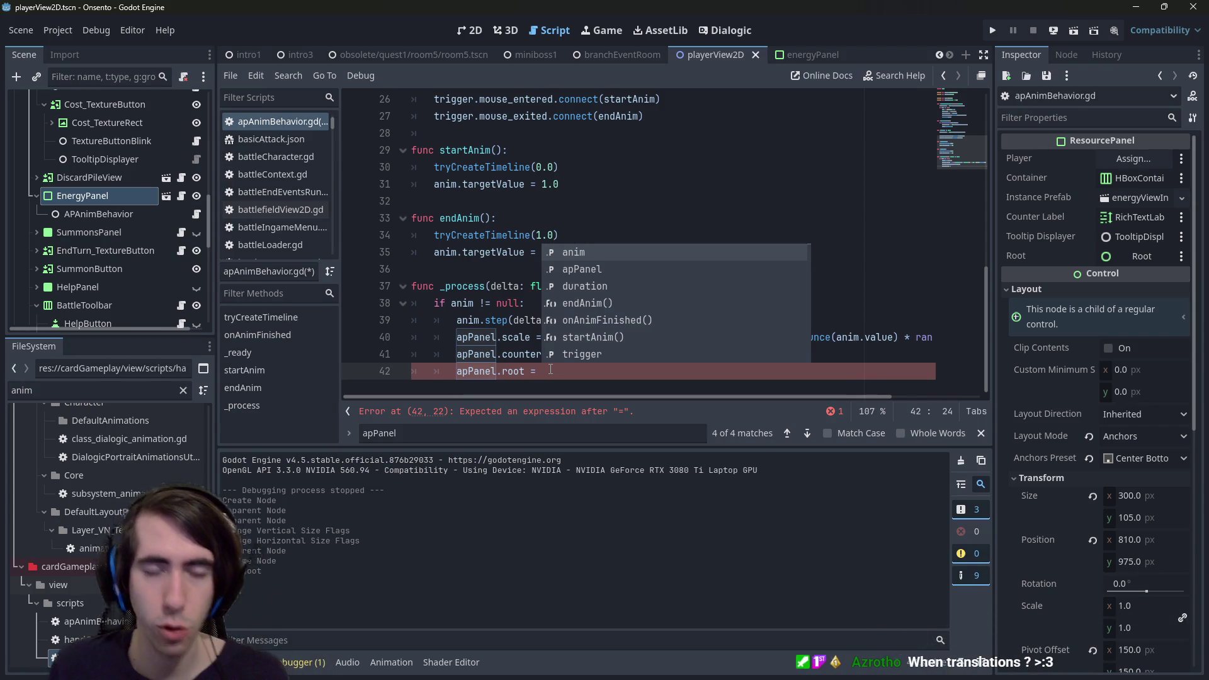
{"action": "key", "text": "Escape"}
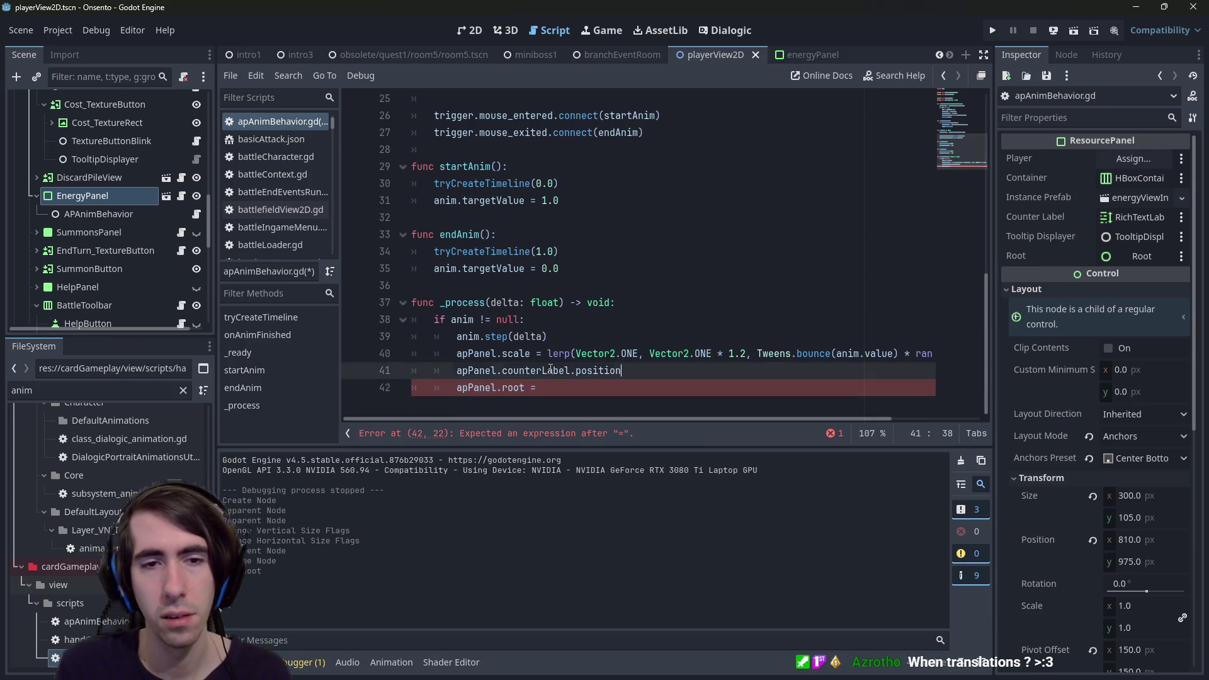
Declare 'var angle:float = randf_range(0, 2*PI)' above it and save.
{"action": "key", "text": "ctrl+shift+Return"}
{"action": "type", "text": "var angle ="}
{"action": "key", "text": "Left"}
{"action": "key", "text": "Left"}
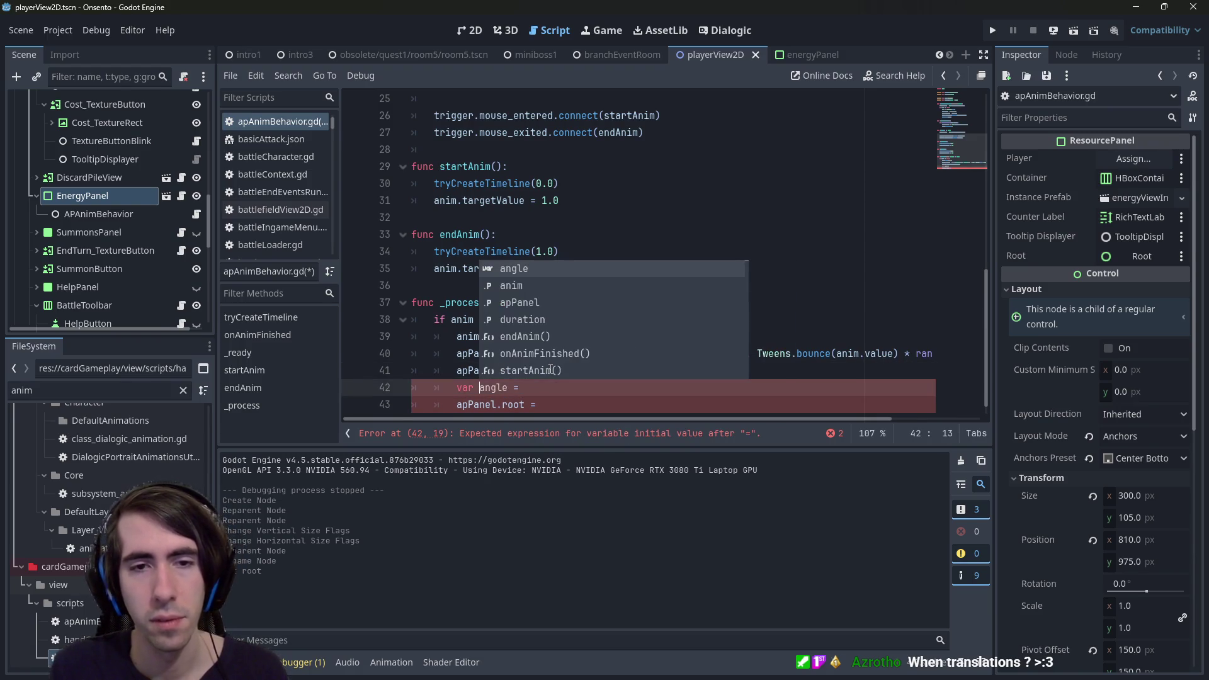
{"action": "type", "text": ":float"}
{"action": "key", "text": "End"}
{"action": "type", "text": "ran"}
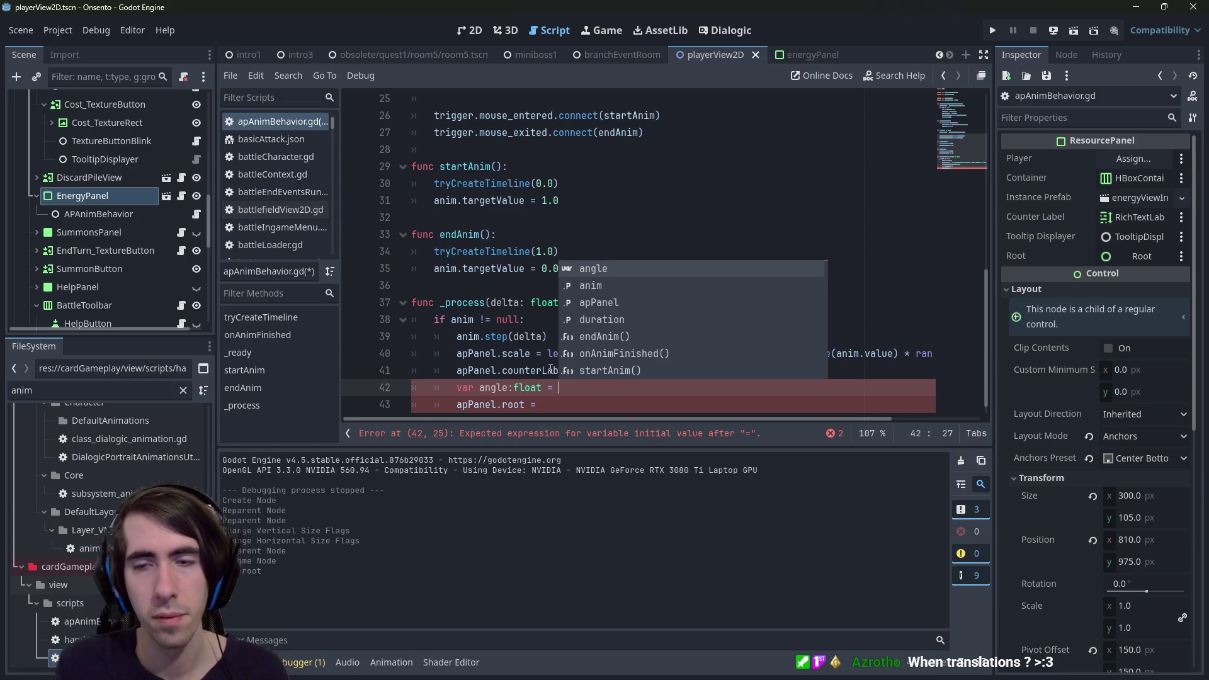
{"action": "type", "text": "df"}
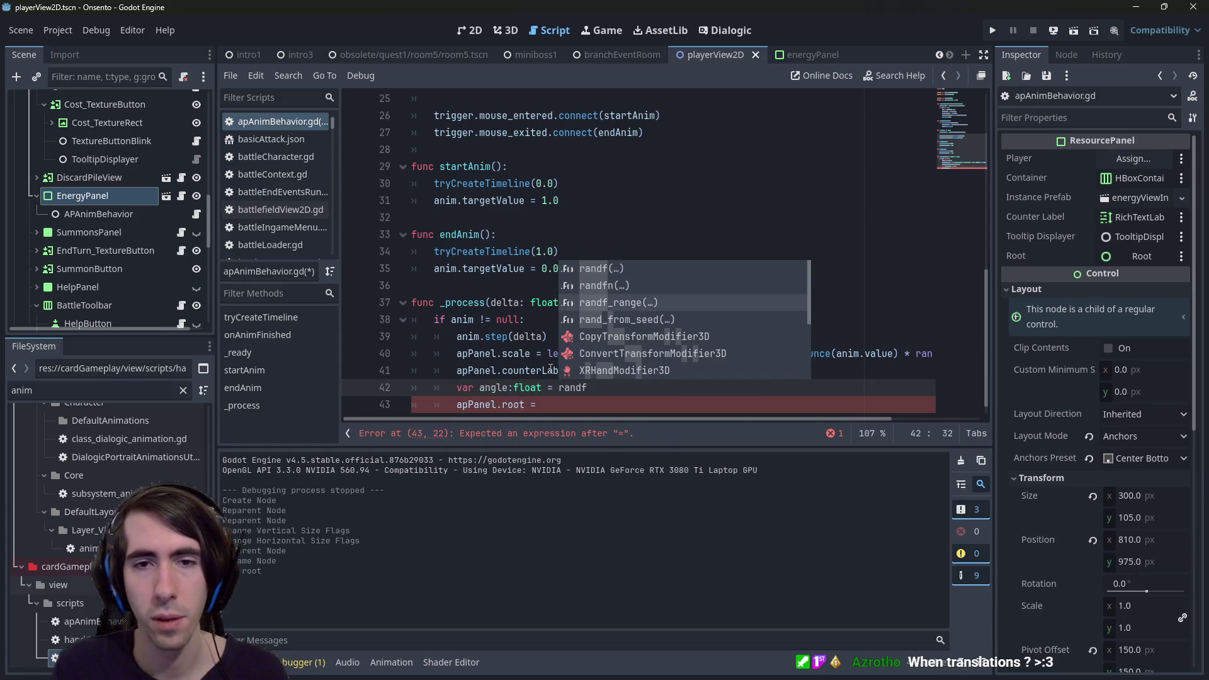
{"action": "key", "text": "Return"}
{"action": "type", "text": "0, PI"}
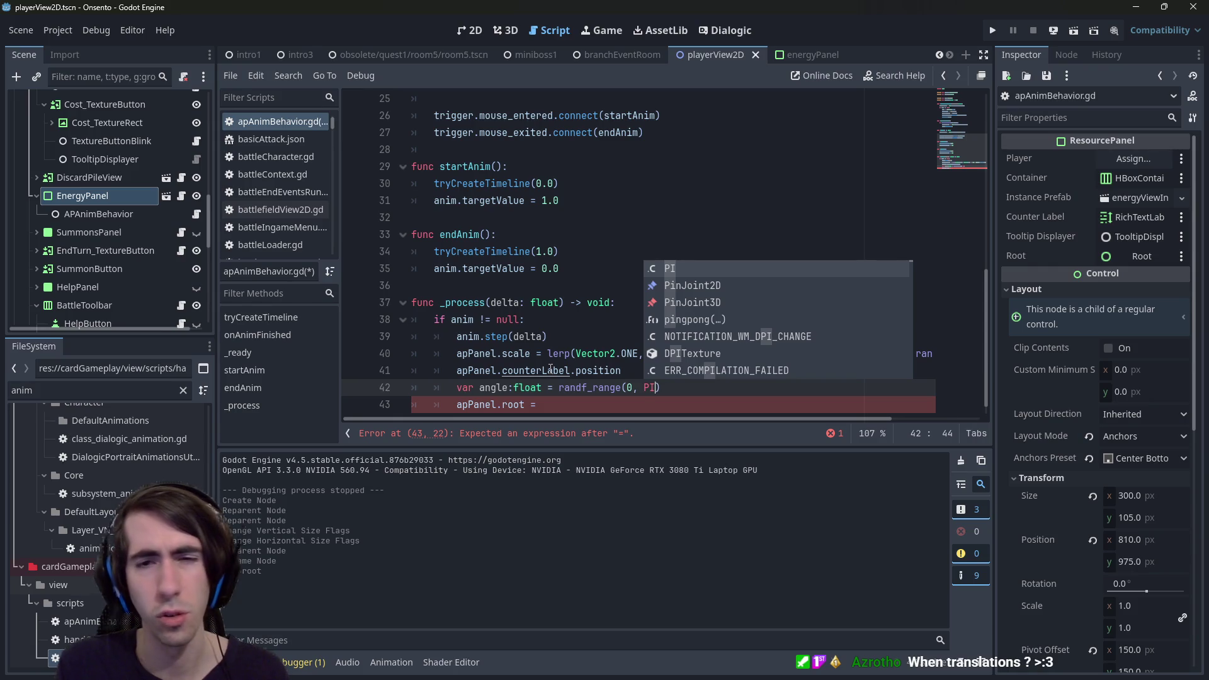
{"action": "key", "text": "Left"}
{"action": "key", "text": "Left"}
{"action": "type", "text": "2*"}
{"action": "key", "text": "Right"}
{"action": "key", "text": "Right"}
{"action": "key", "text": "ctrl+s"}
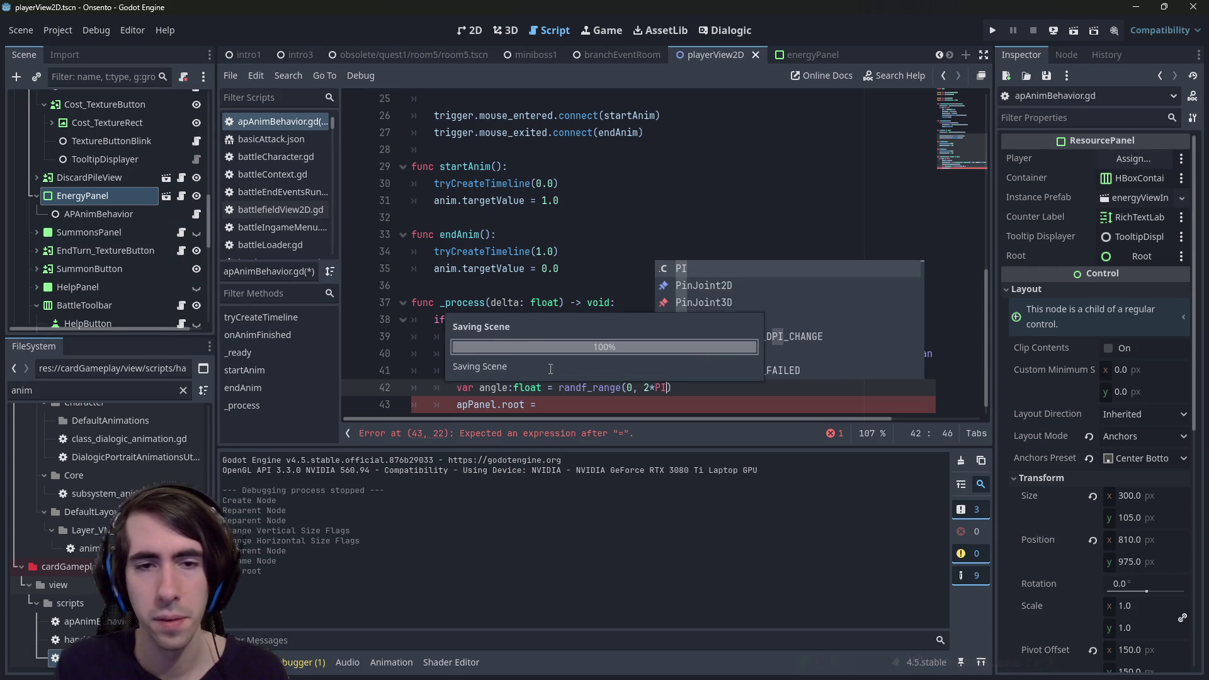
Set apPanel.root.position to a Vector2 from cos(angle) and sin, save, and view cos documentation.
{"action": "key", "text": "Down"}
{"action": "key", "text": "BackSpace"}
{"action": "key", "text": "BackSpace"}
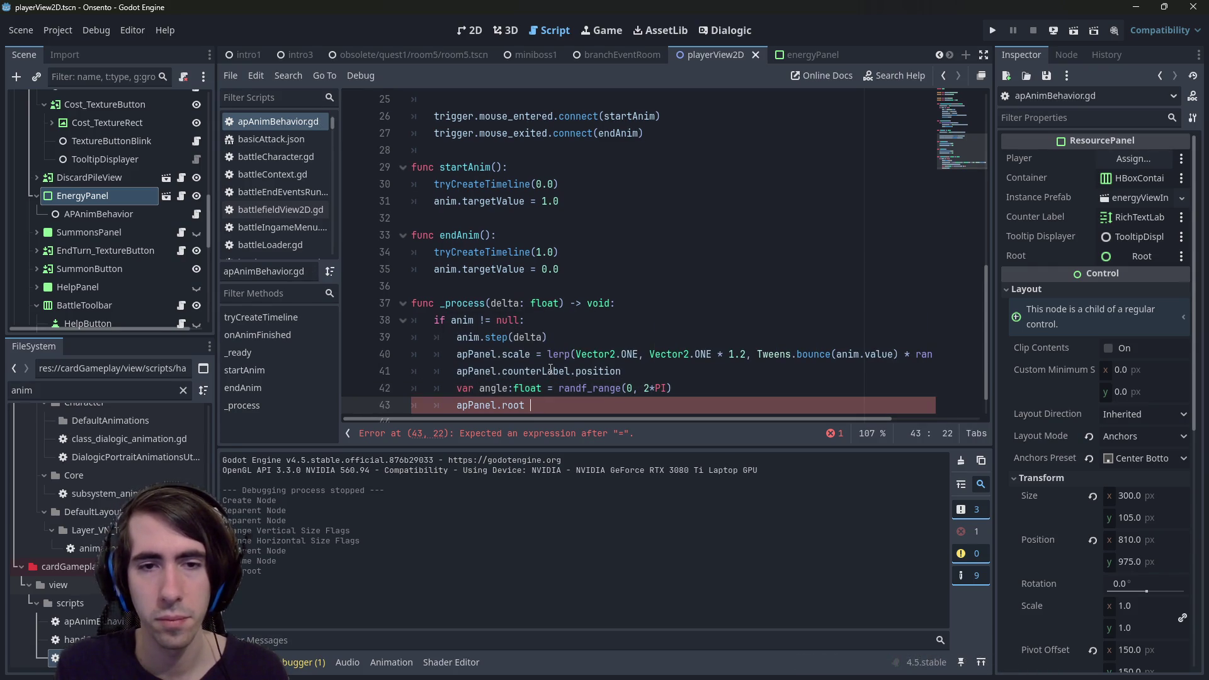
{"action": "type", "text": ".position = "}
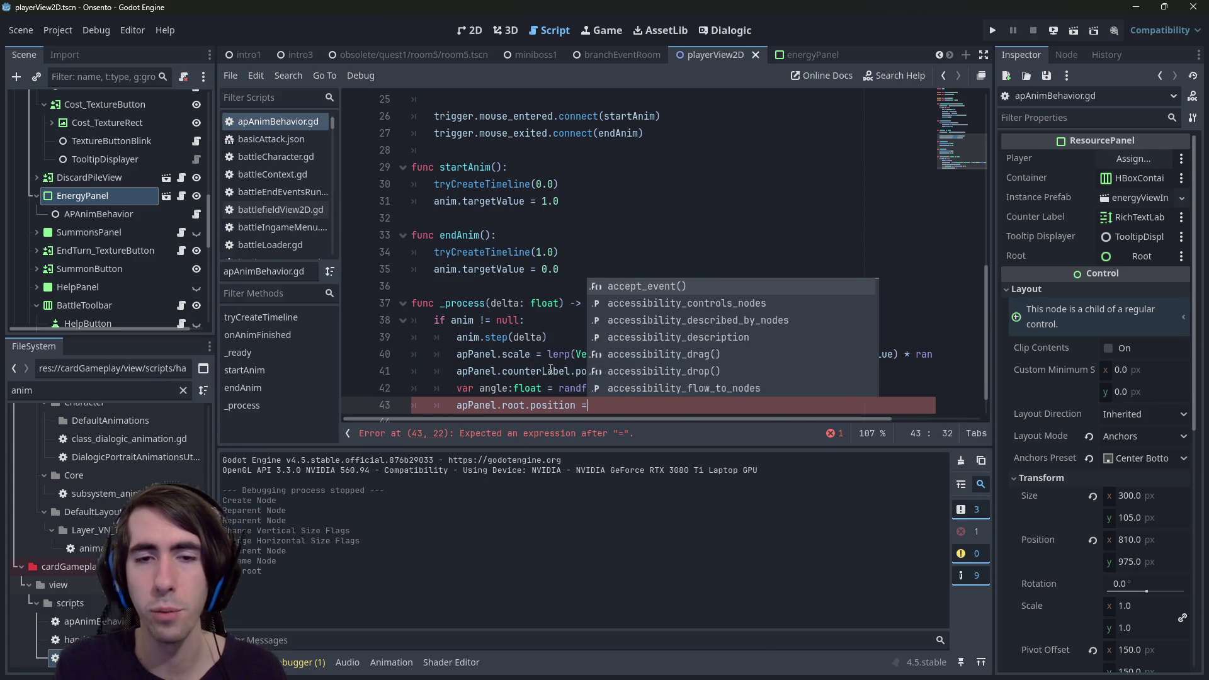
{"action": "type", "text": "vEcto"}
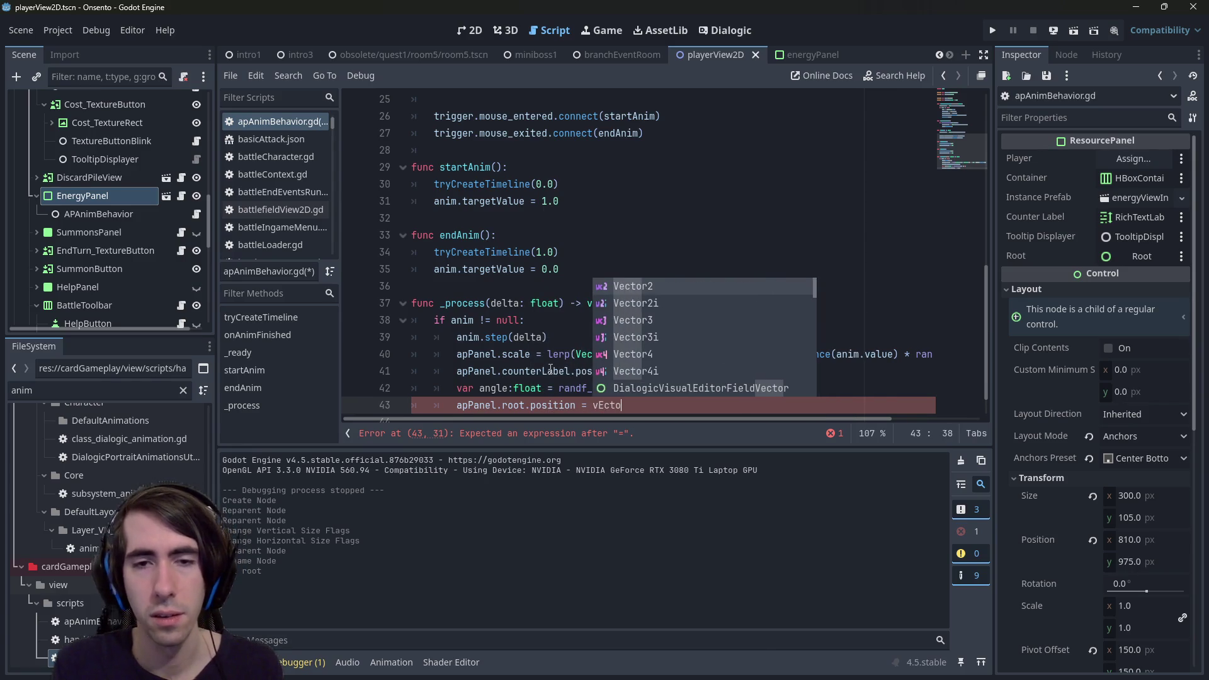
{"action": "key", "text": "Return"}
{"action": "type", "text": "cos("}
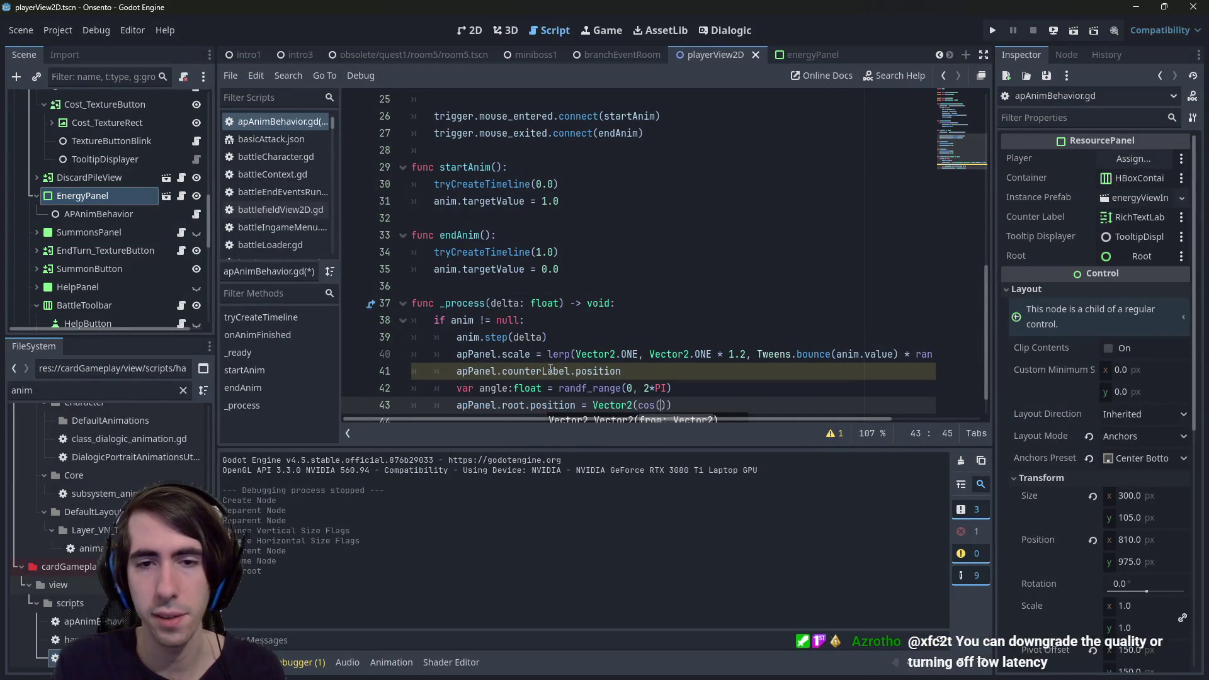
{"action": "type", "text": "), sin("}
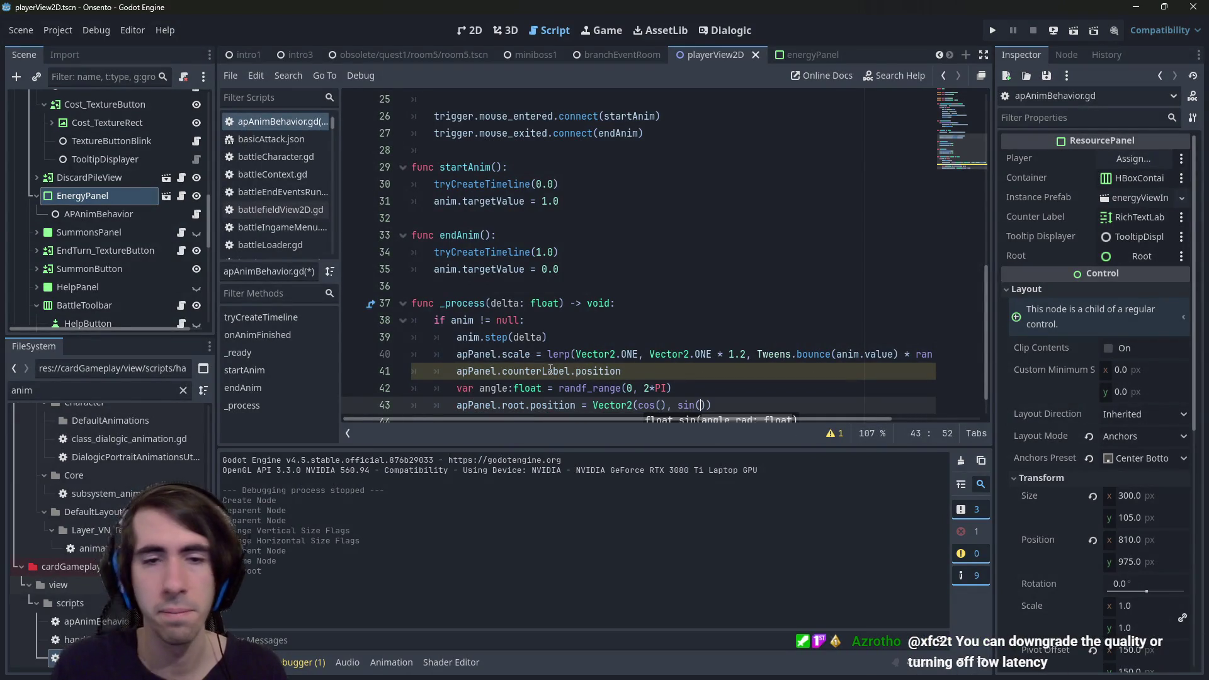
{"action": "scroll", "coordinate": [707, 299], "scroll_direction": "down", "scroll_amount": 1}
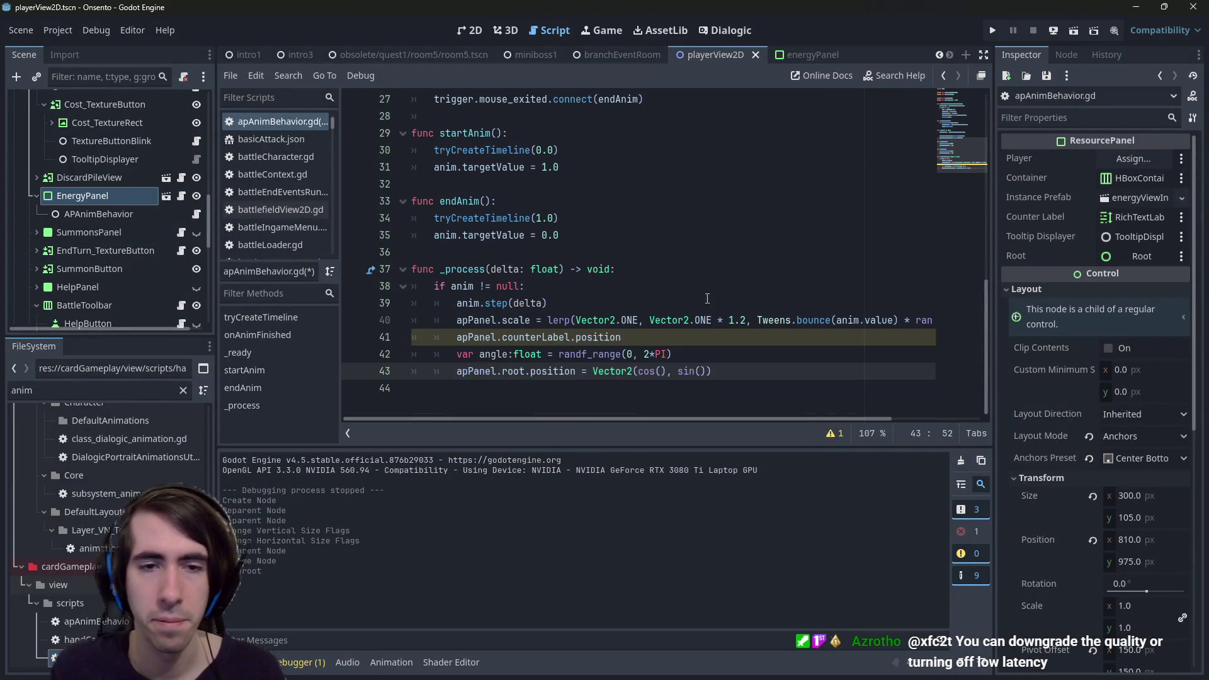
{"action": "left_click", "coordinate": [662, 371]}
{"action": "type", "text": "angle"}
{"action": "key", "text": "Right"}
{"action": "key", "text": "Right"}
{"action": "key", "text": "Right"}
{"action": "type", "text": "angle"}
{"action": "key", "text": "ctrl+s"}
{"action": "left_click", "coordinate": [645, 371], "text": "ctrl"}
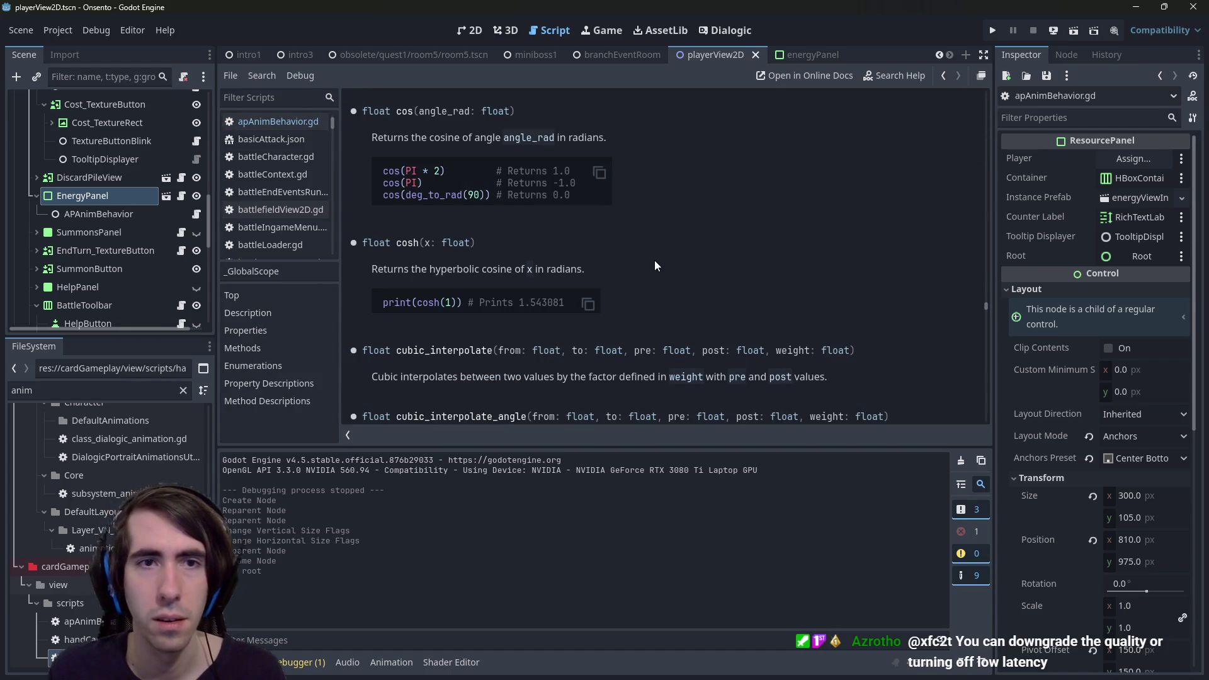
Back in apAnimBehavior.gd, delete the leftover apPanel.counterLabel.position line.
{"action": "key", "text": "alt+Left"}
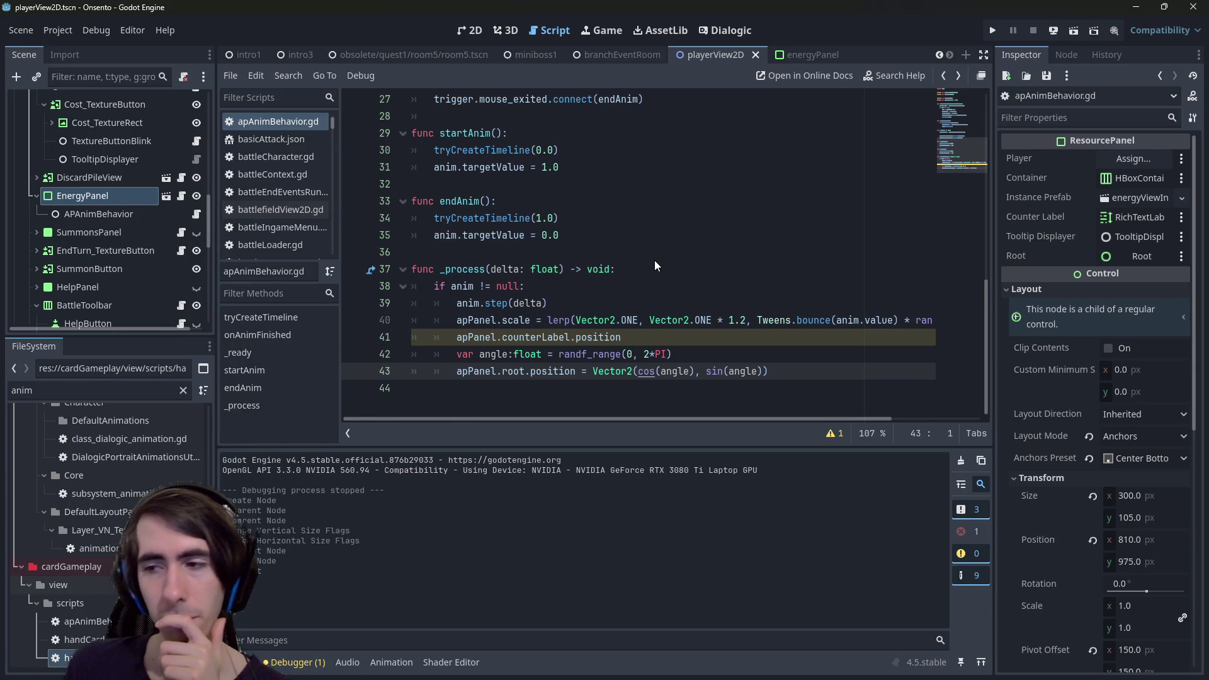
{"action": "left_click", "coordinate": [742, 337]}
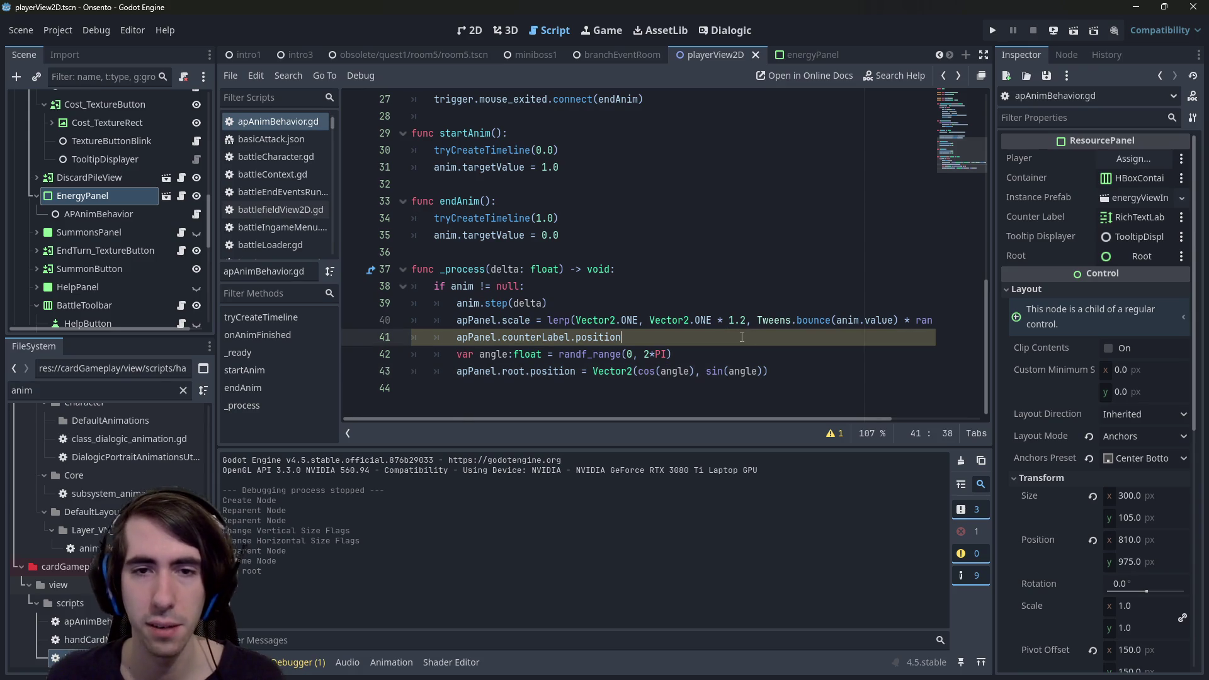
{"action": "left_click", "coordinate": [904, 370]}
{"action": "key", "text": "Up"}
{"action": "key", "text": "Up"}
{"action": "key", "text": "ctrl+shift+Left"}
{"action": "key", "text": "ctrl+shift+Left"}
{"action": "key", "text": "ctrl+shift+Left"}
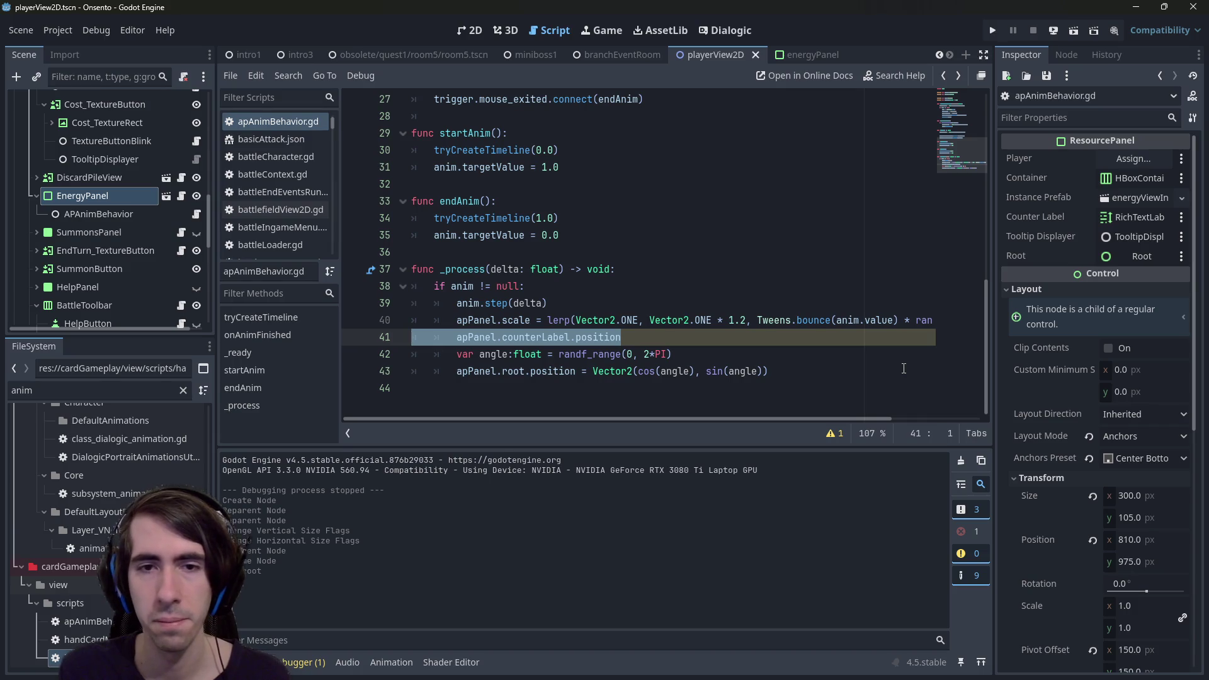
{"action": "key", "text": "BackSpace"}
{"action": "key", "text": "BackSpace"}
{"action": "key", "text": "BackSpace"}
{"action": "left_click_drag", "start_coordinate": [665, 353], "coordinate": [575, 354]}
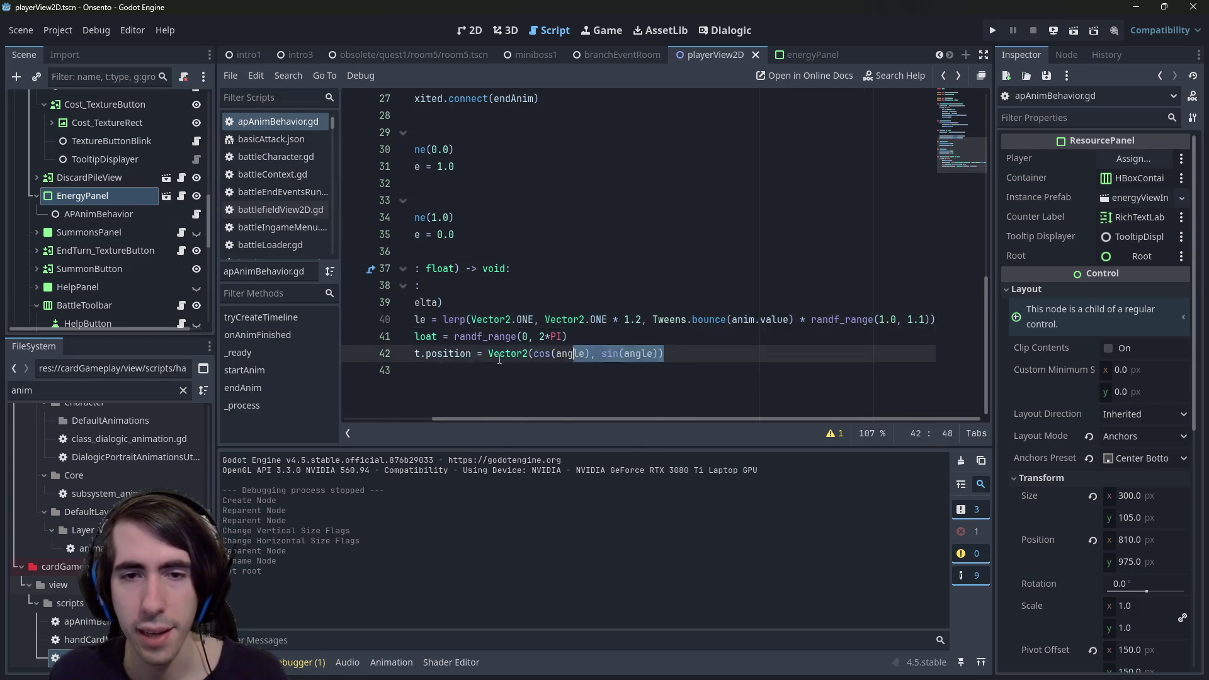
{"action": "left_click", "coordinate": [767, 356]}
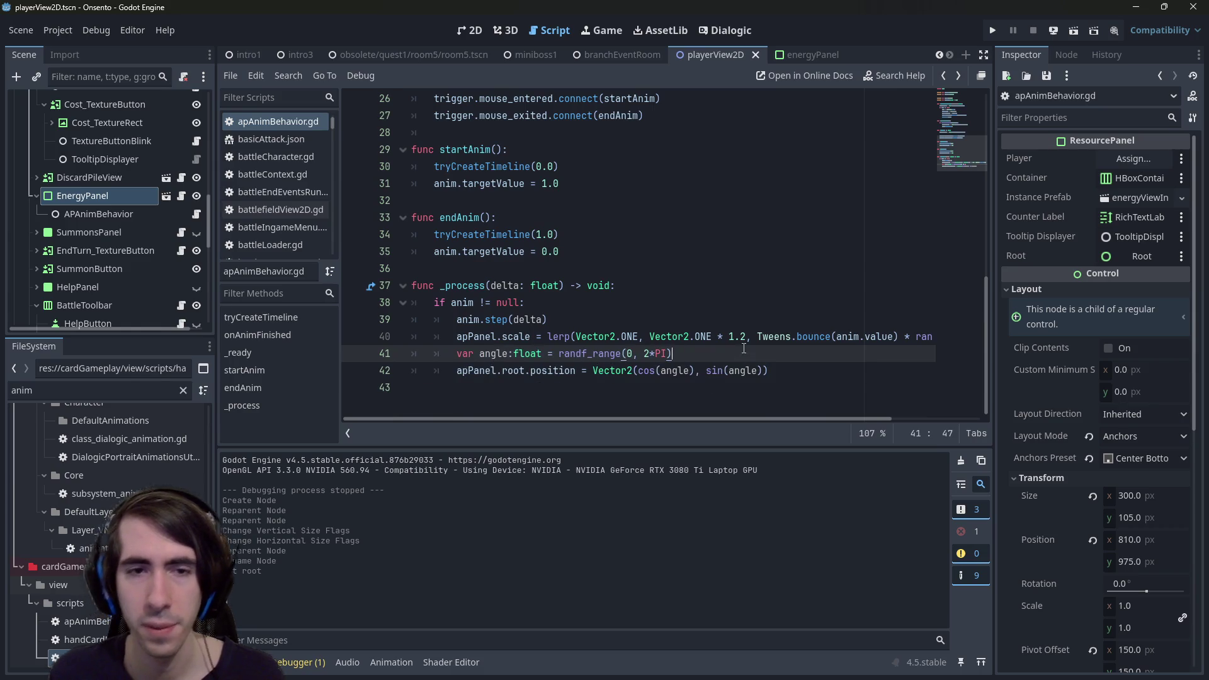
Declare var radius:float = 10.0, multiply the root position's Vector2 by radius, and save.
{"action": "left_click", "coordinate": [593, 371]}
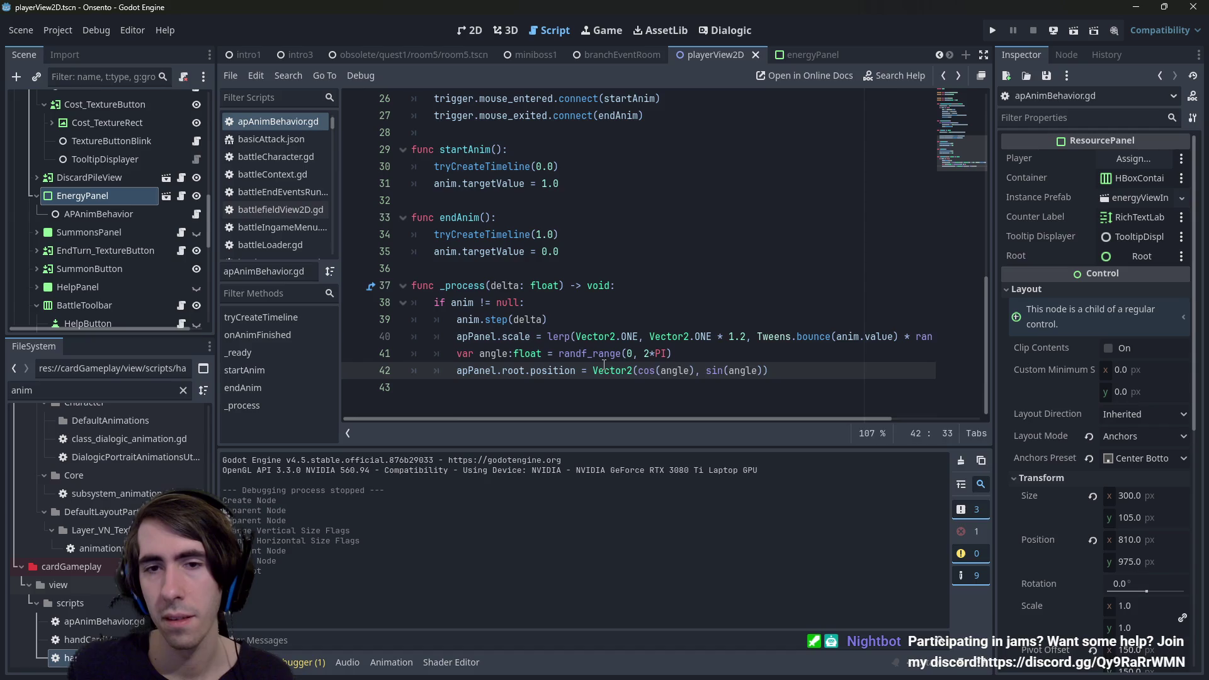
{"action": "key", "text": "Up"}
{"action": "key", "text": "End"}
{"action": "key", "text": "Return"}
{"action": "type", "text": "var radius"}
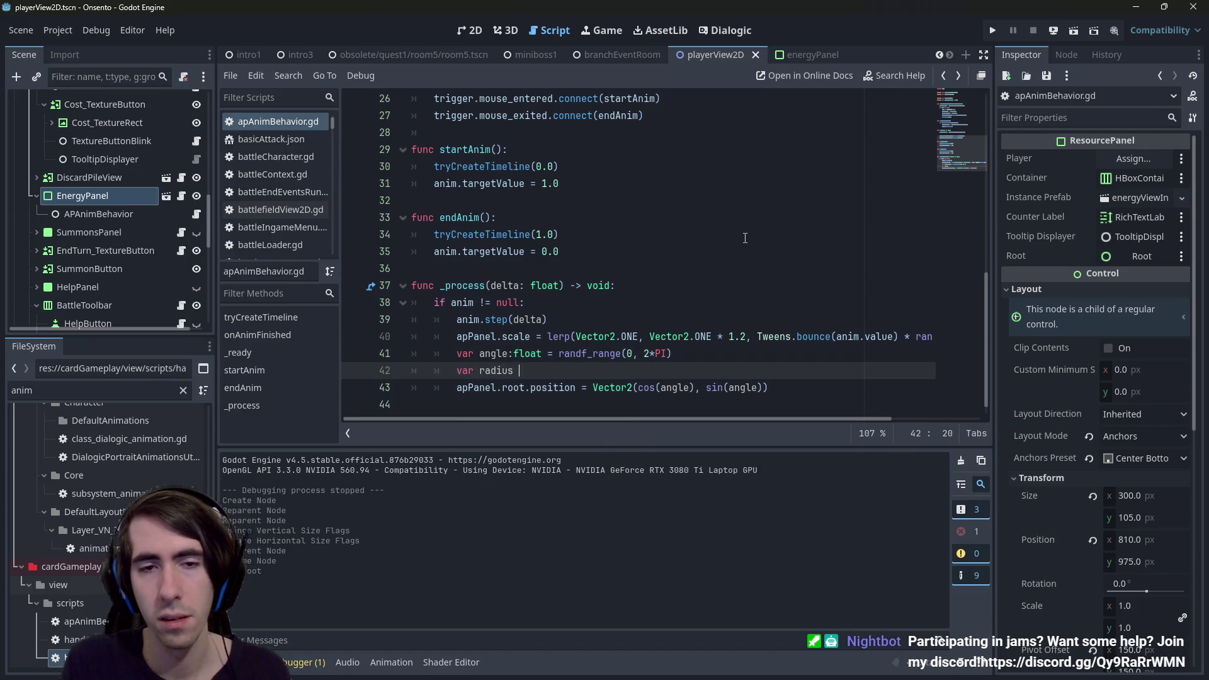
{"action": "type", "text": ":float = 10.0"}
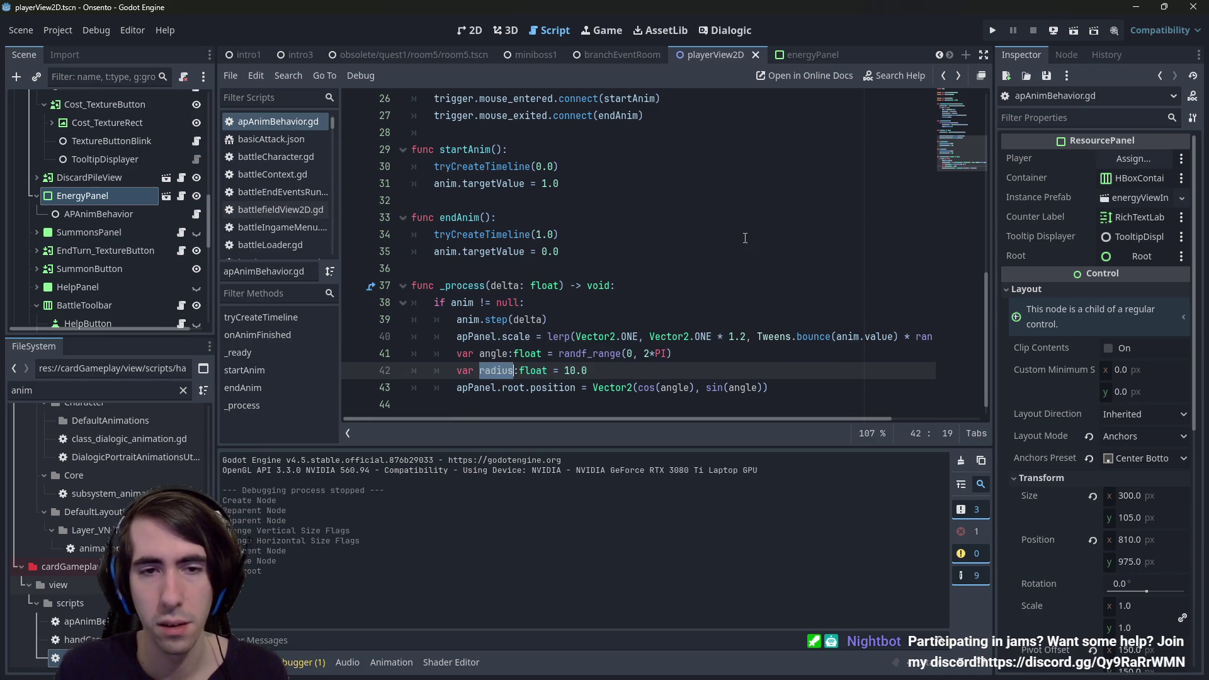
{"action": "key", "text": "Down"}
{"action": "key", "text": "Left"}
{"action": "key", "text": "Left"}
{"action": "key", "text": "Left"}
{"action": "key", "text": "ctrl+Left"}
{"action": "type", "text": "radius *"}
{"action": "key", "text": "ctrl+s"}
Narrow the scale jitter to randf_range(1.0, 1.03), then switch to the miniboss1 scene.
{"action": "left_click", "coordinate": [636, 353]}
{"action": "scroll", "coordinate": [705, 197], "scroll_direction": "down", "scroll_amount": 1}
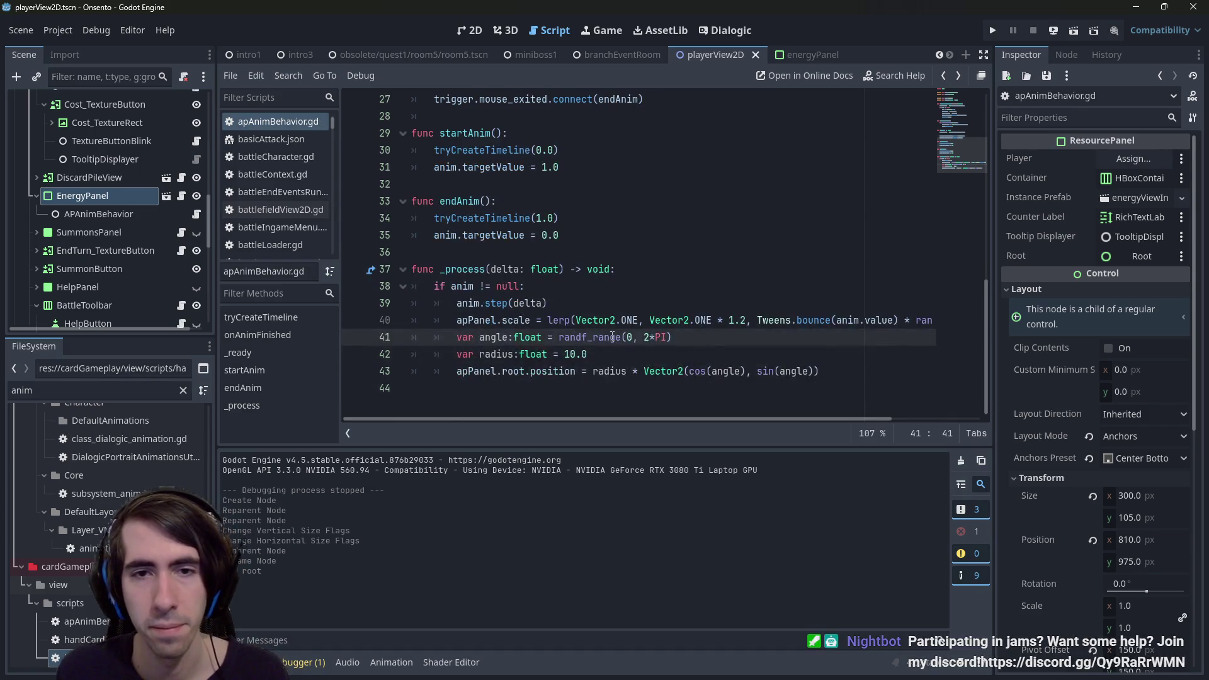
{"action": "left_click_drag", "start_coordinate": [701, 321], "coordinate": [968, 319]}
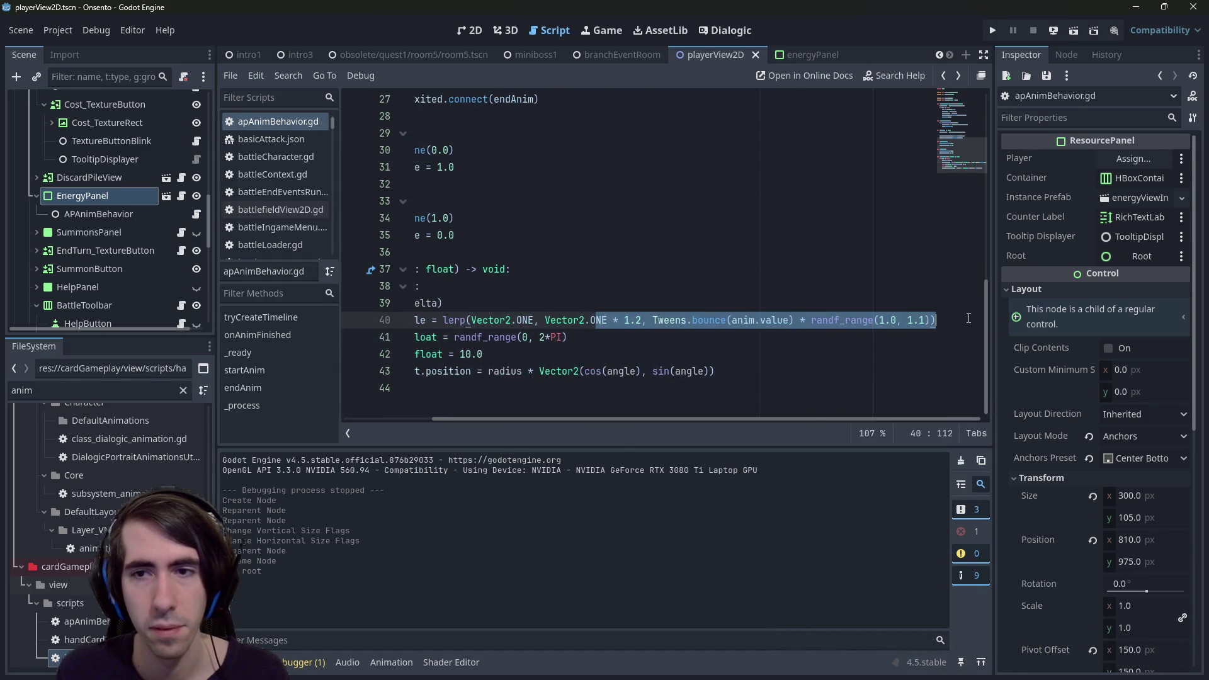
{"action": "left_click", "coordinate": [922, 320]}
{"action": "type", "text": "0"}
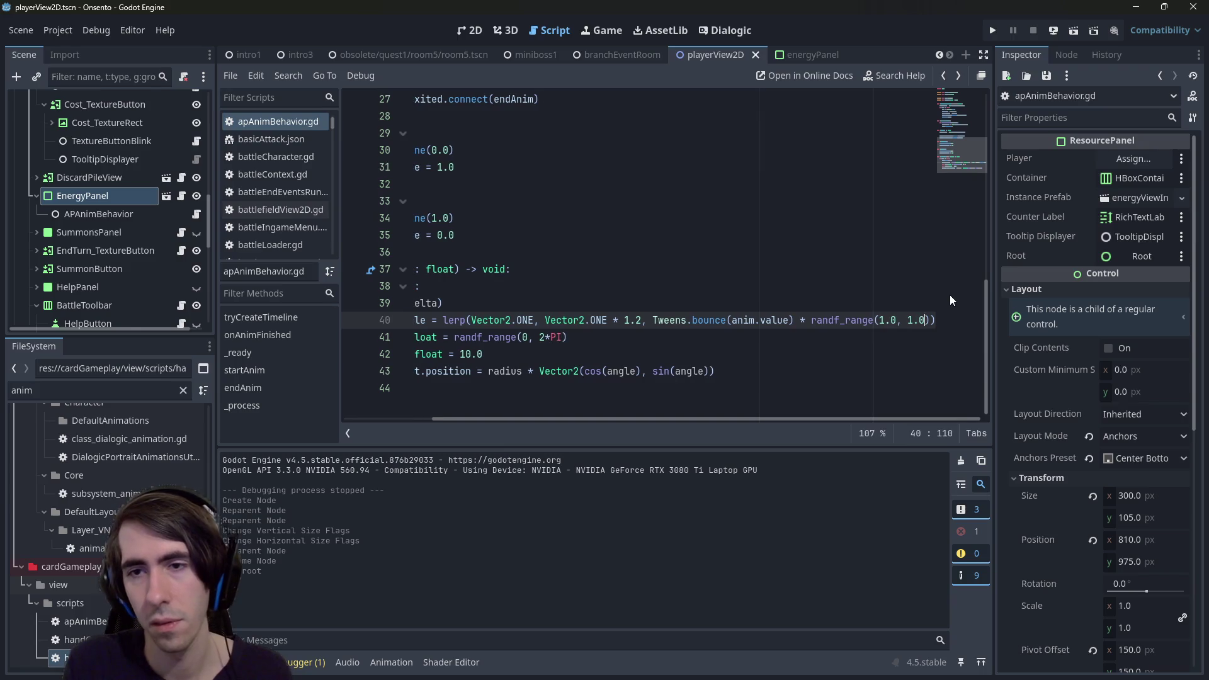
{"action": "type", "text": "3"}
{"action": "key", "text": "Escape"}
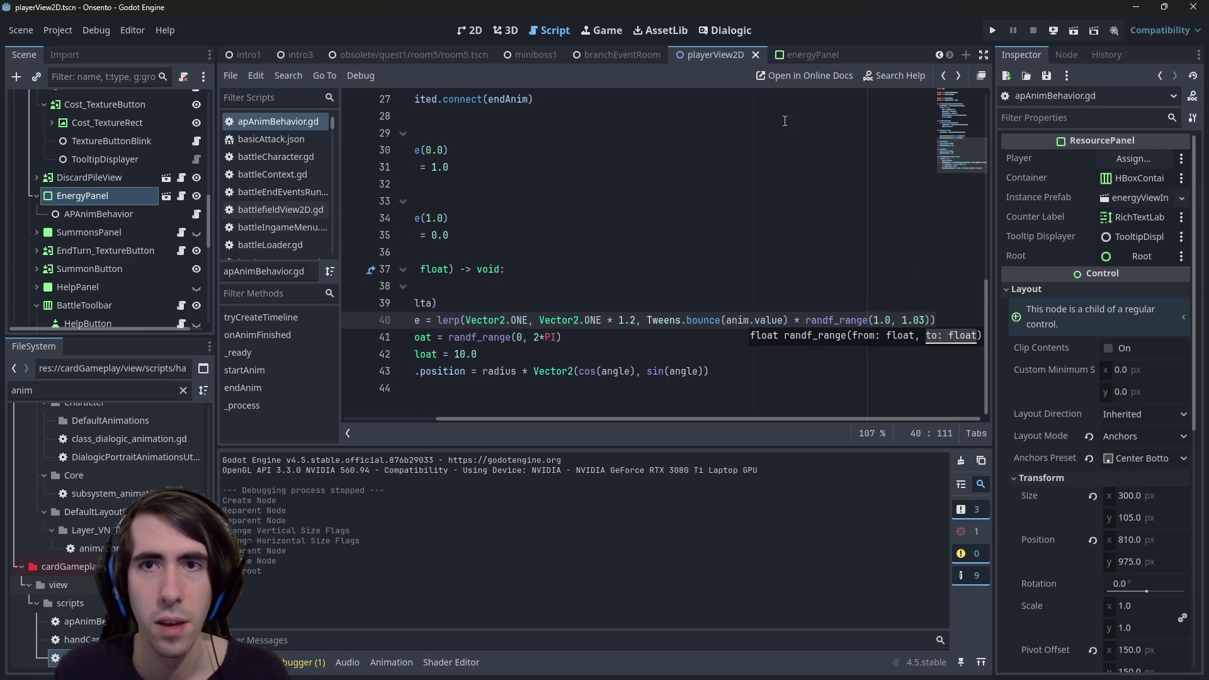
{"action": "key", "text": "Down"}
{"action": "key", "text": "Down"}
{"action": "key", "text": "shift+Home"}
{"action": "key", "text": "shift+Home"}
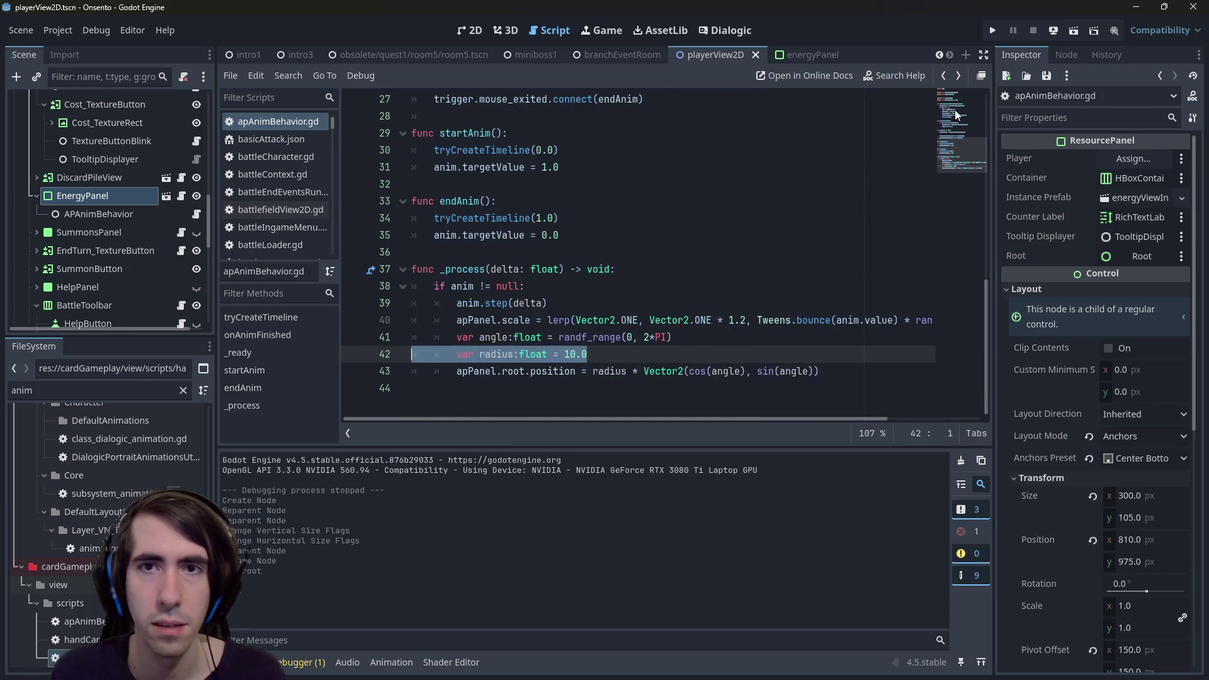
{"action": "left_click", "coordinate": [546, 57]}
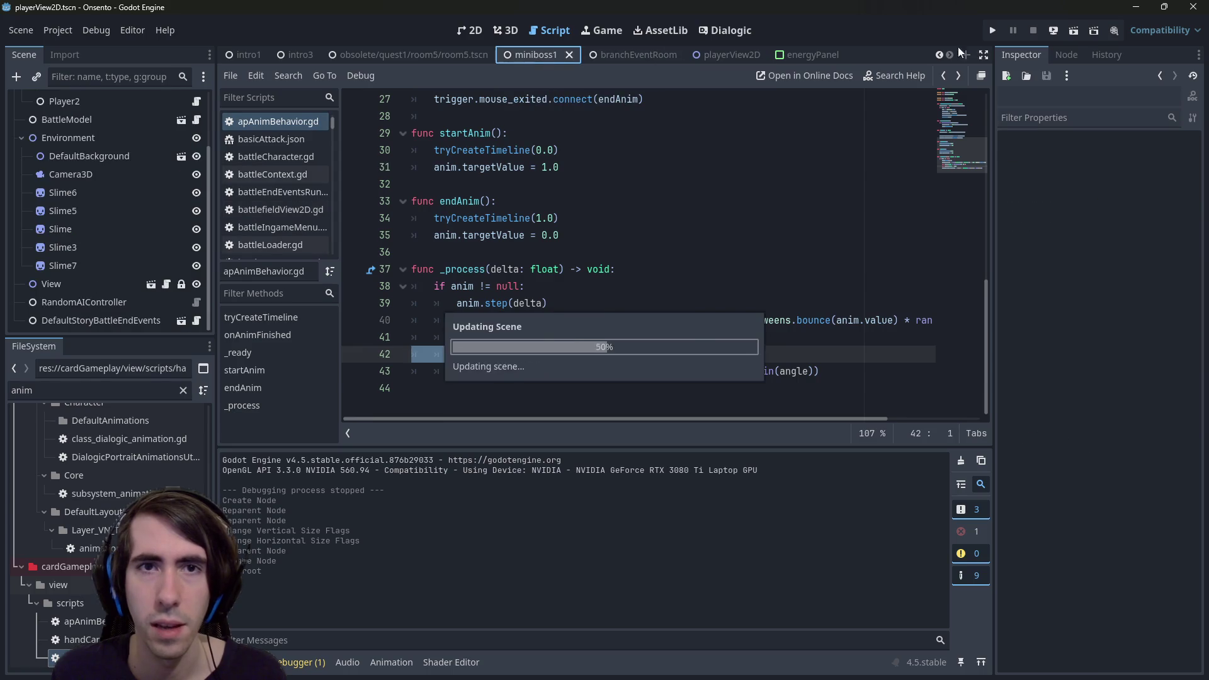
Run the miniboss1 scene, start the battle, then close the Onsento game window.
{"action": "left_click", "coordinate": [1082, 32]}
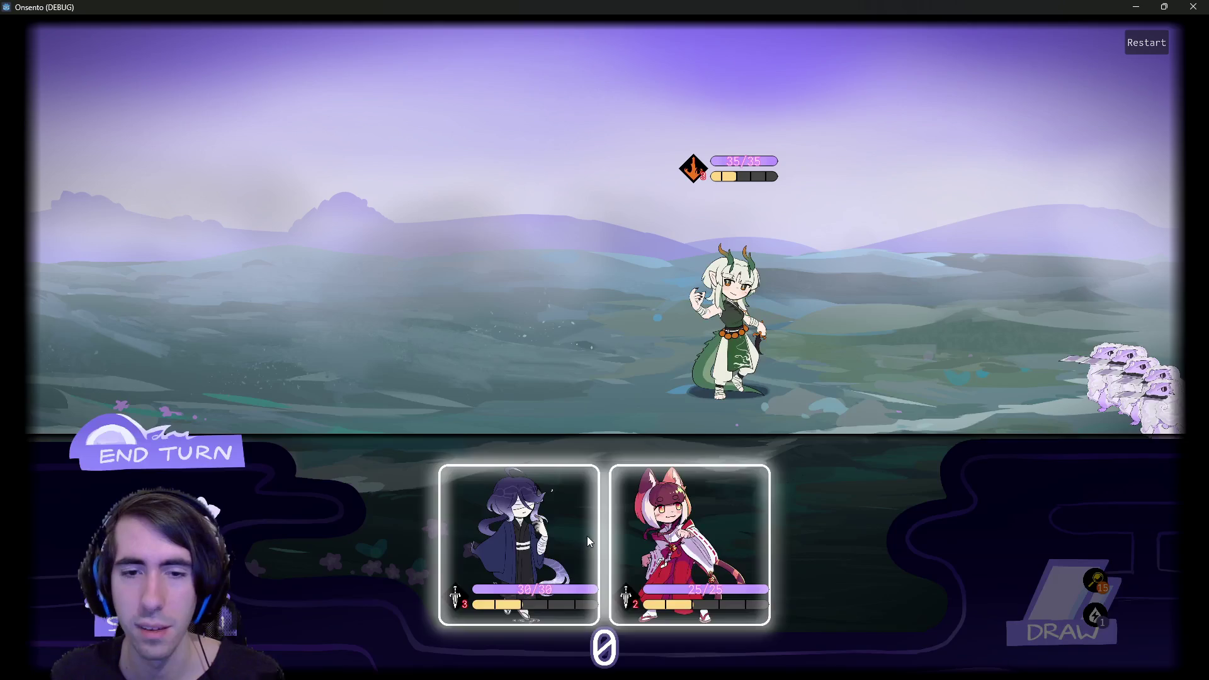
{"action": "left_click", "coordinate": [512, 301]}
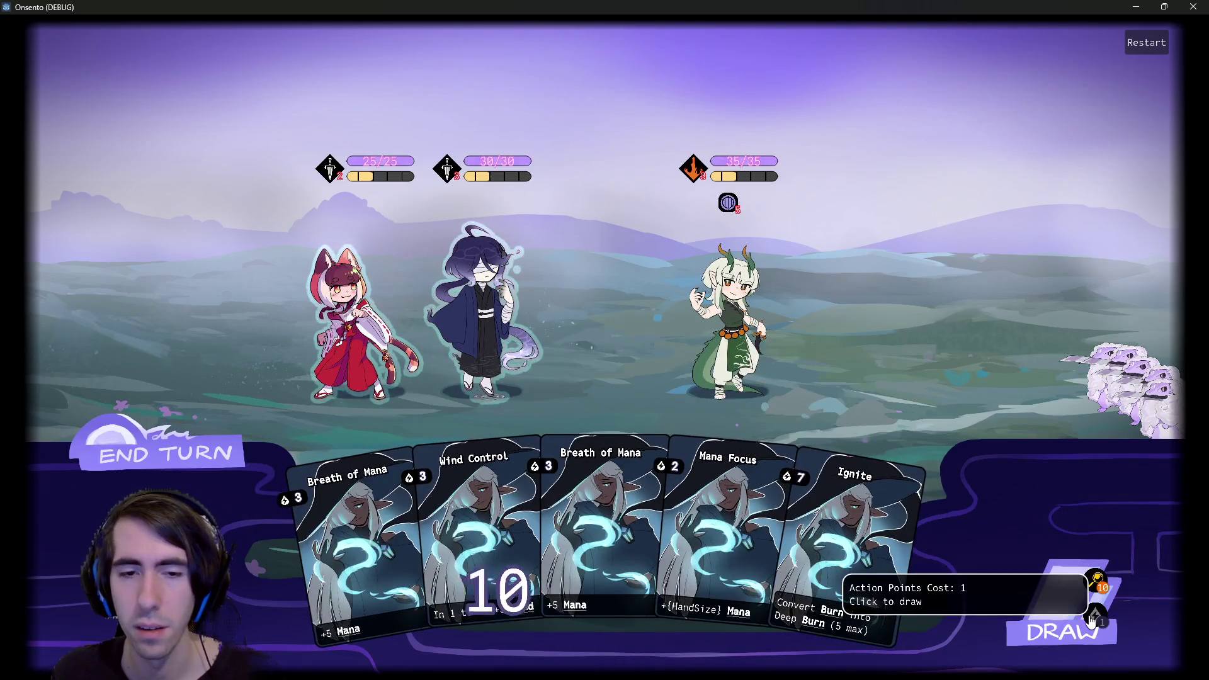
{"action": "left_click", "coordinate": [1193, 7]}
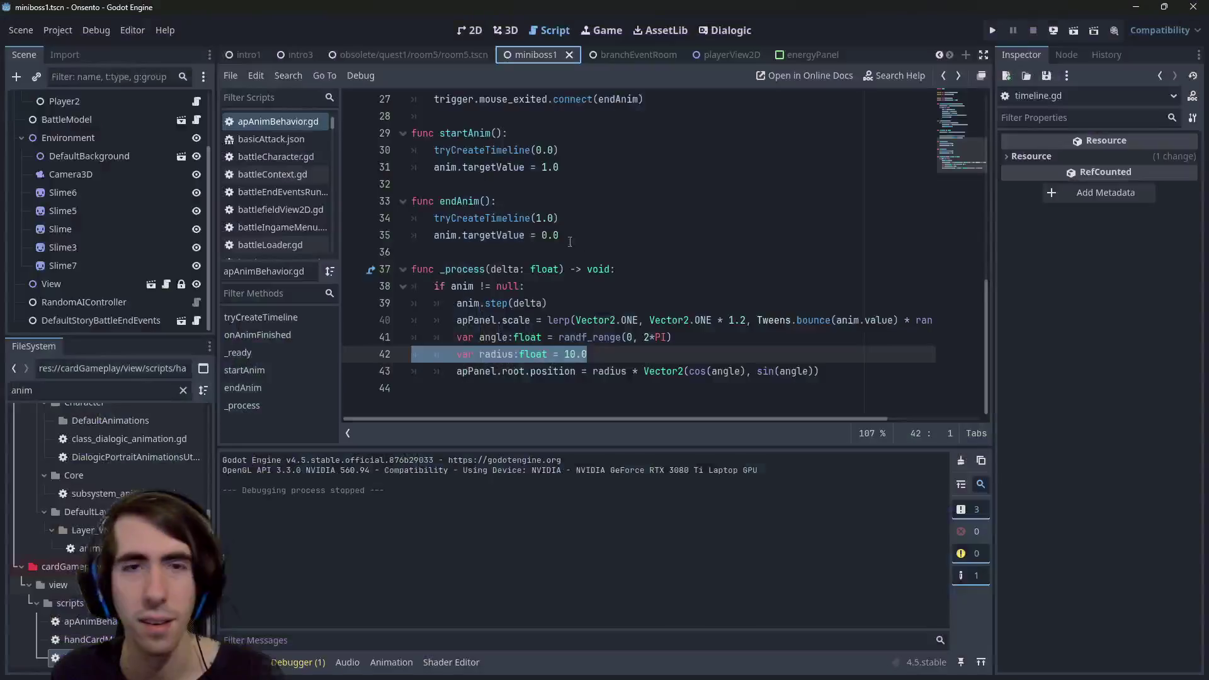
In the energyPanel 2D view, expand Root's Layout > Transform and check its position 150, 50.
{"action": "left_click", "coordinate": [787, 54]}
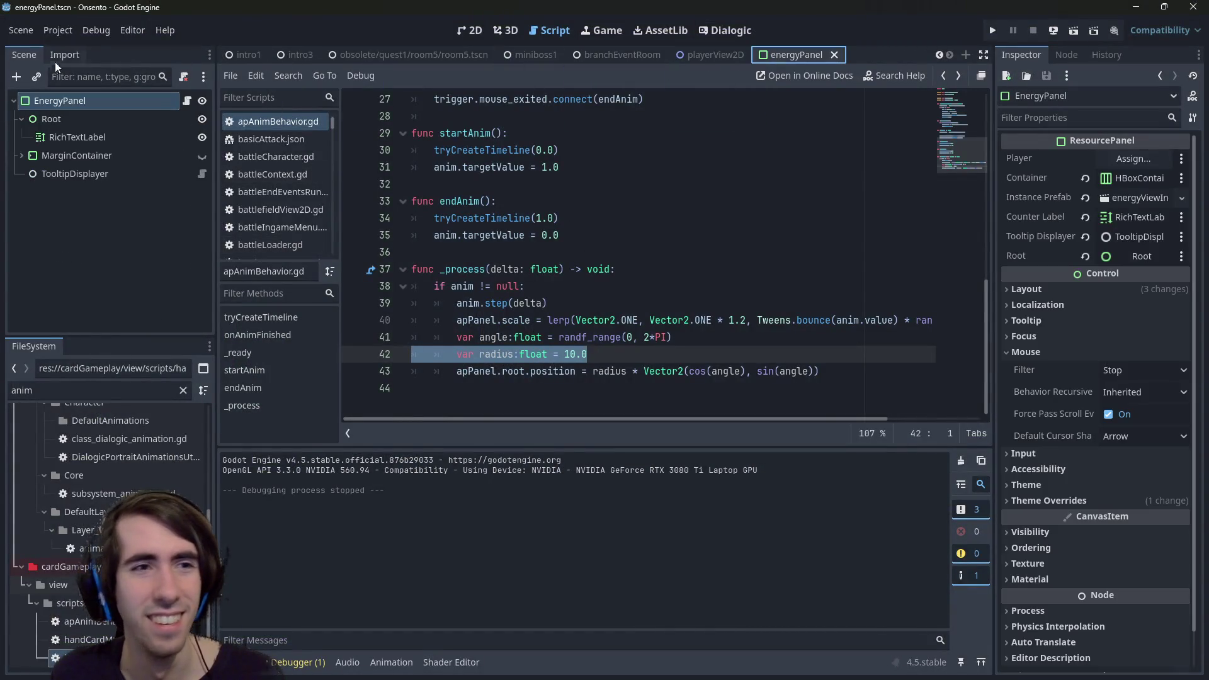
{"action": "left_click", "coordinate": [60, 119]}
{"action": "left_click", "coordinate": [469, 30]}
{"action": "left_click", "coordinate": [1026, 156]}
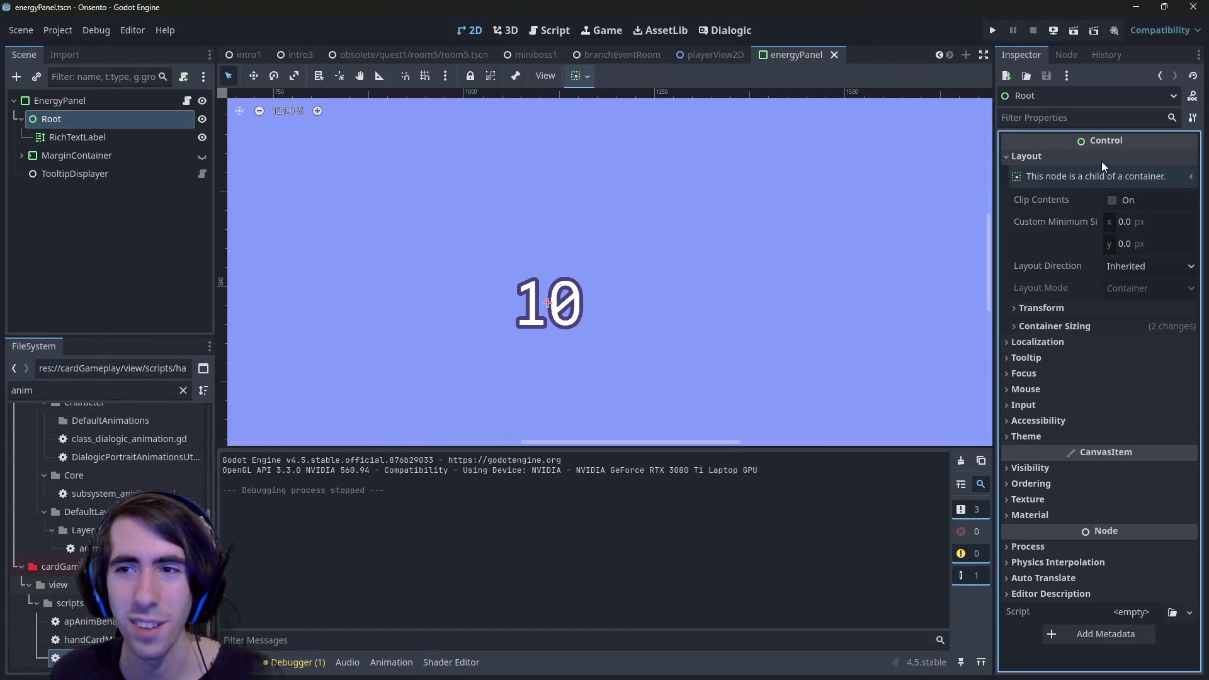
{"action": "left_click", "coordinate": [1094, 325]}
{"action": "left_click", "coordinate": [1091, 308]}
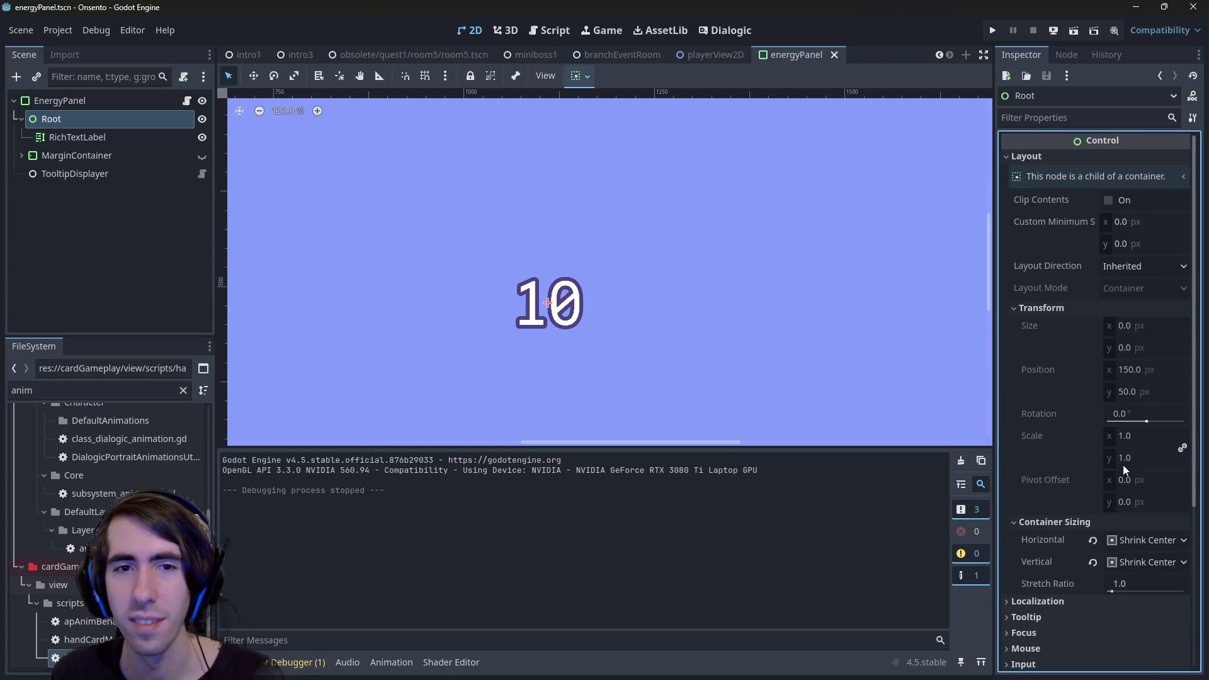
{"action": "left_click", "coordinate": [1048, 370]}
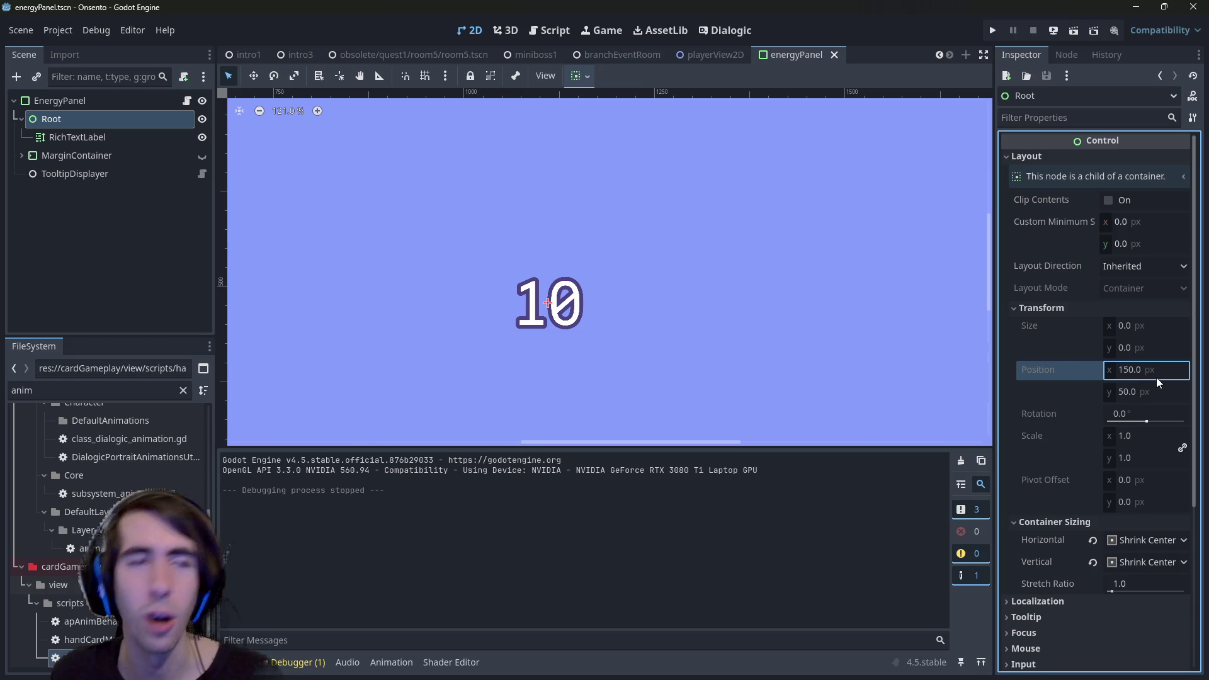
{"action": "scroll", "coordinate": [350, 246], "scroll_direction": "down", "scroll_amount": 2}
{"action": "scroll", "coordinate": [409, 305], "scroll_direction": "up", "scroll_amount": 2}
Check the RichTextLabel's position offset of -150, -52, then reselect Root.
{"action": "left_click", "coordinate": [107, 137]}
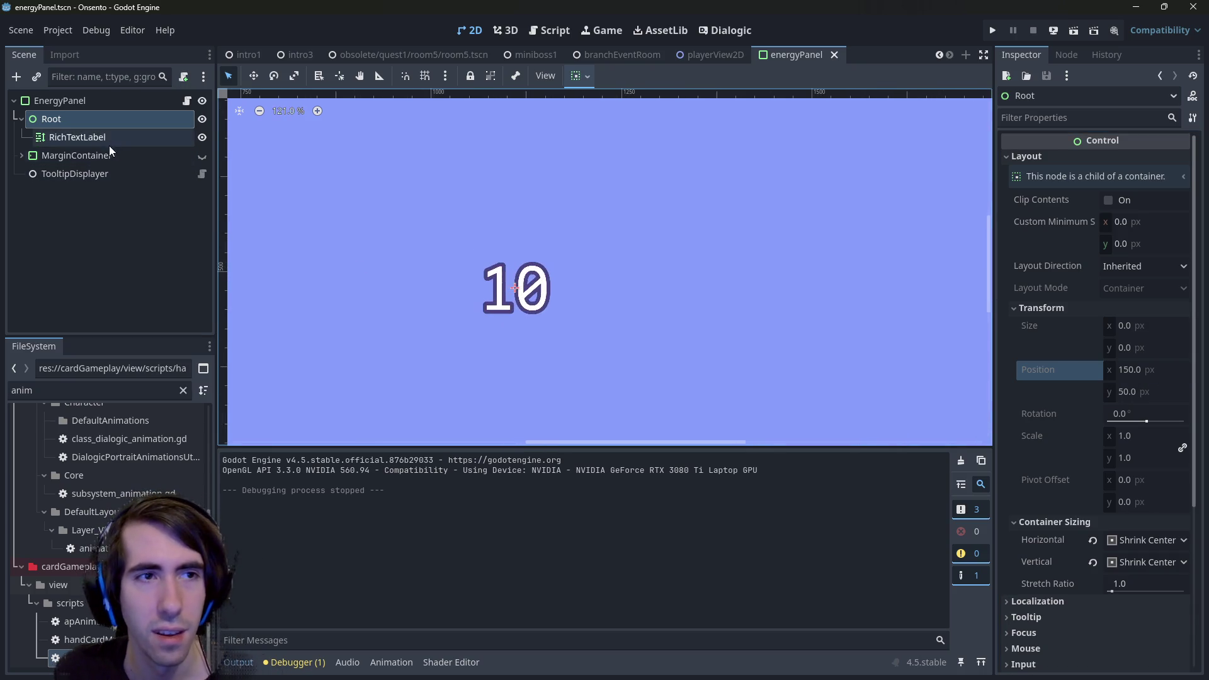
{"action": "scroll", "coordinate": [1134, 463], "scroll_direction": "down", "scroll_amount": 5}
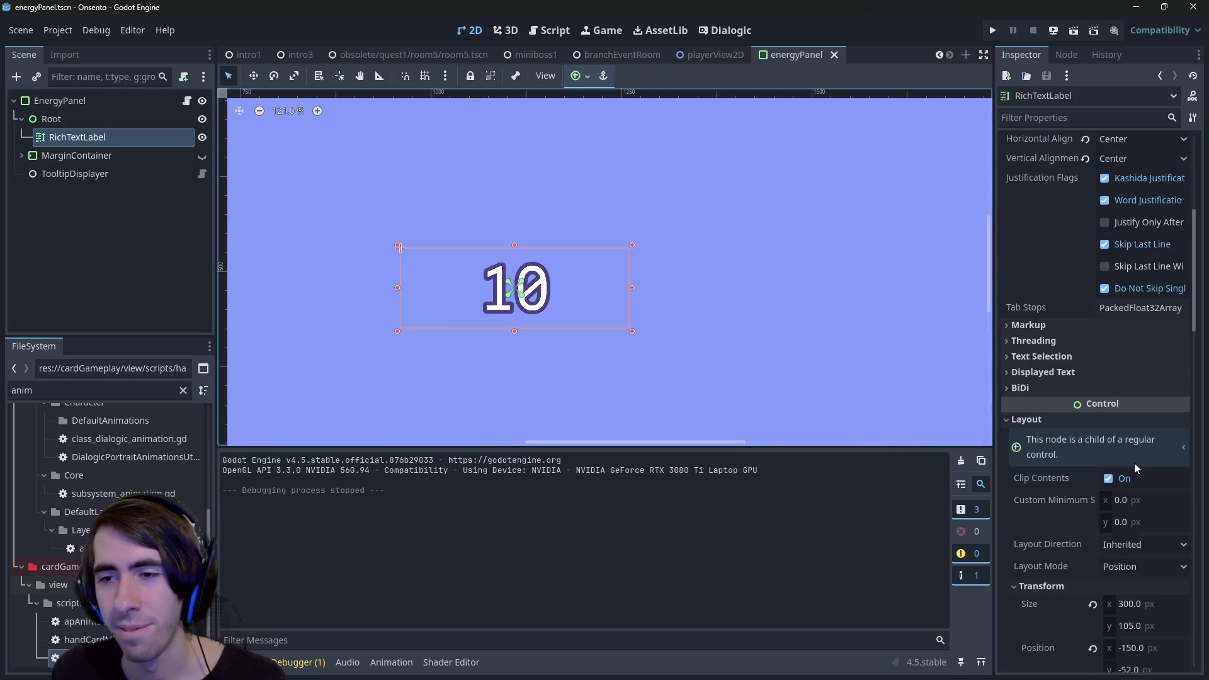
{"action": "scroll", "coordinate": [1132, 464], "scroll_direction": "down", "scroll_amount": 2}
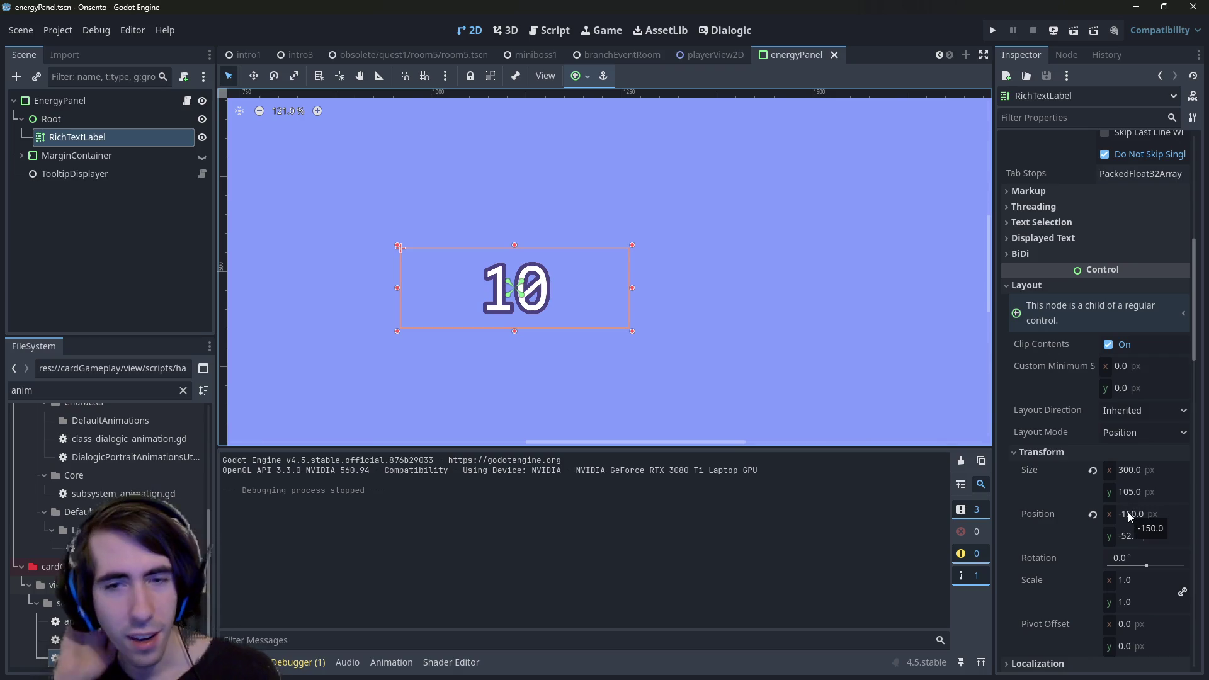
{"action": "left_click", "coordinate": [32, 117]}
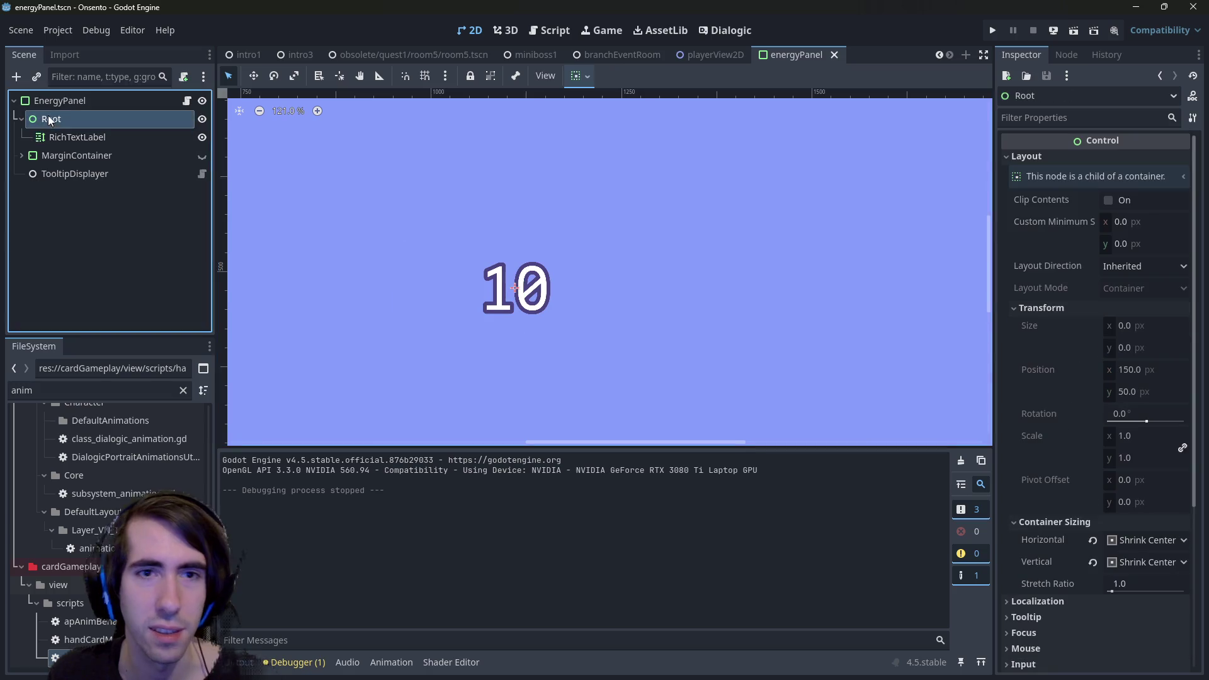
Set the RichTextLabel's pivot offset to x 150, y 52 and save the scene.
{"action": "left_click", "coordinate": [138, 133]}
{"action": "left_click", "coordinate": [1143, 624]}
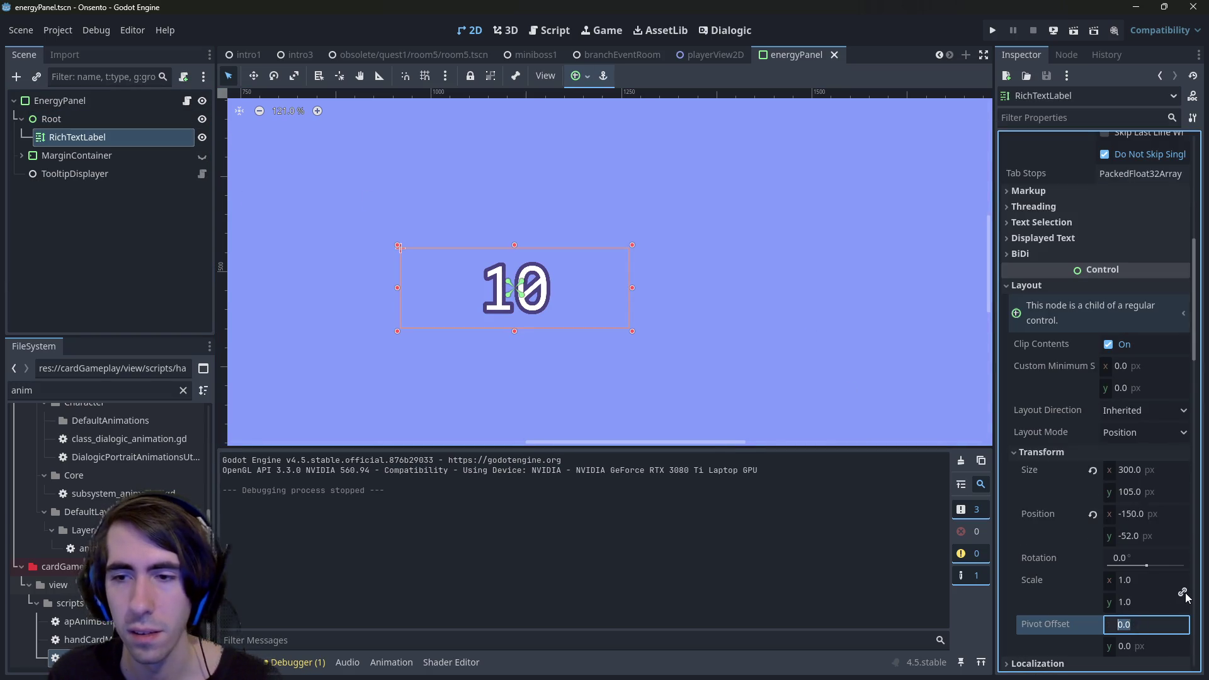
{"action": "type", "text": "150"}
{"action": "key", "text": "Return"}
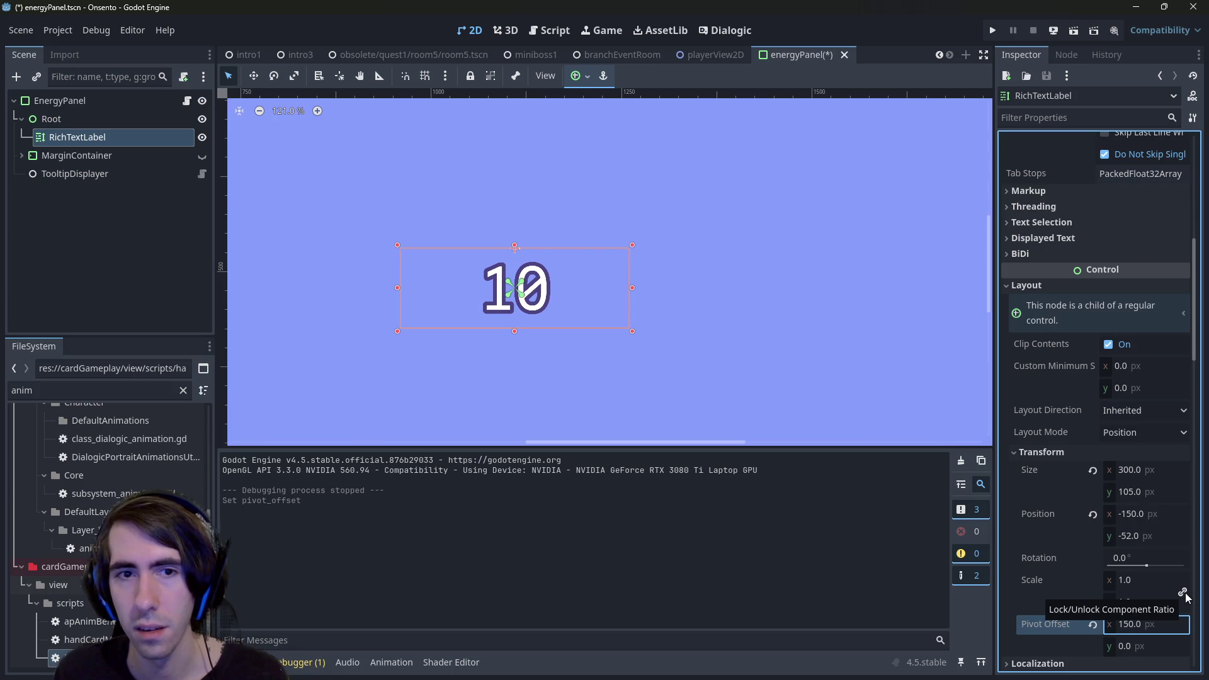
{"action": "key", "text": "ctrl+z"}
{"action": "key", "text": "ctrl+shift+z"}
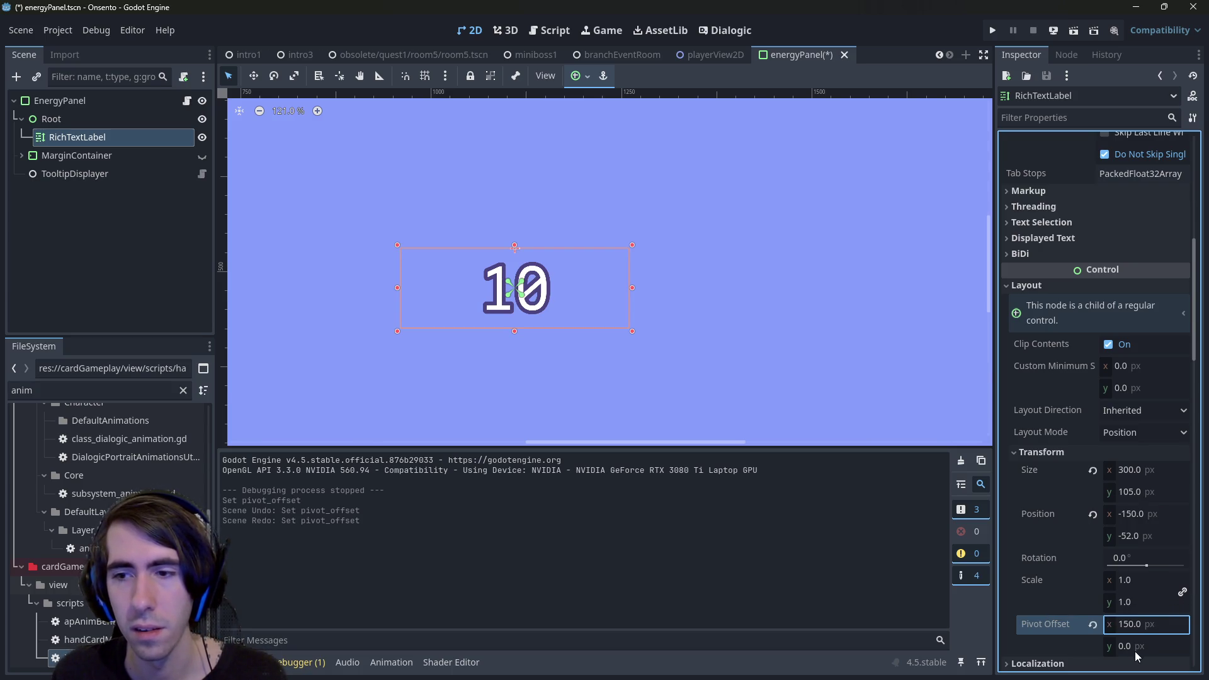
{"action": "left_click", "coordinate": [1137, 650]}
{"action": "type", "text": "-52"}
{"action": "key", "text": "Return"}
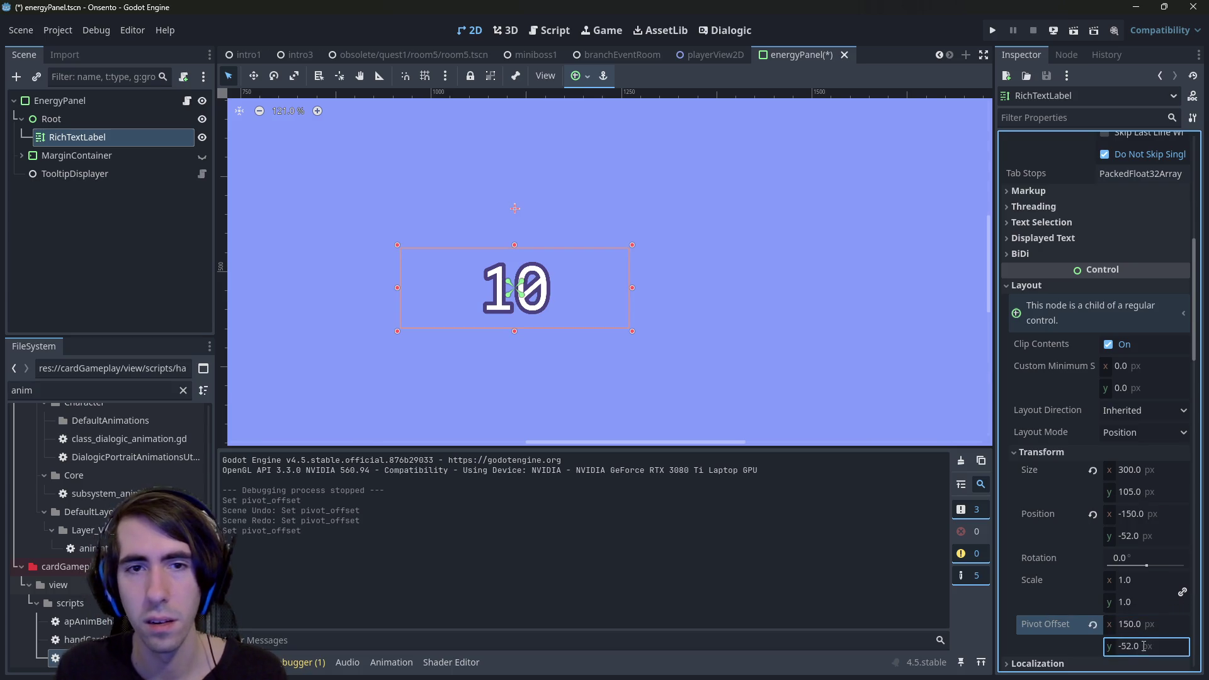
{"action": "double_click", "coordinate": [1144, 647]}
{"action": "type", "text": "52"}
{"action": "key", "text": "Return"}
{"action": "key", "text": "ctrl+s"}
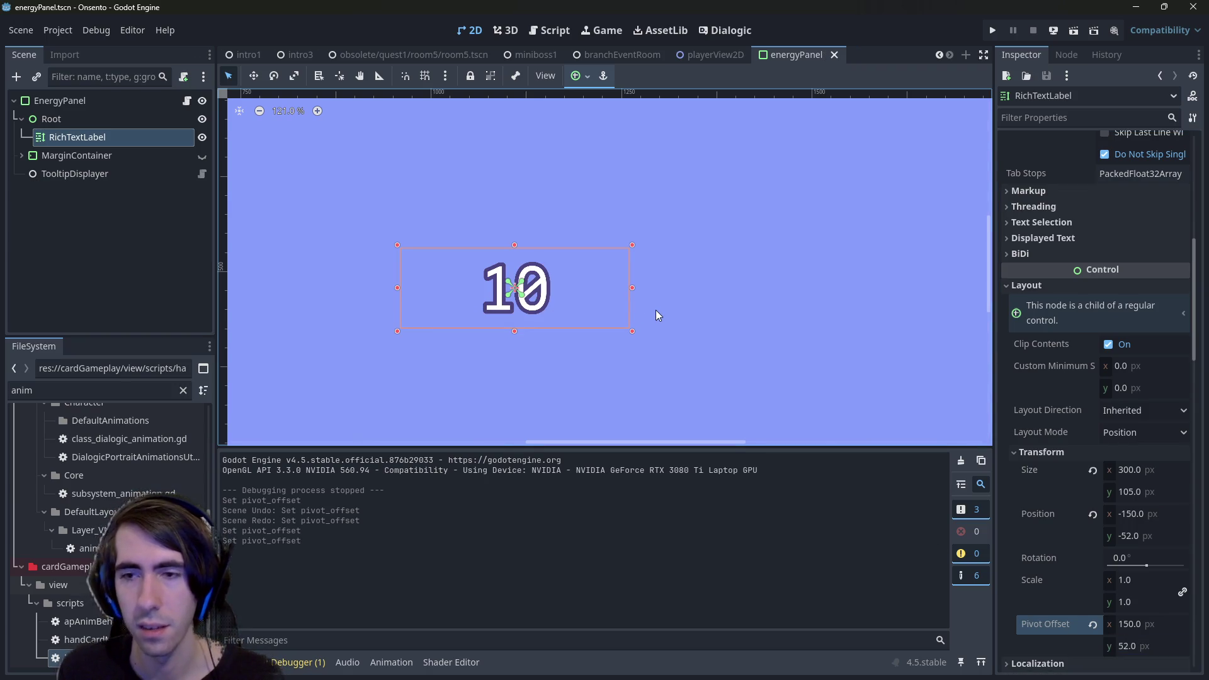
Test-rotate the label by about 5.9 degrees, undo the rotation, and save again.
{"action": "key", "text": "ctrl+z"}
{"action": "key", "text": "ctrl+z"}
{"action": "key", "text": "ctrl+shift+z"}
{"action": "key", "text": "ctrl+shift+z"}
{"action": "key", "text": "ctrl+s"}
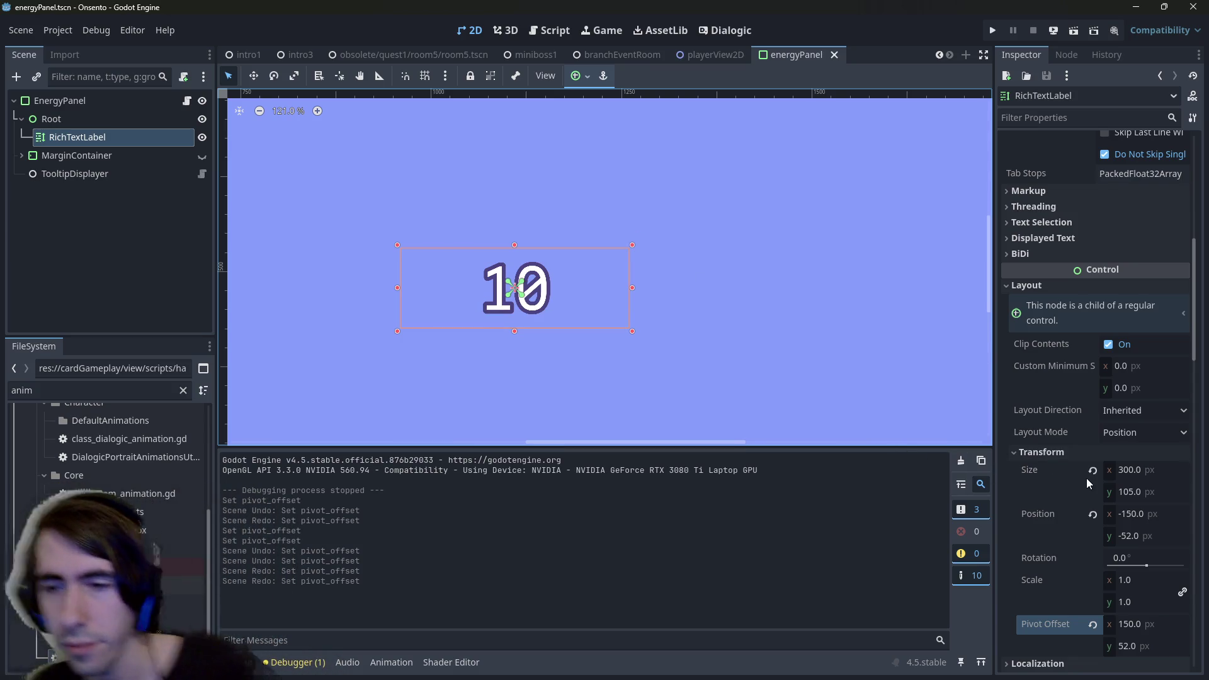
{"action": "left_click_drag", "start_coordinate": [1145, 563], "coordinate": [1147, 566]}
{"action": "key", "text": "ctrl+z"}
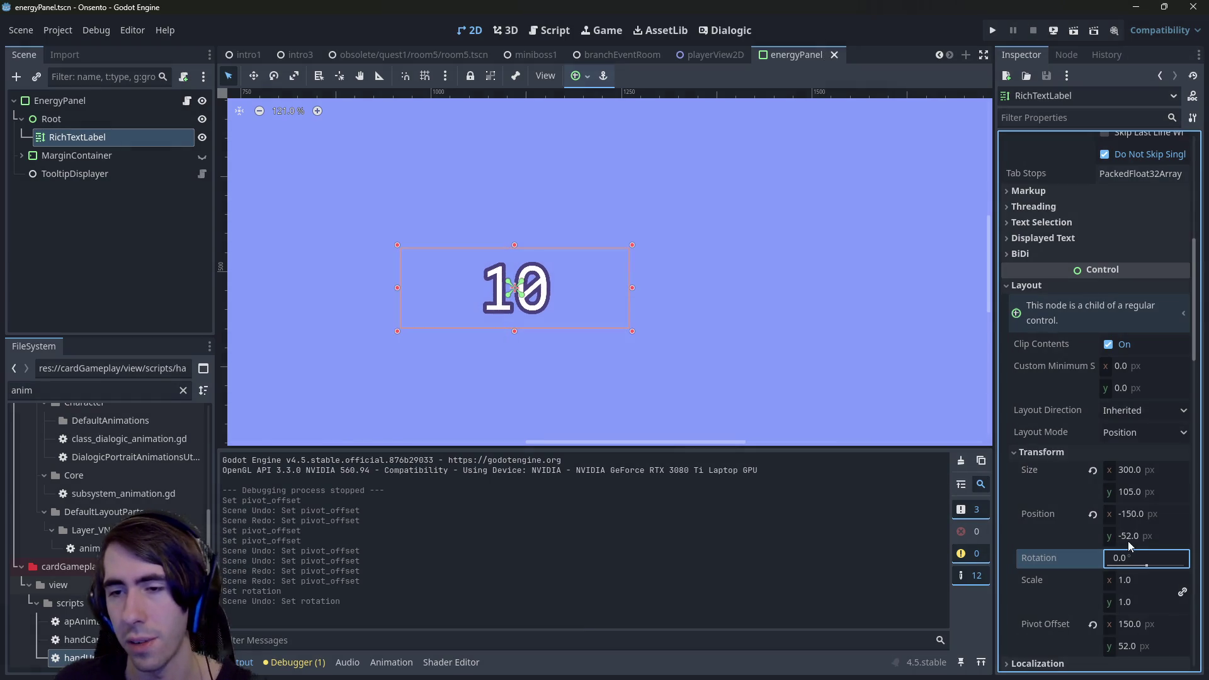
{"action": "key", "text": "ctrl+s"}
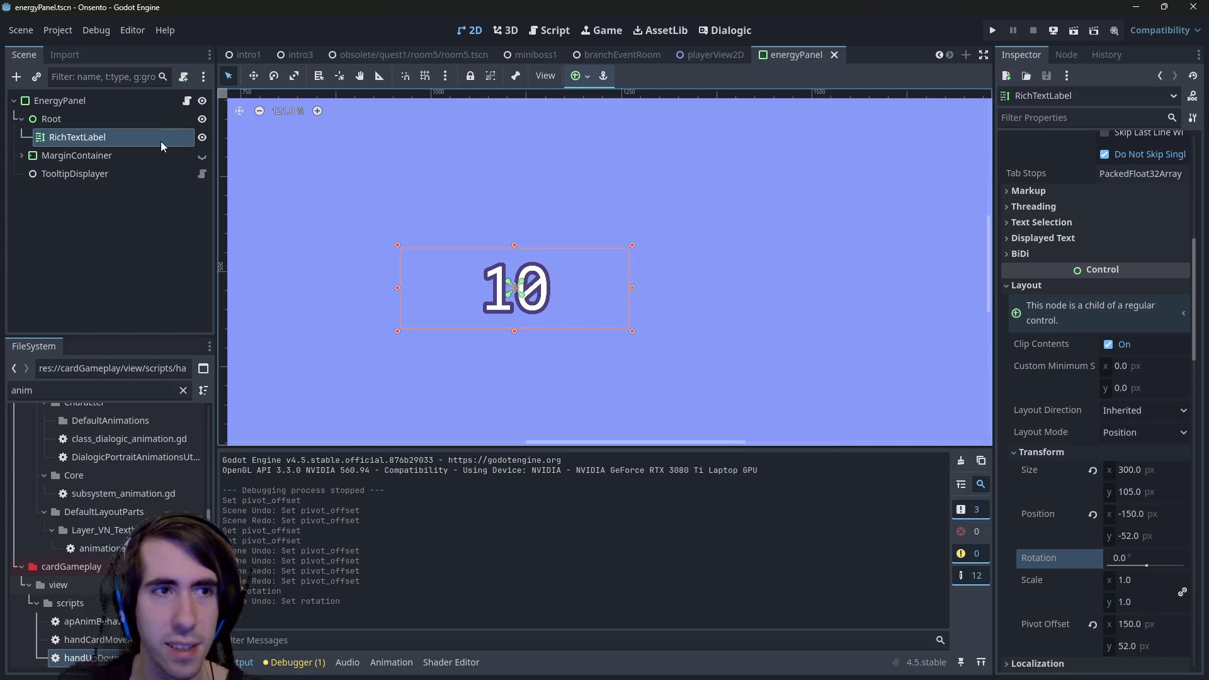
{"action": "left_click", "coordinate": [141, 119]}
{"action": "left_click", "coordinate": [134, 137]}
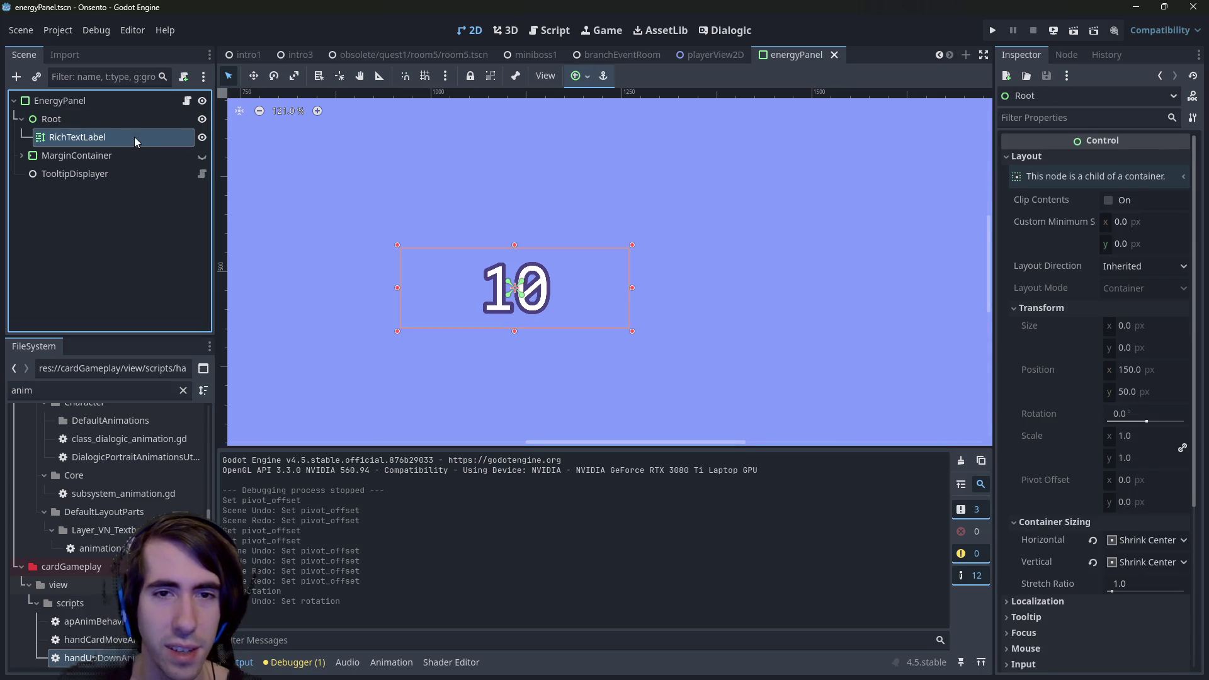
{"action": "left_click", "coordinate": [574, 77]}
{"action": "left_click", "coordinate": [583, 123]}
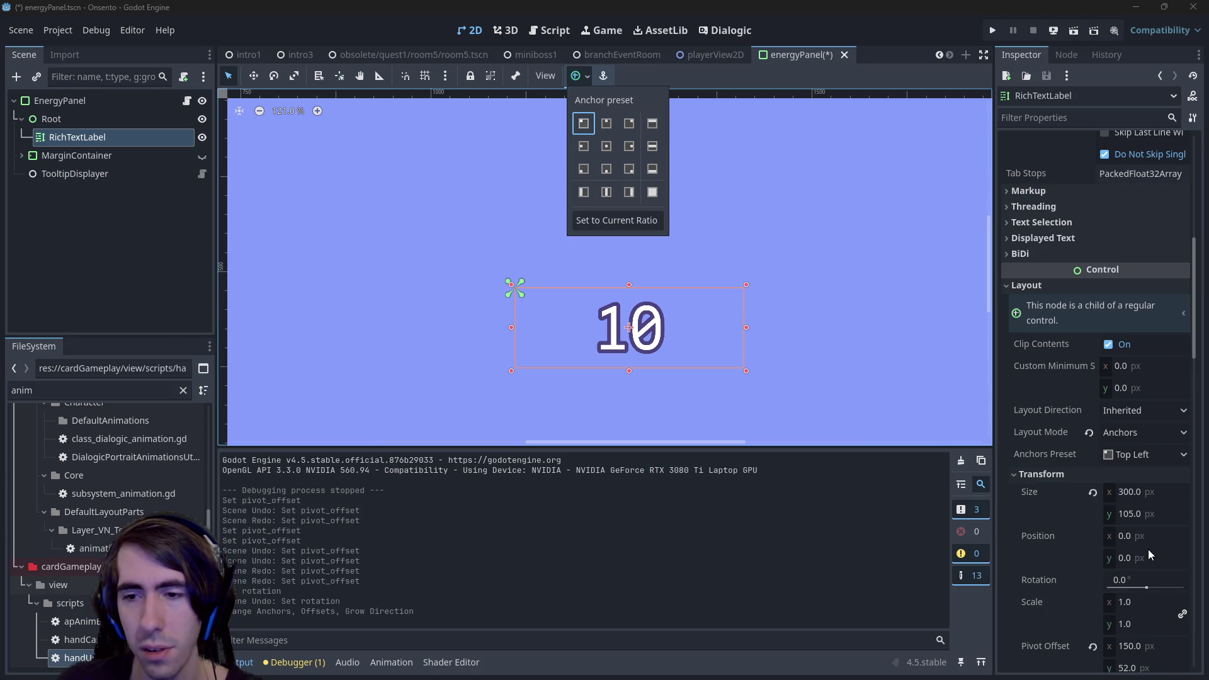
{"action": "left_click", "coordinate": [398, 64]}
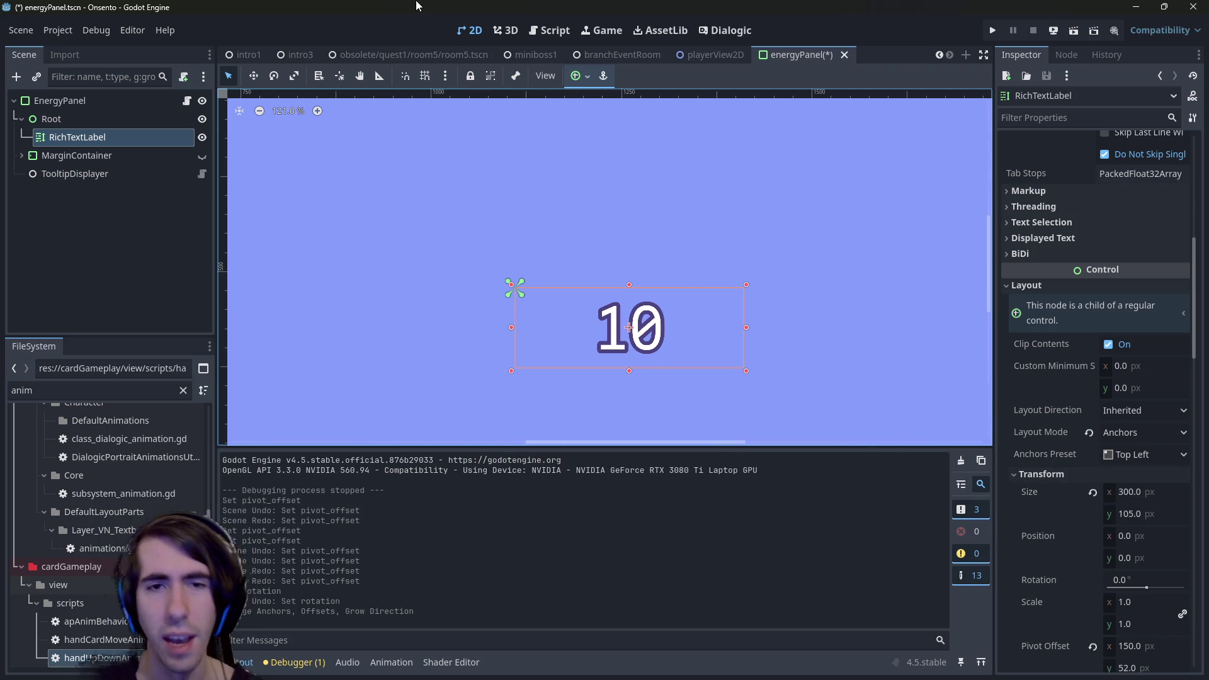
{"action": "key", "text": "ctrl+z"}
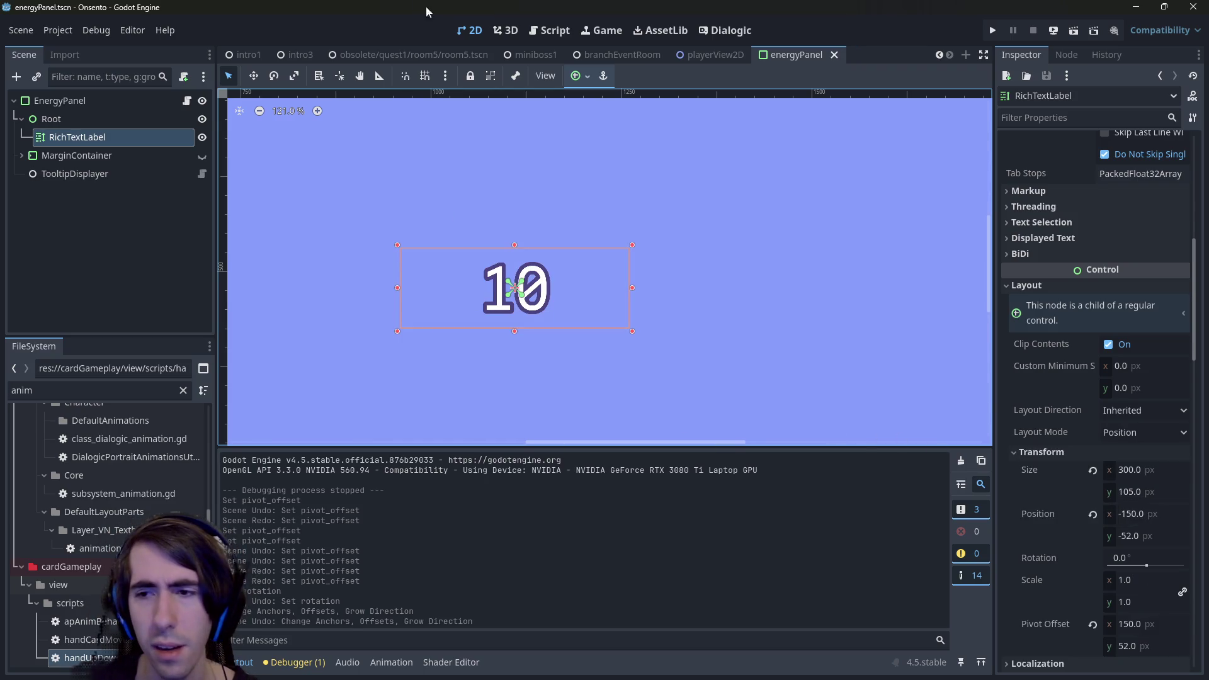
{"action": "scroll", "coordinate": [1092, 531], "scroll_direction": "down", "scroll_amount": 3}
{"action": "scroll", "coordinate": [1132, 464], "scroll_direction": "up", "scroll_amount": 12}
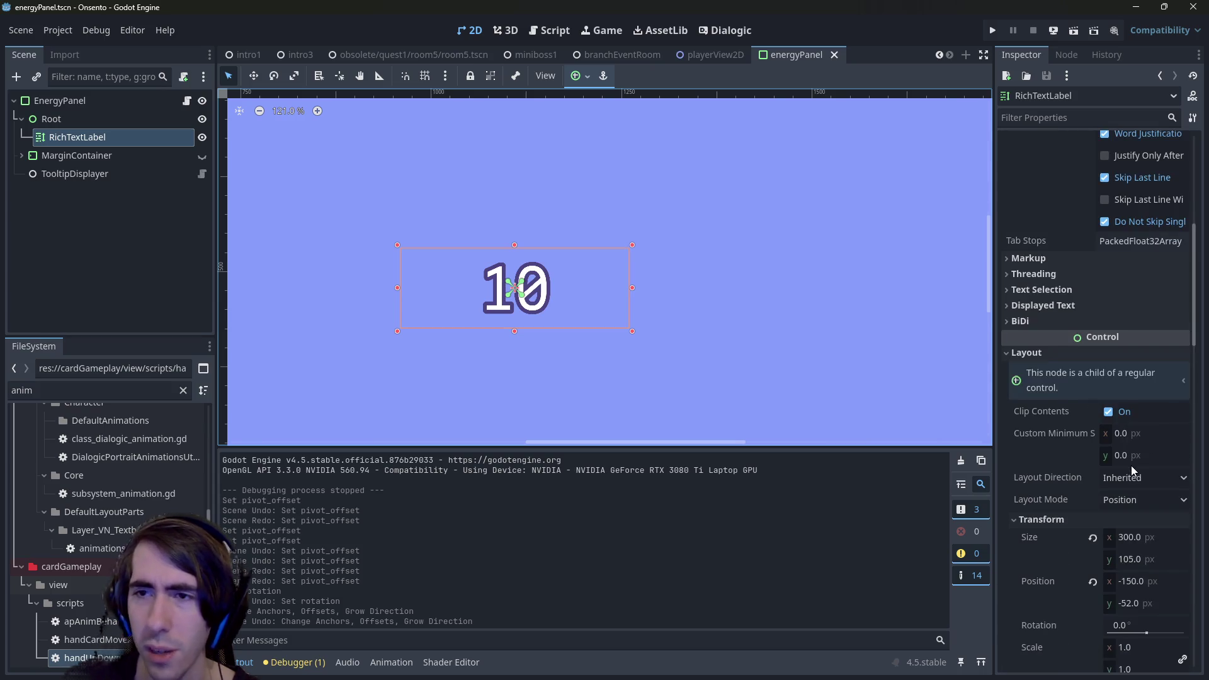
{"action": "scroll", "coordinate": [1038, 398], "scroll_direction": "down", "scroll_amount": 6}
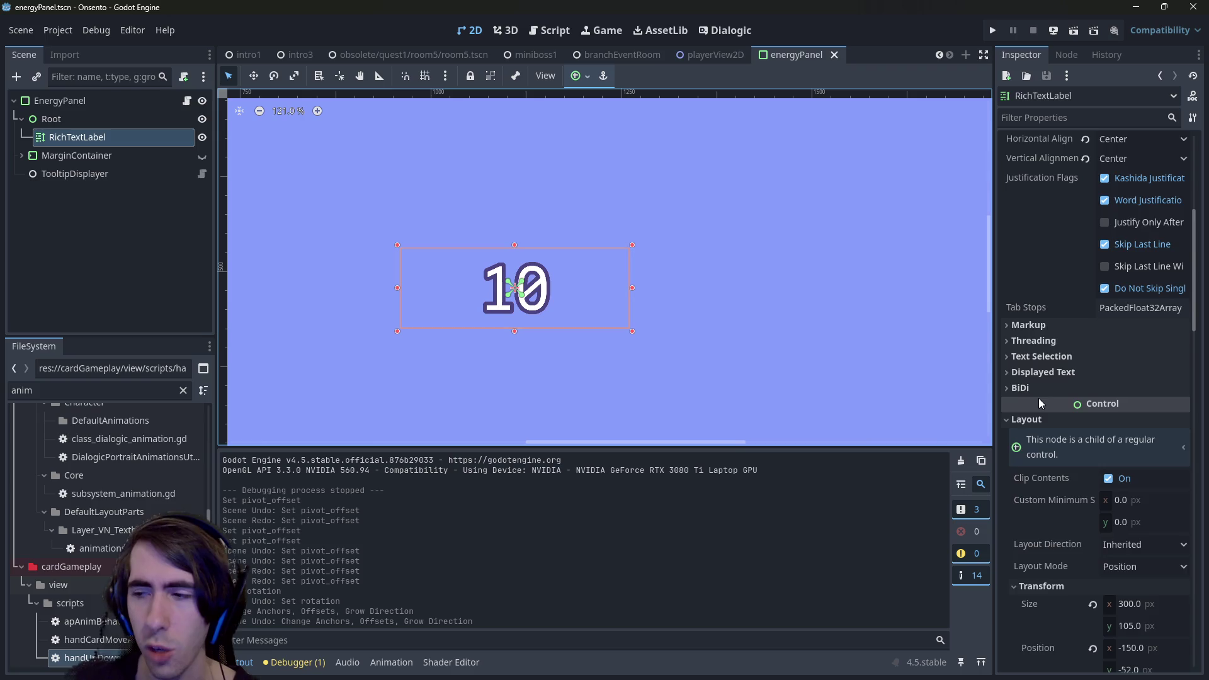
{"action": "scroll", "coordinate": [1038, 398], "scroll_direction": "down", "scroll_amount": 3}
{"action": "scroll", "coordinate": [1037, 403], "scroll_direction": "down", "scroll_amount": 3}
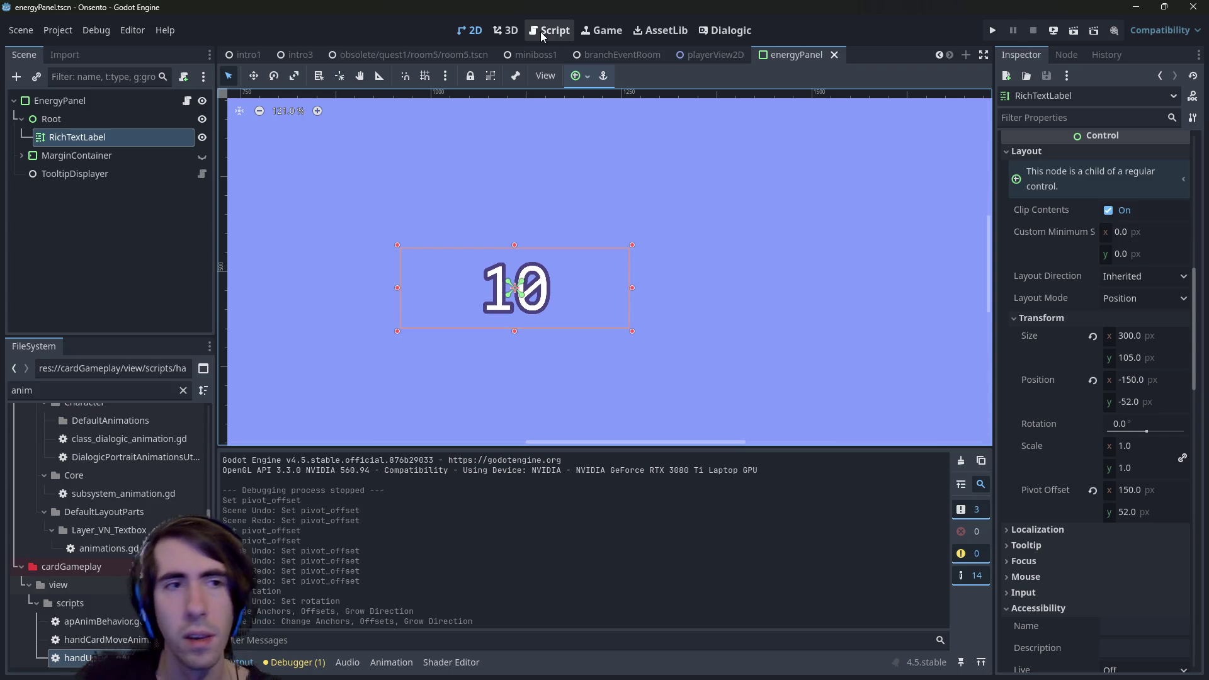
Browse the Control > Container types in Root's Change Type dialog, then close it unchanged.
{"action": "left_click", "coordinate": [63, 118]}
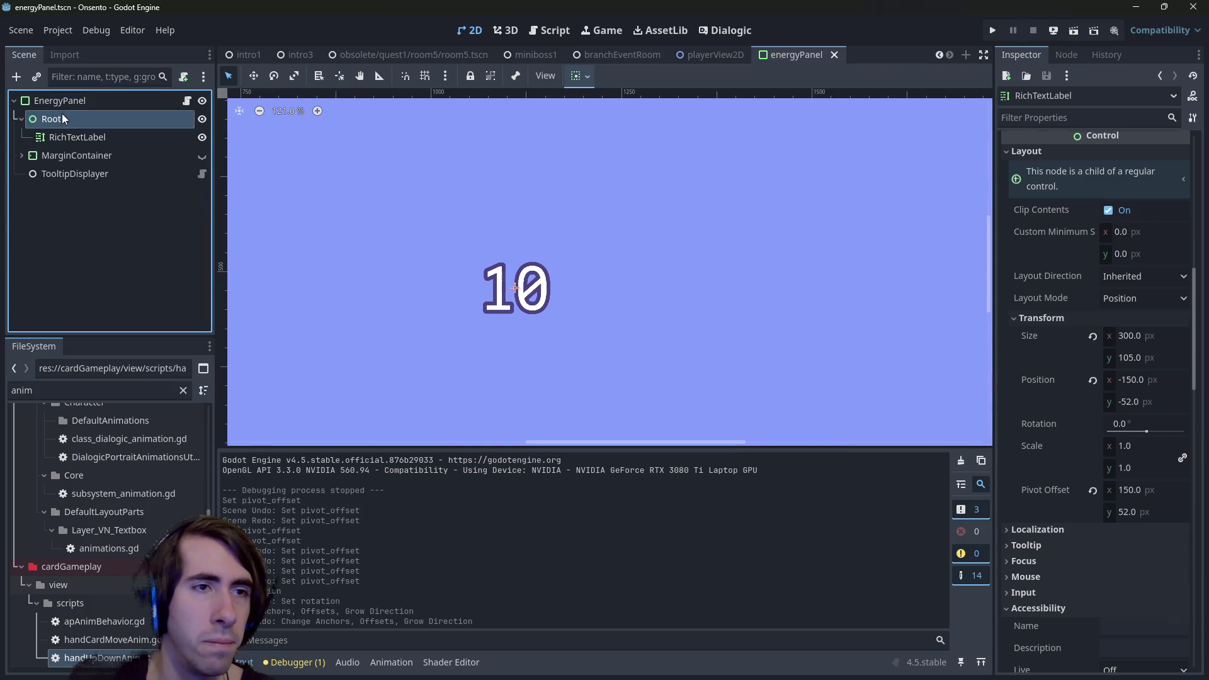
{"action": "right_click", "coordinate": [63, 119]}
{"action": "left_click", "coordinate": [140, 305]}
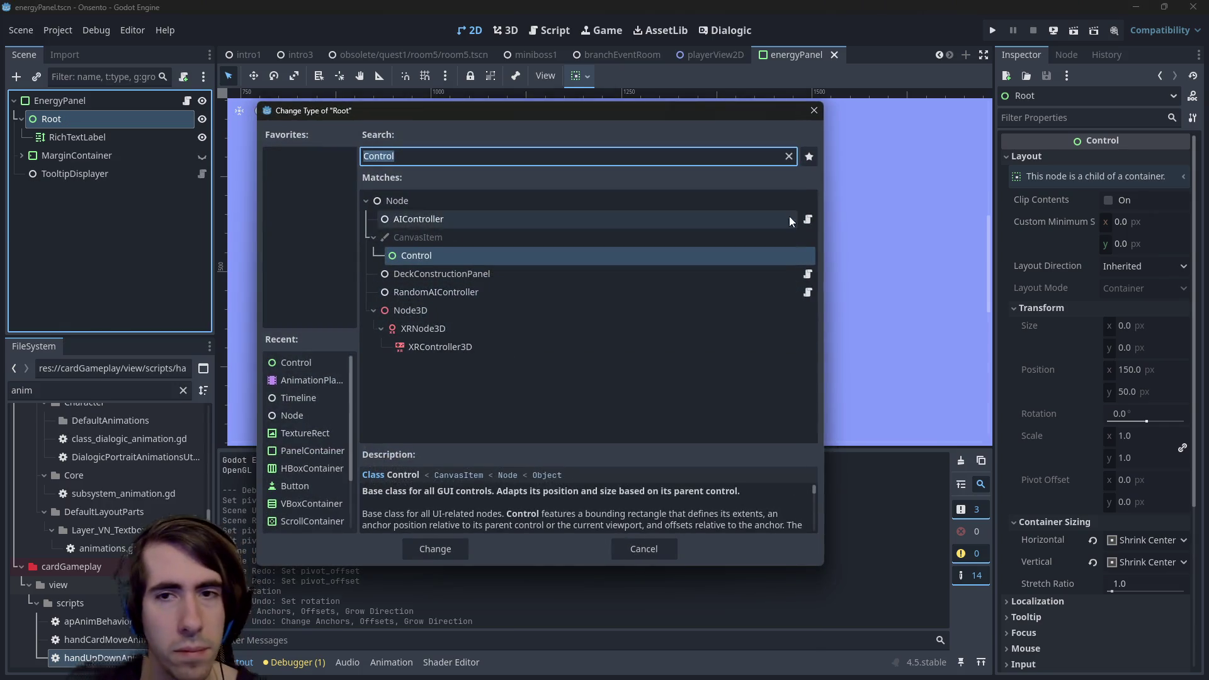
{"action": "left_click", "coordinate": [788, 157]}
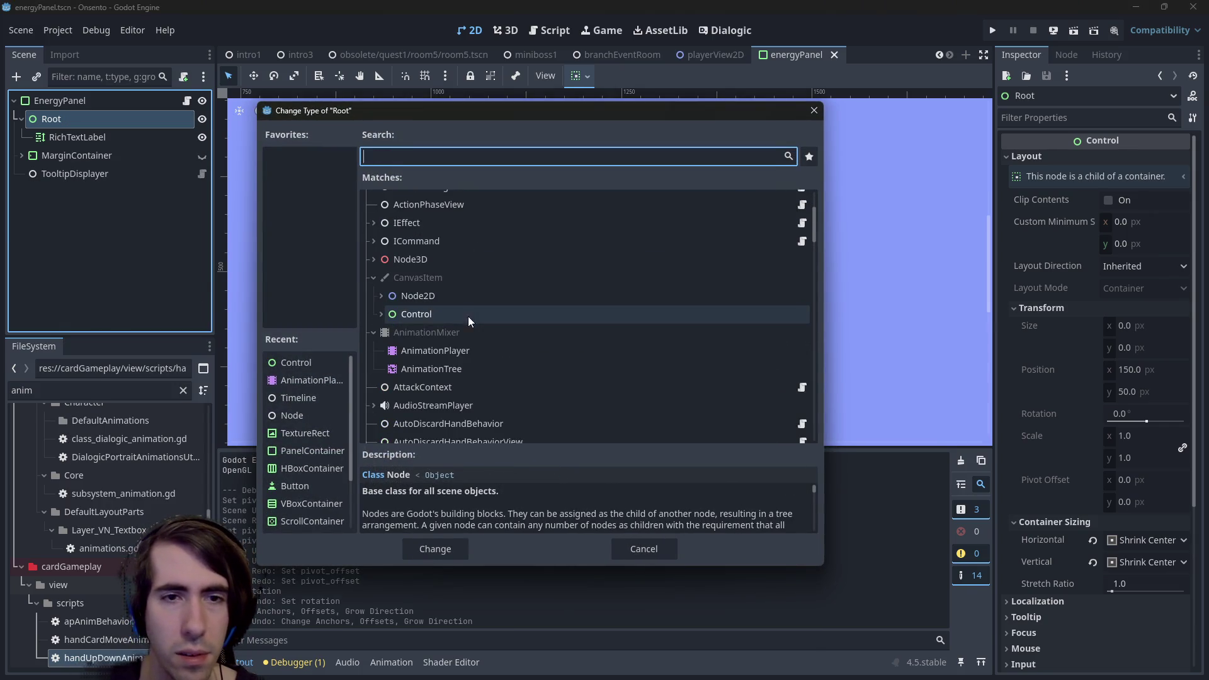
{"action": "left_click", "coordinate": [377, 317]}
{"action": "left_click", "coordinate": [378, 315]}
{"action": "scroll", "coordinate": [459, 319], "scroll_direction": "down", "scroll_amount": 3}
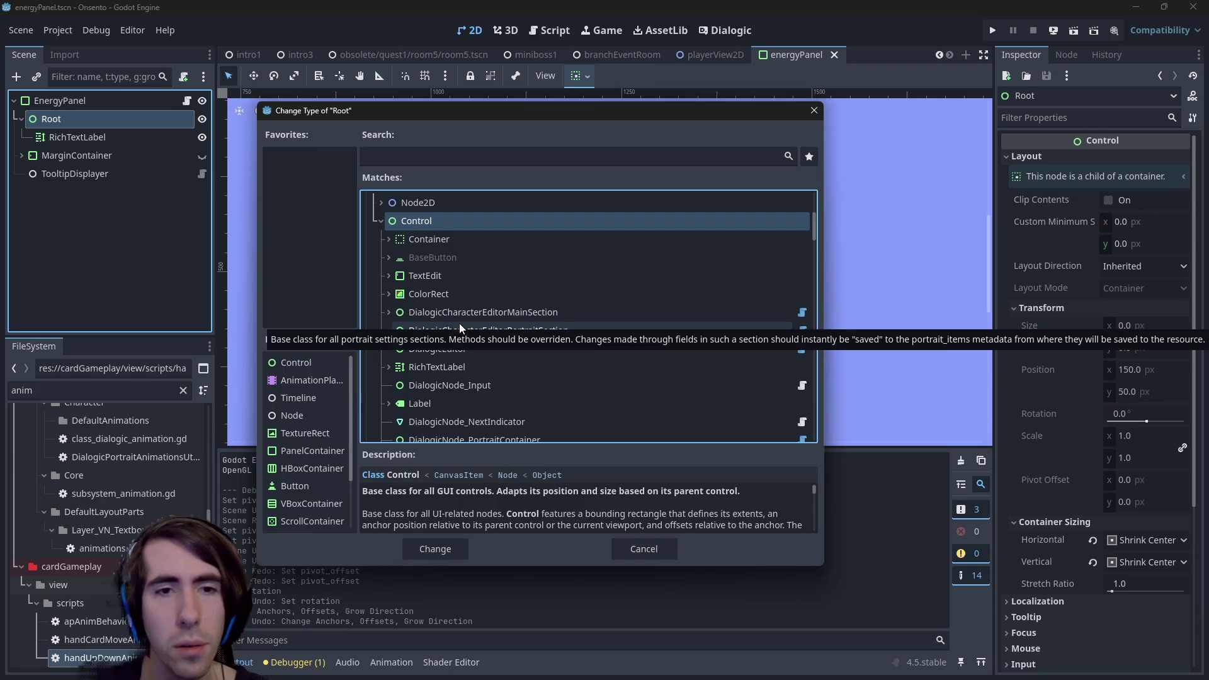
{"action": "scroll", "coordinate": [482, 296], "scroll_direction": "down", "scroll_amount": 5}
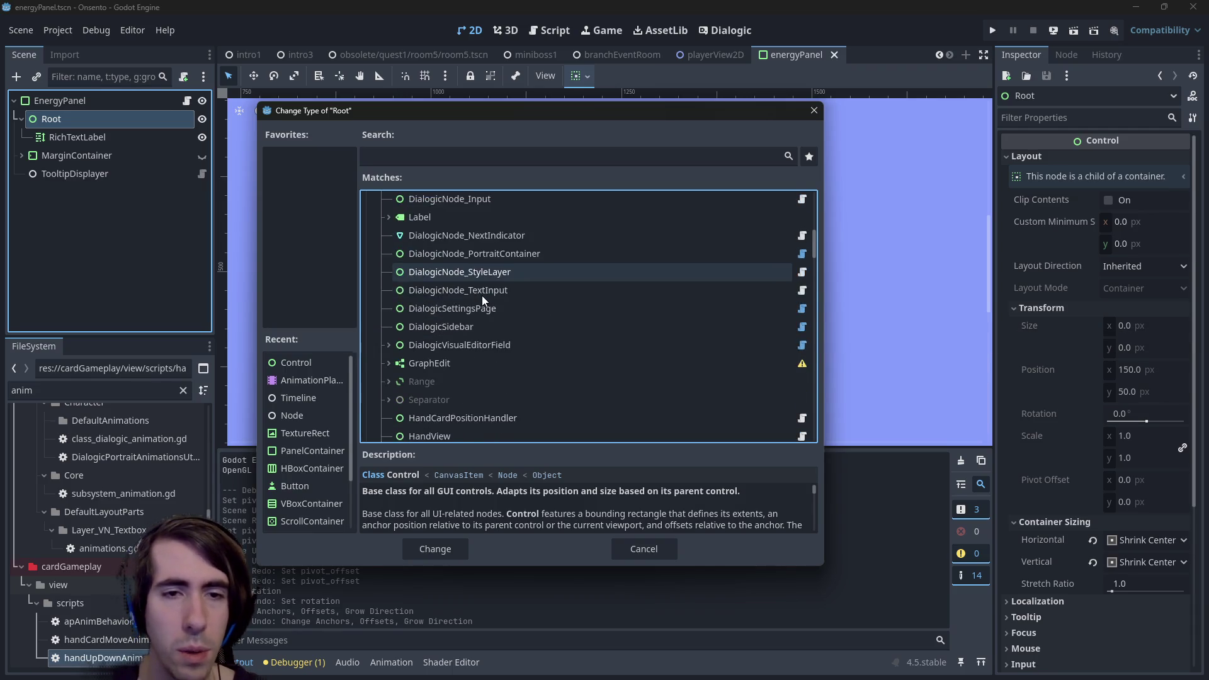
{"action": "scroll", "coordinate": [481, 296], "scroll_direction": "up", "scroll_amount": 5}
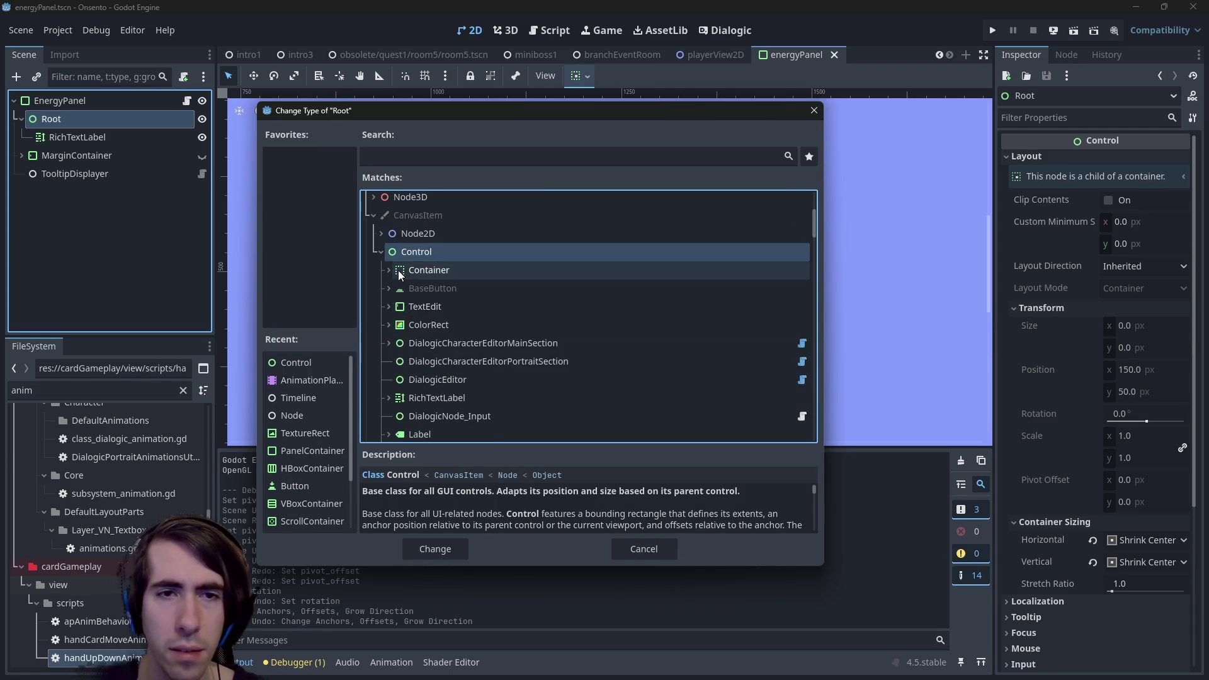
{"action": "left_click", "coordinate": [388, 270]}
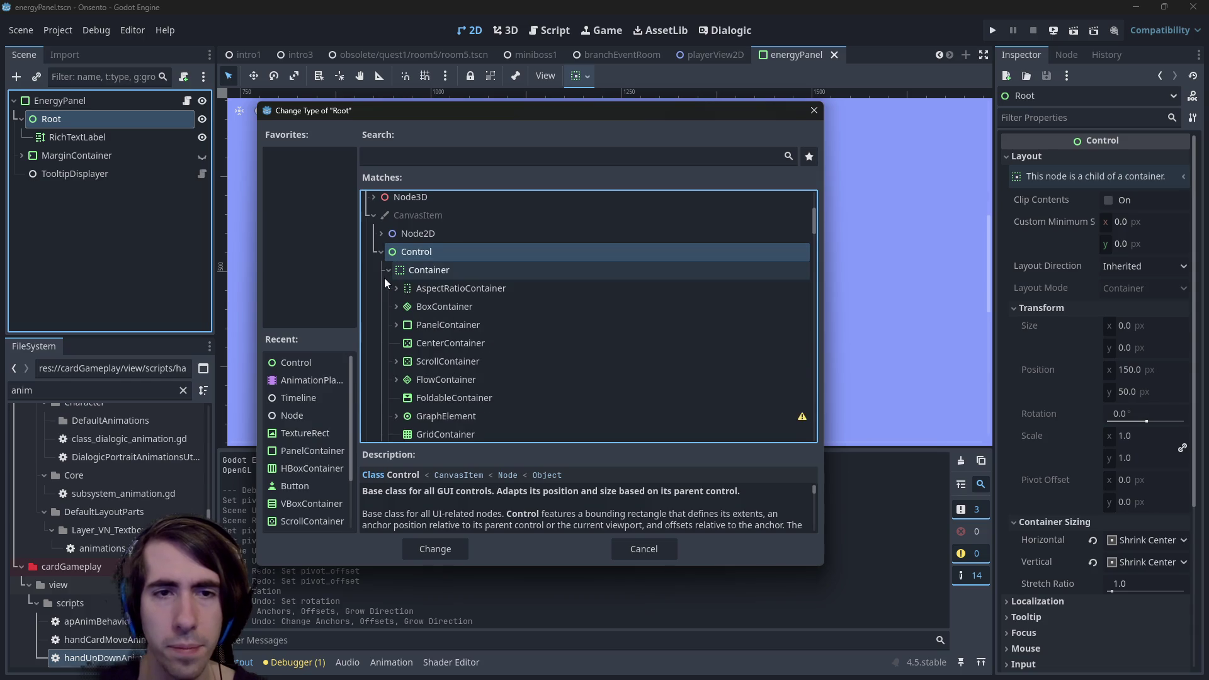
{"action": "scroll", "coordinate": [460, 298], "scroll_direction": "down", "scroll_amount": 2}
{"action": "scroll", "coordinate": [481, 275], "scroll_direction": "down", "scroll_amount": 2}
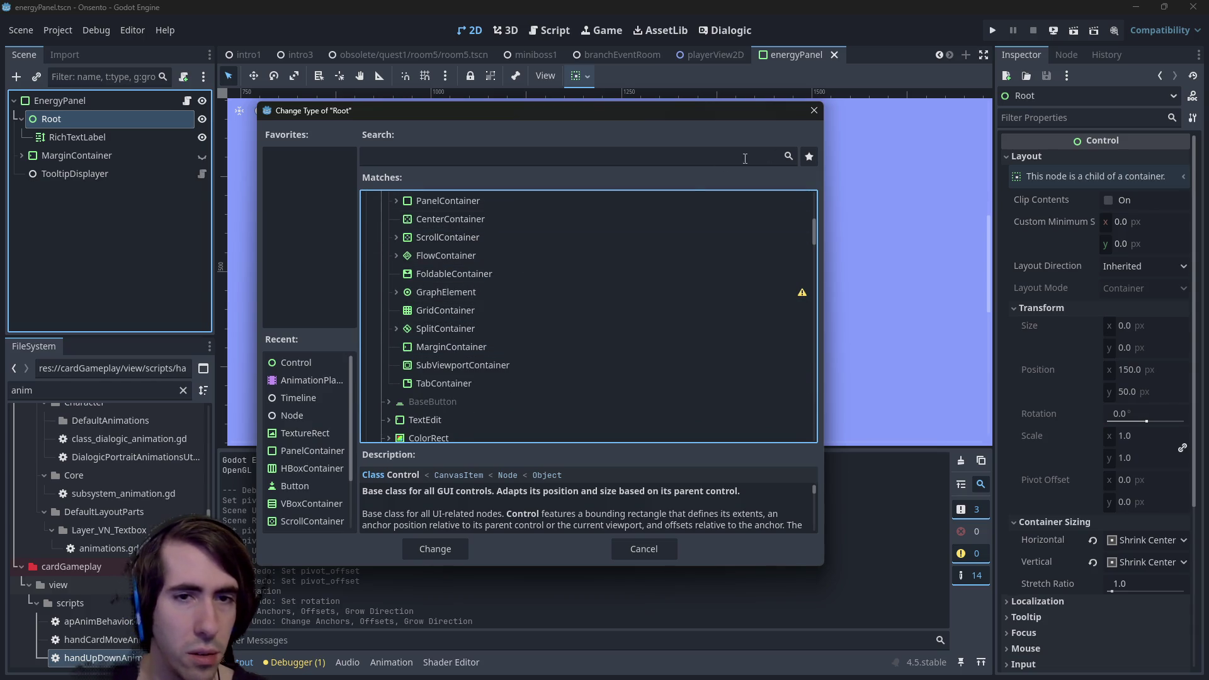
{"action": "left_click", "coordinate": [812, 110]}
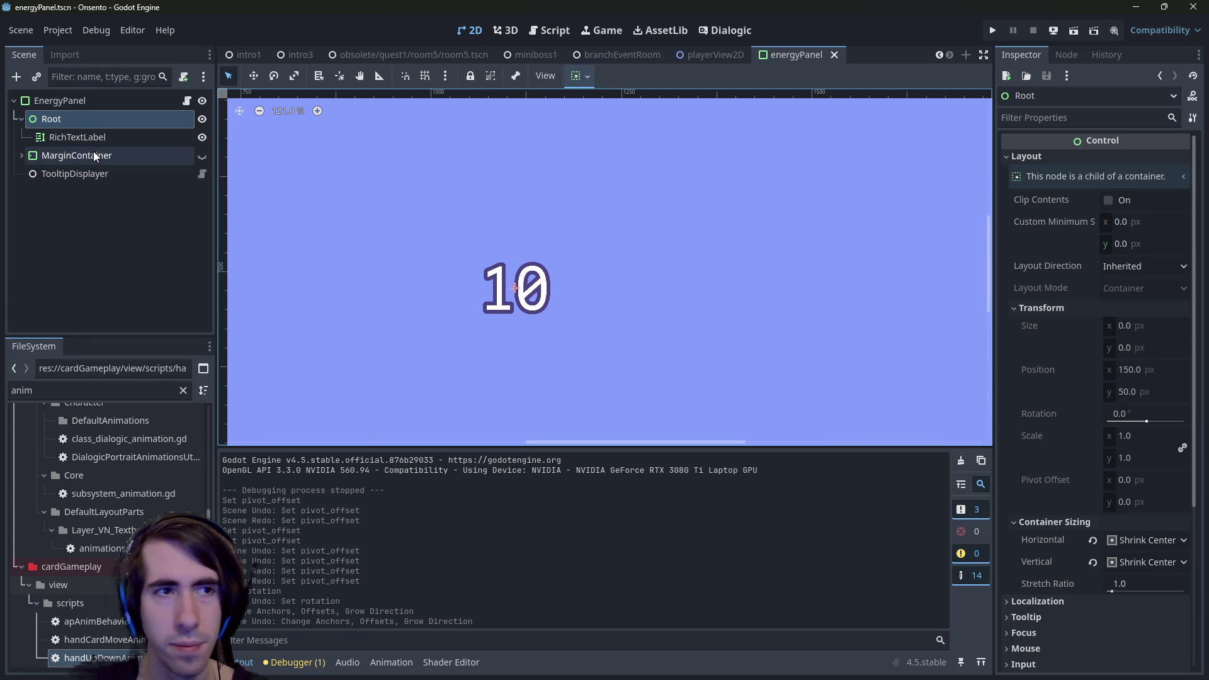
Reparent RichTextLabel directly under EnergyPanel in the Scene dock.
{"action": "left_click", "coordinate": [77, 137]}
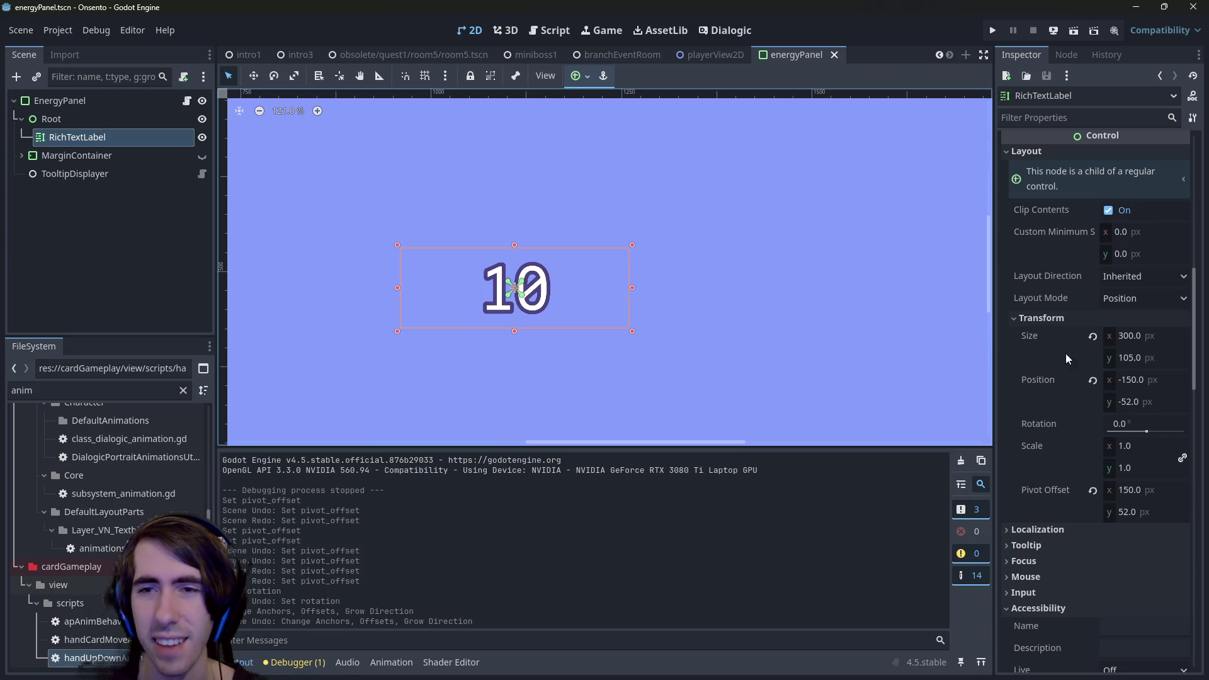
{"action": "left_click", "coordinate": [130, 125]}
{"action": "left_click", "coordinate": [127, 144]}
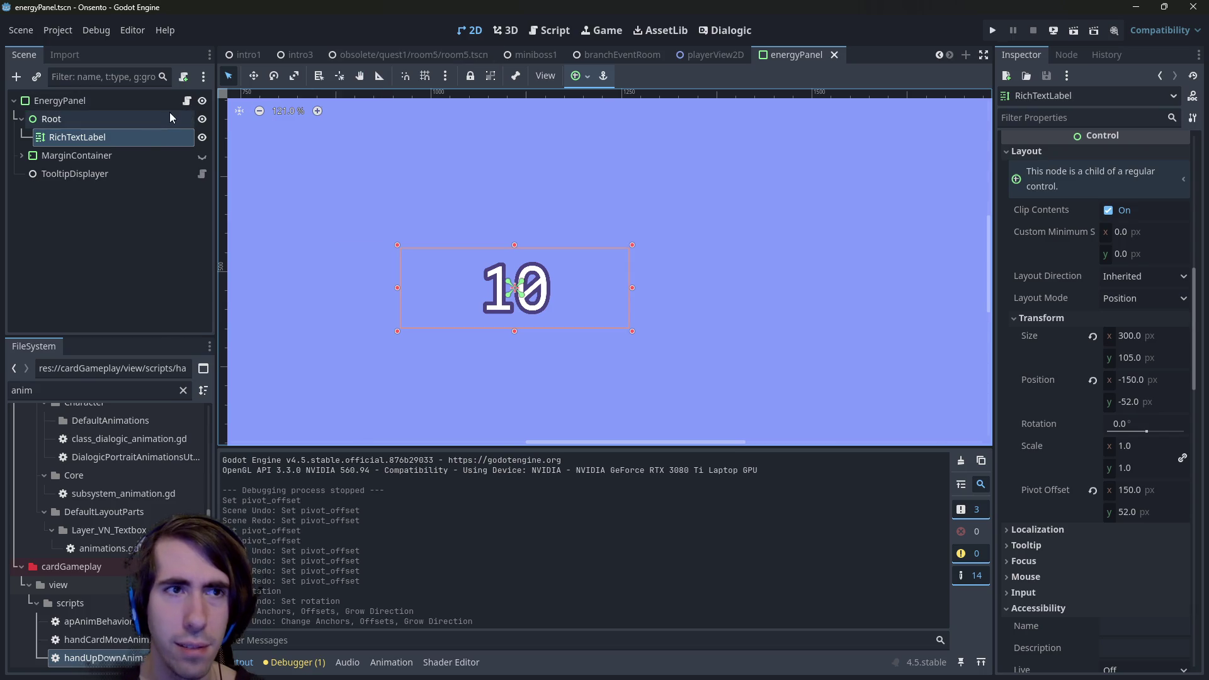
{"action": "left_click", "coordinate": [146, 122]}
{"action": "mouse_move", "coordinate": [122, 140]}
{"action": "left_mouse_down"}
{"action": "mouse_move", "coordinate": [100, 136]}
{"action": "mouse_move", "coordinate": [97, 100]}
{"action": "mouse_move", "coordinate": [88, 102]}
{"action": "left_mouse_up"}
{"action": "left_click_drag", "start_coordinate": [63, 175], "coordinate": [56, 128]}
Delete the now-empty Root node and open energyPanel.gd, selecting its root export line.
{"action": "left_click", "coordinate": [176, 119]}
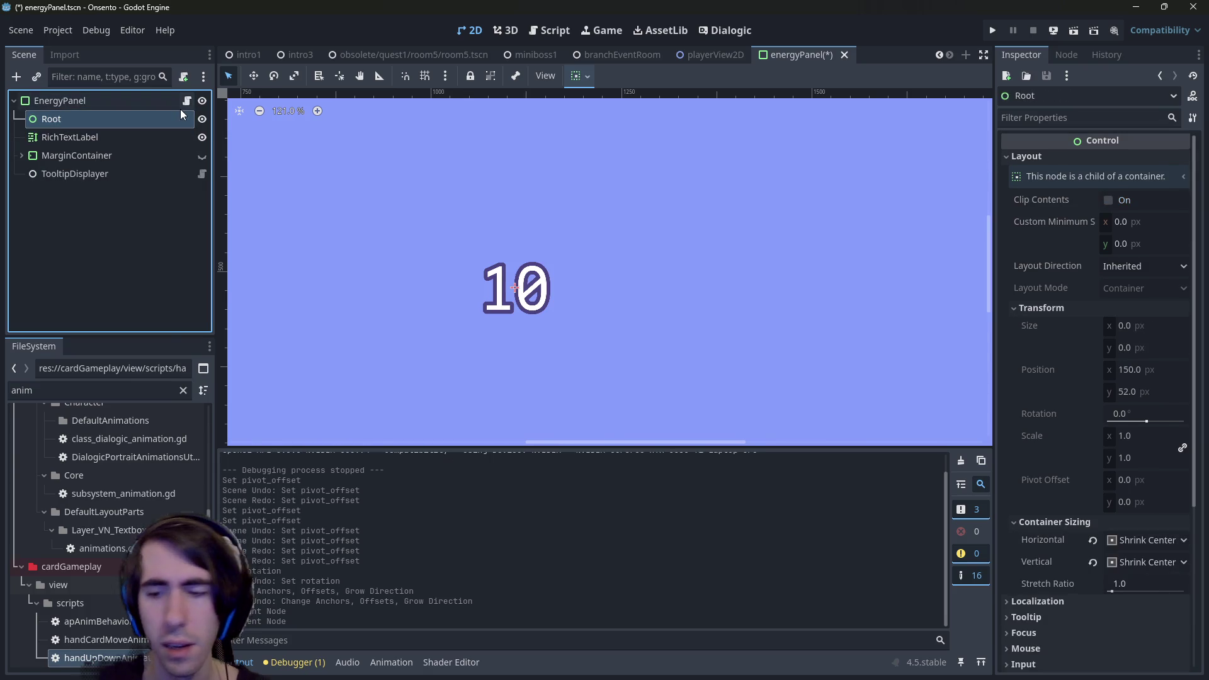
{"action": "key", "text": "Delete"}
{"action": "key", "text": "Return"}
{"action": "left_click", "coordinate": [176, 100]}
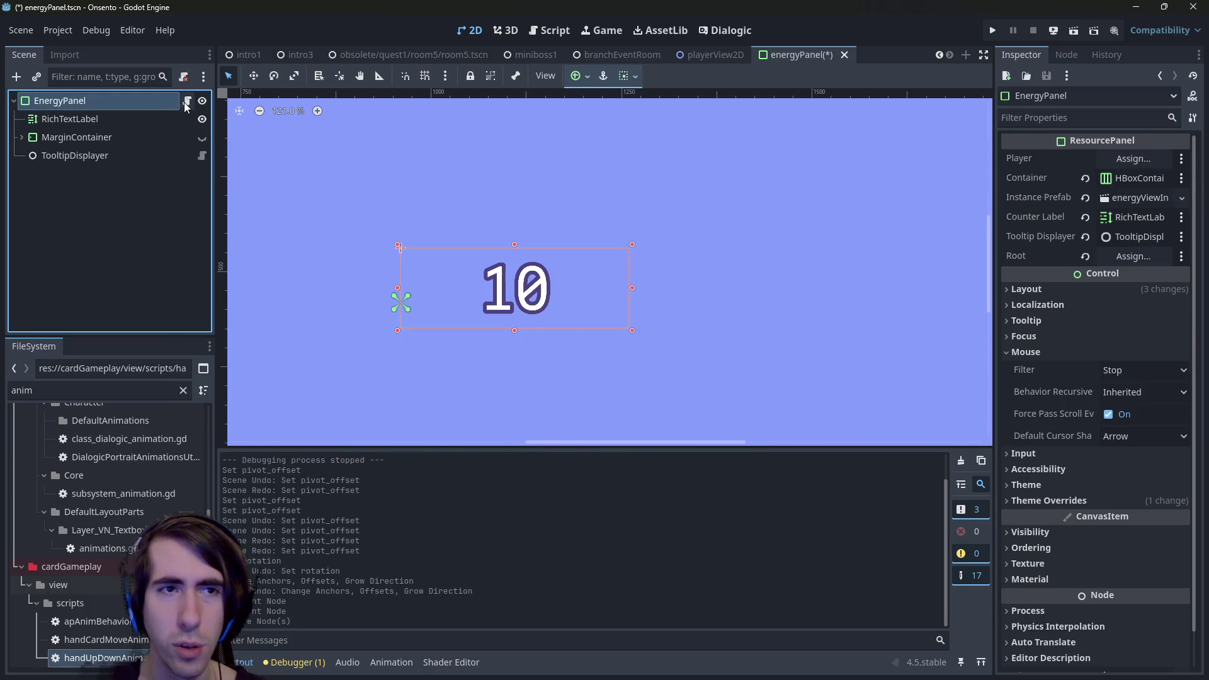
{"action": "left_click", "coordinate": [187, 100]}
{"action": "left_click_drag", "start_coordinate": [582, 294], "coordinate": [332, 270]}
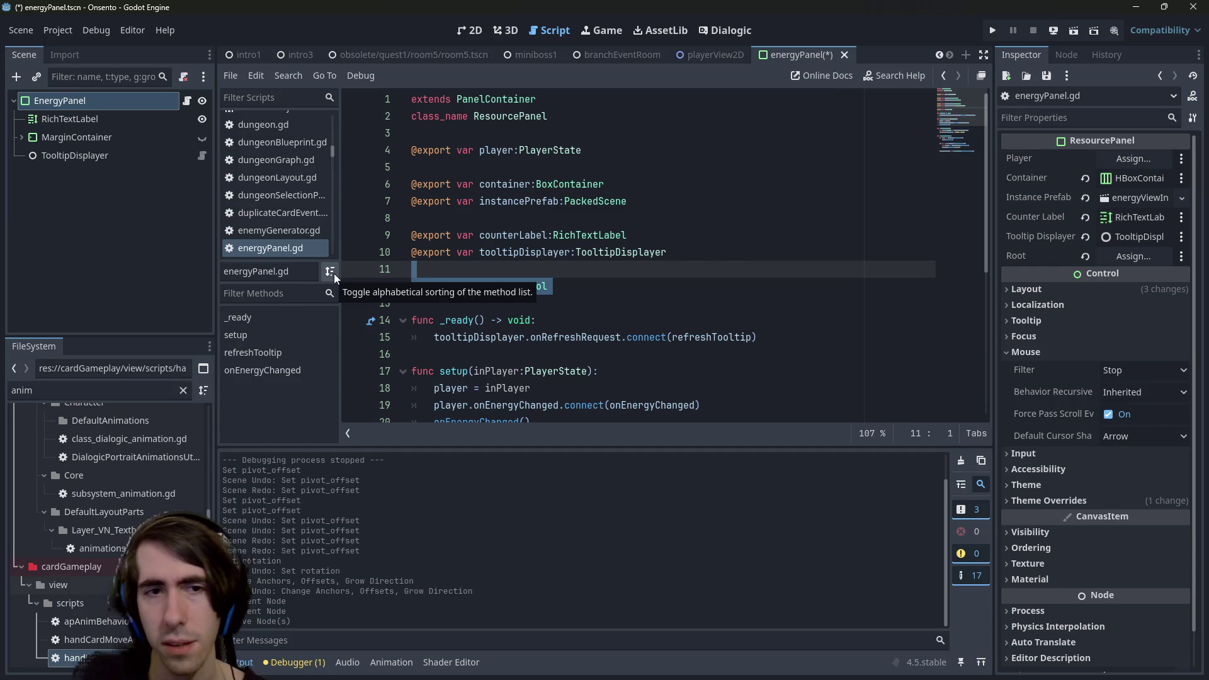
Undo the Root deletion and reparent, save the energyPanel scene, and return to energyPanel.gd.
{"action": "left_click", "coordinate": [124, 240]}
{"action": "key", "text": "ctrl+z"}
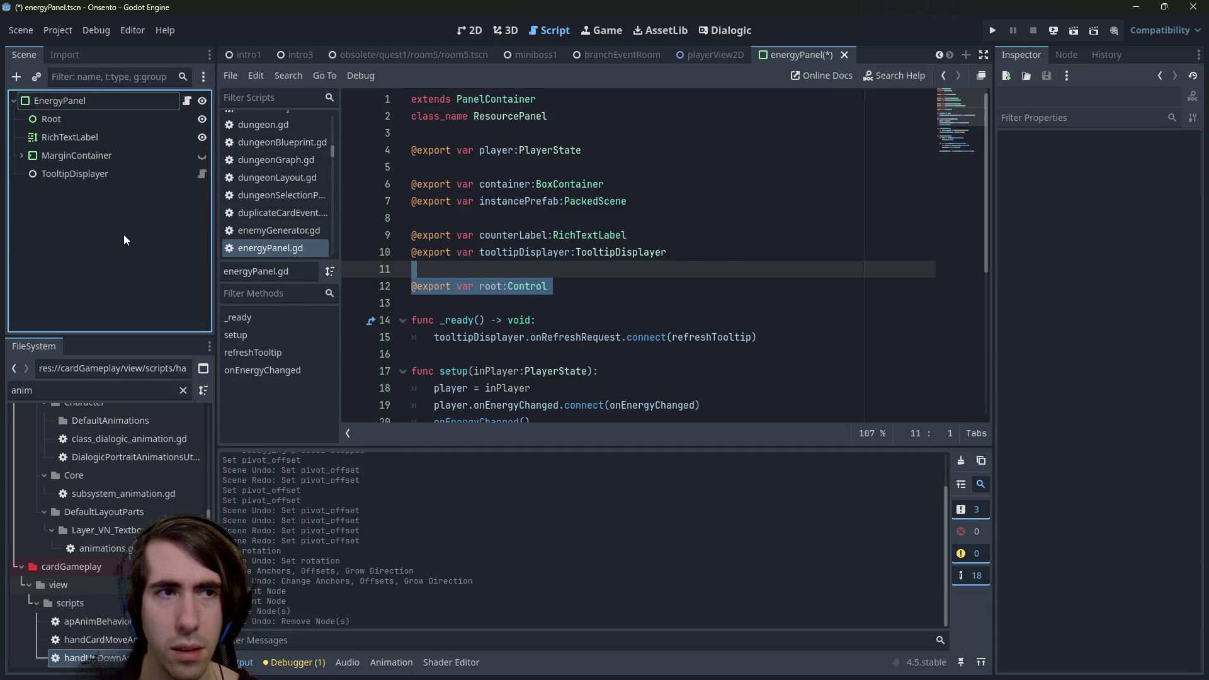
{"action": "key", "text": "ctrl+z"}
{"action": "key", "text": "ctrl+z"}
{"action": "key", "text": "ctrl+s"}
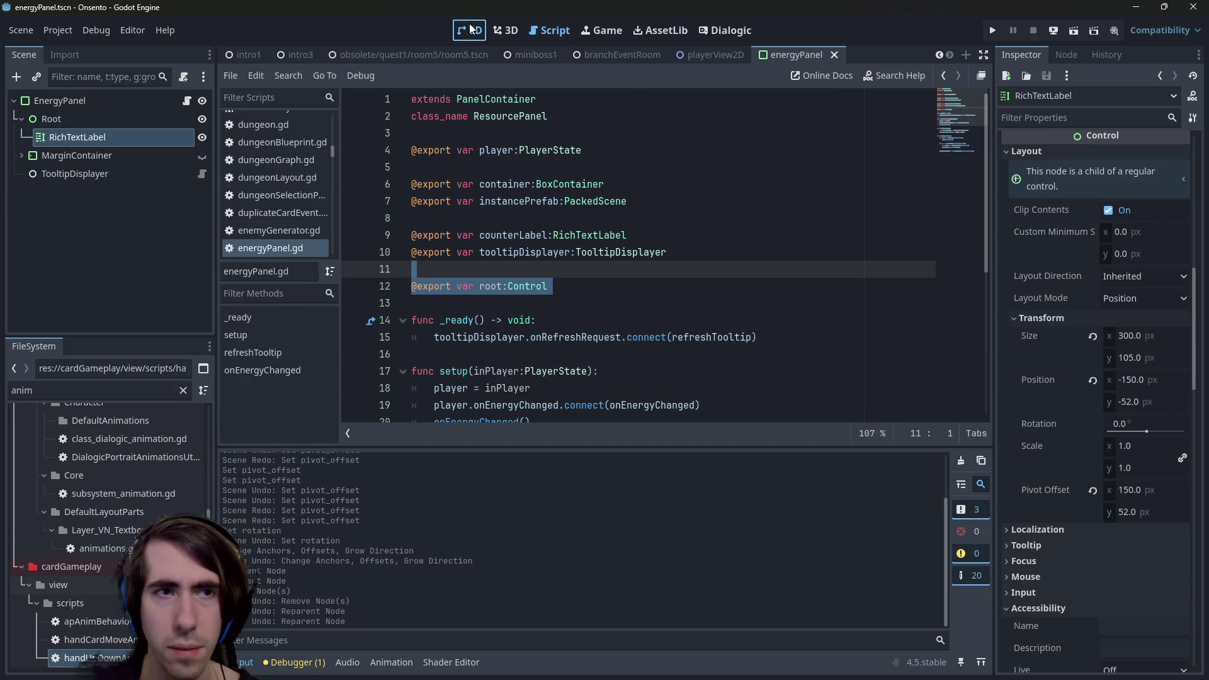
{"action": "left_click", "coordinate": [471, 29]}
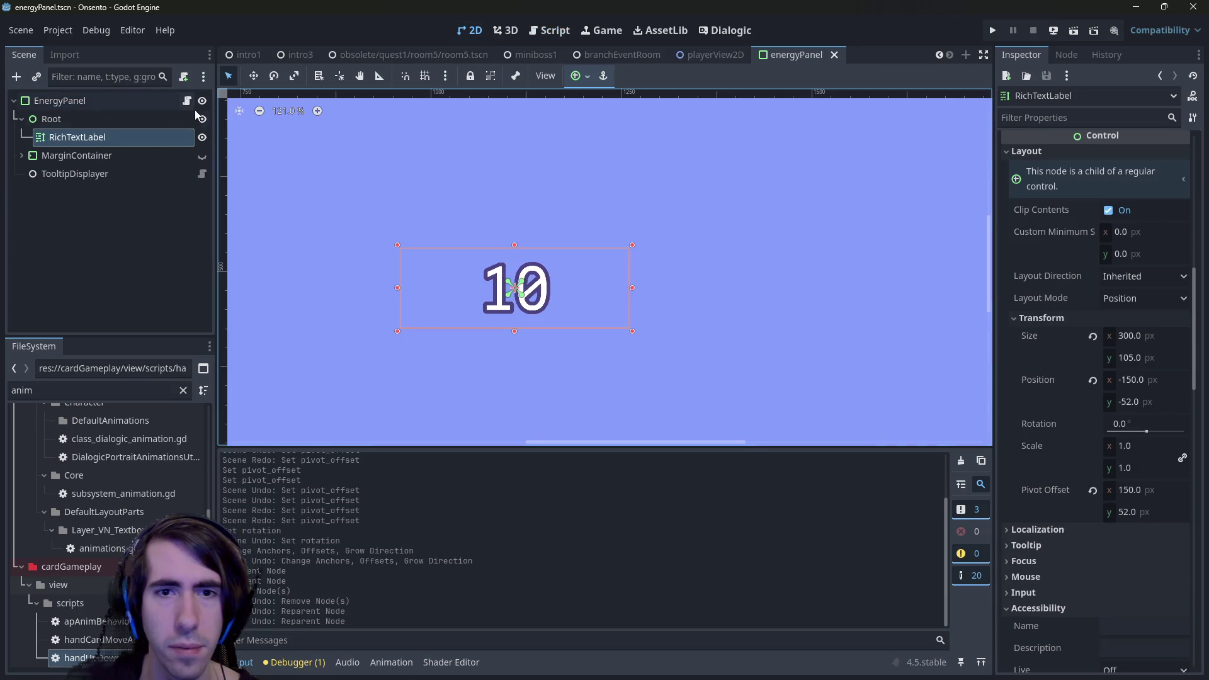
{"action": "left_click", "coordinate": [554, 36]}
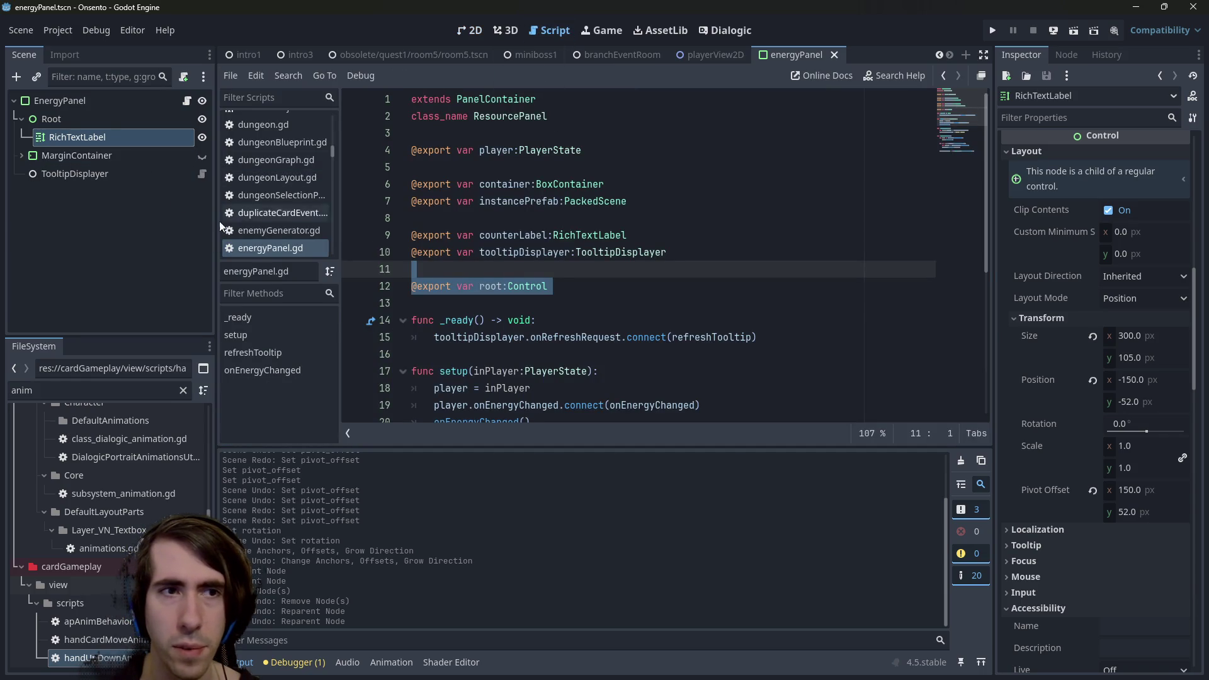
Open the playerView2D scene's apAnimBehavior.gd script at line 43.
{"action": "left_click", "coordinate": [711, 54]}
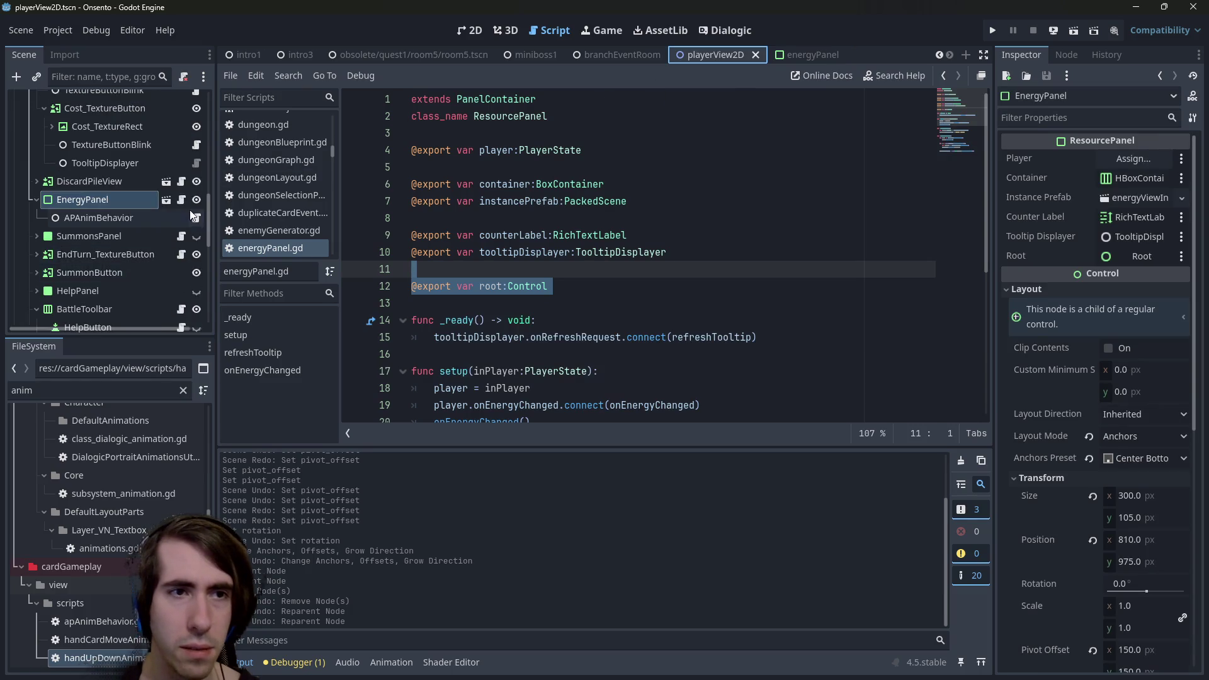
{"action": "left_click", "coordinate": [195, 217]}
{"action": "left_click", "coordinate": [581, 371]}
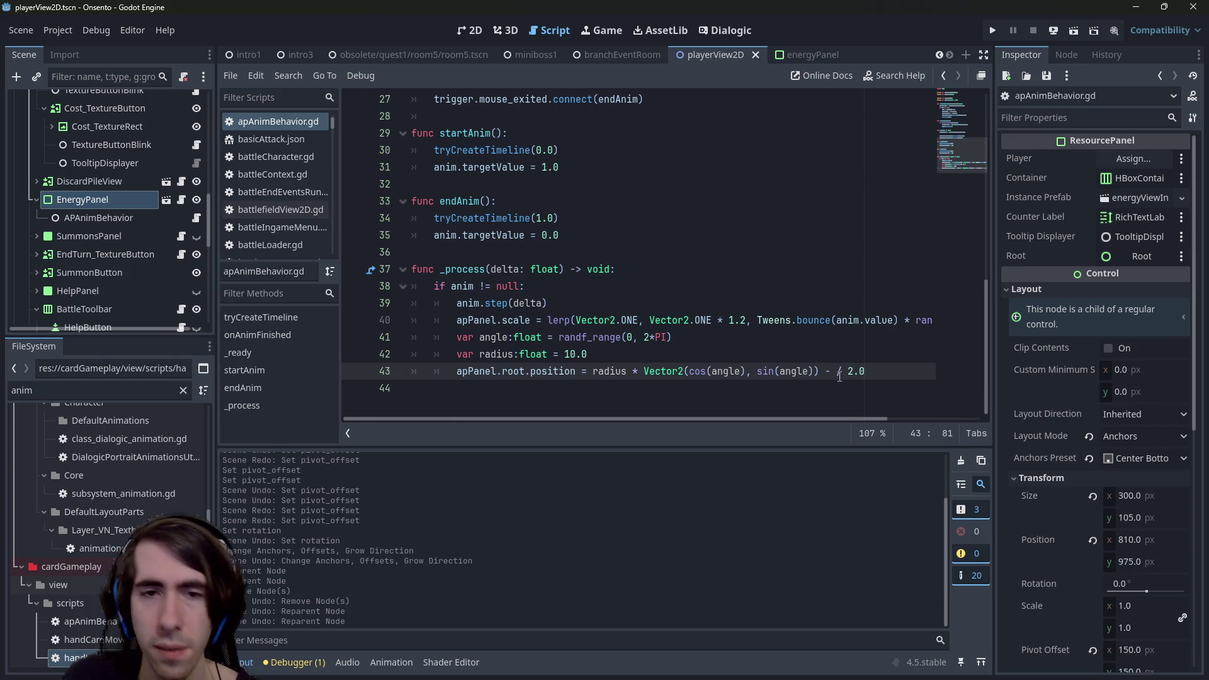
Start a subtracted term on line 43 by typing apPanel. after the minus sign.
{"action": "left_click_drag", "start_coordinate": [457, 370], "coordinate": [537, 371]}
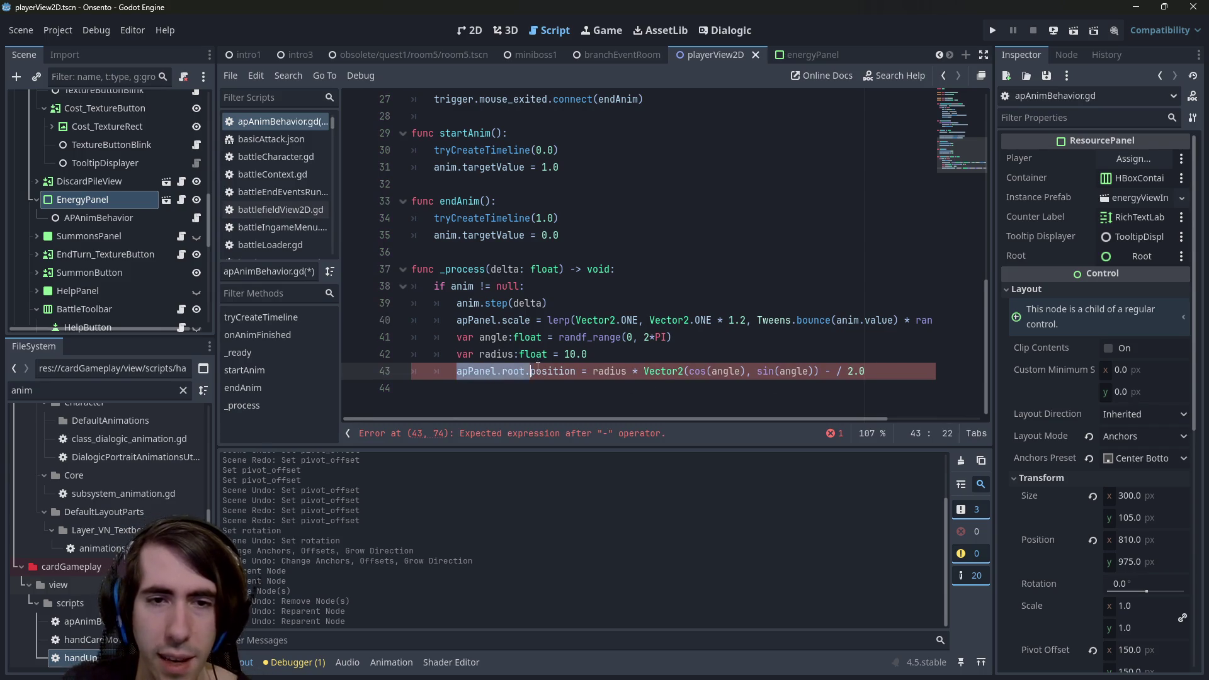
{"action": "key", "text": "shift+Left"}
{"action": "left_click", "coordinate": [832, 378]}
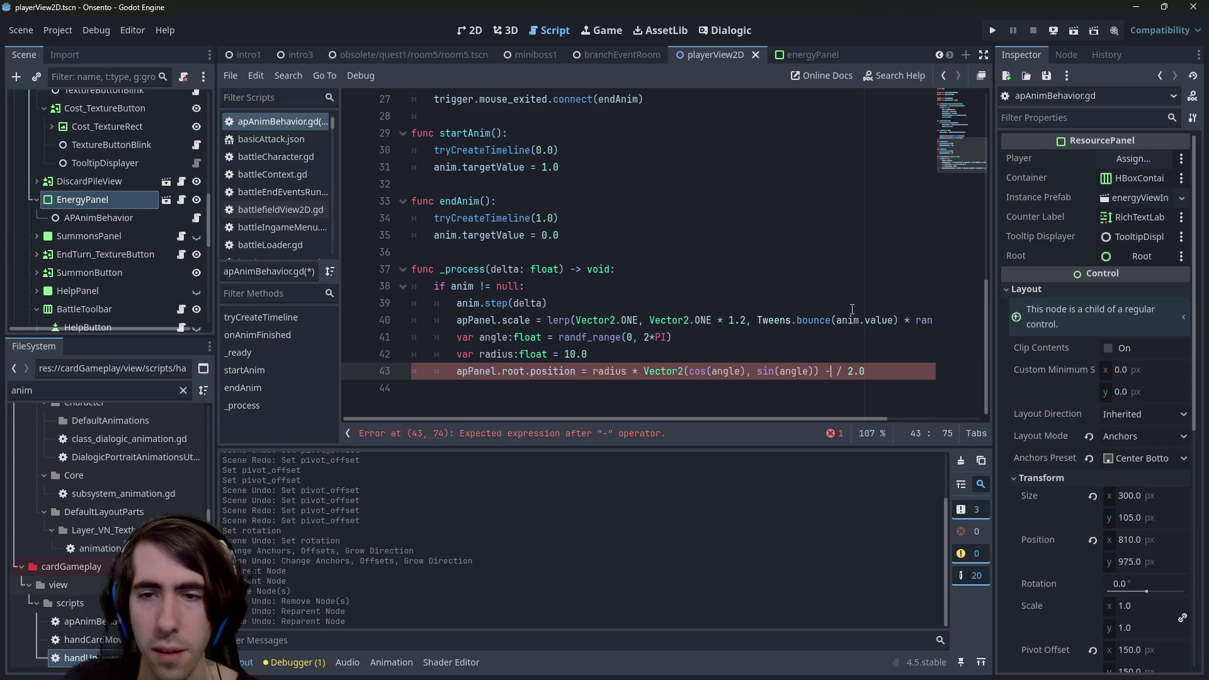
{"action": "type", "text": "apPanel."}
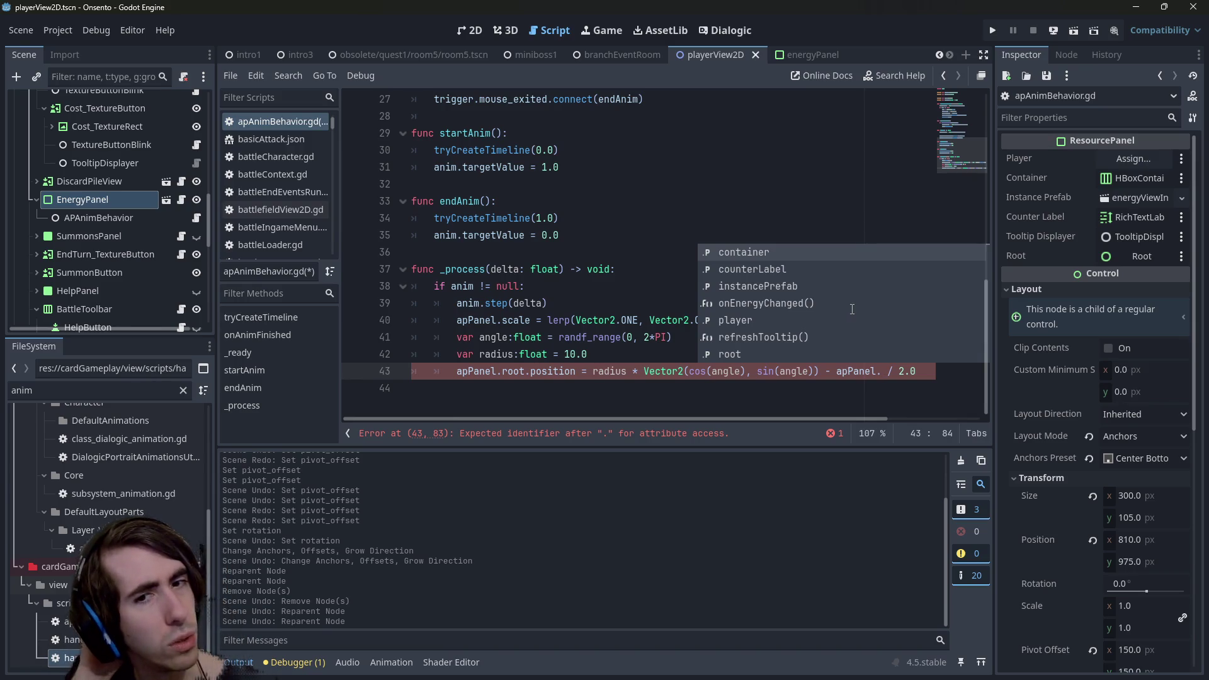
Check the Root and RichTextLabel node properties in the energyPanel scene.
{"action": "left_click", "coordinate": [797, 55]}
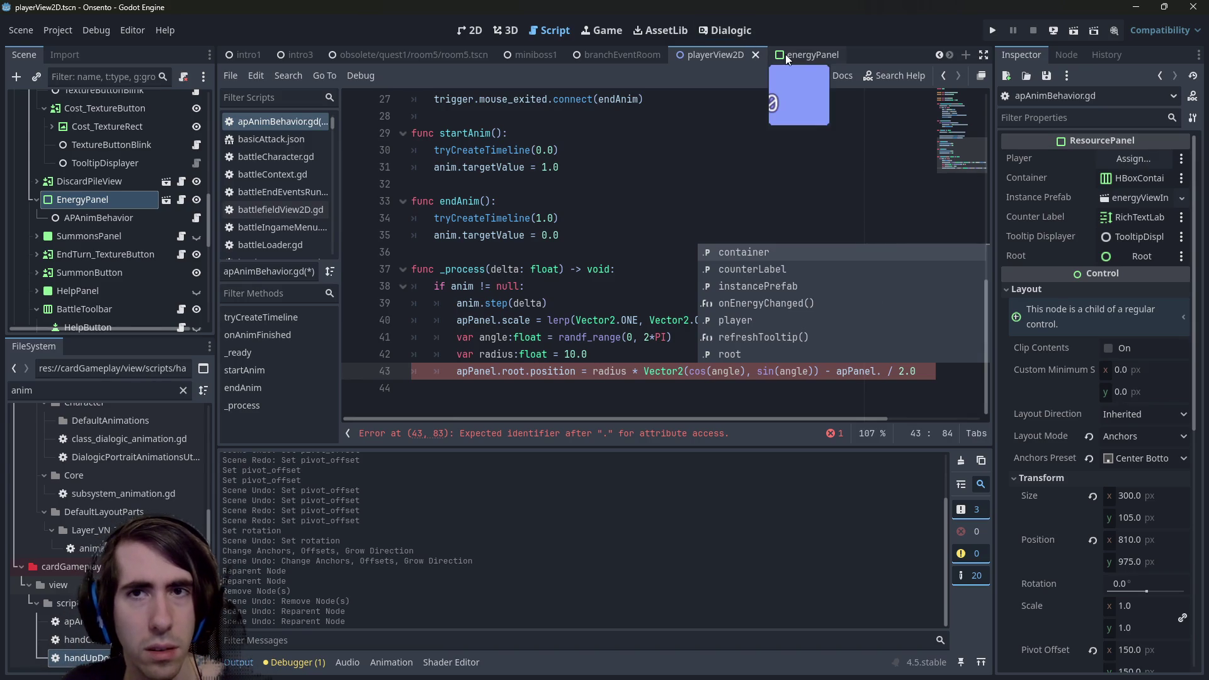
{"action": "left_click", "coordinate": [93, 120]}
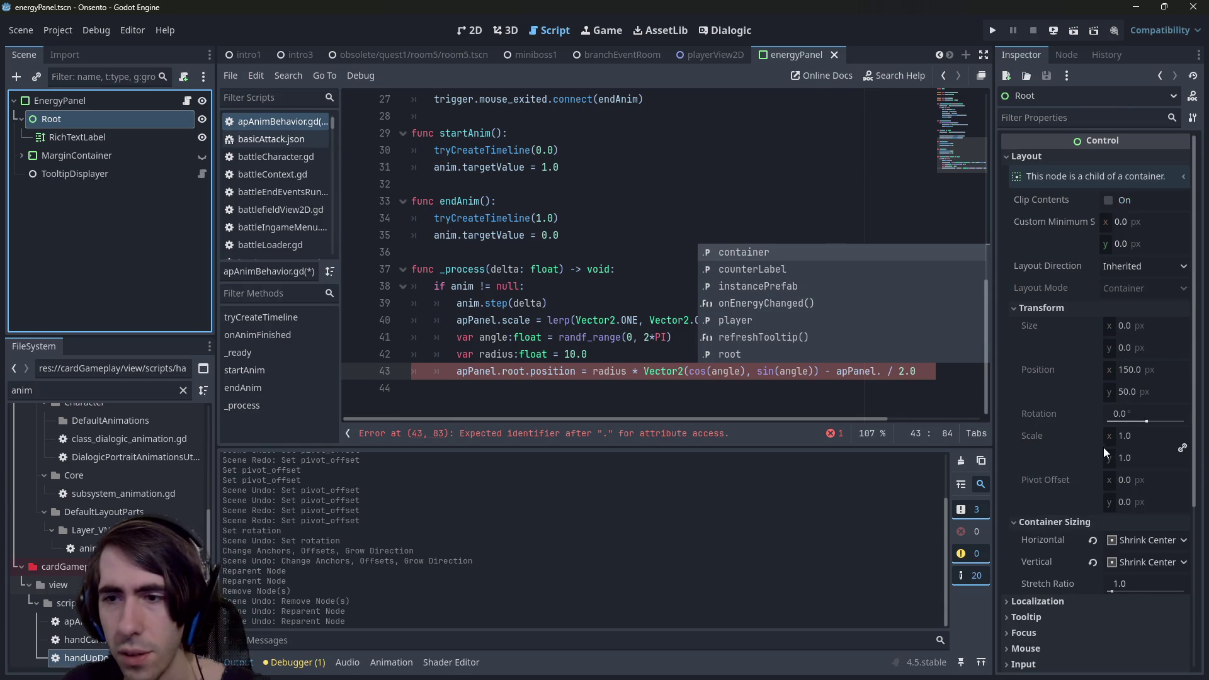
{"action": "left_click", "coordinate": [99, 136]}
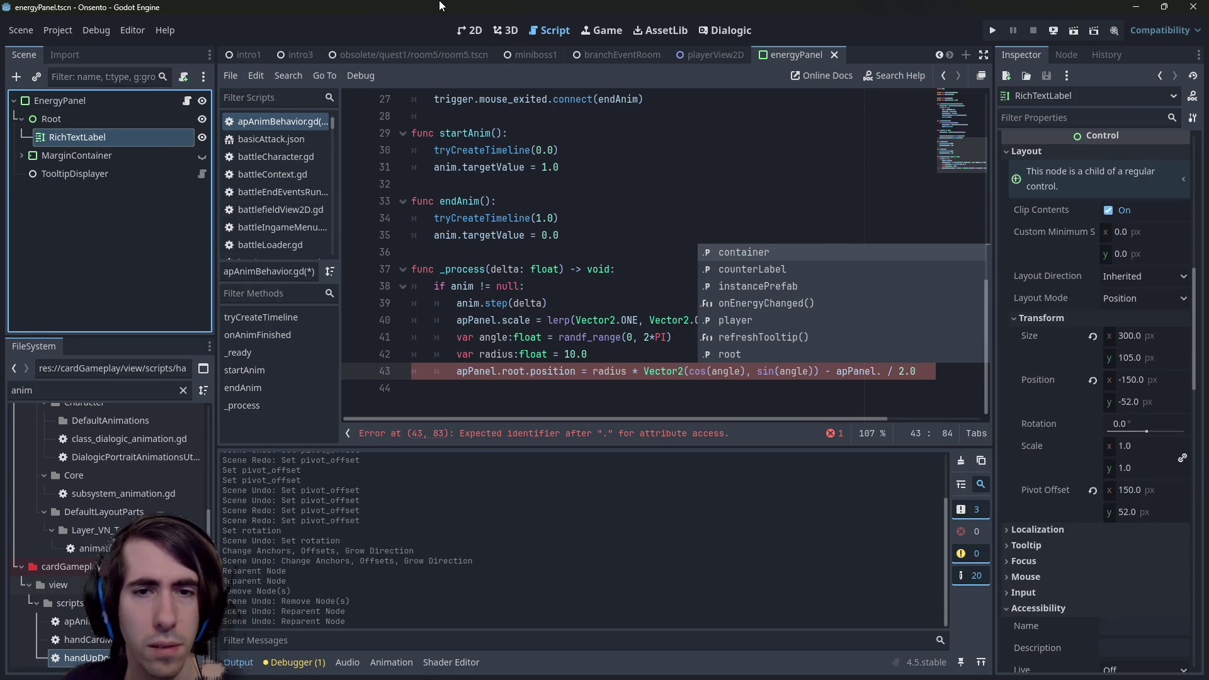
Remove the root reference from line 43 and accept apPanel from the suggestions.
{"action": "double_click", "coordinate": [510, 370]}
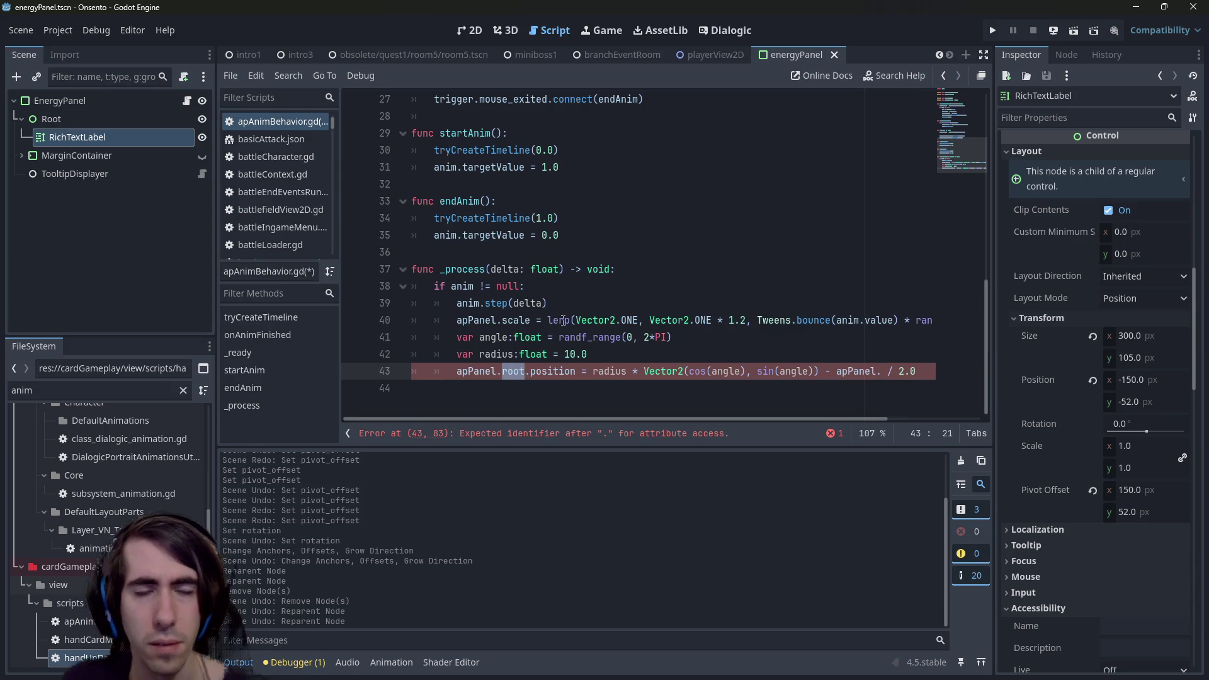
{"action": "key", "text": "BackSpace"}
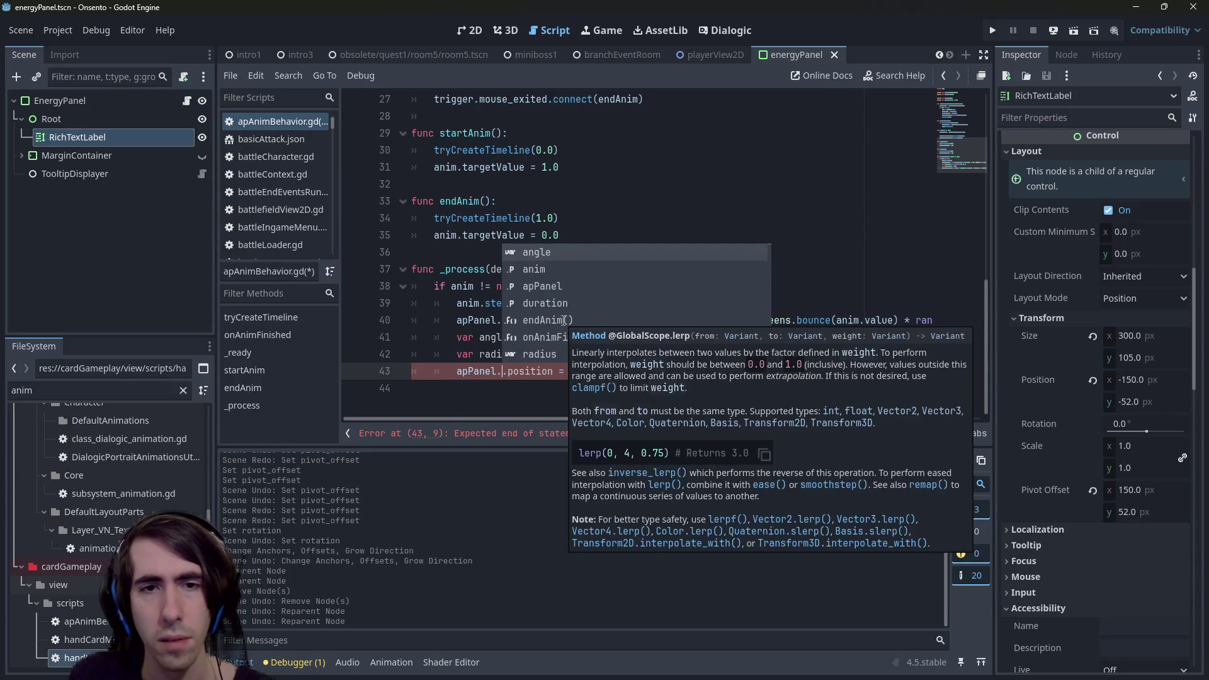
{"action": "scroll", "coordinate": [563, 320], "scroll_direction": "down", "scroll_amount": 4}
{"action": "scroll", "coordinate": [564, 324], "scroll_direction": "up", "scroll_amount": 3}
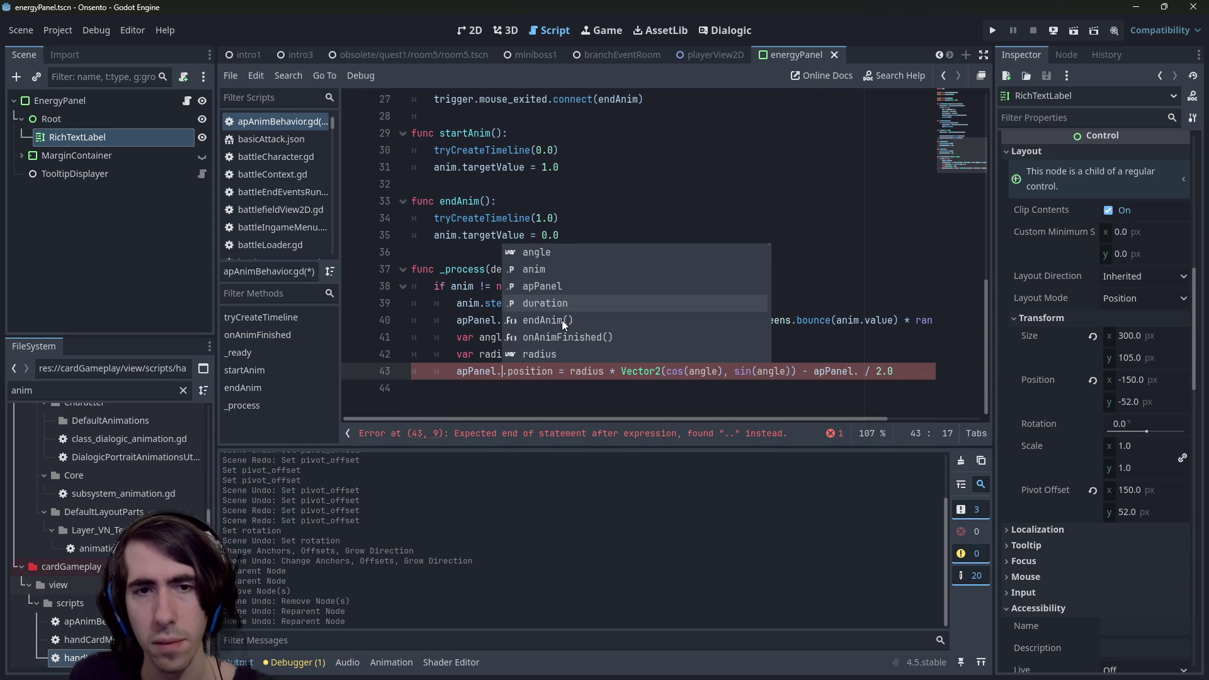
{"action": "scroll", "coordinate": [564, 325], "scroll_direction": "down", "scroll_amount": 6}
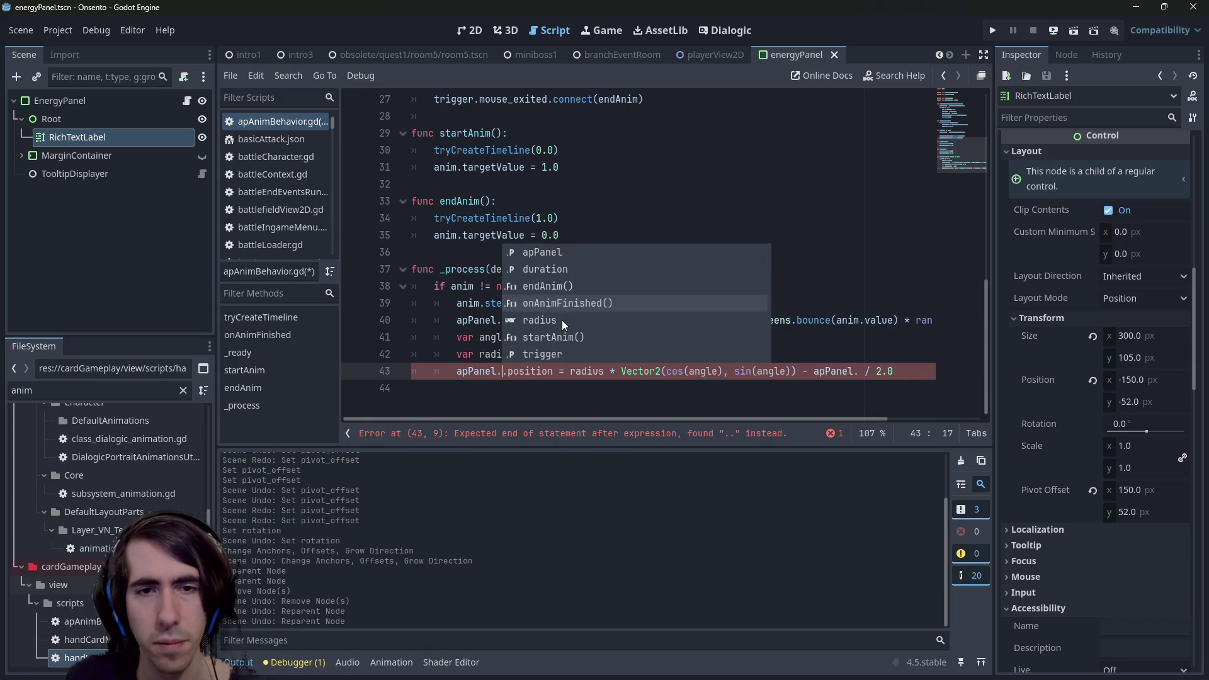
{"action": "scroll", "coordinate": [563, 324], "scroll_direction": "up", "scroll_amount": 8}
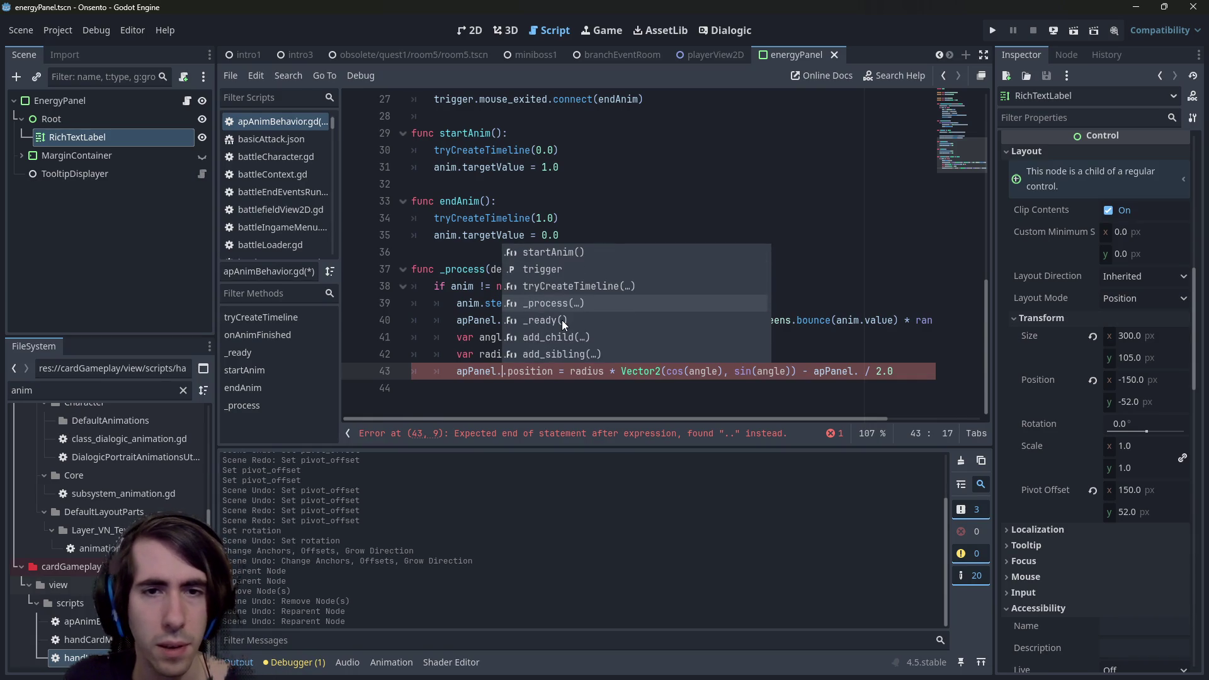
{"action": "scroll", "coordinate": [563, 324], "scroll_direction": "down", "scroll_amount": 5}
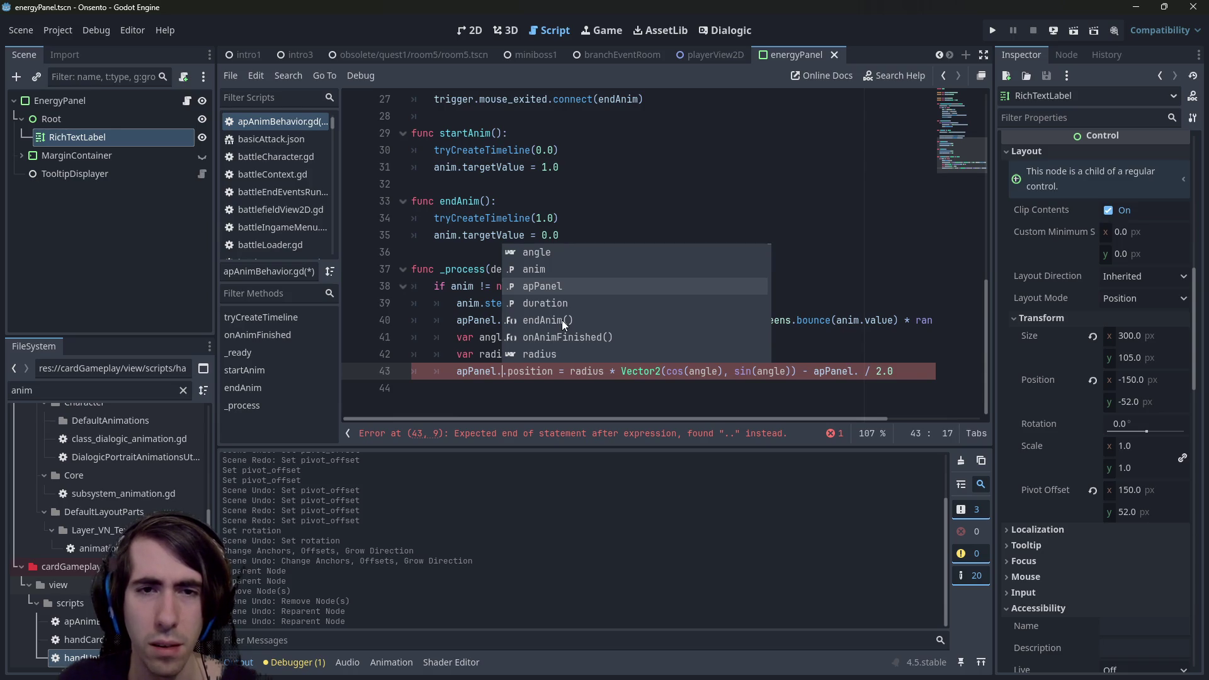
{"action": "key", "text": "Return"}
Look up the counterLabel variable's name in the ResourcePanel class script.
{"action": "double_click", "coordinate": [477, 371]}
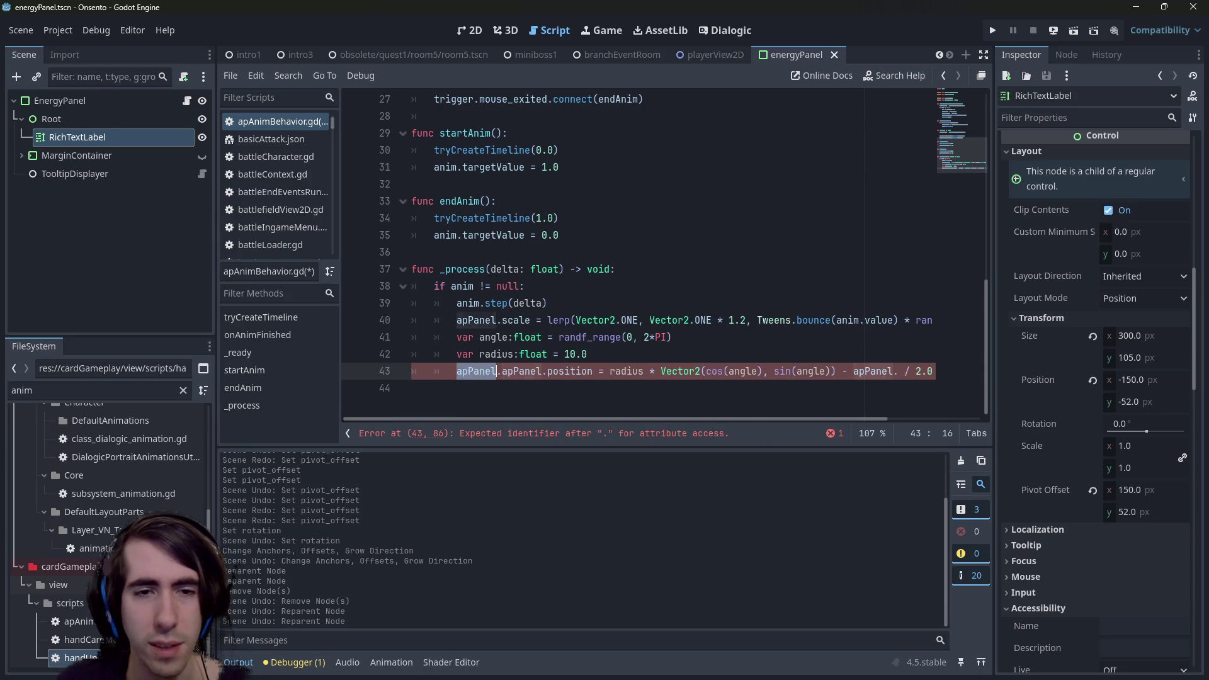
{"action": "left_click", "coordinate": [493, 322], "text": "ctrl"}
{"action": "left_click", "coordinate": [568, 137], "text": "ctrl"}
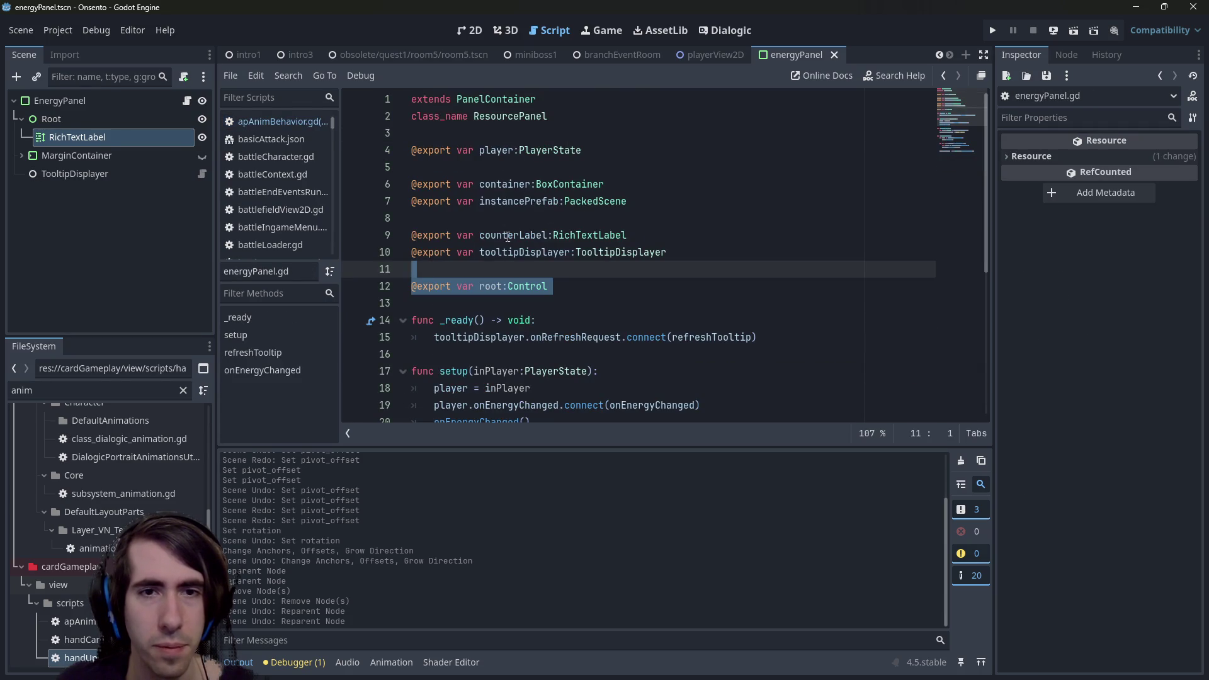
{"action": "left_click", "coordinate": [508, 237], "text": "ctrl"}
{"action": "key", "text": "alt+Left"}
Replace the second apPanel on line 43 with counterLabel.
{"action": "scroll", "coordinate": [508, 236], "scroll_direction": "down", "scroll_amount": 9}
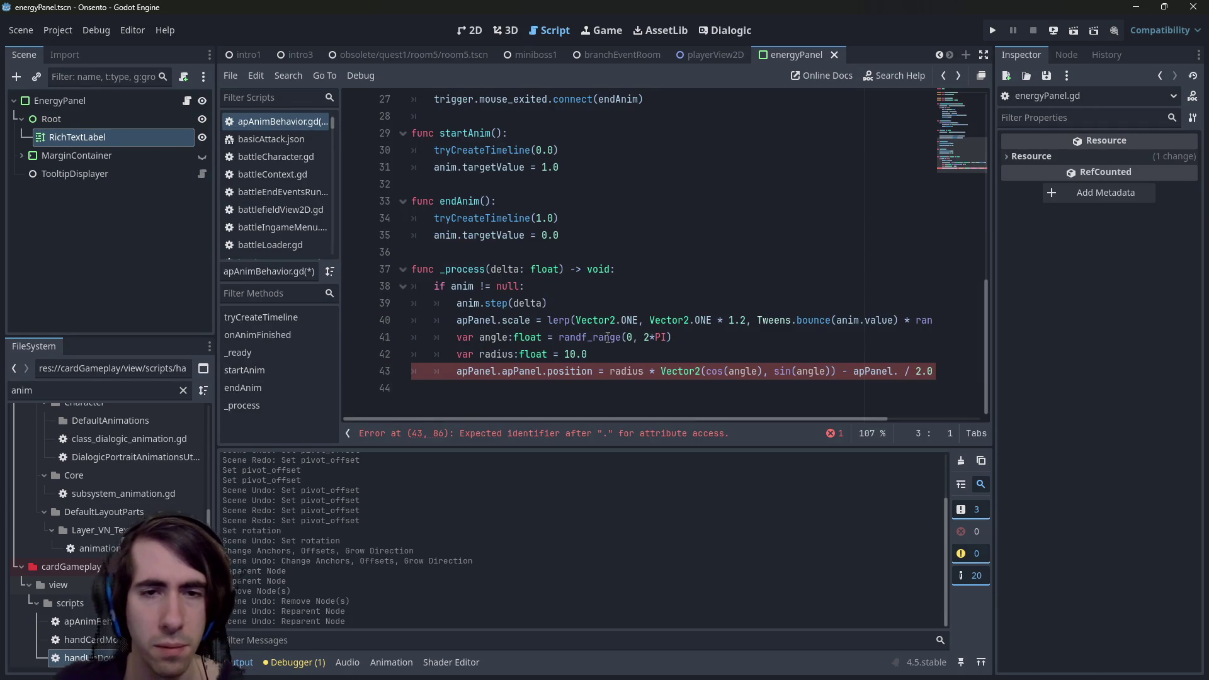
{"action": "double_click", "coordinate": [519, 376]}
{"action": "type", "text": "counter"}
{"action": "key", "text": "Return"}
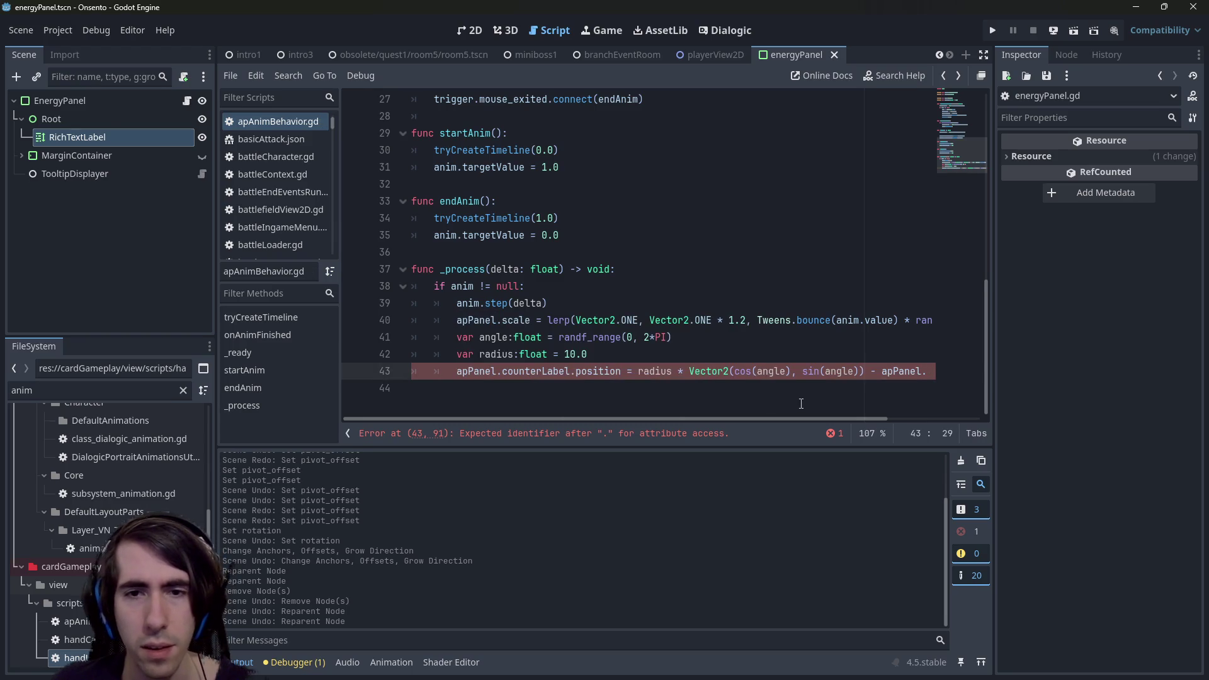
{"action": "mouse_move", "coordinate": [774, 422]}
{"action": "left_mouse_down"}
{"action": "mouse_move", "coordinate": [869, 423]}
{"action": "mouse_move", "coordinate": [804, 422]}
{"action": "left_mouse_up"}
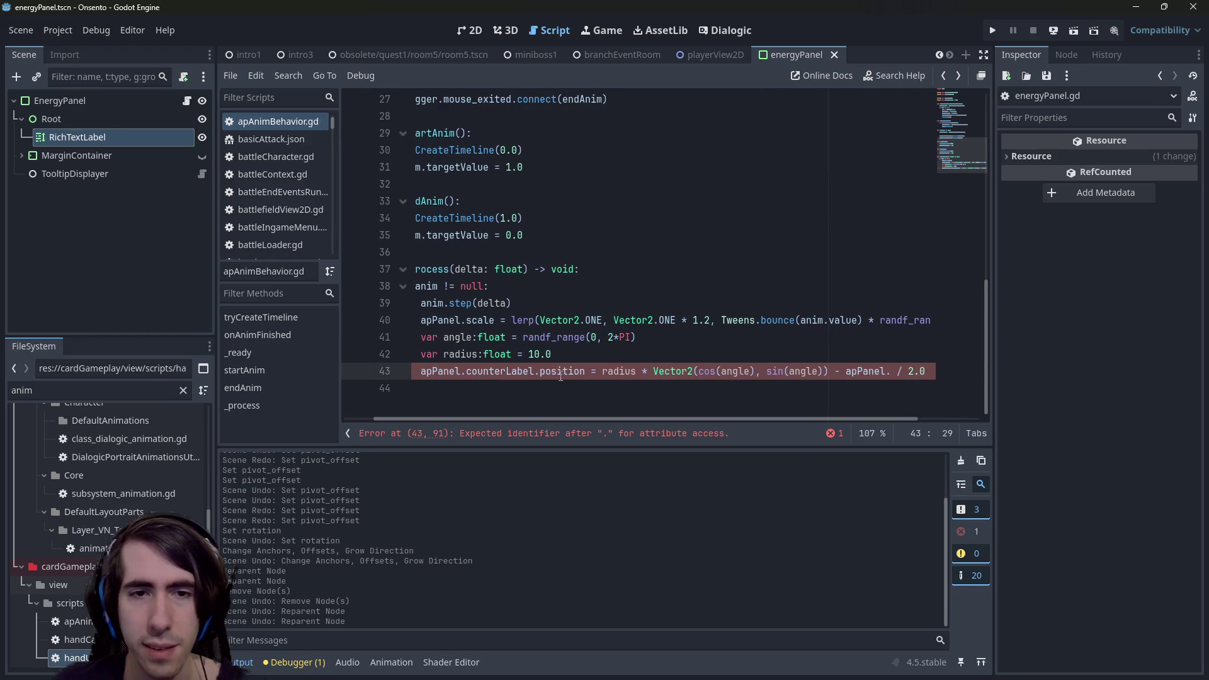
Finish line 43 so apPanel.counterLabel.position subtracts apPanel.counterLabel.size / 2.0.
{"action": "left_click", "coordinate": [889, 372]}
{"action": "type", "text": "counterLabel.pos"}
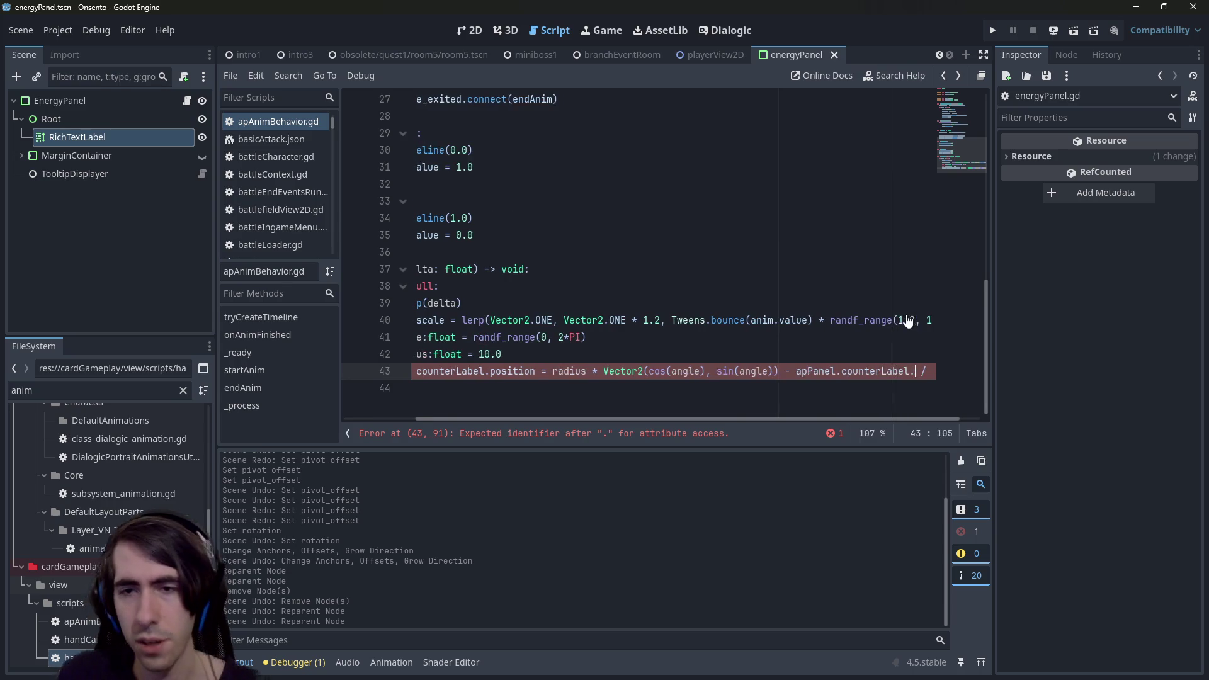
{"action": "type", "text": "i"}
{"action": "key", "text": "Return"}
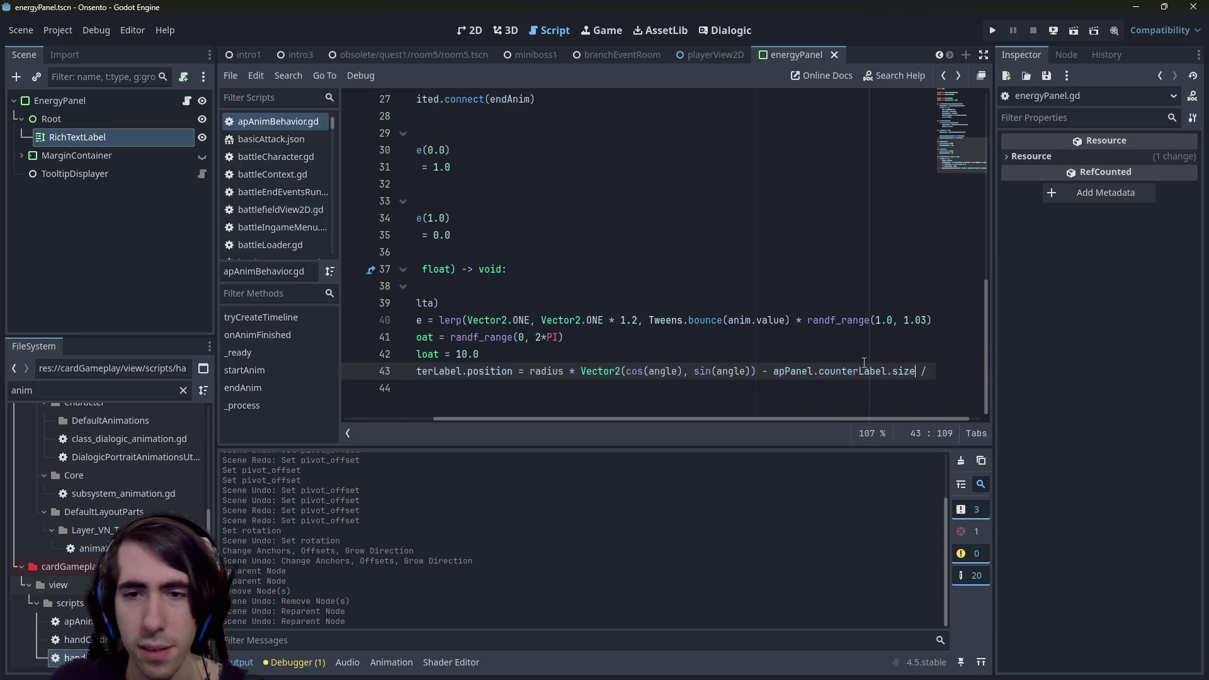
{"action": "left_click", "coordinate": [364, 378]}
{"action": "left_click", "coordinate": [745, 331]}
{"action": "left_click", "coordinate": [714, 54]}
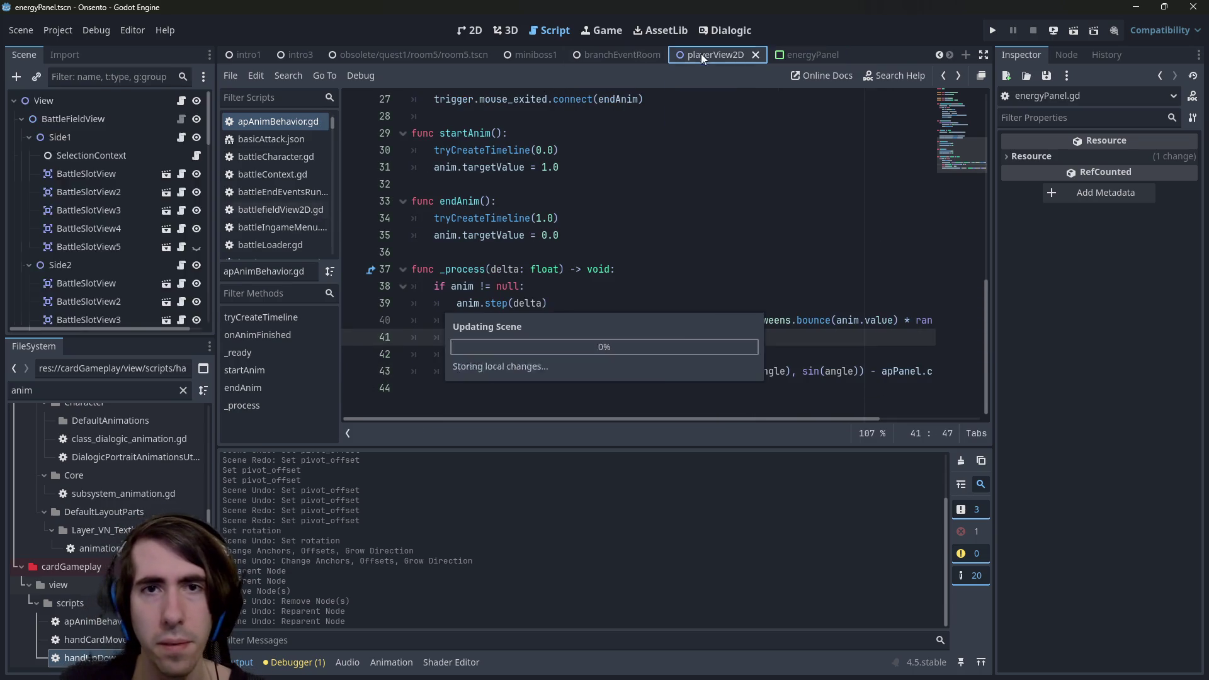
Run the game, place the red fox and blue-haired characters to start battle, then stop with F8.
{"action": "left_click", "coordinate": [536, 55]}
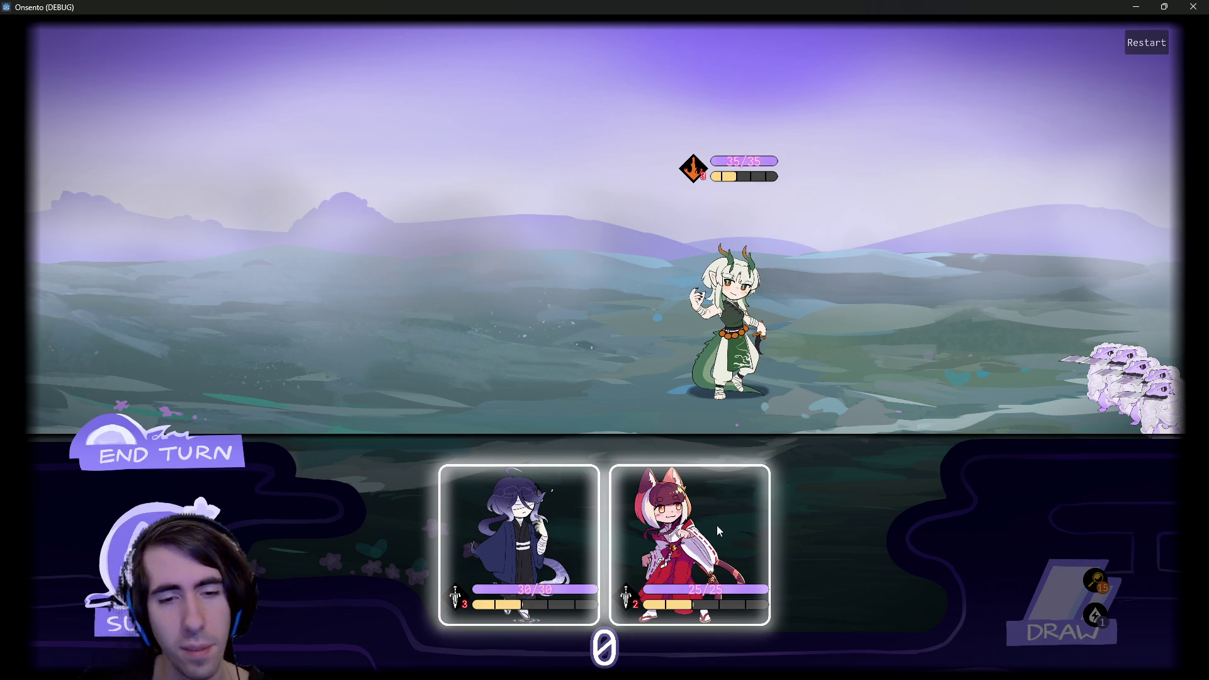
{"action": "left_click", "coordinate": [538, 527]}
{"action": "left_click", "coordinate": [498, 265]}
{"action": "left_click", "coordinate": [541, 541]}
{"action": "left_click", "coordinate": [605, 542]}
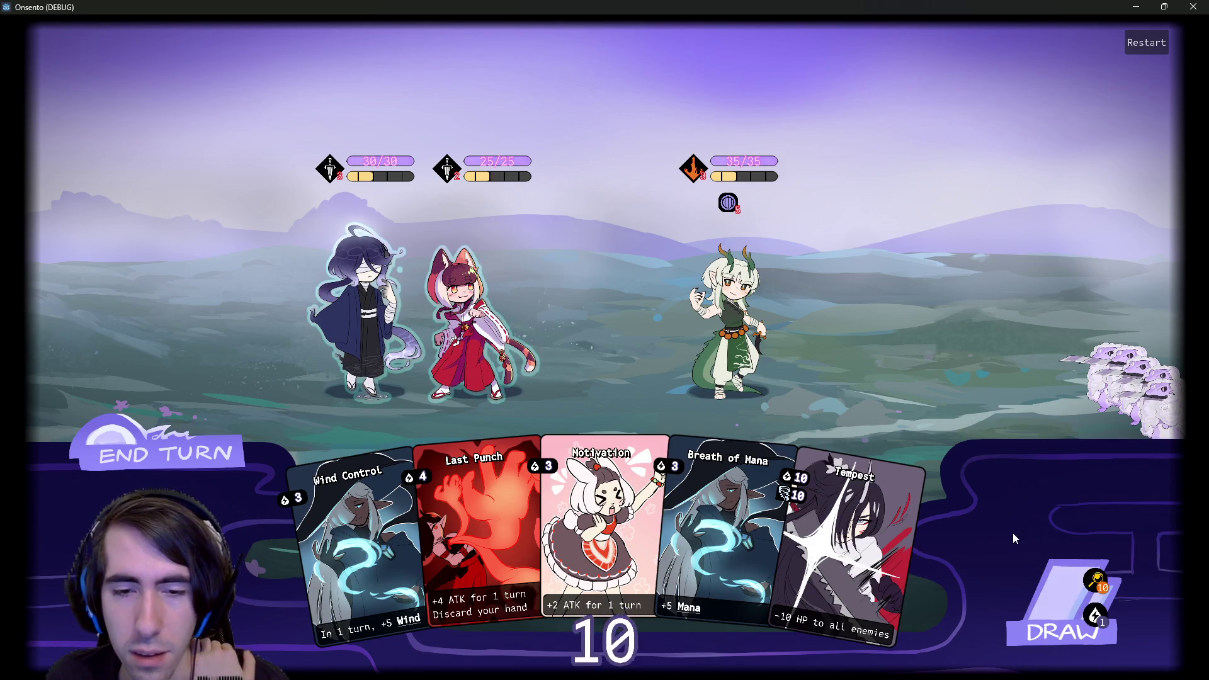
{"action": "key", "text": "F8"}
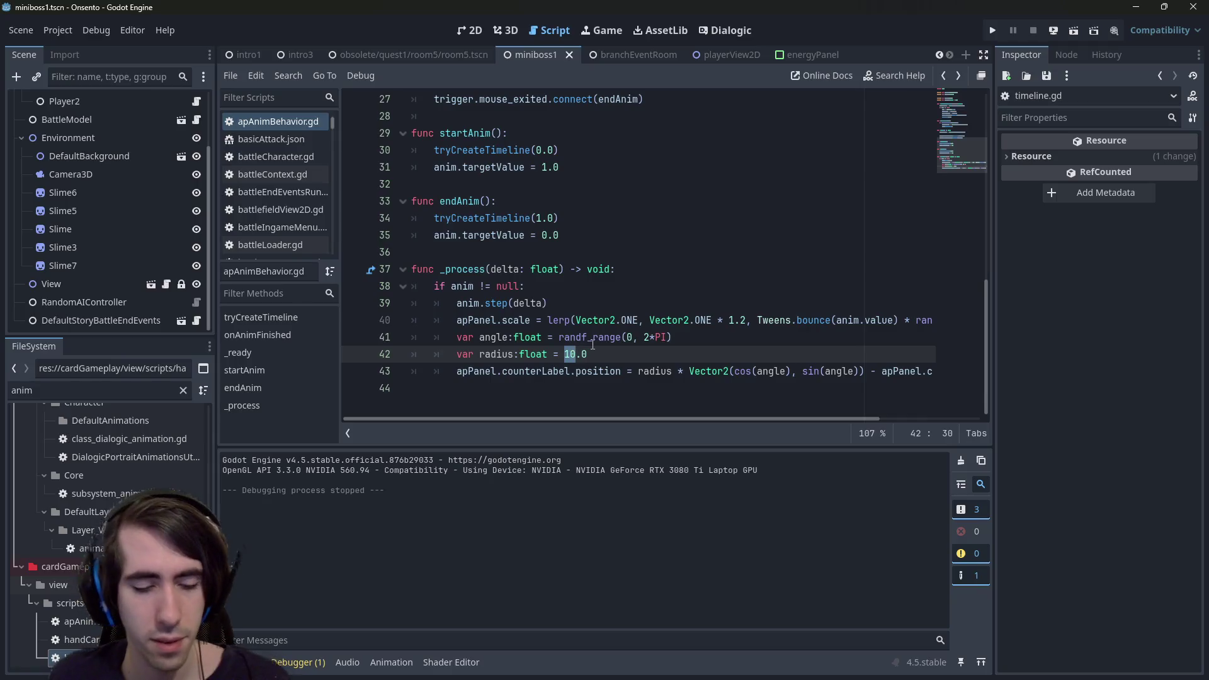
Replace the radius value on line 42 with 2.5, then save and relaunch the game with F5.
{"action": "key", "text": "BackSpace"}
{"action": "type", "text": "5"}
{"action": "key", "text": "F5"}
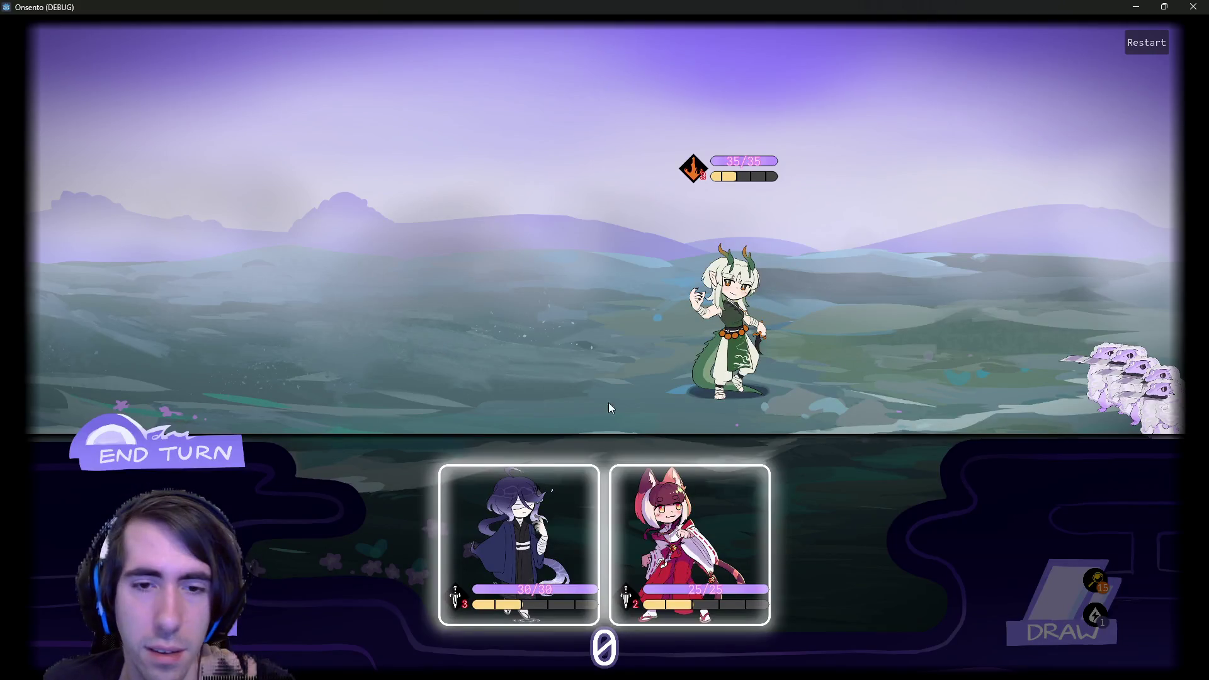
Place the blue-haired and red fox characters on the battlefield, then draw one card so AP drops to 9.
{"action": "mouse_move", "coordinate": [486, 509]}
{"action": "left_mouse_down"}
{"action": "mouse_move", "coordinate": [413, 227]}
{"action": "mouse_move", "coordinate": [416, 239]}
{"action": "left_mouse_up"}
{"action": "mouse_move", "coordinate": [563, 508]}
{"action": "left_mouse_down"}
{"action": "mouse_move", "coordinate": [376, 224]}
{"action": "mouse_move", "coordinate": [352, 252]}
{"action": "left_mouse_up"}
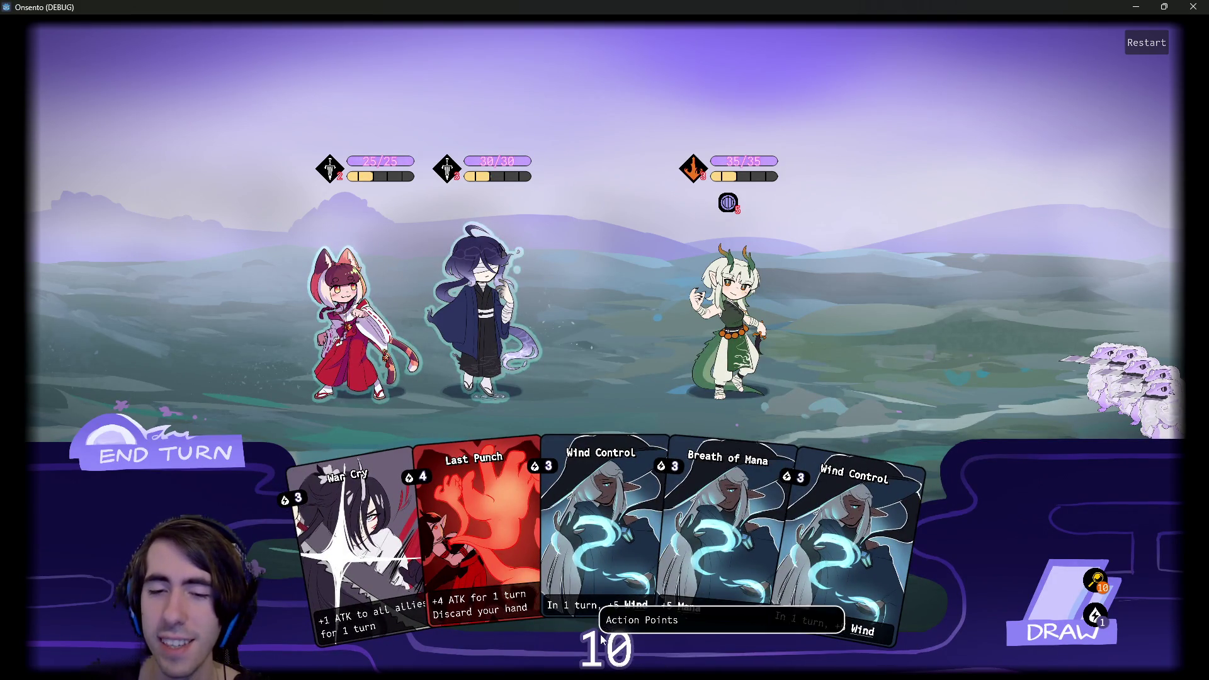
{"action": "left_click", "coordinate": [1094, 622]}
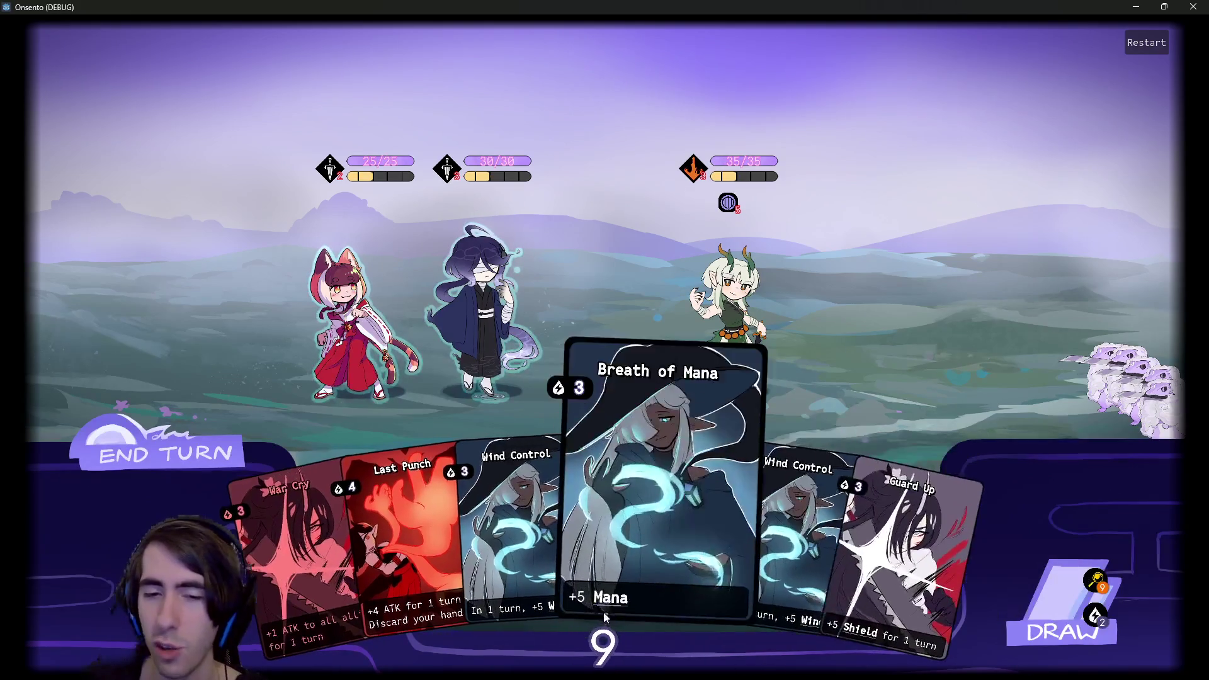
Draw Mana Focus, Tempest and Ignite until AP hits 0, try one more draw, then minimize the game.
{"action": "left_click", "coordinate": [1101, 624]}
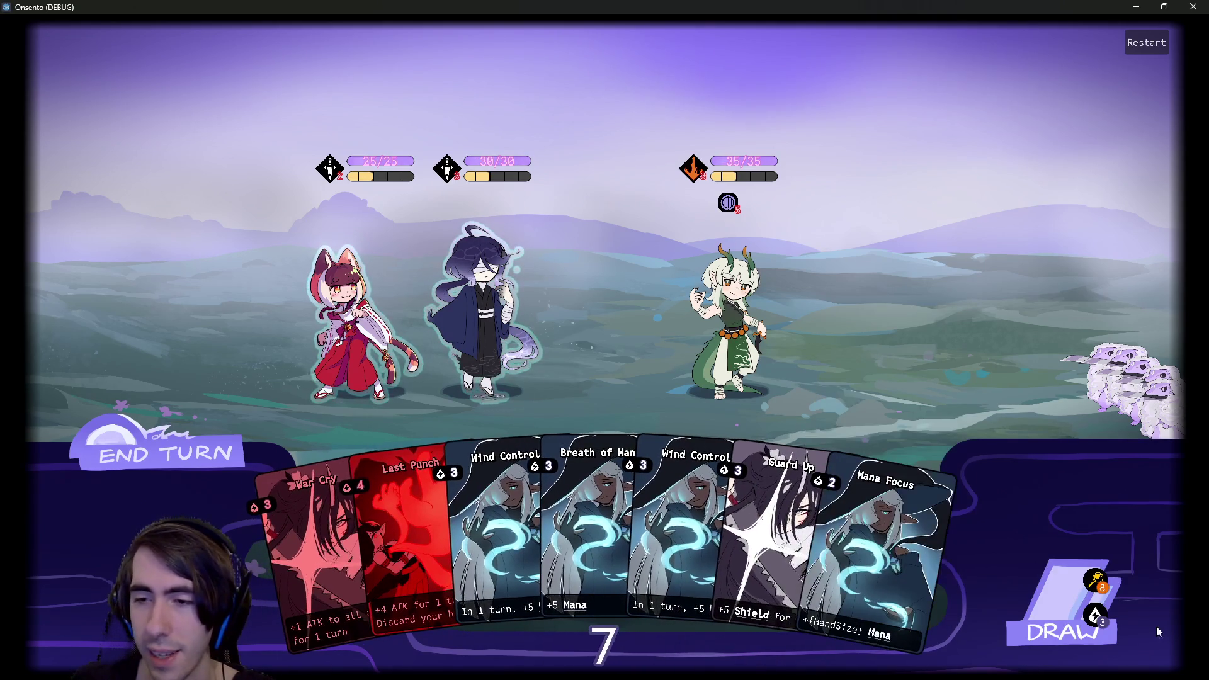
{"action": "left_click", "coordinate": [1093, 622]}
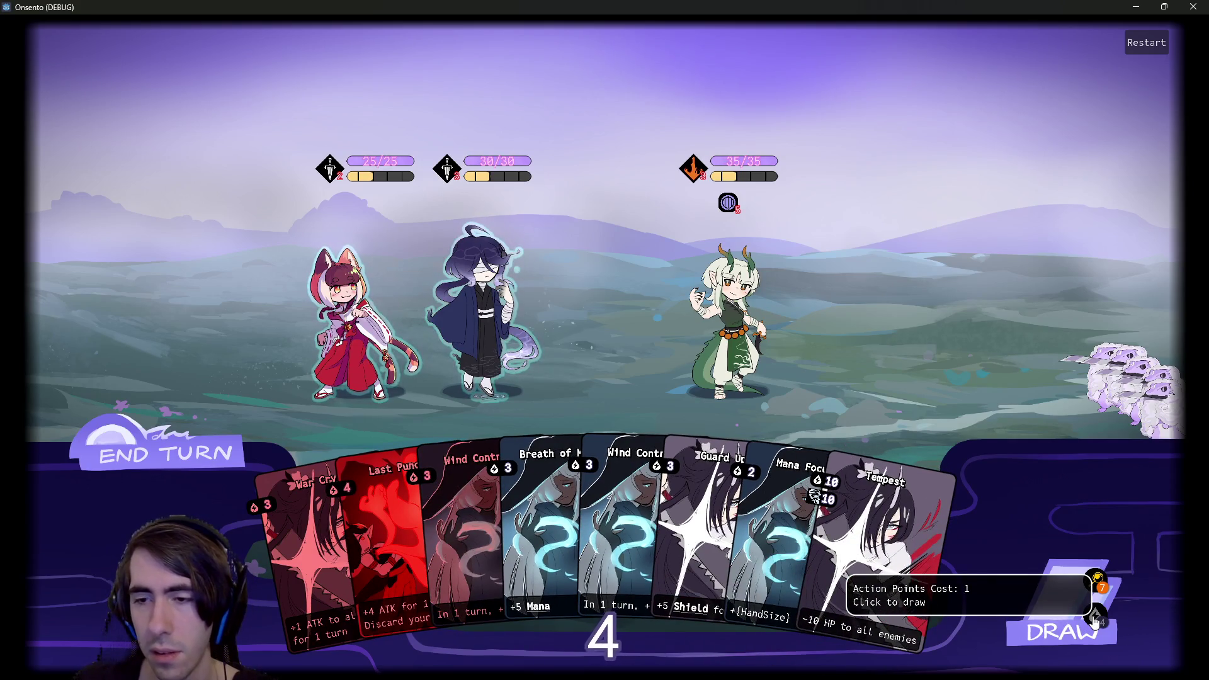
{"action": "left_click", "coordinate": [1096, 622]}
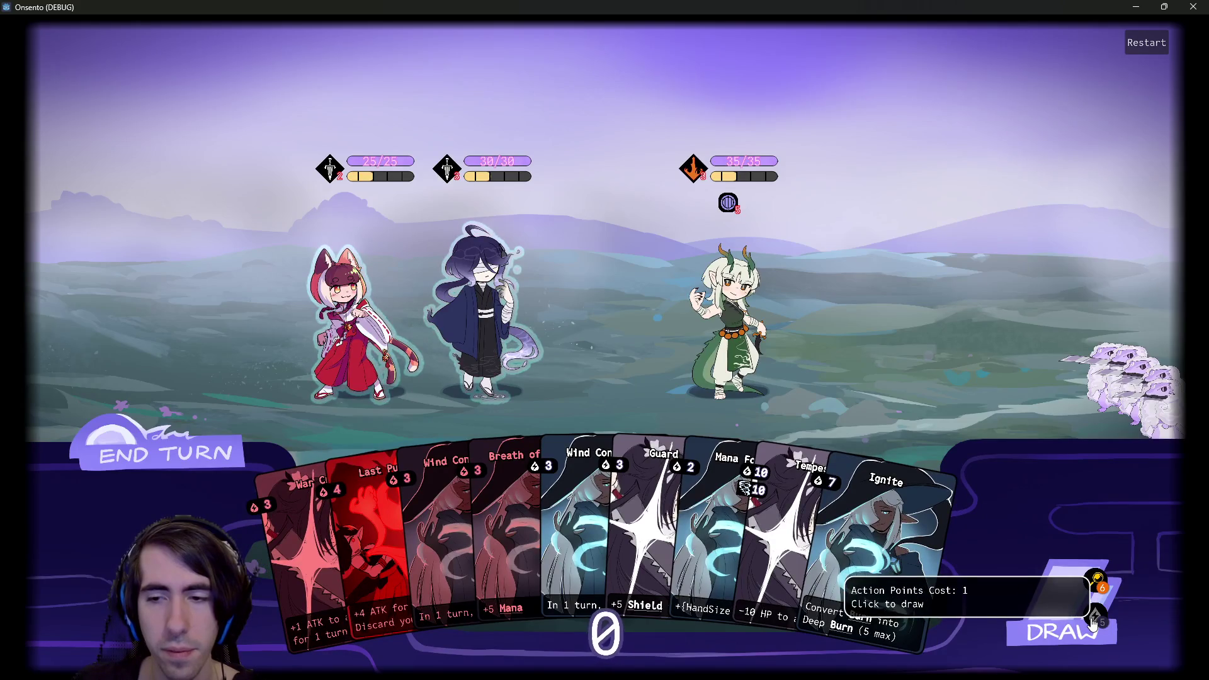
{"action": "left_click", "coordinate": [1102, 598]}
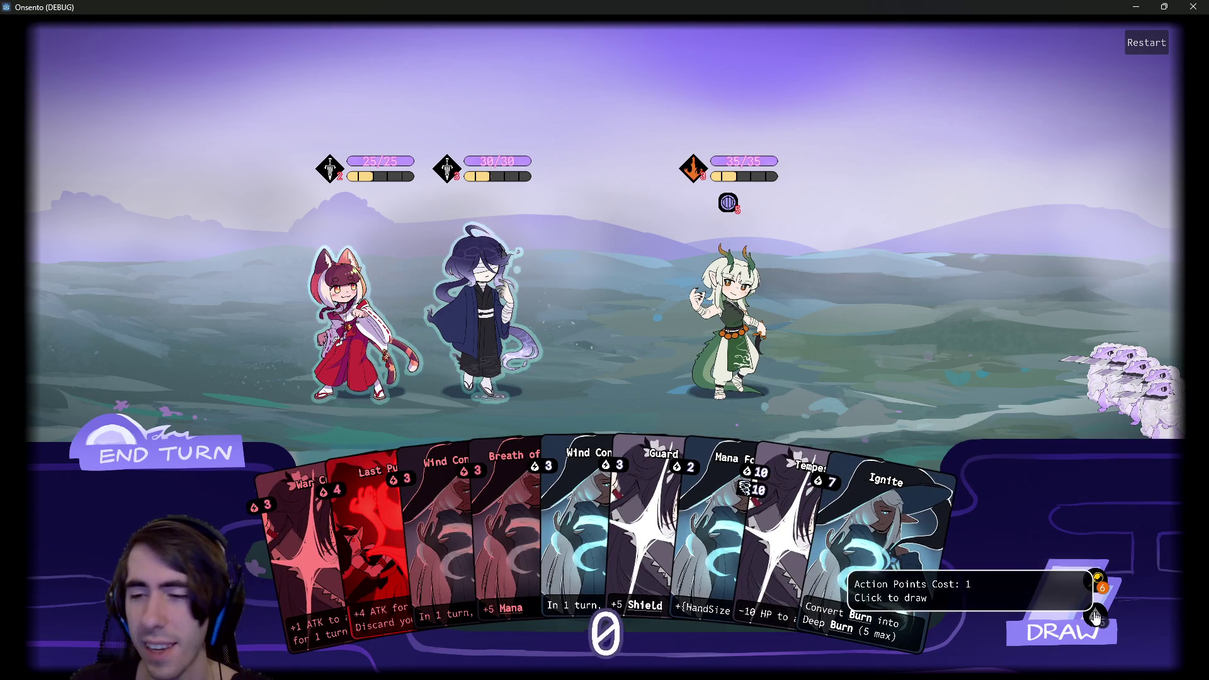
{"action": "left_click", "coordinate": [1131, 7]}
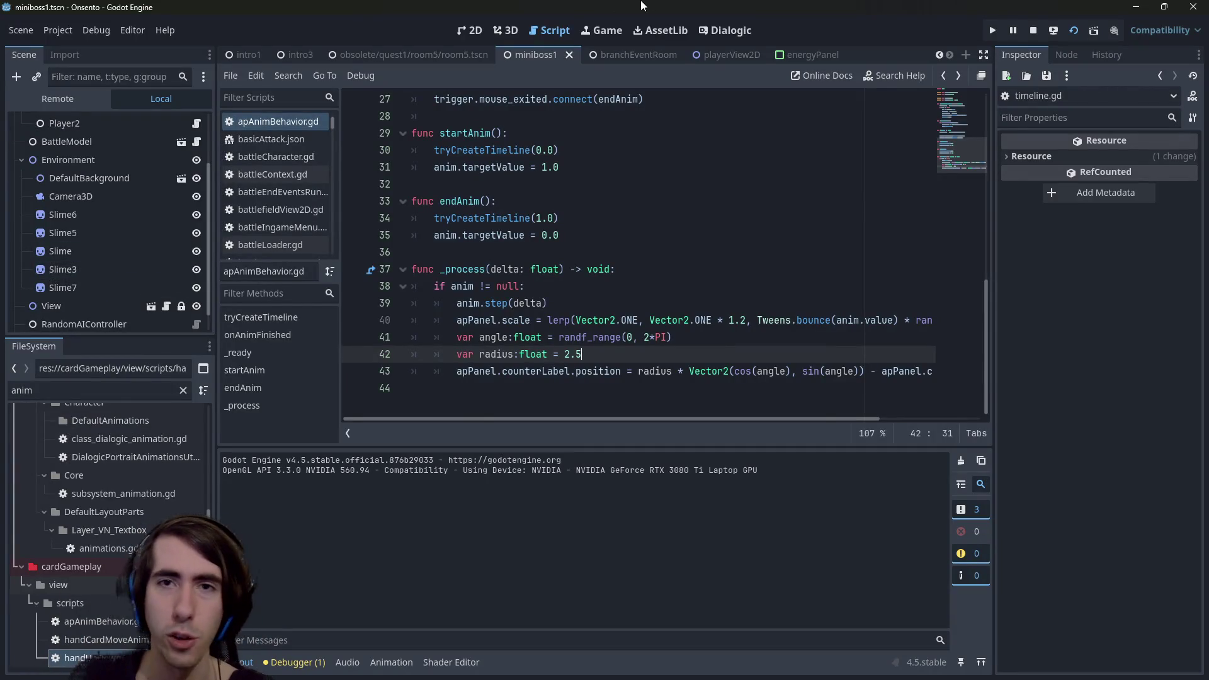
Show the playerView2D scene in 2D view and select the draw pile's energy cost icon.
{"action": "left_click", "coordinate": [724, 54]}
{"action": "left_click", "coordinate": [469, 30]}
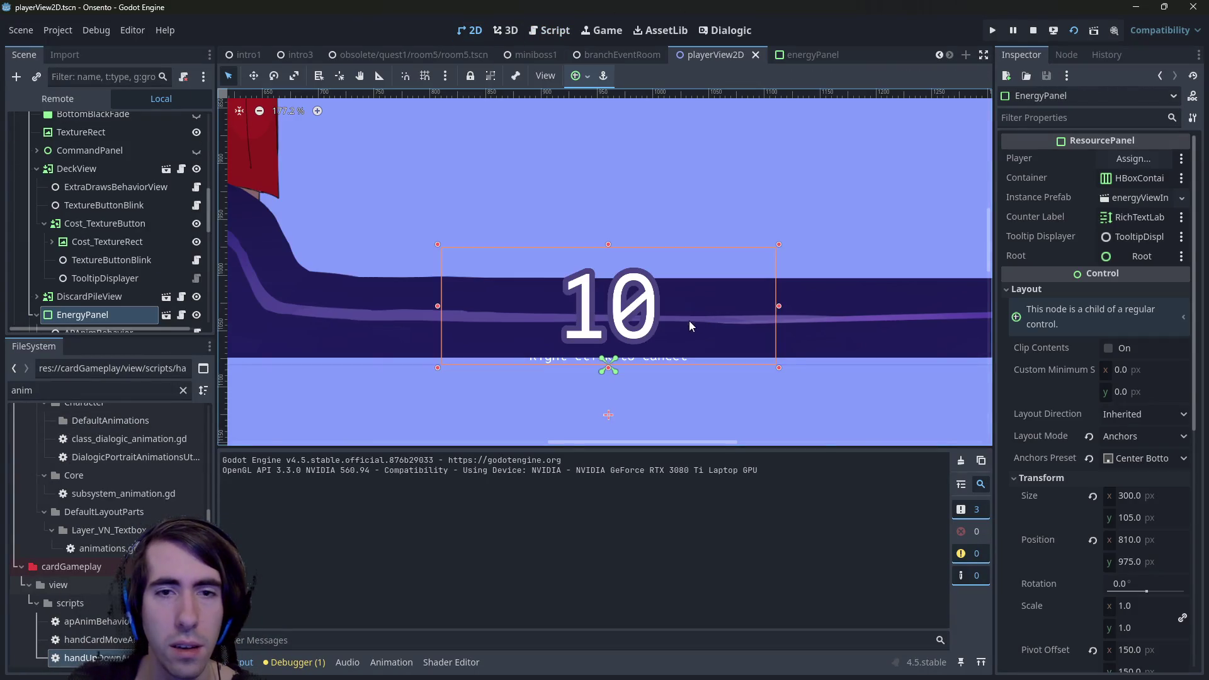
{"action": "scroll", "coordinate": [689, 327], "scroll_direction": "down", "scroll_amount": 3}
{"action": "scroll", "coordinate": [711, 317], "scroll_direction": "up", "scroll_amount": 5}
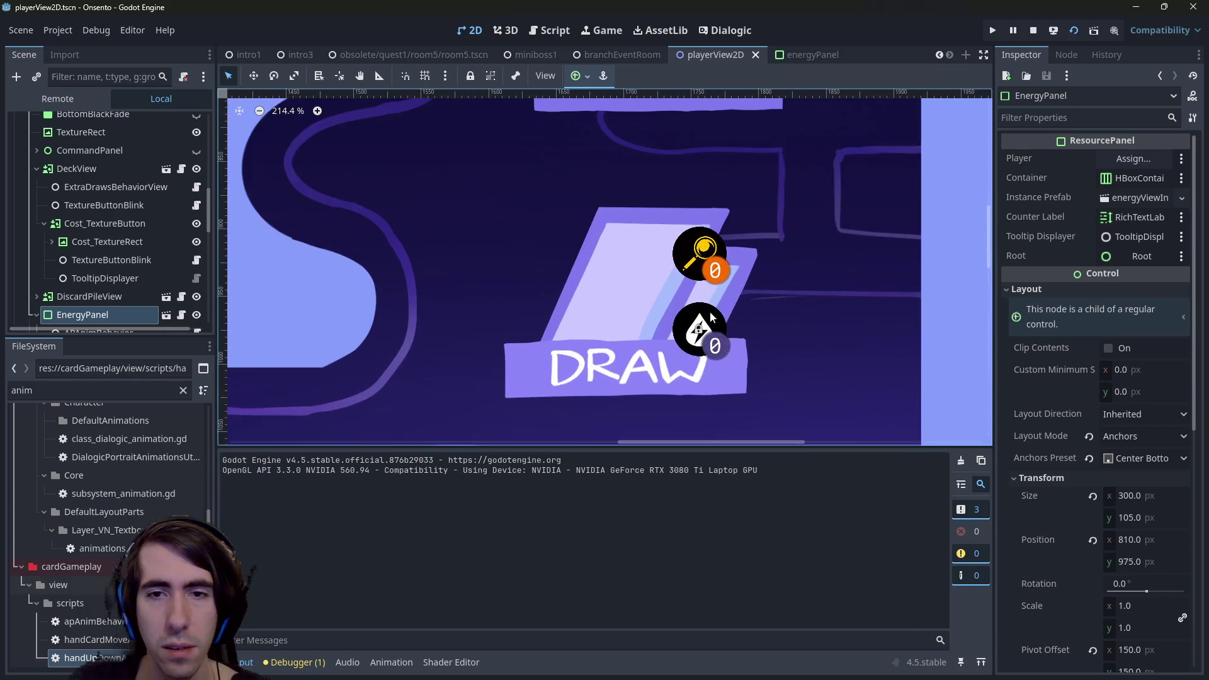
{"action": "left_click", "coordinate": [710, 316]}
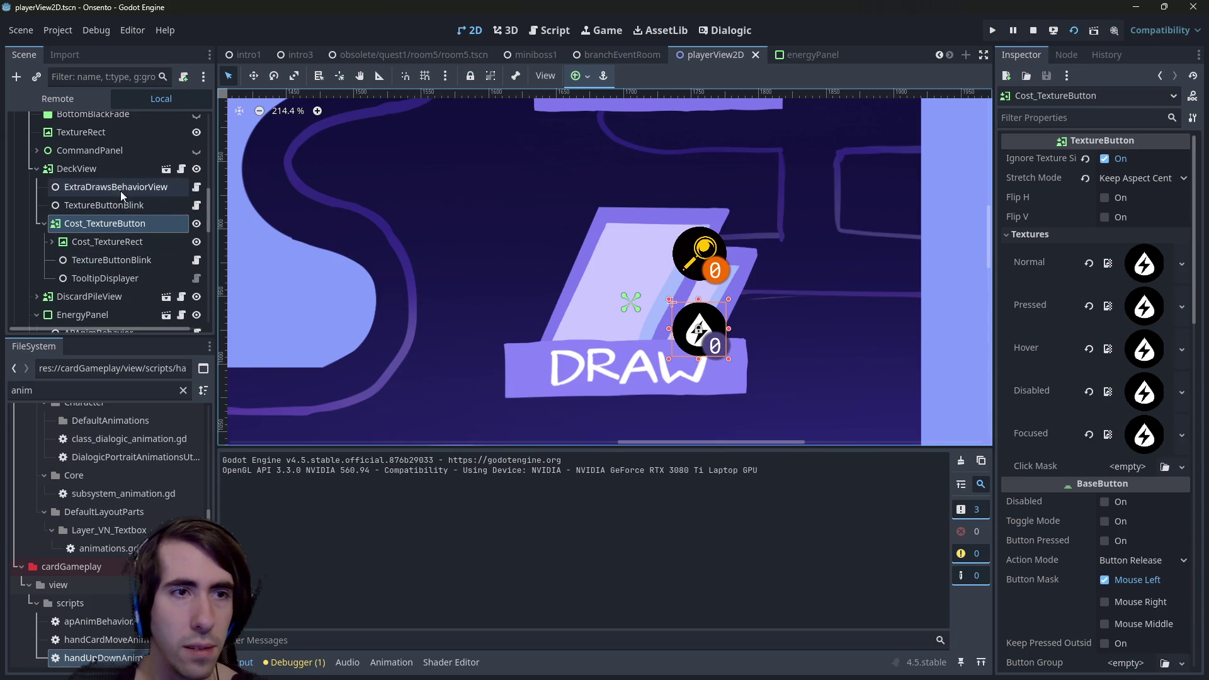
Inspect DeckView's child nodes, from Cost_TextureButton to TooltipDisplayer, then open DeckView's deckView.gd script.
{"action": "left_click", "coordinate": [116, 169]}
{"action": "left_click", "coordinate": [107, 225]}
{"action": "left_click", "coordinate": [111, 243]}
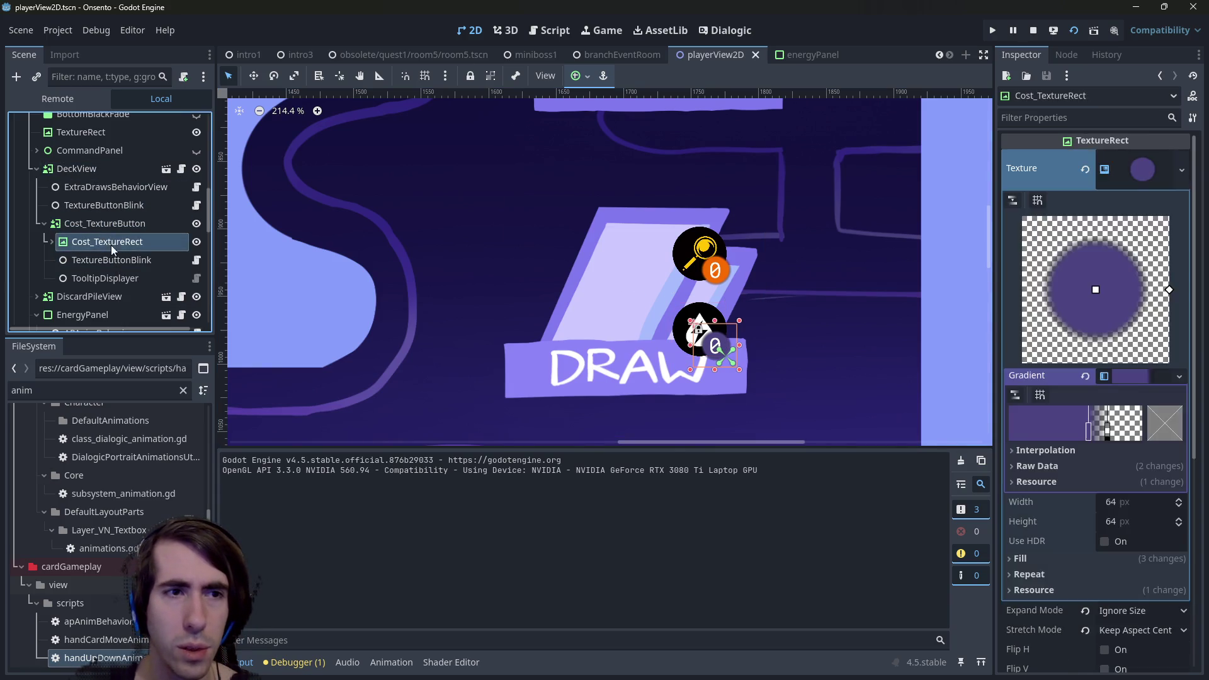
{"action": "left_click", "coordinate": [116, 260]}
{"action": "left_click", "coordinate": [115, 275]}
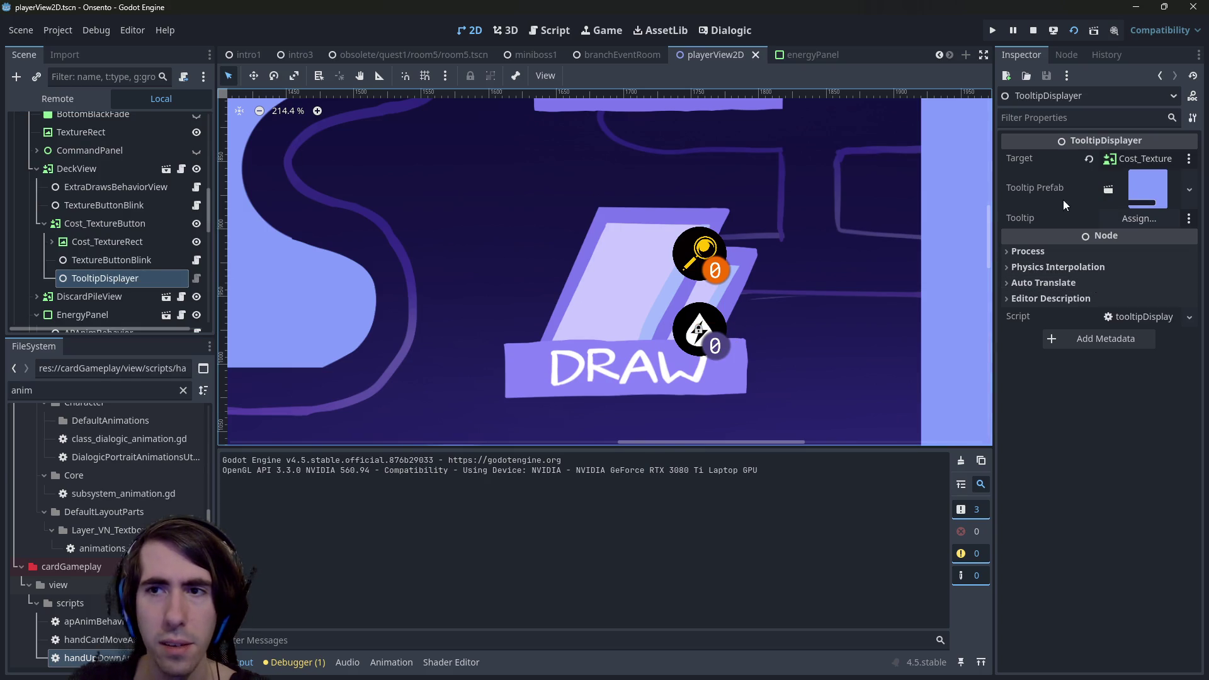
{"action": "left_click_drag", "start_coordinate": [994, 204], "coordinate": [952, 205]}
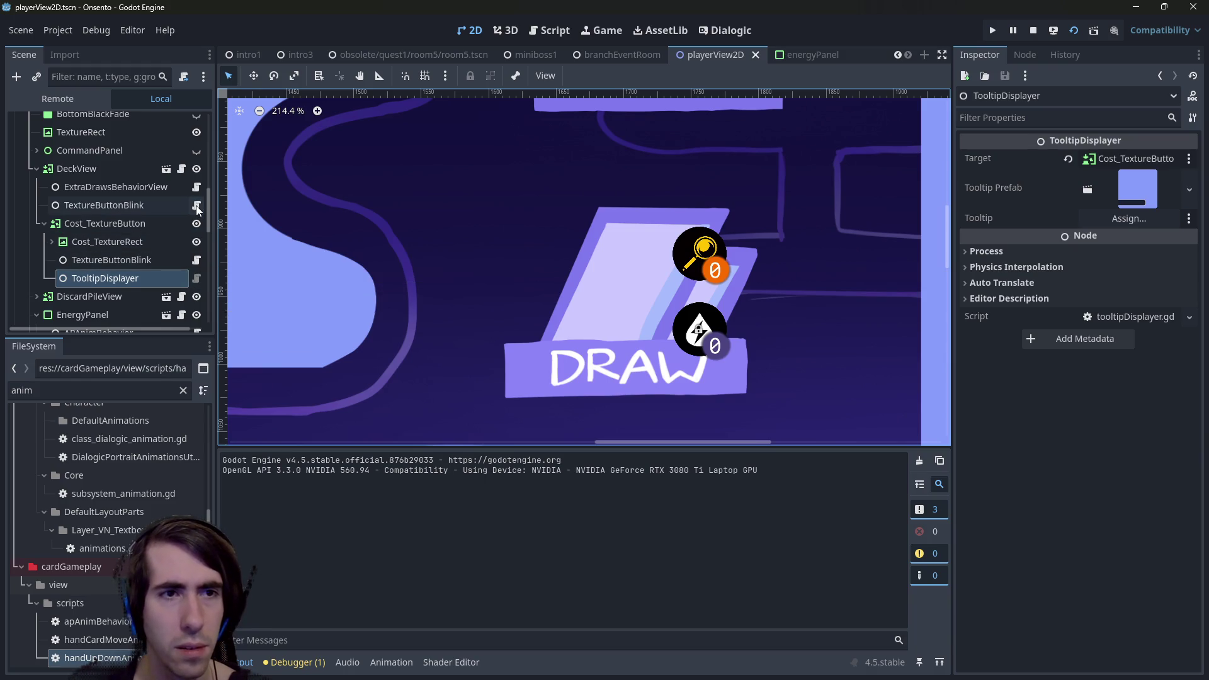
{"action": "left_click", "coordinate": [181, 169]}
{"action": "scroll", "coordinate": [491, 325], "scroll_direction": "up", "scroll_amount": 5}
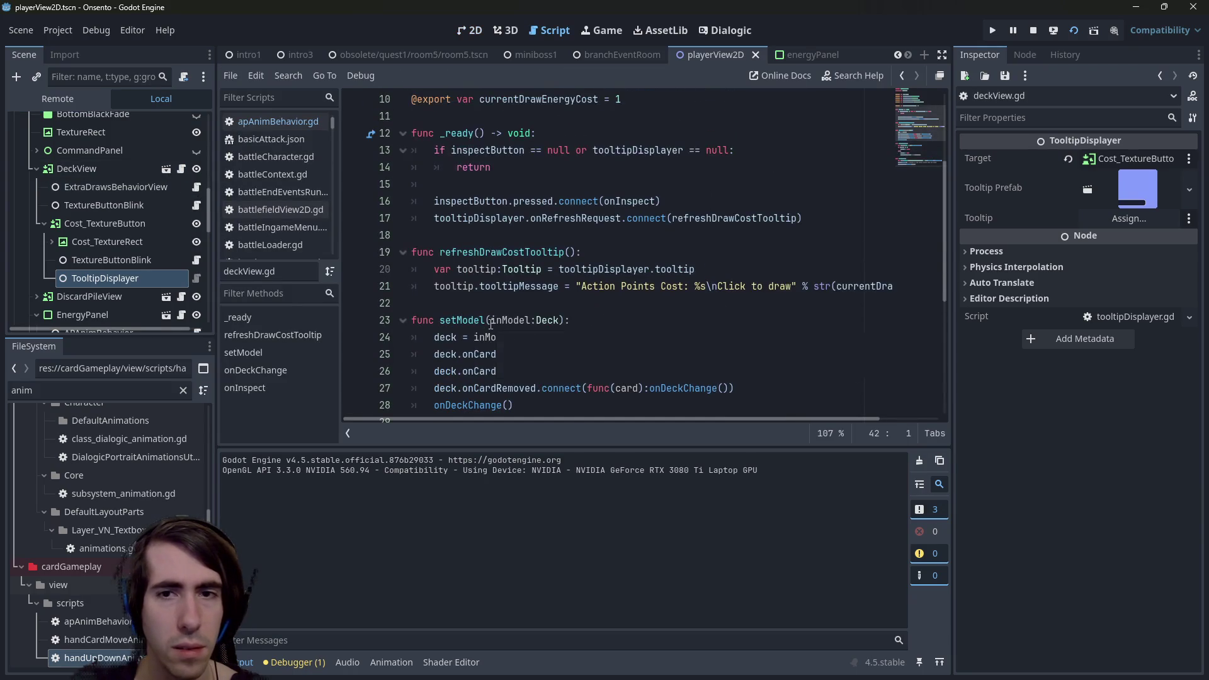
Reword the line 21 tooltip to start with 'Cost: %s' before 'Action Points', and save deckView.gd.
{"action": "double_click", "coordinate": [675, 271]}
{"action": "double_click", "coordinate": [673, 286]}
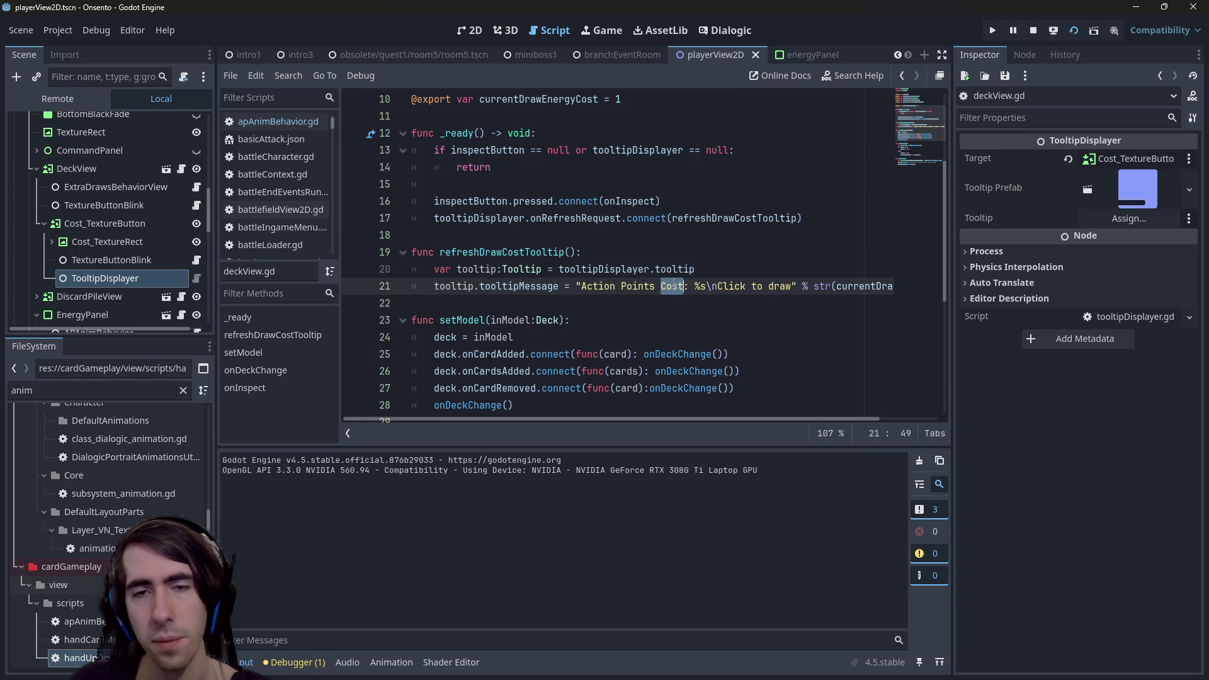
{"action": "key", "text": "BackSpace"}
{"action": "type", "text": "Cost"}
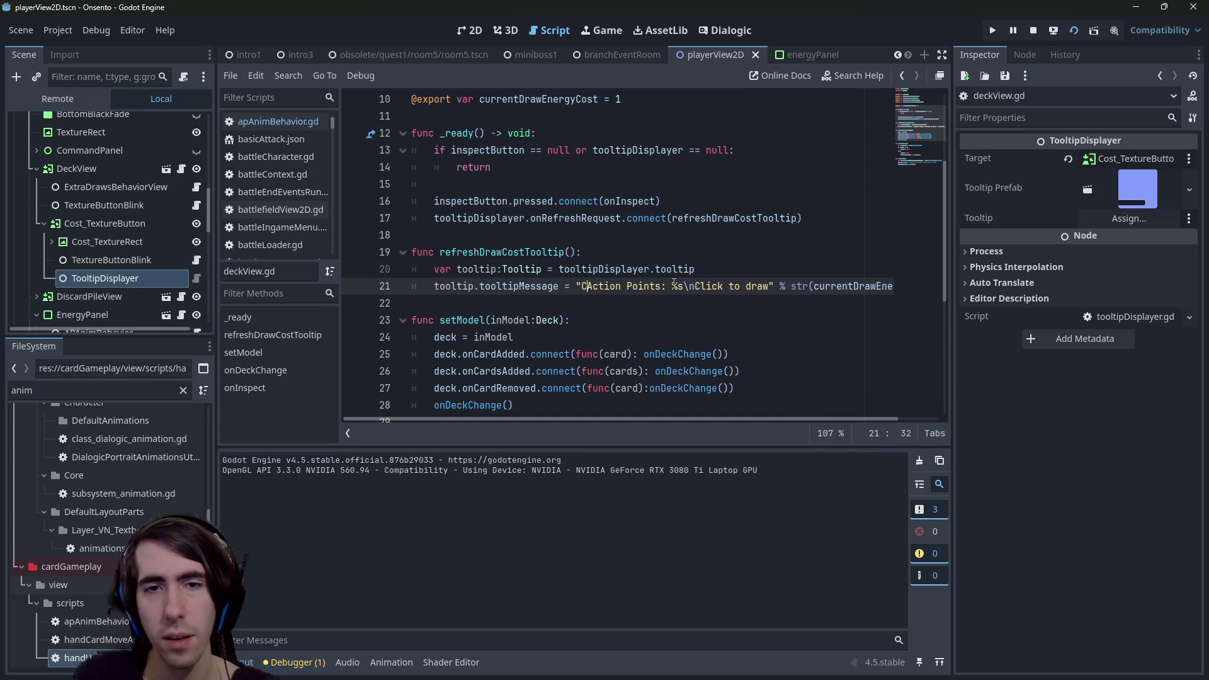
{"action": "type", "text": ": "}
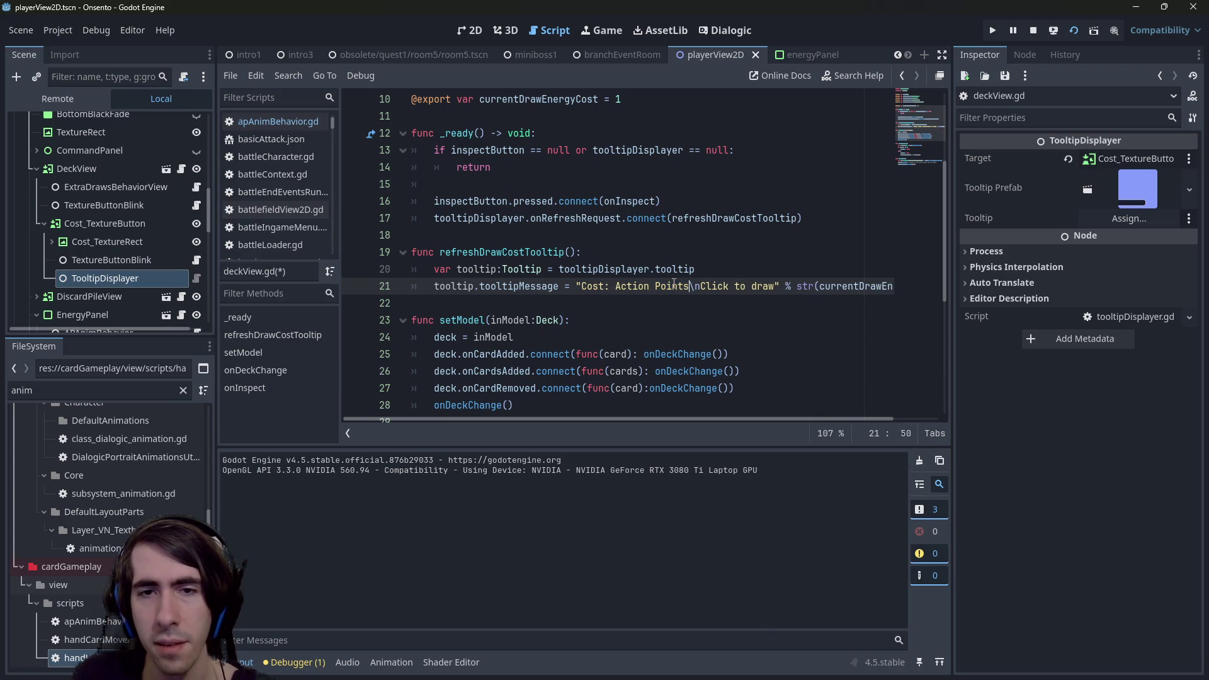
{"action": "type", "text": "%s"}
{"action": "key", "text": "ctrl+Right"}
{"action": "key", "text": "ctrl+Right"}
{"action": "key", "text": "ctrl+Right"}
{"action": "key", "text": "ctrl+s"}
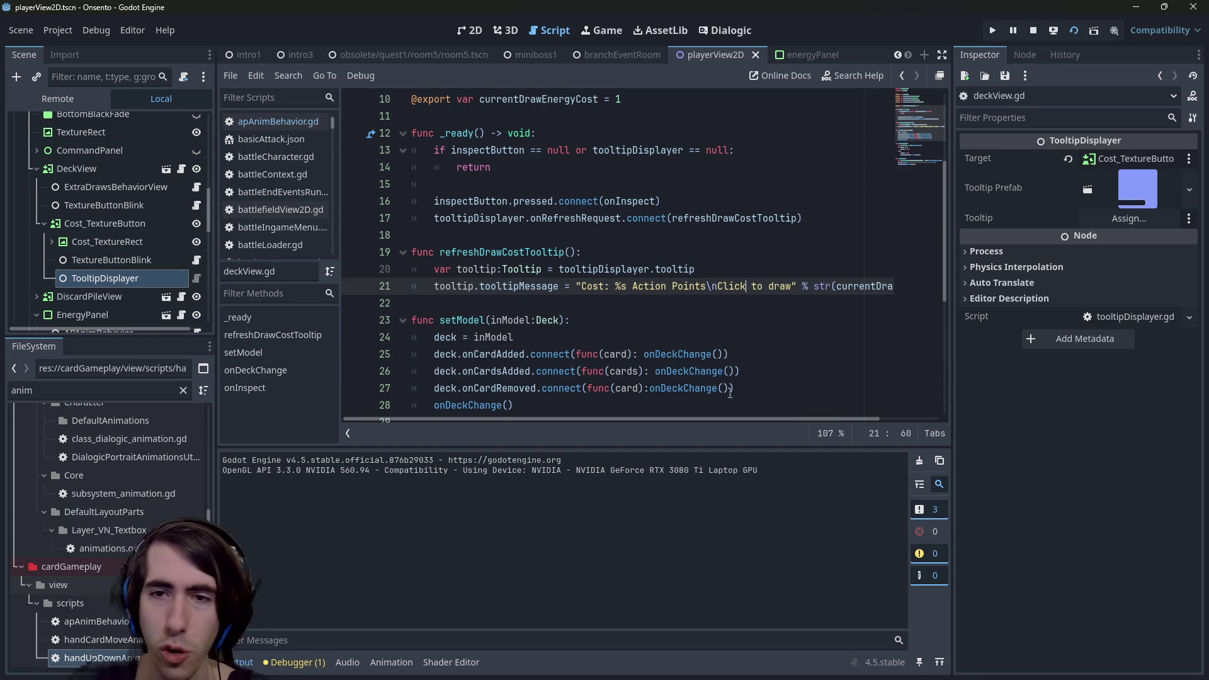
Switch to the miniboss1 scene and stop the running game.
{"action": "mouse_move", "coordinate": [592, 195]}
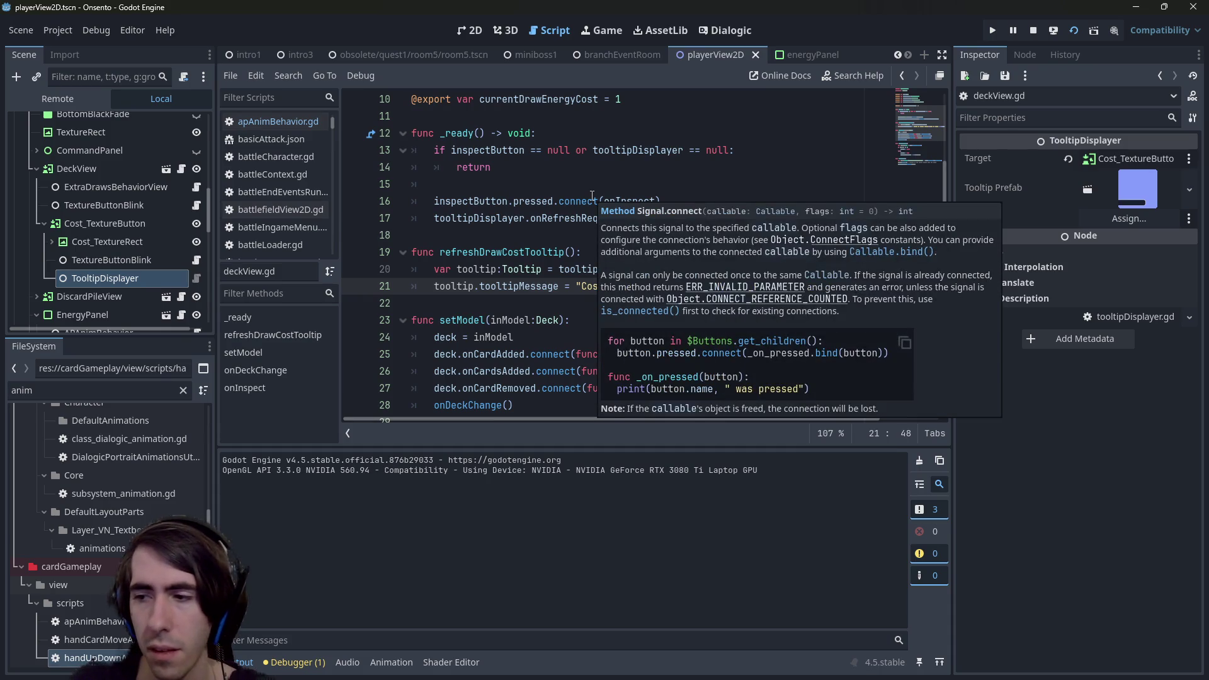
{"action": "left_click", "coordinate": [513, 54]}
{"action": "left_click", "coordinate": [1067, 32]}
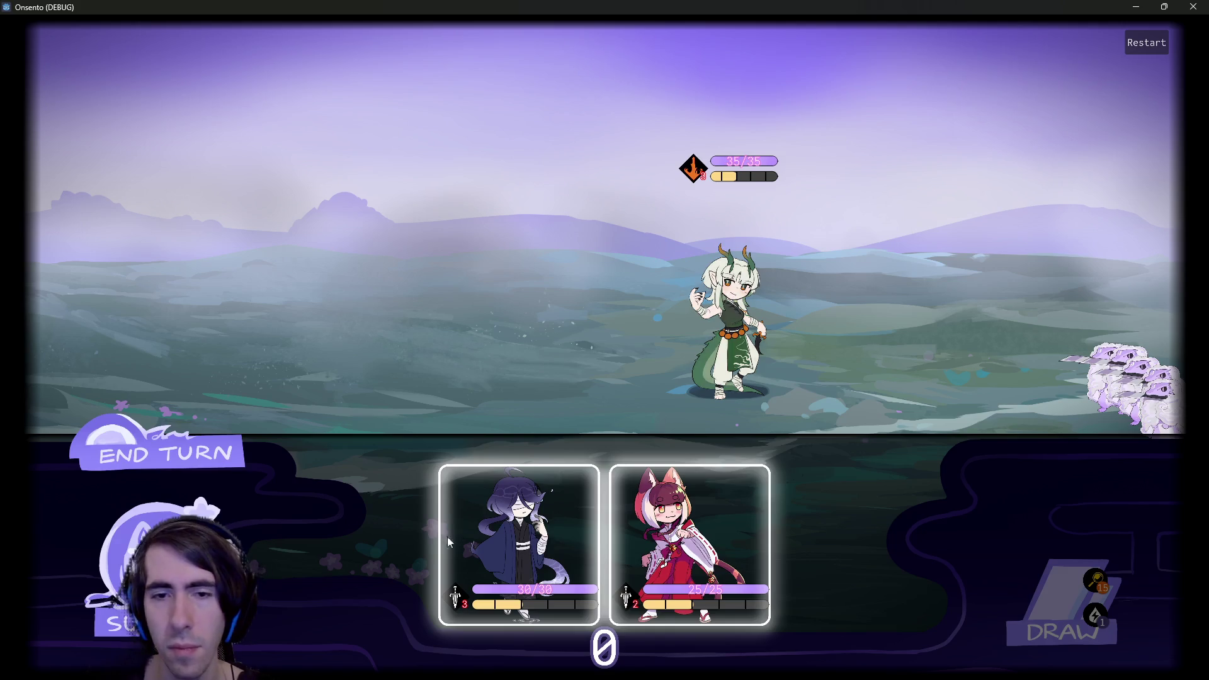
Place both characters on the battlefield and draw four cards until action points run out.
{"action": "left_click_drag", "start_coordinate": [448, 536], "coordinate": [431, 319]}
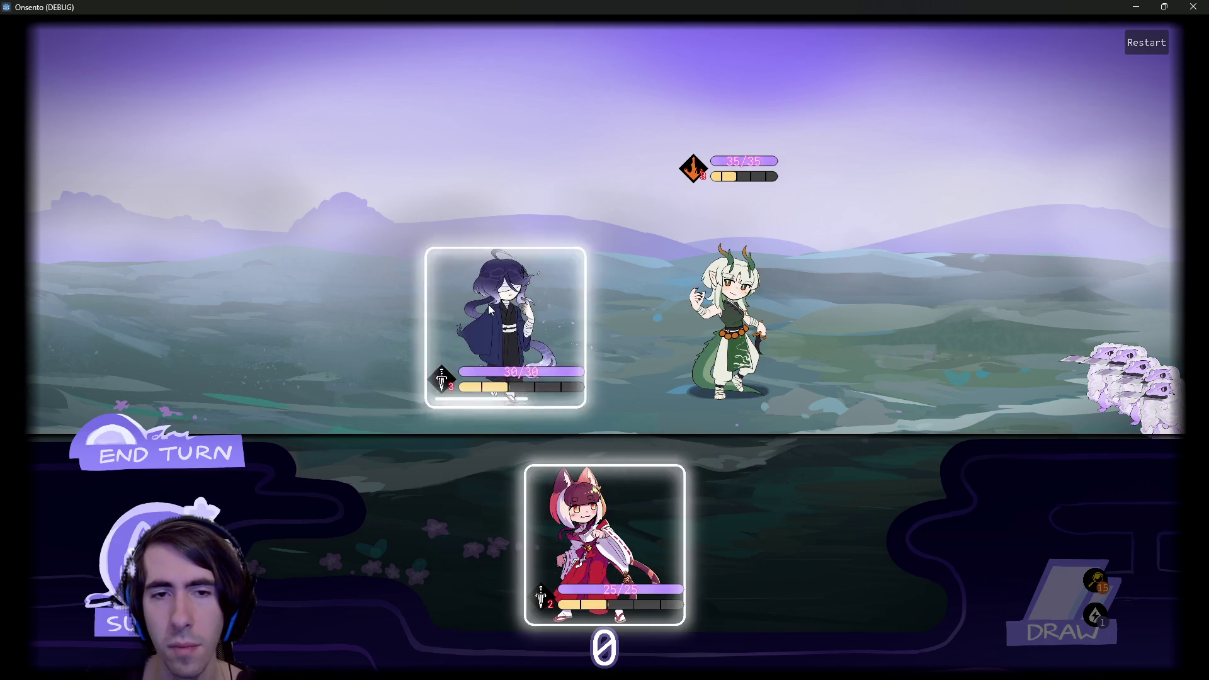
{"action": "left_click_drag", "start_coordinate": [486, 433], "coordinate": [352, 378]}
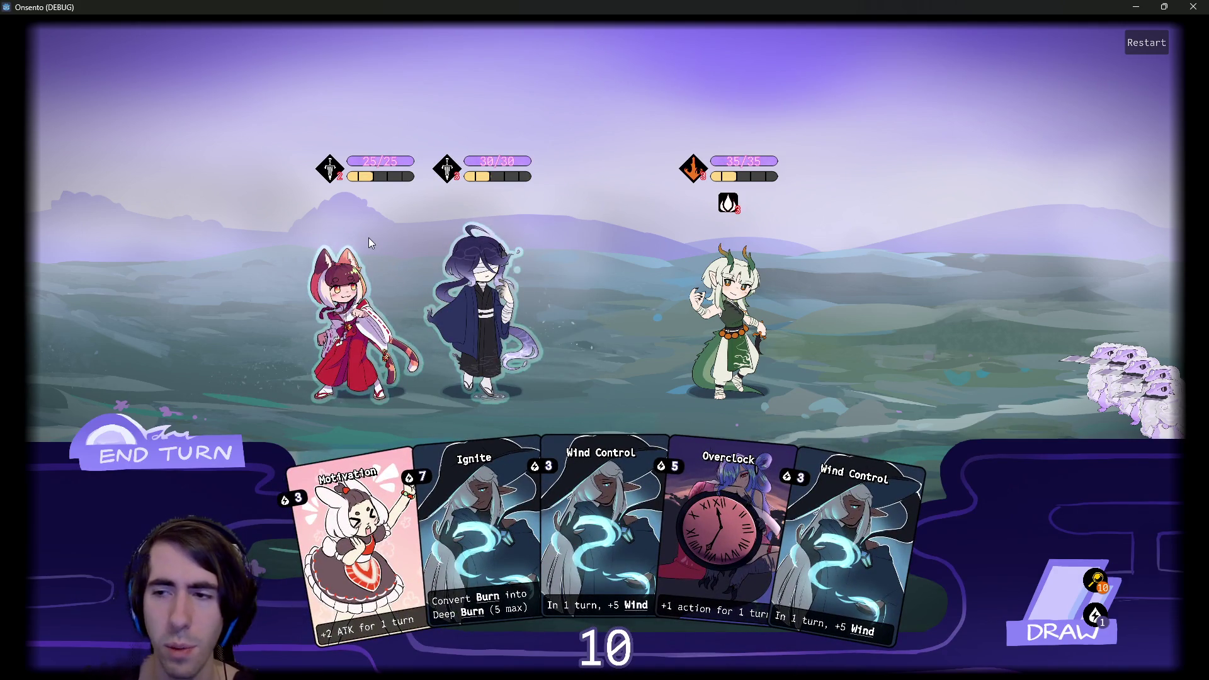
{"action": "left_click", "coordinate": [1099, 614]}
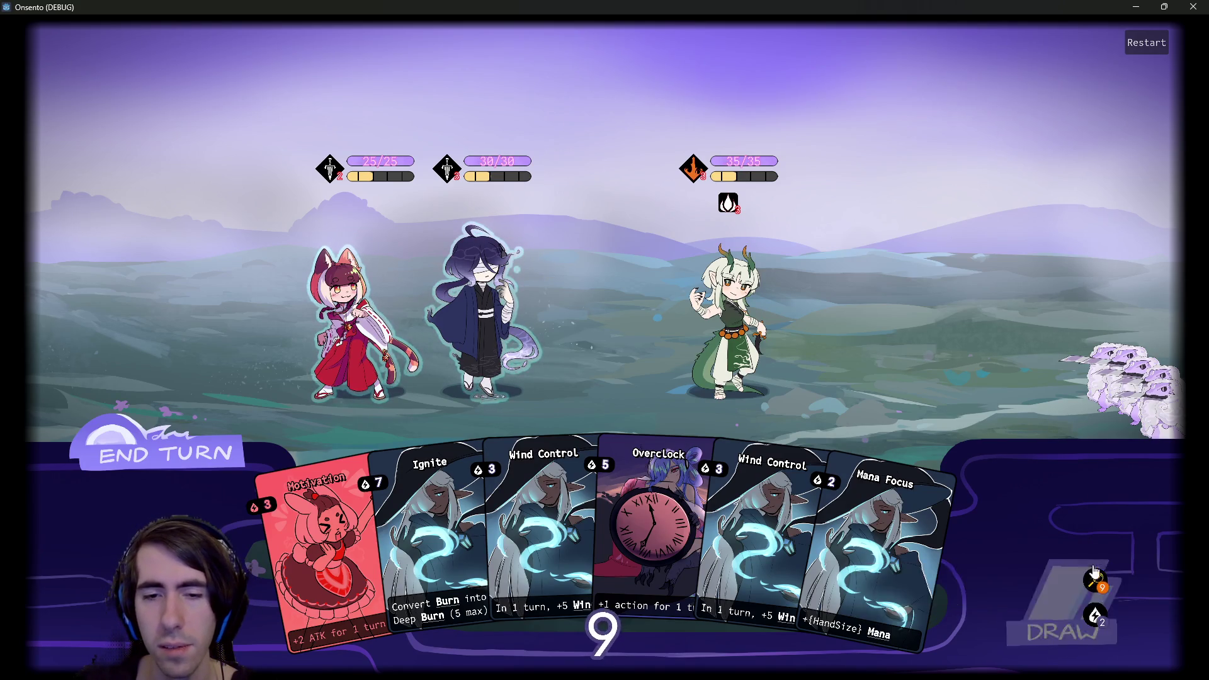
{"action": "left_click", "coordinate": [1094, 620]}
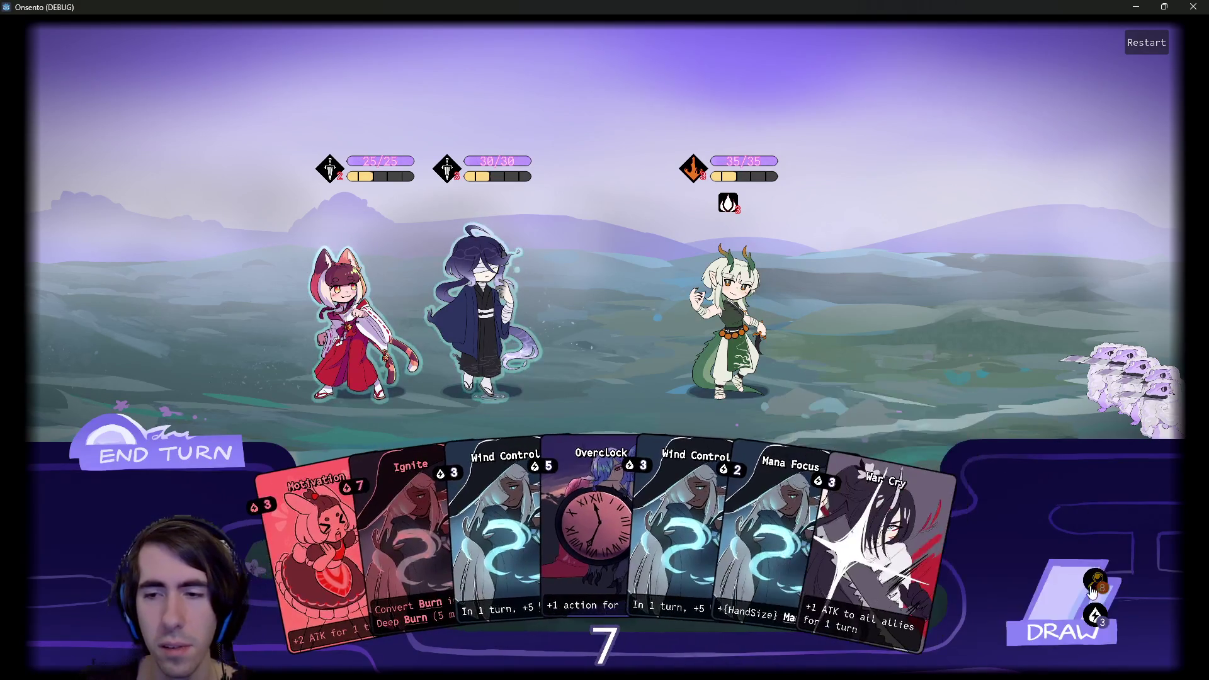
{"action": "left_click", "coordinate": [1093, 620]}
{"action": "left_click", "coordinate": [1094, 621]}
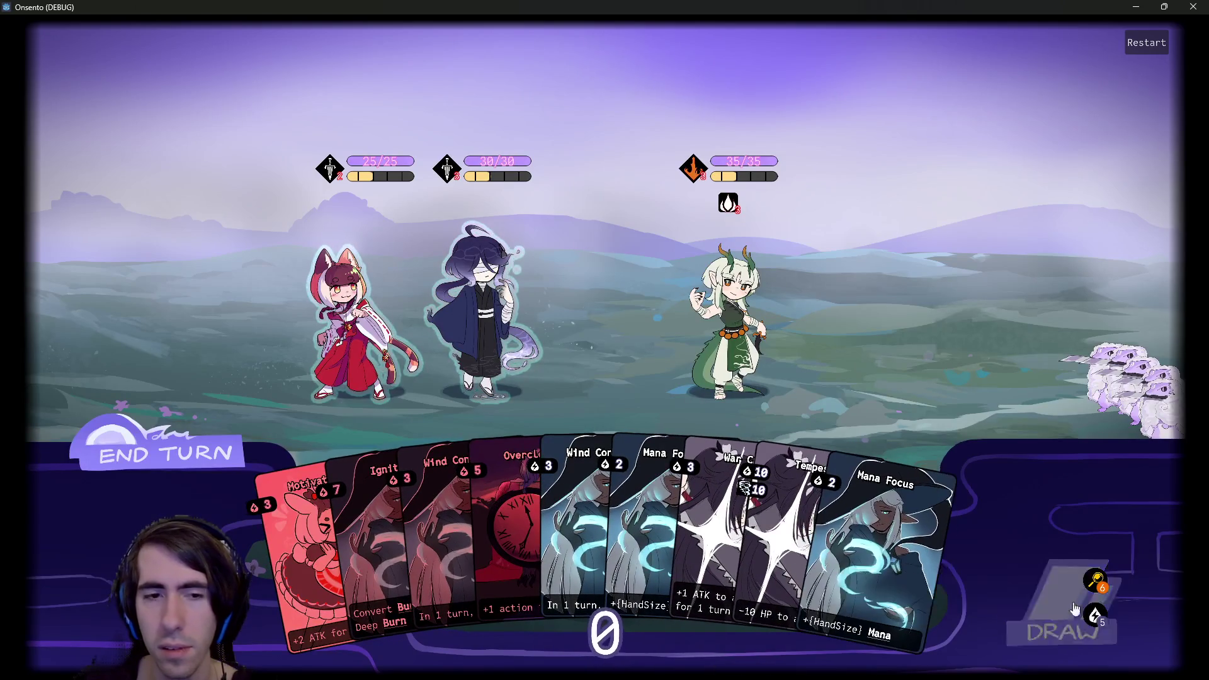
End the turn, draw a card, play it on the middle character for frost, then close the game.
{"action": "left_click", "coordinate": [165, 453]}
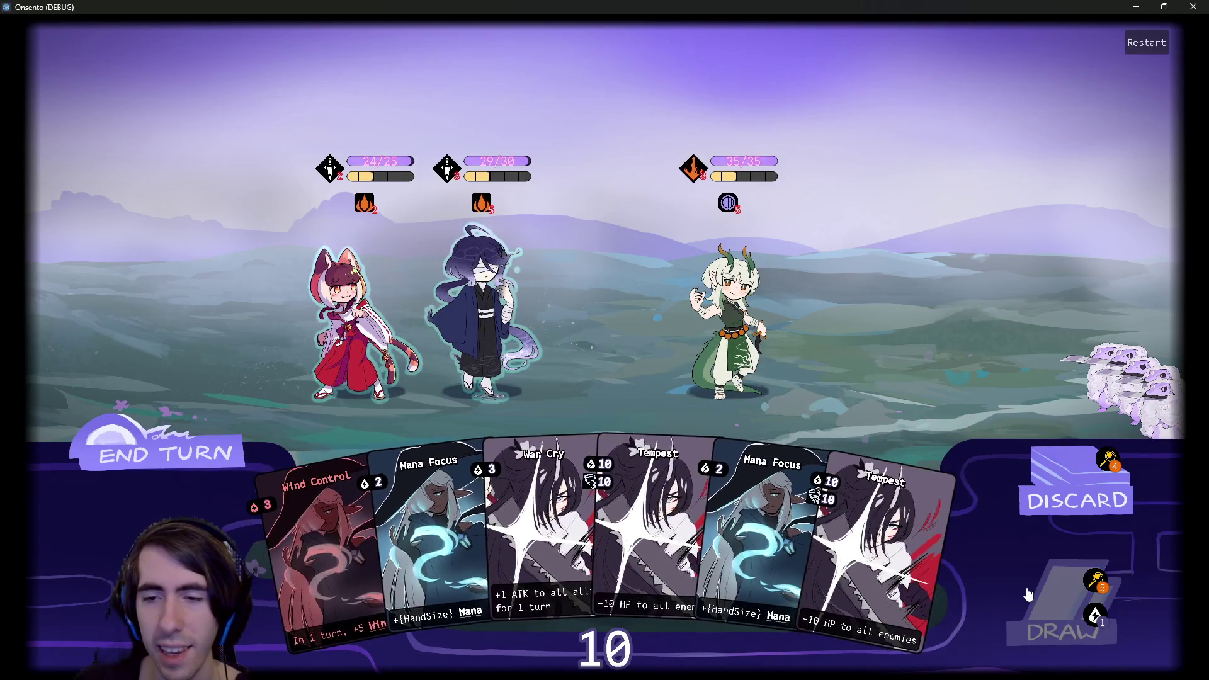
{"action": "left_click", "coordinate": [1064, 623]}
{"action": "mouse_move", "coordinate": [931, 523]}
{"action": "left_mouse_down"}
{"action": "mouse_move", "coordinate": [787, 503]}
{"action": "mouse_move", "coordinate": [486, 324]}
{"action": "left_mouse_up"}
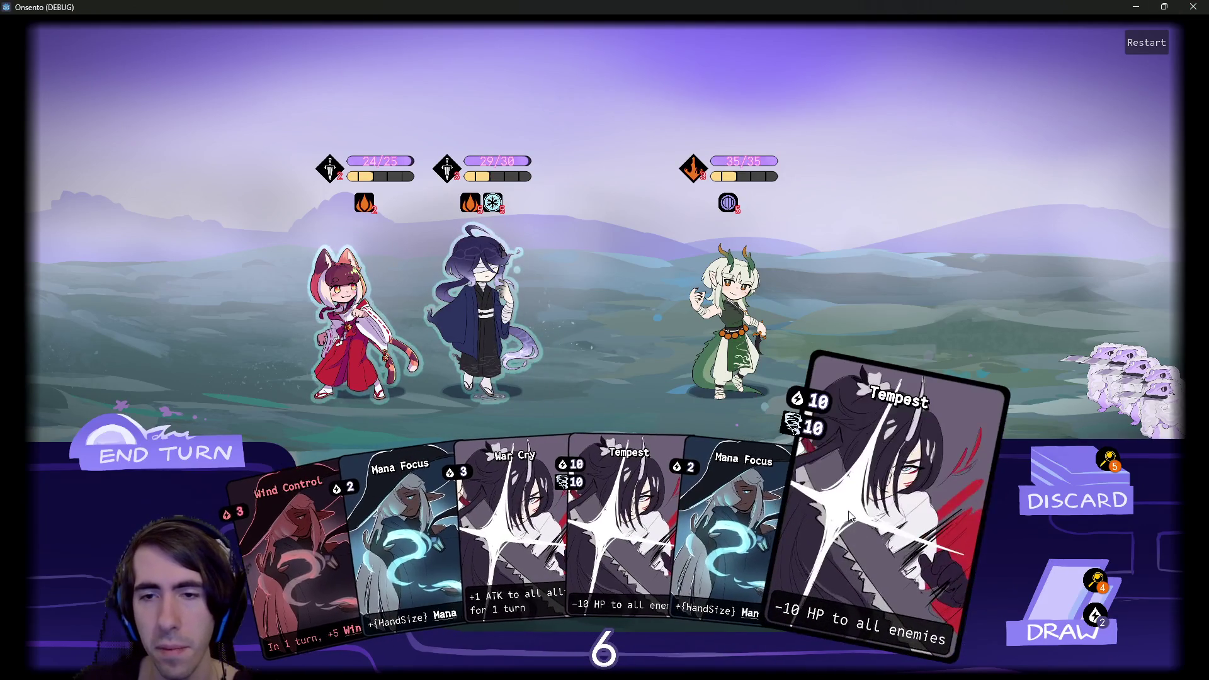
{"action": "mouse_move", "coordinate": [788, 428]}
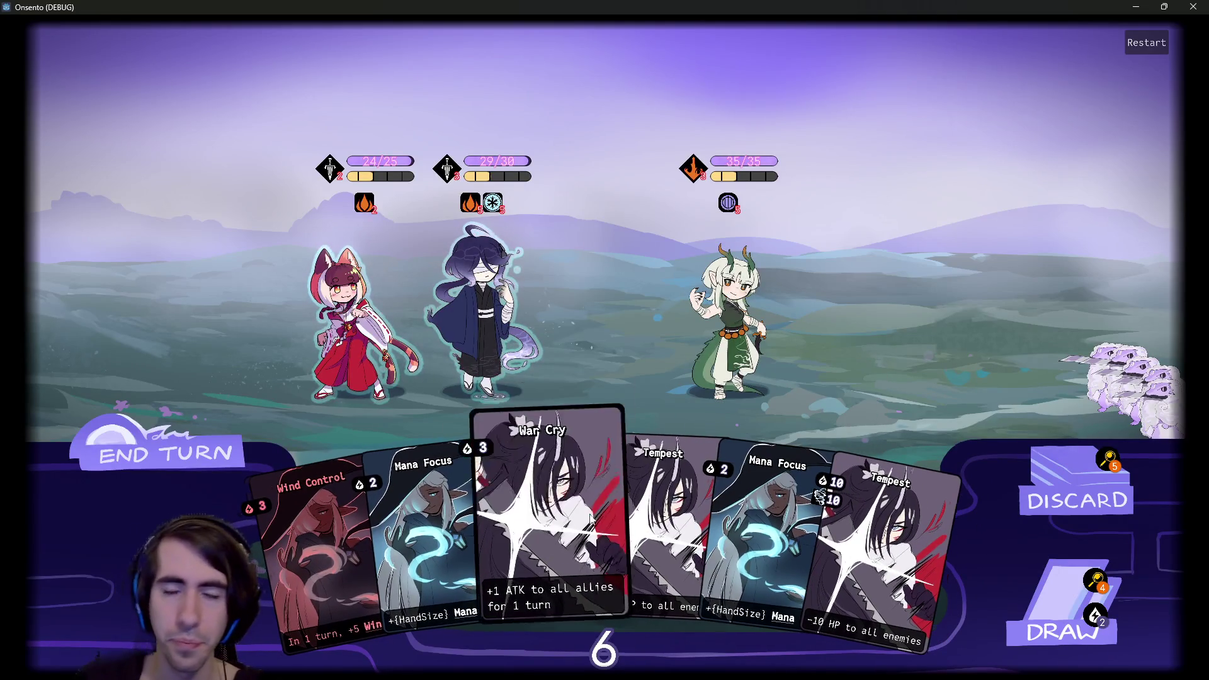
{"action": "mouse_move", "coordinate": [581, 385]}
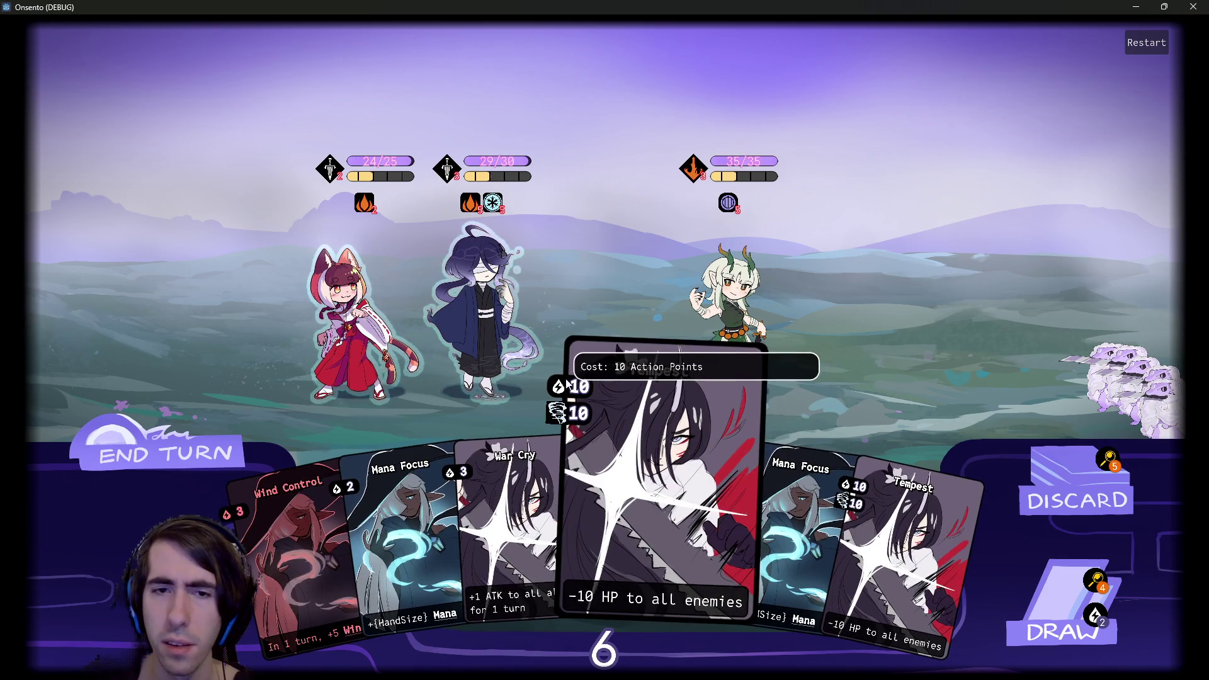
{"action": "left_click", "coordinate": [1193, 7]}
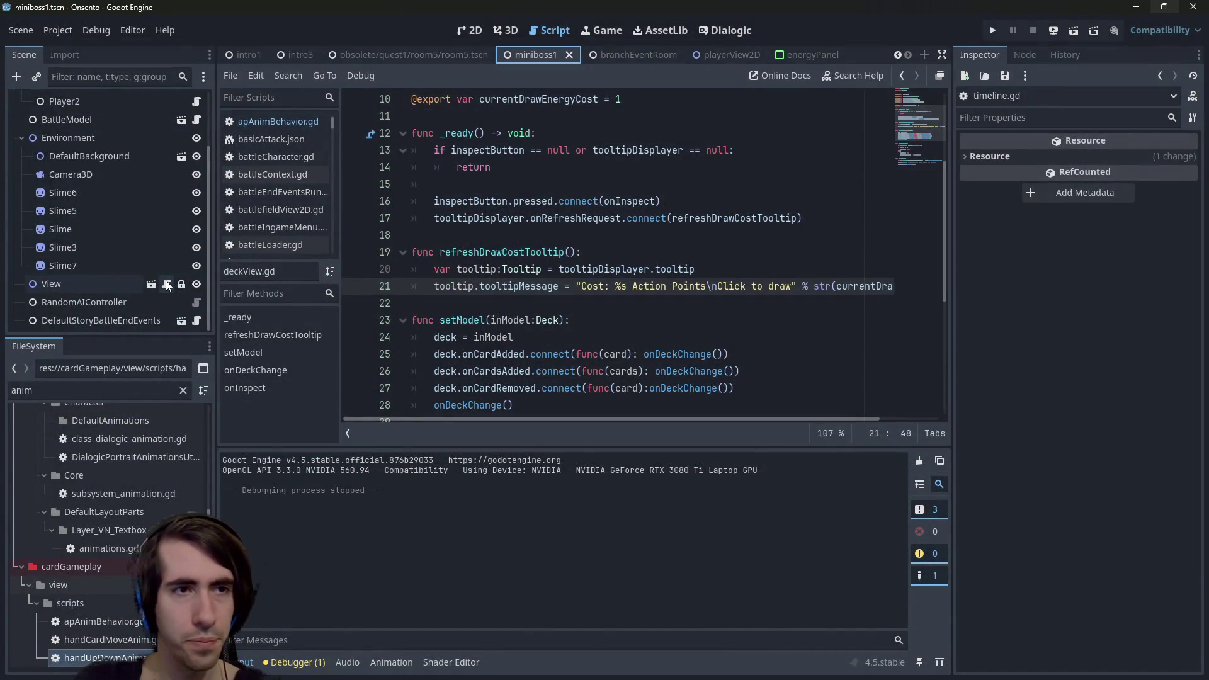
Switch to the playerView2D scene and open the TooltipDisplayer node's script.
{"action": "left_click", "coordinate": [638, 51]}
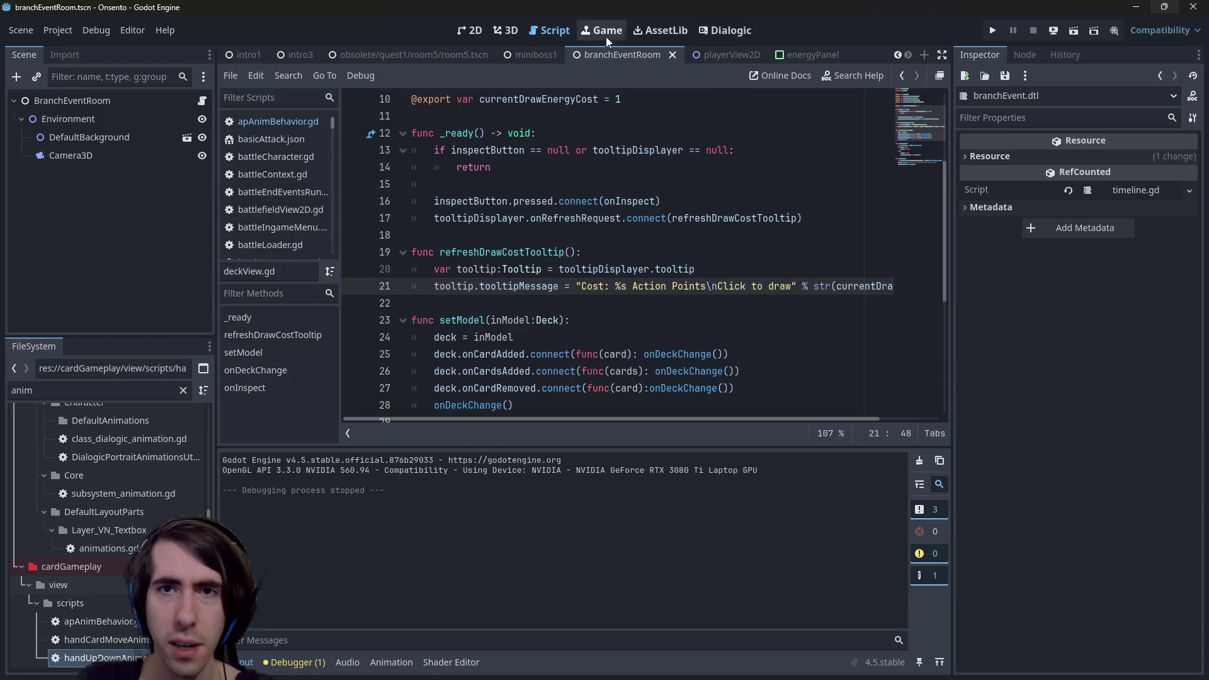
{"action": "left_click", "coordinate": [703, 54]}
{"action": "scroll", "coordinate": [164, 262], "scroll_direction": "down", "scroll_amount": 2}
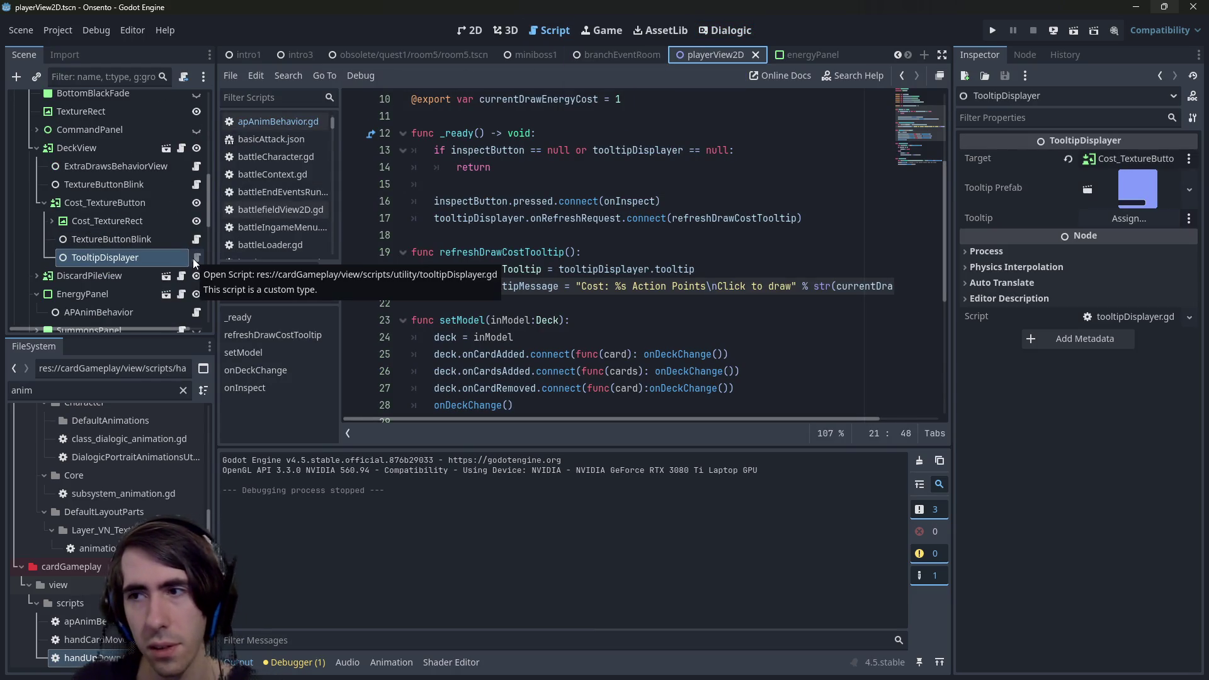
{"action": "left_click", "coordinate": [195, 258]}
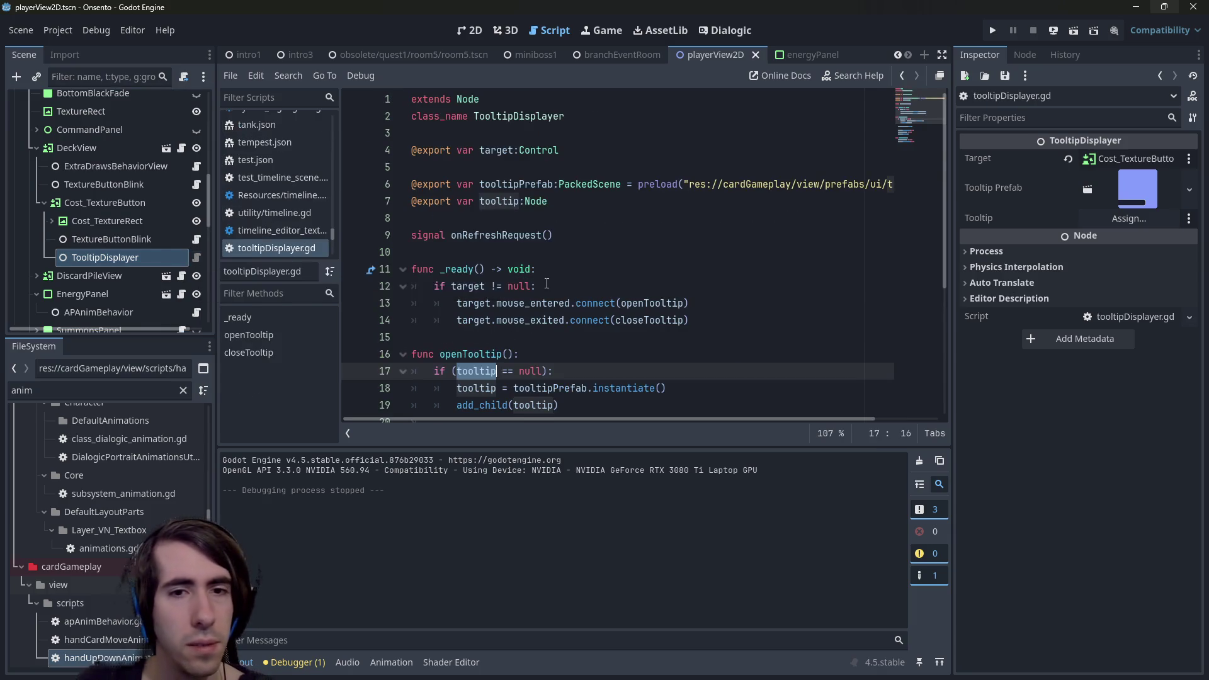
{"action": "scroll", "coordinate": [545, 290], "scroll_direction": "down", "scroll_amount": 4}
{"action": "scroll", "coordinate": [543, 290], "scroll_direction": "up", "scroll_amount": 4}
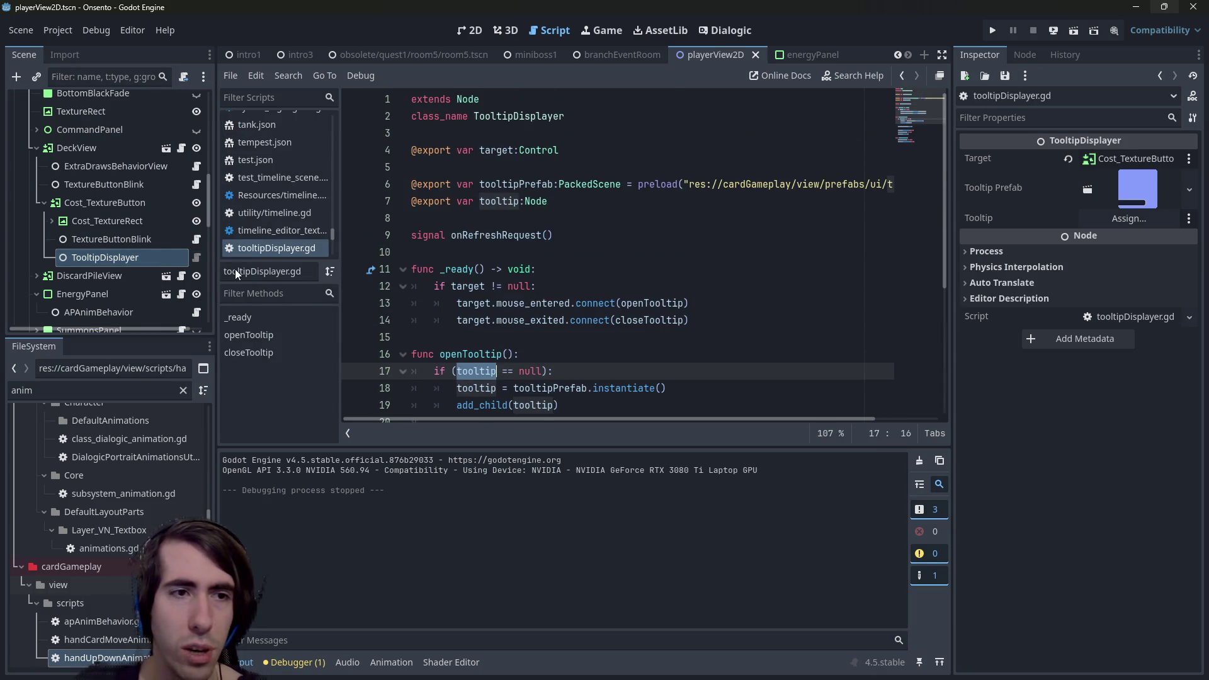
Open DeckView's script, then EnergyPanel's energyPanel.gd from the Scene dock.
{"action": "left_click", "coordinate": [35, 150]}
{"action": "left_click", "coordinate": [36, 149]}
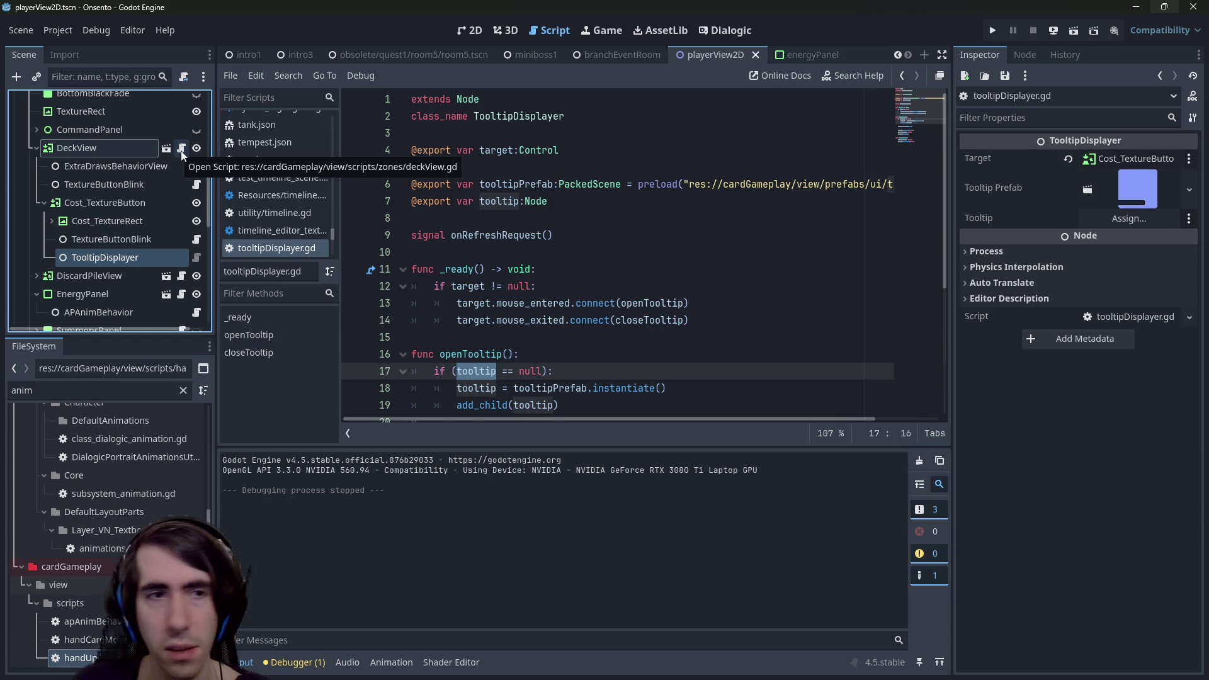
{"action": "left_click", "coordinate": [181, 149]}
{"action": "scroll", "coordinate": [134, 232], "scroll_direction": "down", "scroll_amount": 2}
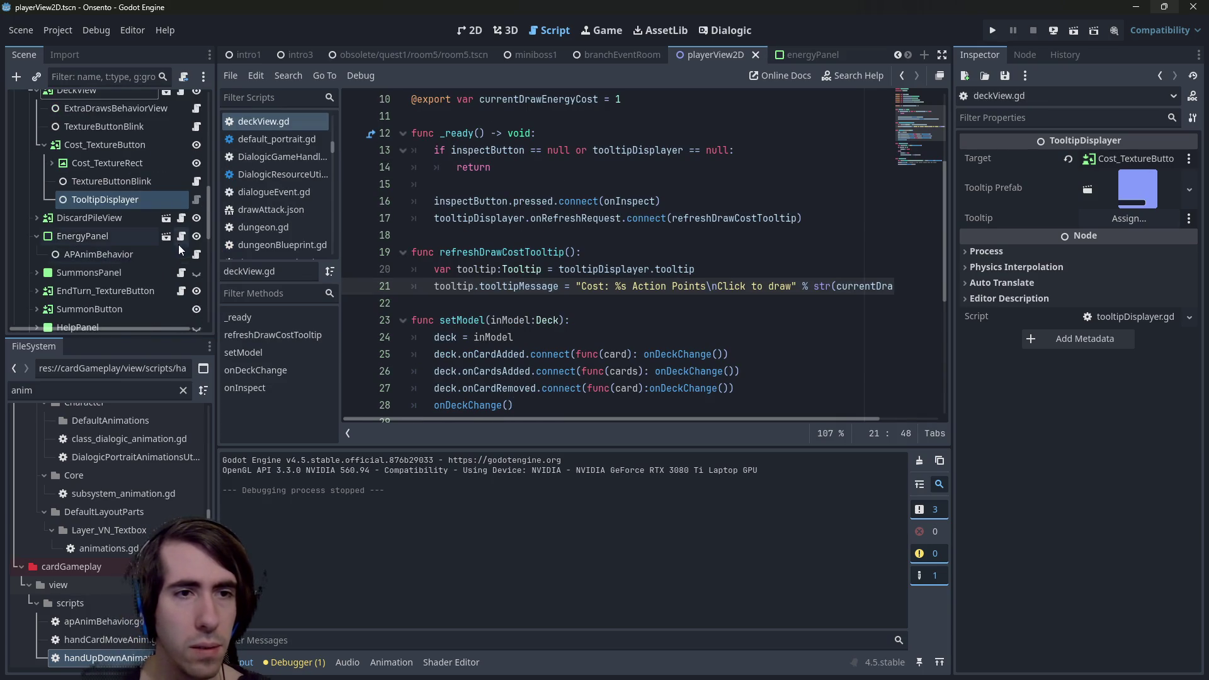
{"action": "left_click", "coordinate": [182, 236]}
{"action": "scroll", "coordinate": [490, 284], "scroll_direction": "down", "scroll_amount": 2}
{"action": "scroll", "coordinate": [489, 283], "scroll_direction": "up", "scroll_amount": 2}
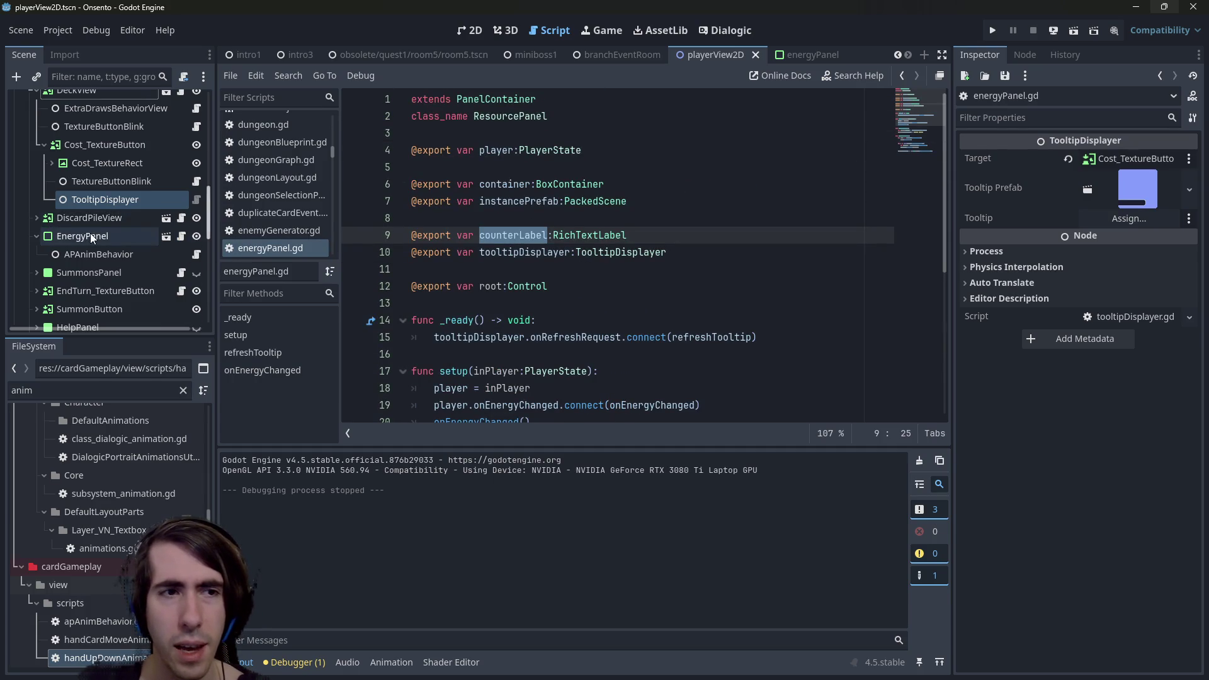
{"action": "scroll", "coordinate": [90, 233], "scroll_direction": "up", "scroll_amount": 5}
{"action": "scroll", "coordinate": [96, 230], "scroll_direction": "up", "scroll_amount": 5}
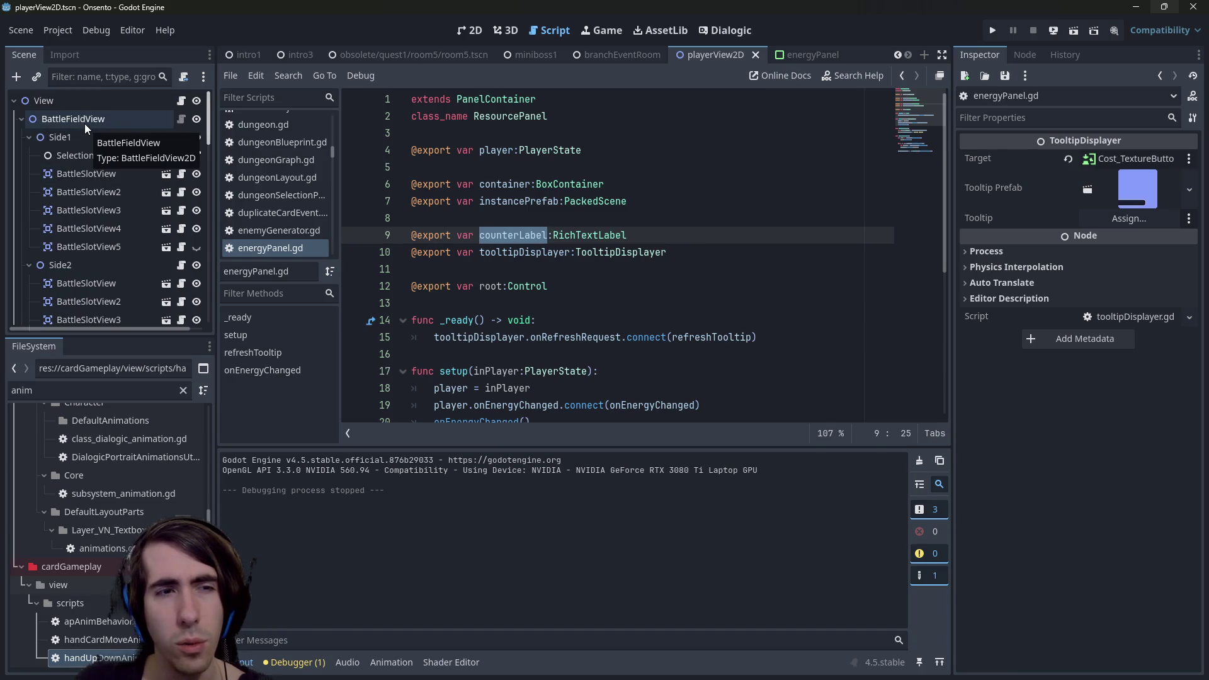
{"action": "scroll", "coordinate": [98, 149], "scroll_direction": "down", "scroll_amount": 10}
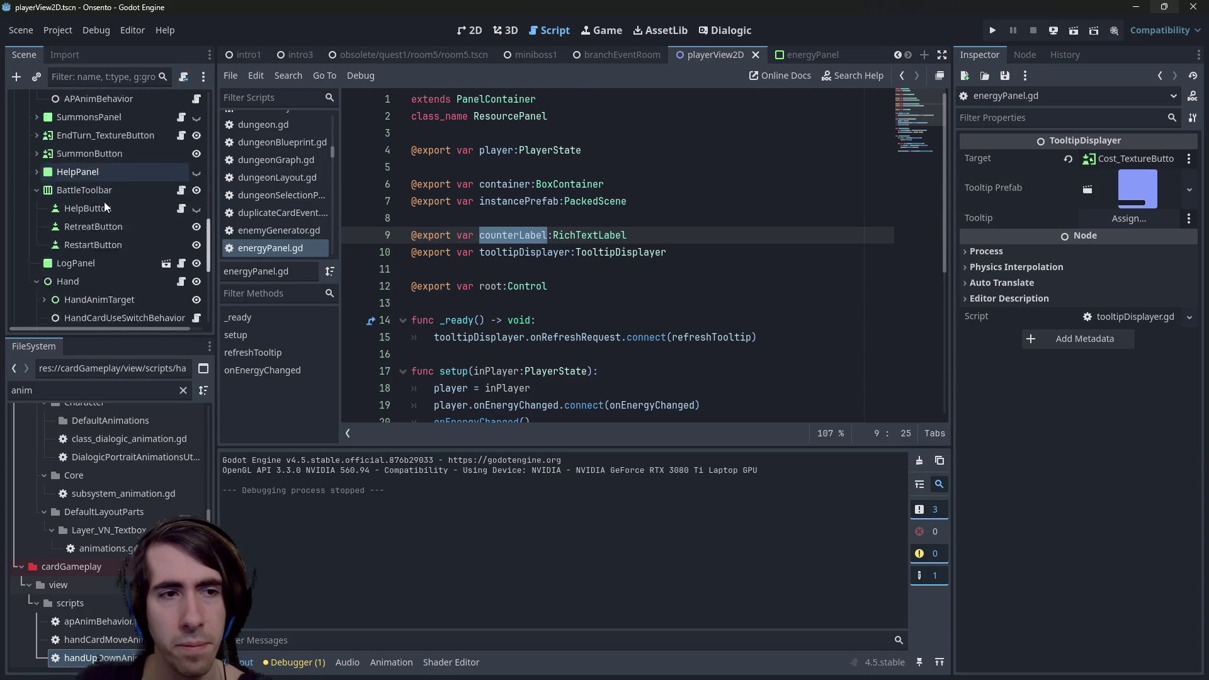
{"action": "scroll", "coordinate": [103, 201], "scroll_direction": "down", "scroll_amount": 1}
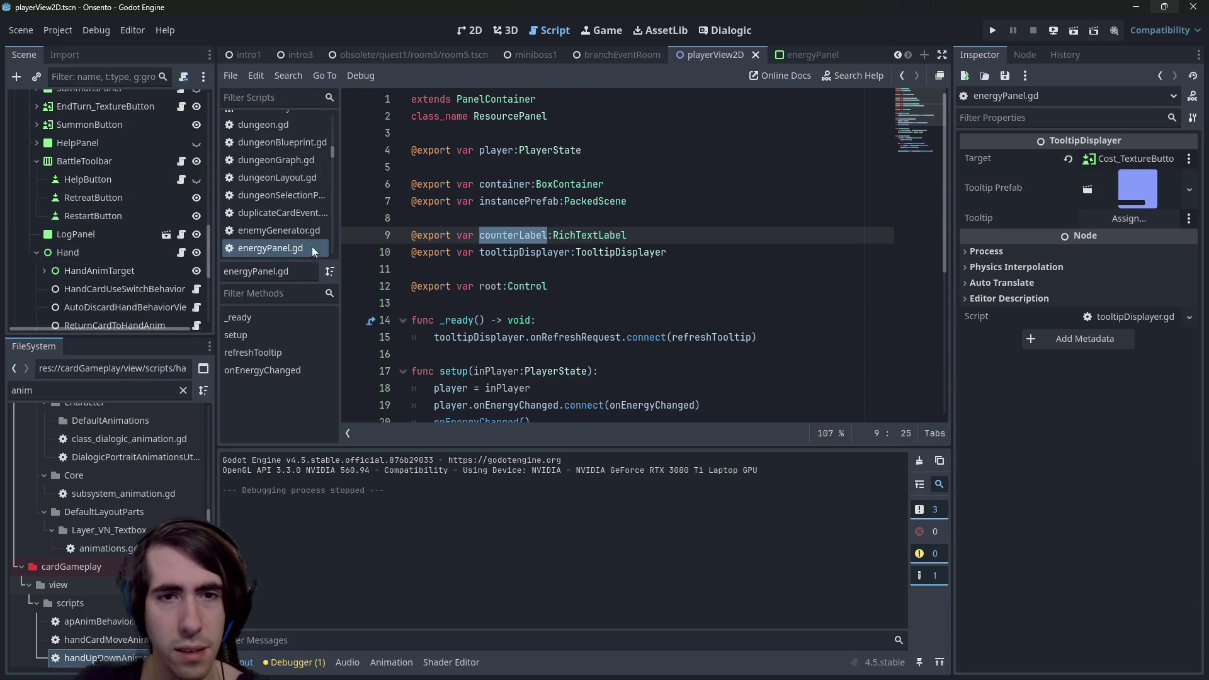
{"action": "left_click", "coordinate": [568, 286]}
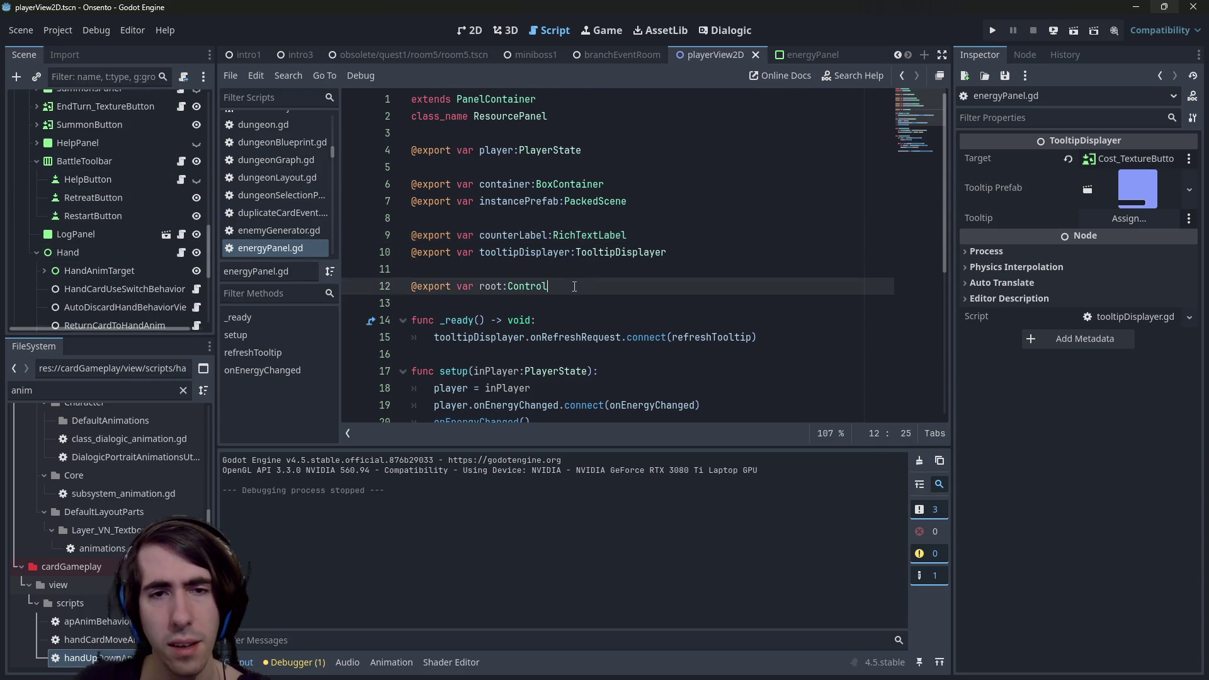
{"action": "key", "text": "Return"}
{"action": "type", "text": "@export var handView:"}
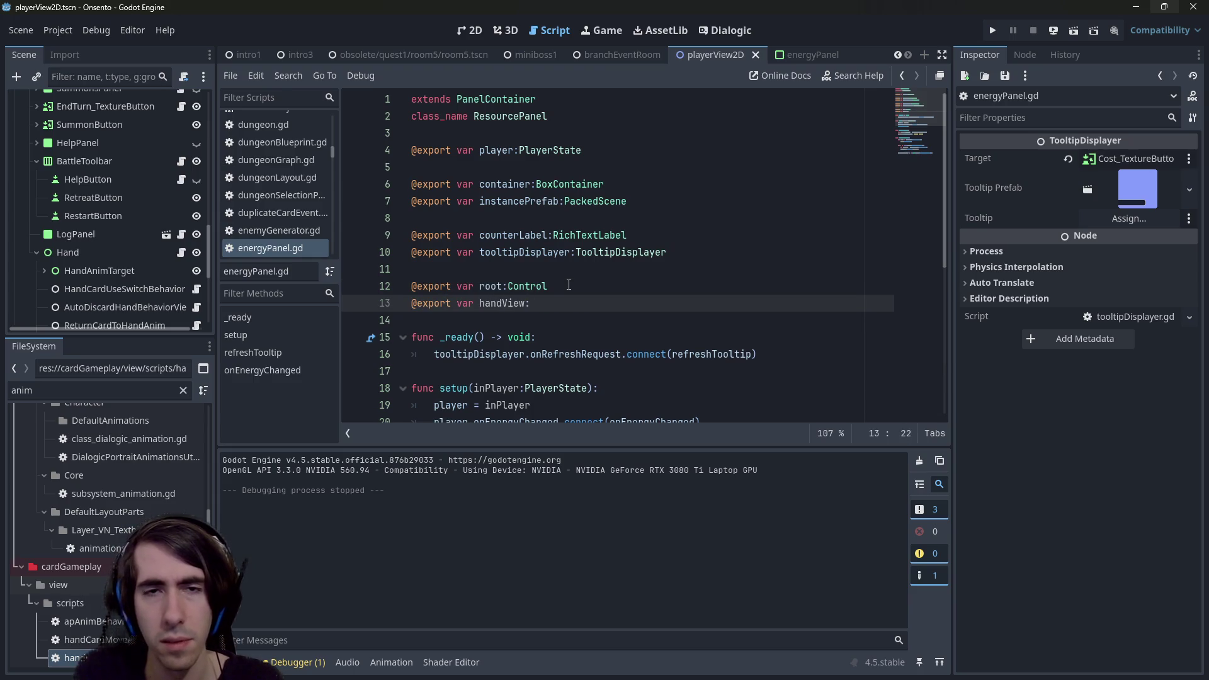
{"action": "type", "text": "HandView"}
Review _ready's tooltip connect line and the refreshTooltip function that sets the 'Action Points' message.
{"action": "scroll", "coordinate": [503, 277], "scroll_direction": "down", "scroll_amount": 1}
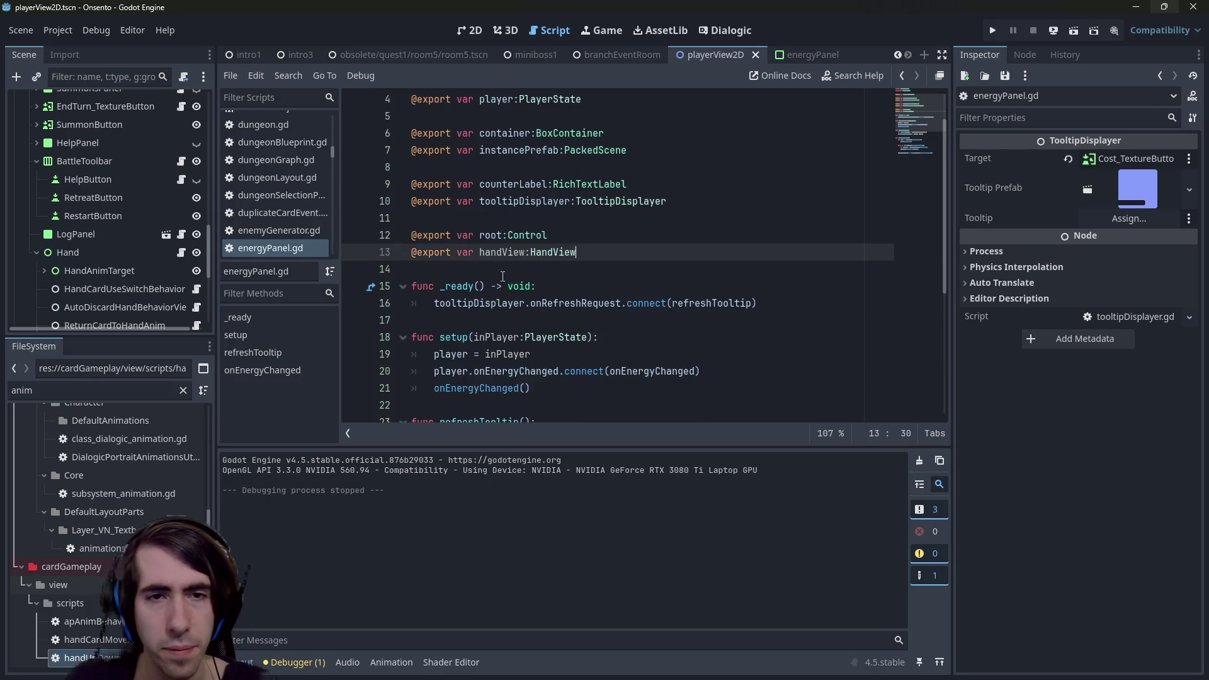
{"action": "left_click", "coordinate": [759, 306]}
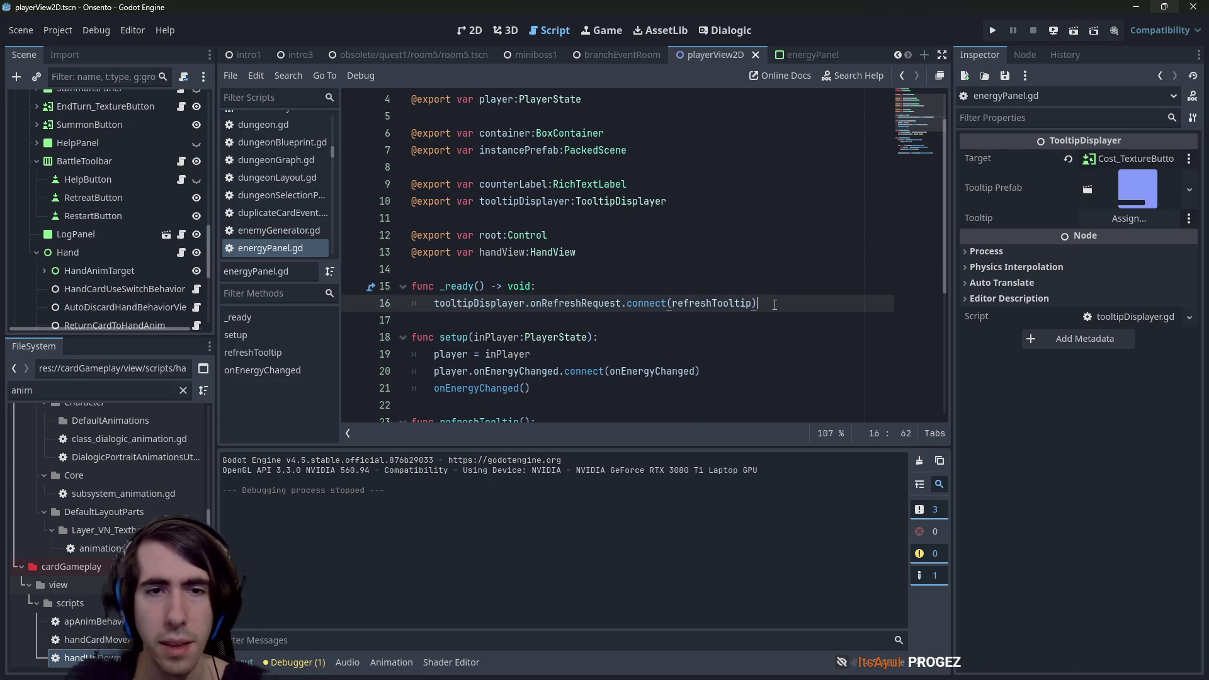
{"action": "scroll", "coordinate": [274, 237], "scroll_direction": "down", "scroll_amount": 1}
{"action": "scroll", "coordinate": [594, 308], "scroll_direction": "down", "scroll_amount": 2}
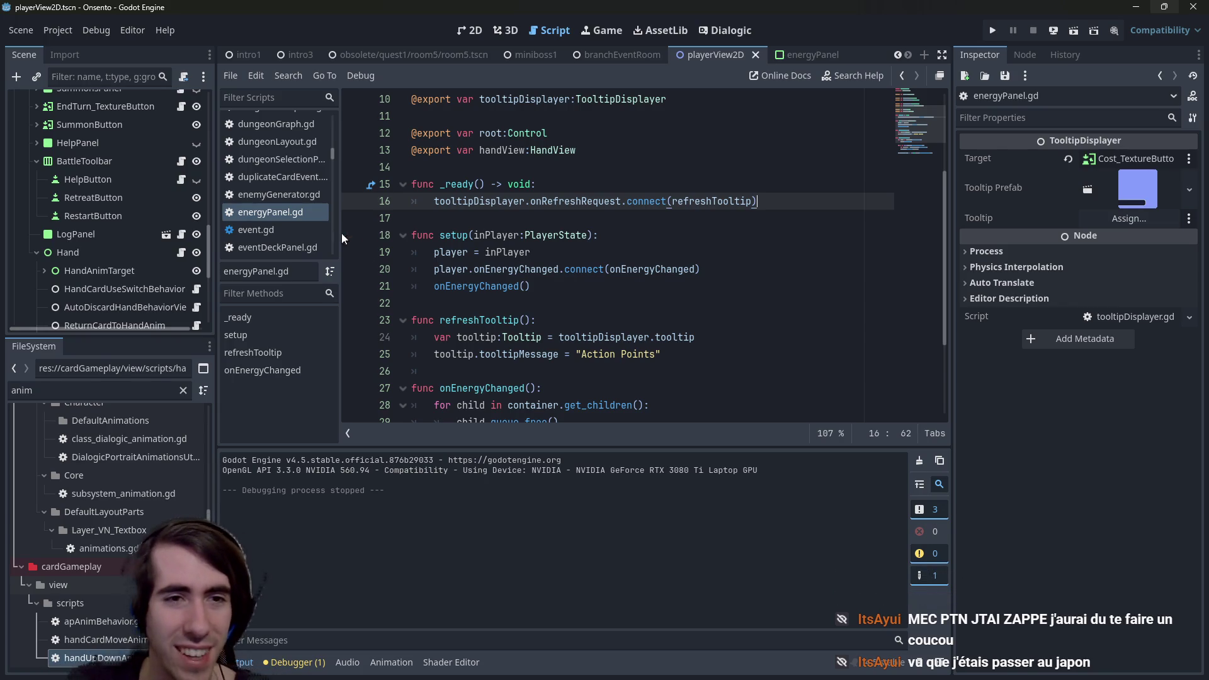
{"action": "scroll", "coordinate": [119, 251], "scroll_direction": "up", "scroll_amount": 3}
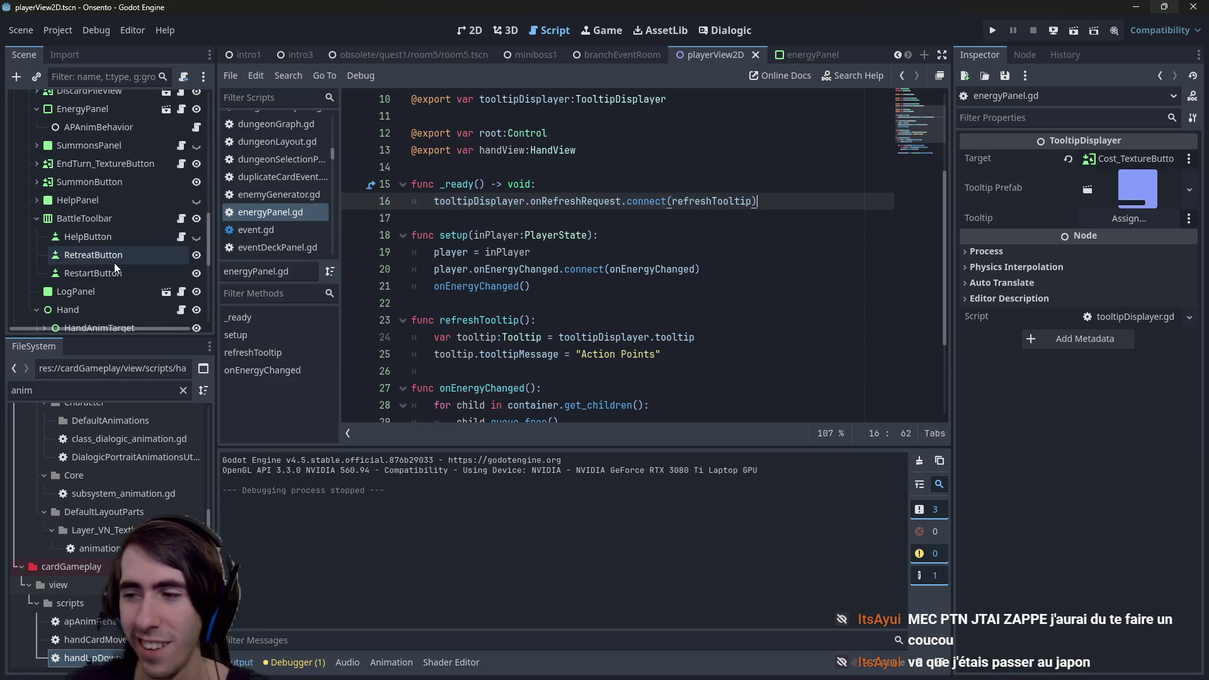
{"action": "double_click", "coordinate": [693, 201]}
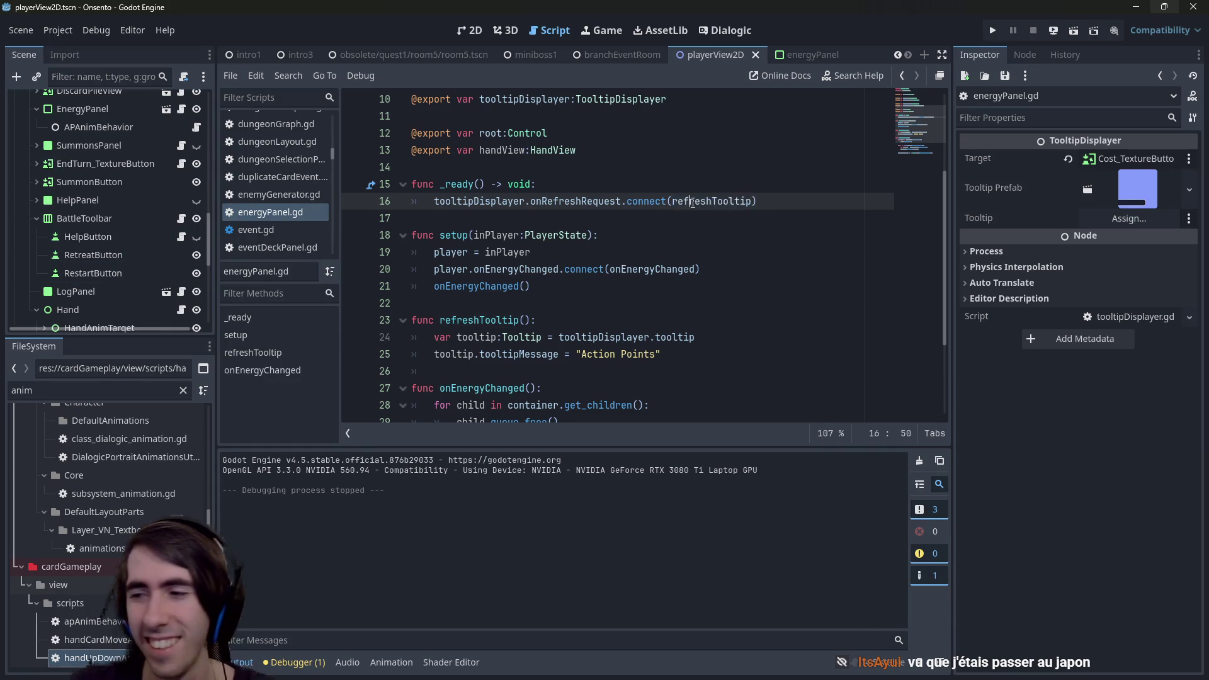
{"action": "left_click", "coordinate": [668, 237]}
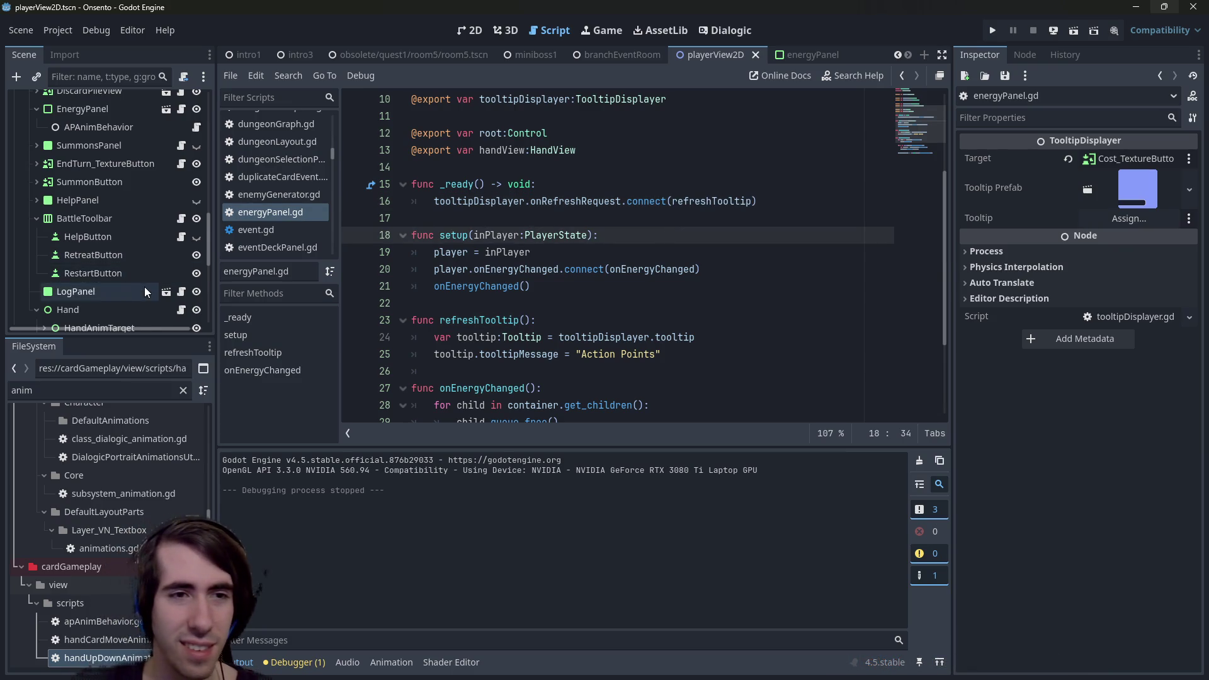
{"action": "scroll", "coordinate": [145, 286], "scroll_direction": "up", "scroll_amount": 3}
{"action": "scroll", "coordinate": [168, 275], "scroll_direction": "down", "scroll_amount": 1}
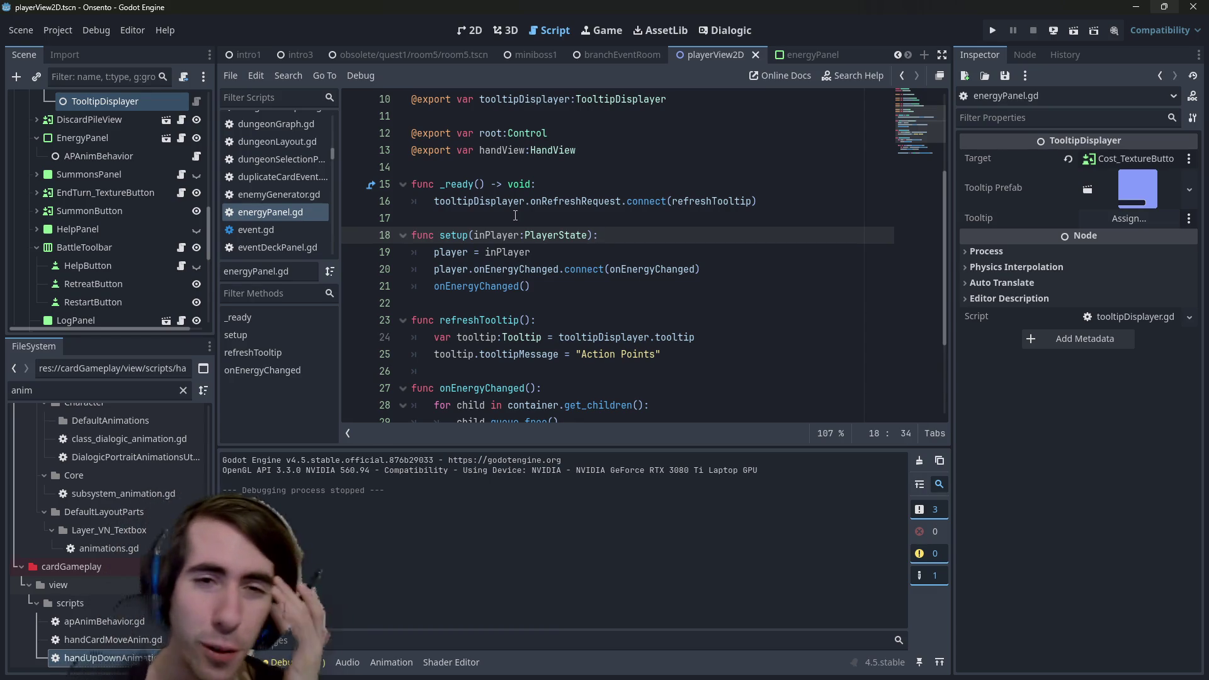
{"action": "scroll", "coordinate": [621, 246], "scroll_direction": "down", "scroll_amount": 3}
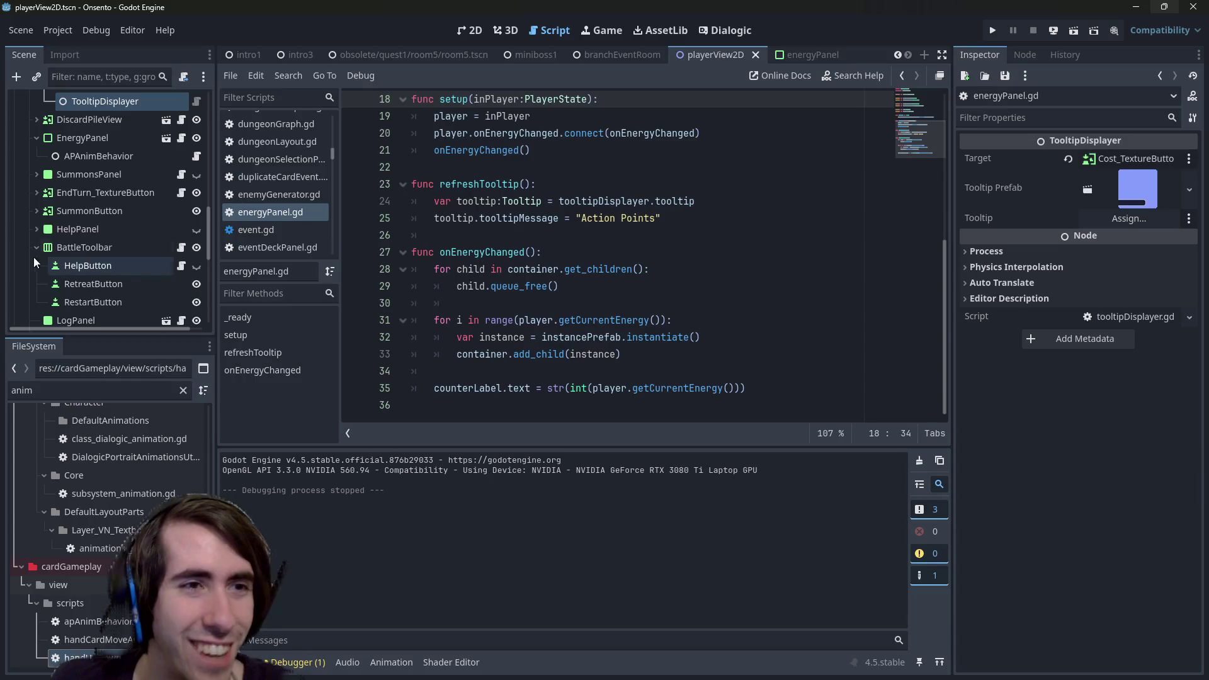
{"action": "scroll", "coordinate": [32, 257], "scroll_direction": "up", "scroll_amount": 3}
{"action": "left_click", "coordinate": [542, 408]}
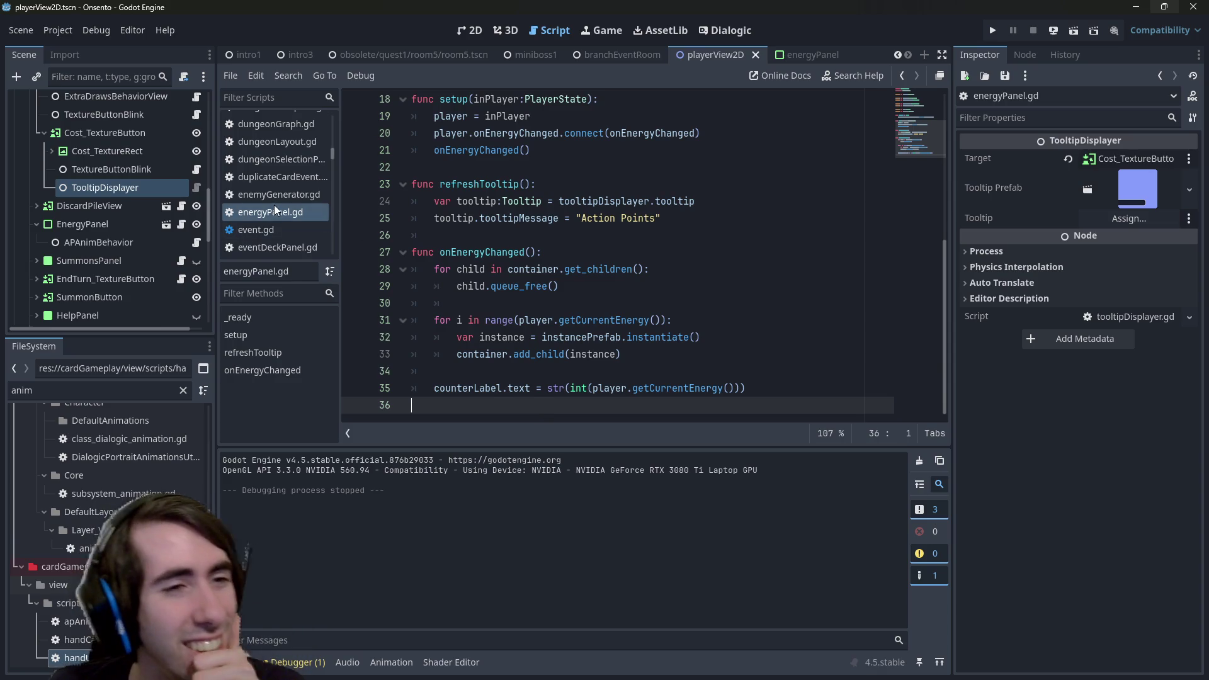
{"action": "scroll", "coordinate": [629, 283], "scroll_direction": "up", "scroll_amount": 5}
{"action": "scroll", "coordinate": [630, 283], "scroll_direction": "down", "scroll_amount": 2}
{"action": "left_click", "coordinate": [790, 253]}
{"action": "key", "text": "Return"}
Type 'handView.' at the end of _ready and bring up its member suggestions with Ctrl+Space.
{"action": "type", "text": "handView."}
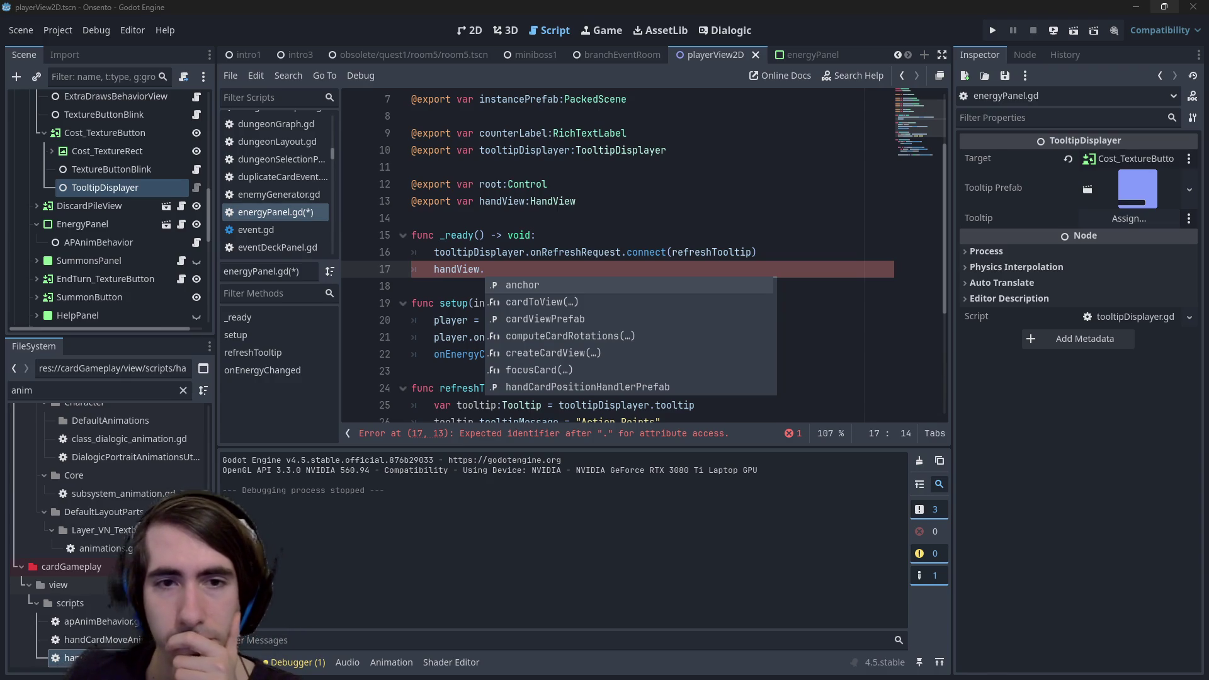
{"action": "left_click", "coordinate": [708, 269]}
{"action": "key", "text": "ctrl+space"}
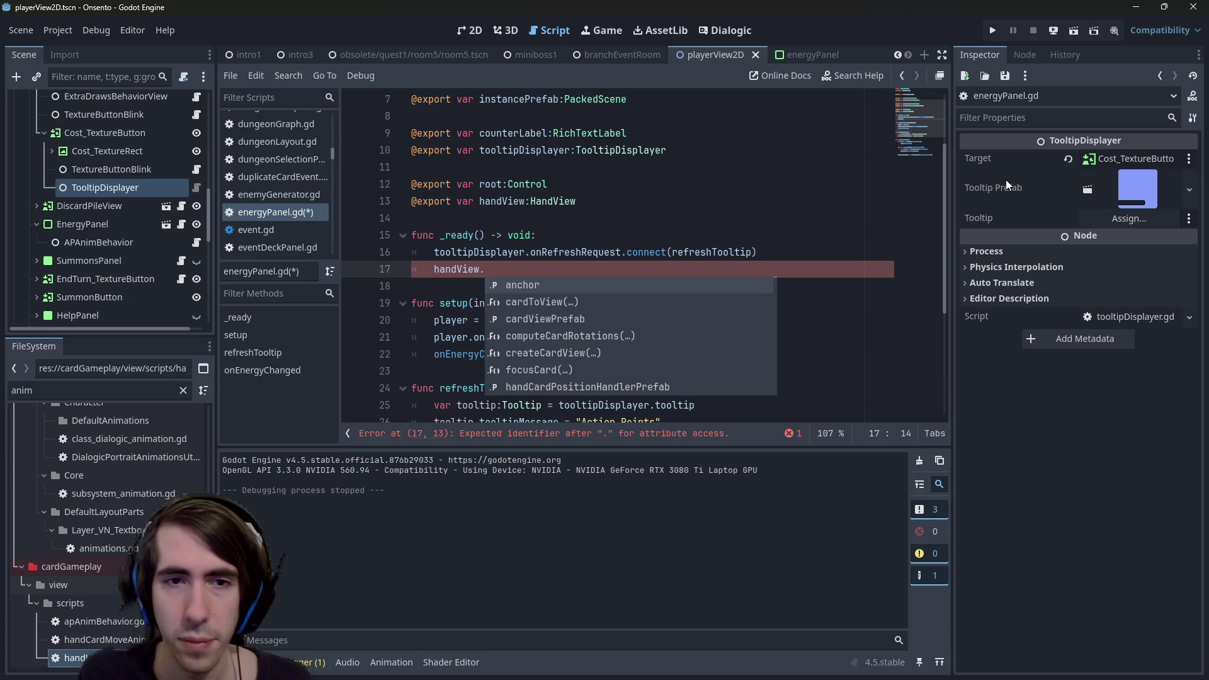
{"action": "left_click", "coordinate": [816, 269]}
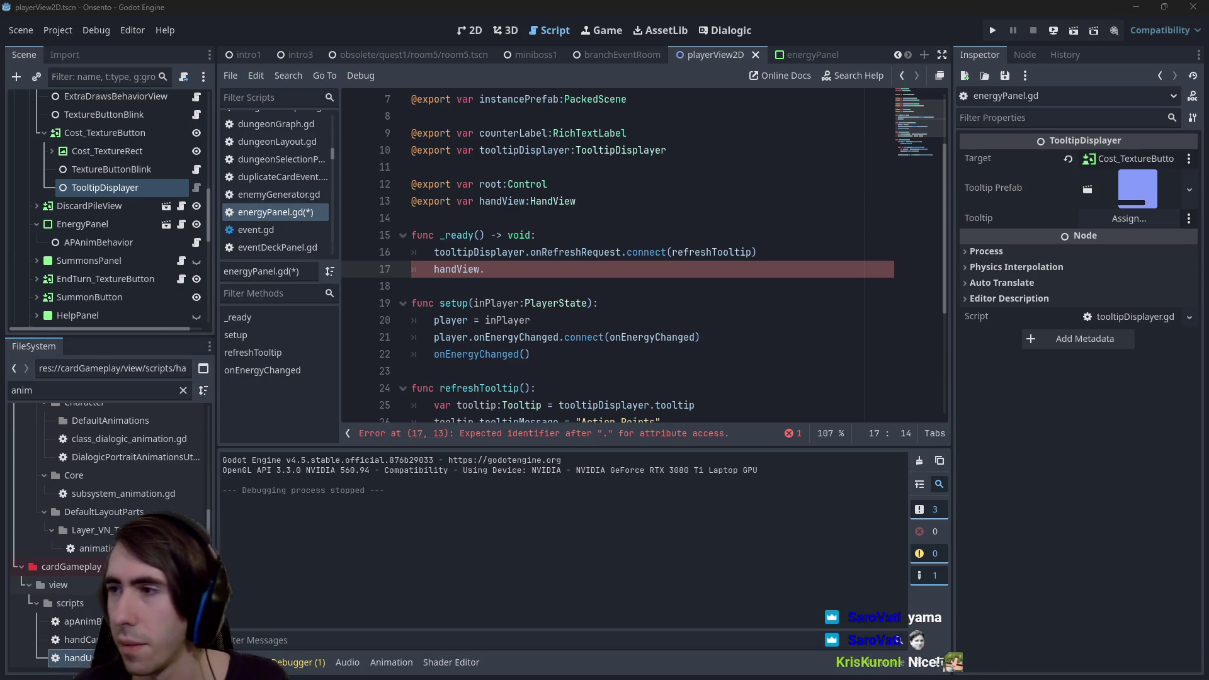
{"action": "key", "text": "alt+Tab"}
{"action": "left_click", "coordinate": [244, 207]}
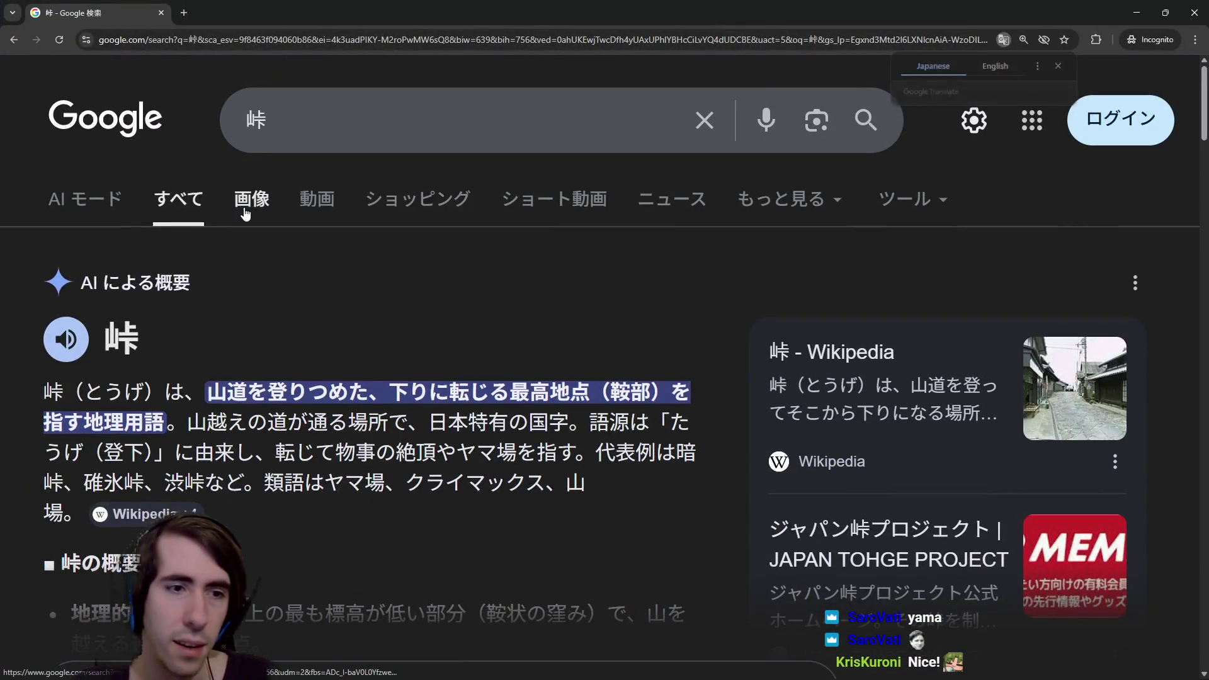
{"action": "scroll", "coordinate": [410, 379], "scroll_direction": "down", "scroll_amount": 3}
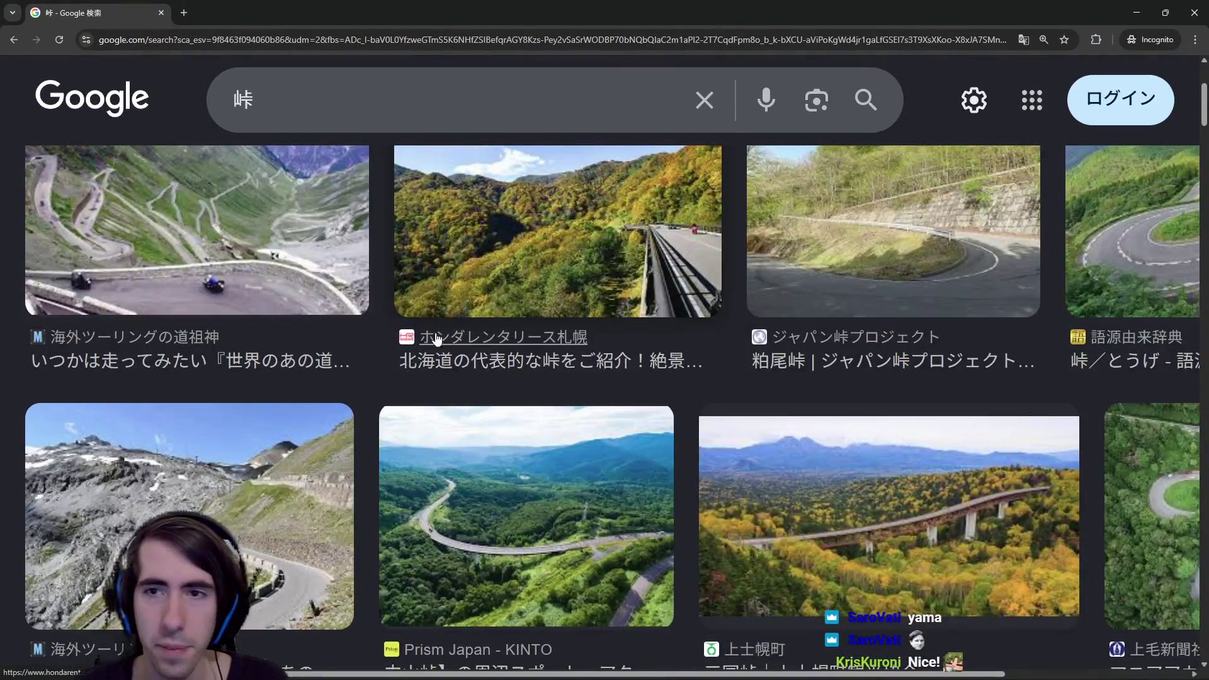
{"action": "left_click", "coordinate": [877, 255]}
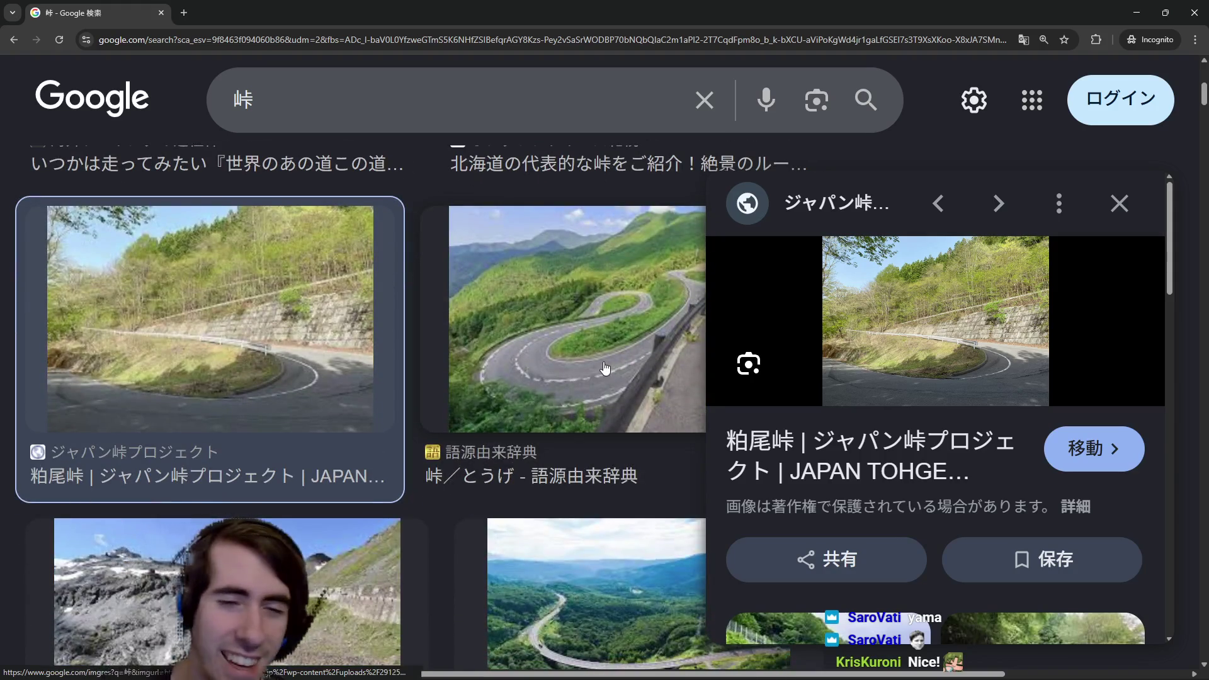
{"action": "left_click", "coordinate": [604, 371]}
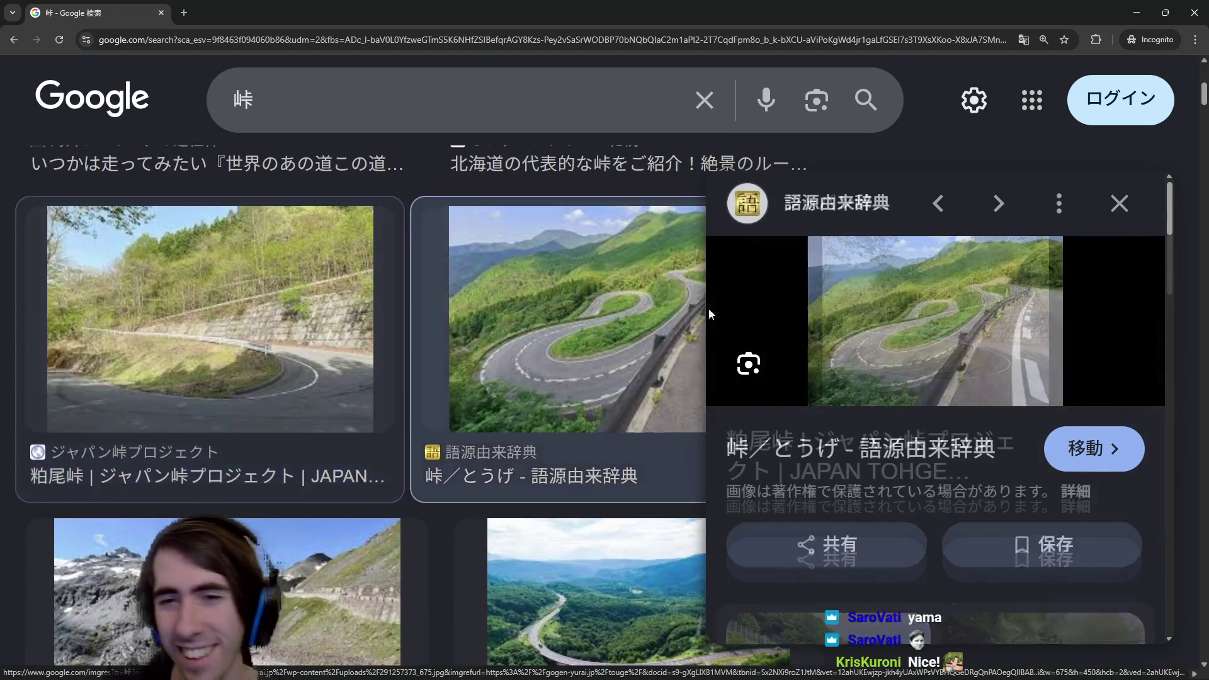
{"action": "left_click", "coordinate": [1105, 204]}
{"action": "scroll", "coordinate": [946, 323], "scroll_direction": "down", "scroll_amount": 5}
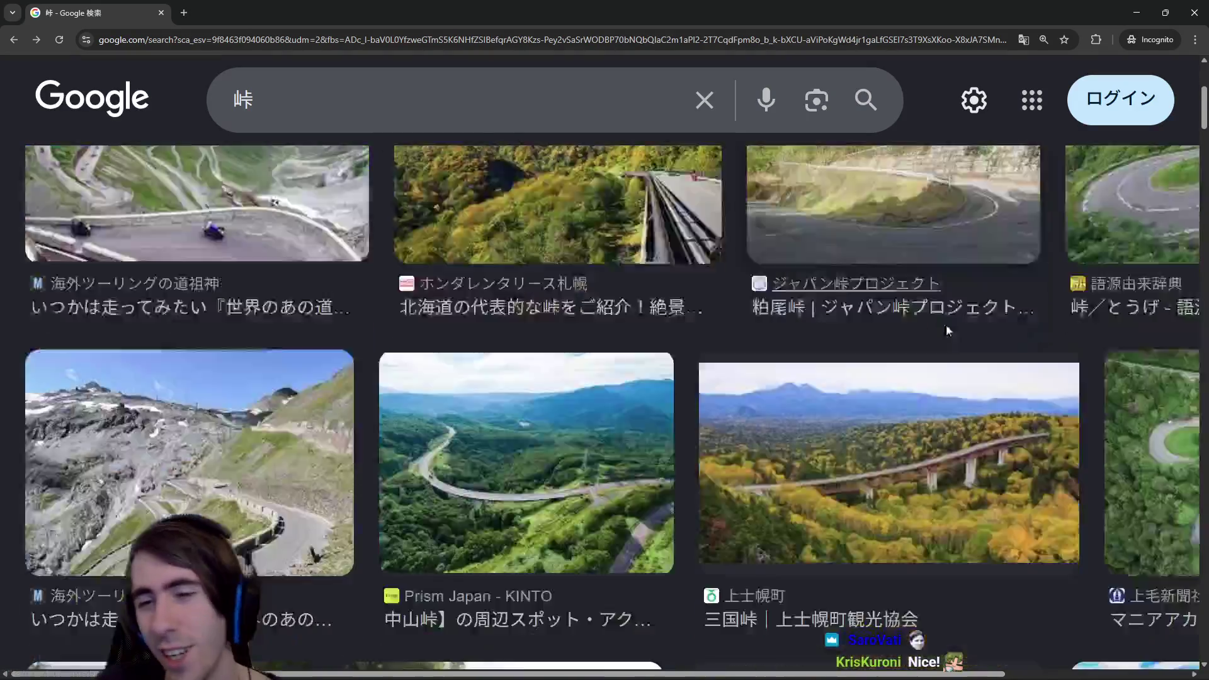
{"action": "scroll", "coordinate": [687, 340], "scroll_direction": "down", "scroll_amount": 6}
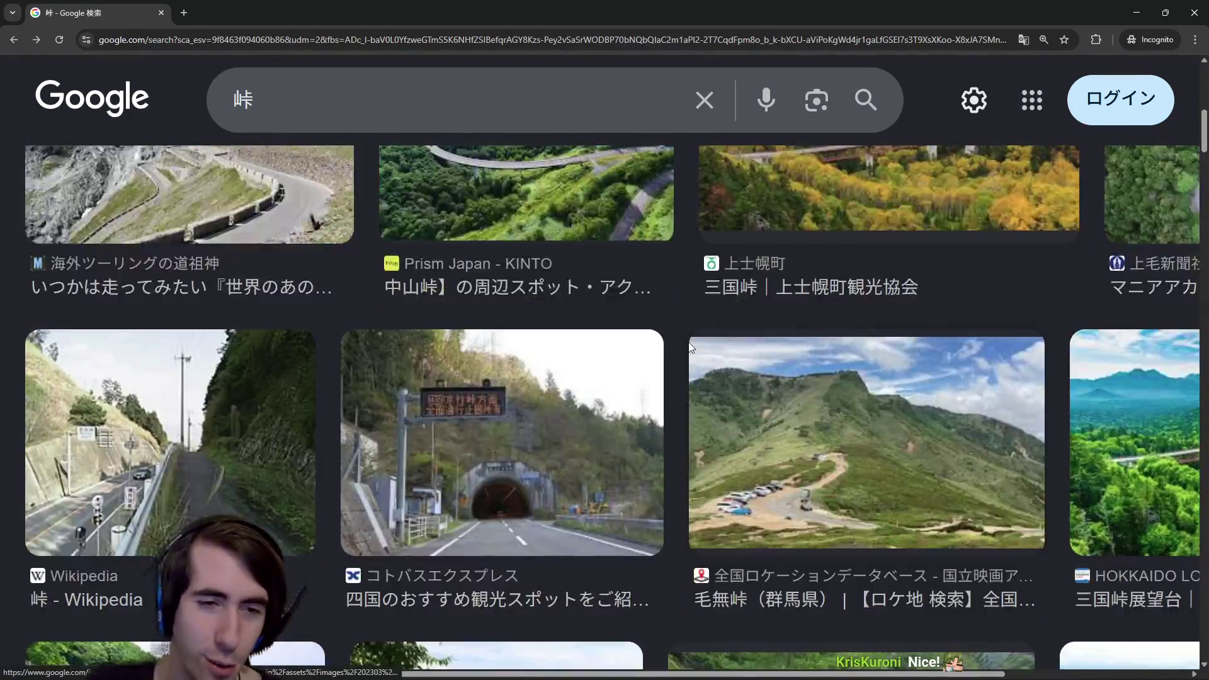
{"action": "scroll", "coordinate": [673, 318], "scroll_direction": "down", "scroll_amount": 3}
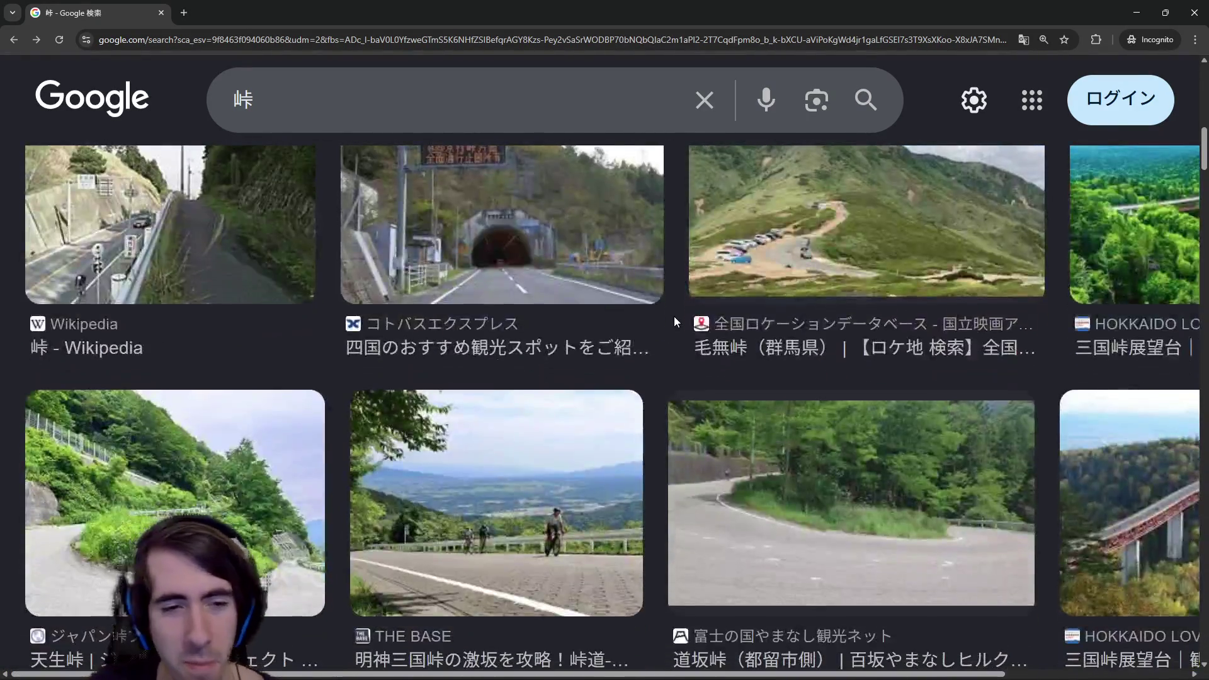
{"action": "scroll", "coordinate": [579, 326], "scroll_direction": "down", "scroll_amount": 2}
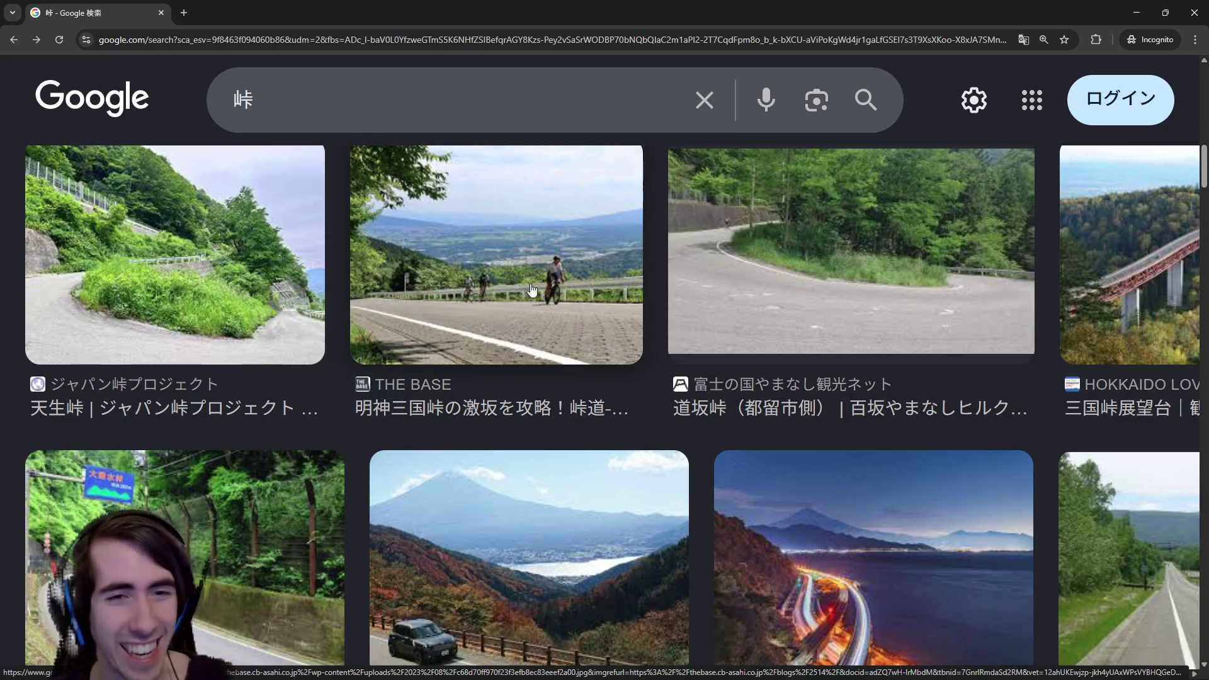
{"action": "scroll", "coordinate": [523, 290], "scroll_direction": "down", "scroll_amount": 10}
{"action": "scroll", "coordinate": [510, 315], "scroll_direction": "down", "scroll_amount": 15}
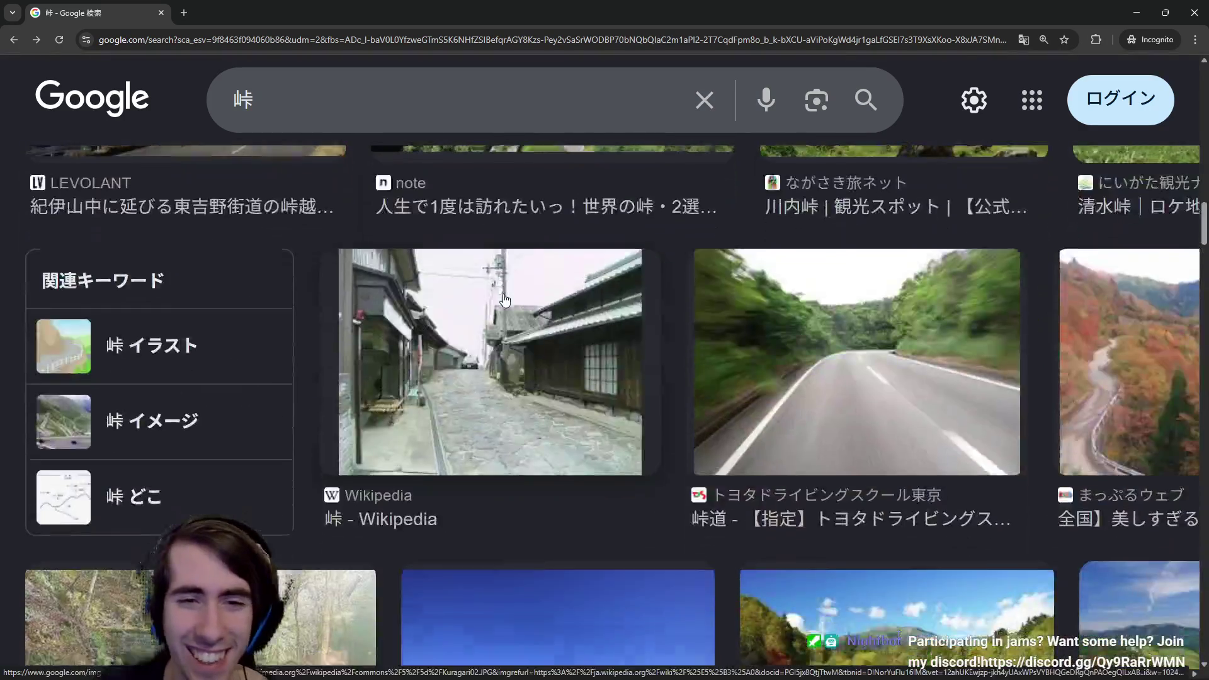
{"action": "scroll", "coordinate": [521, 307], "scroll_direction": "down", "scroll_amount": 10}
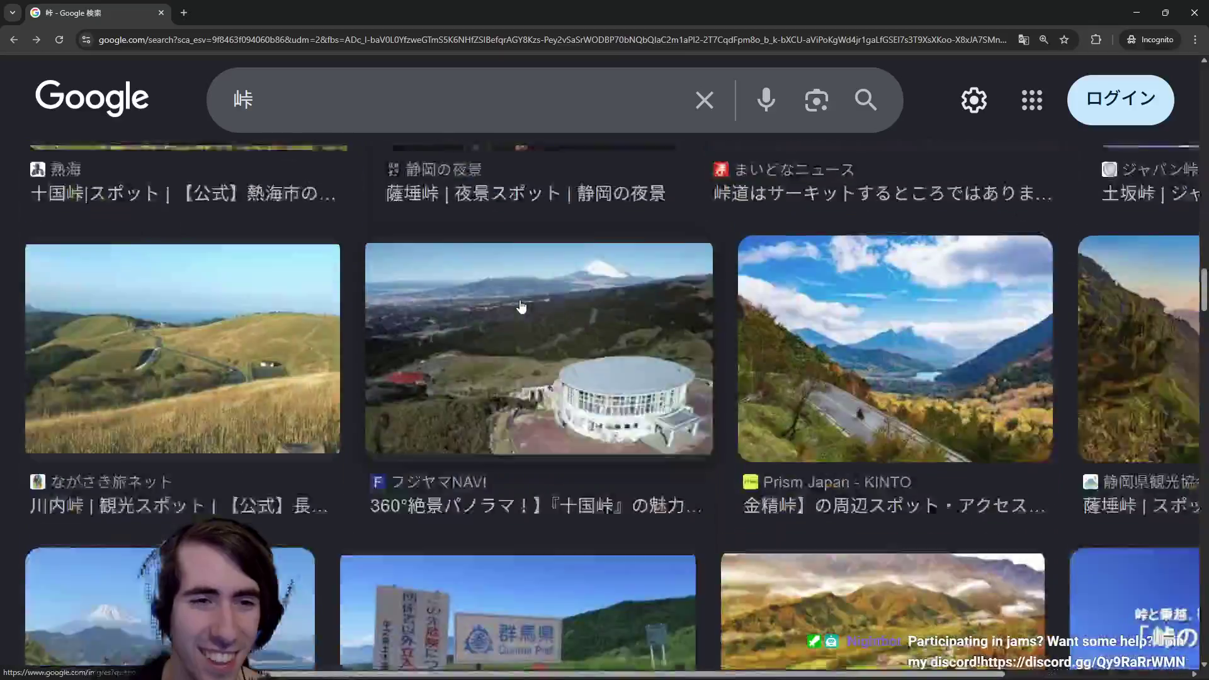
{"action": "scroll", "coordinate": [513, 275], "scroll_direction": "down", "scroll_amount": 5}
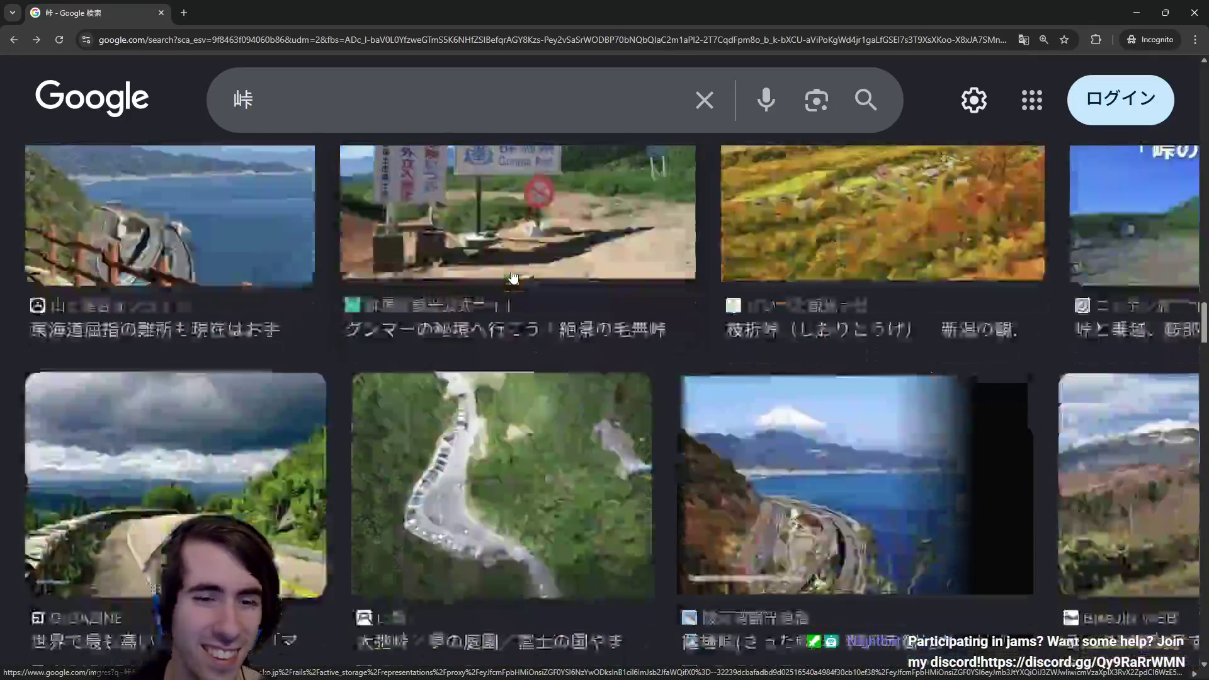
{"action": "key", "text": "alt+Tab"}
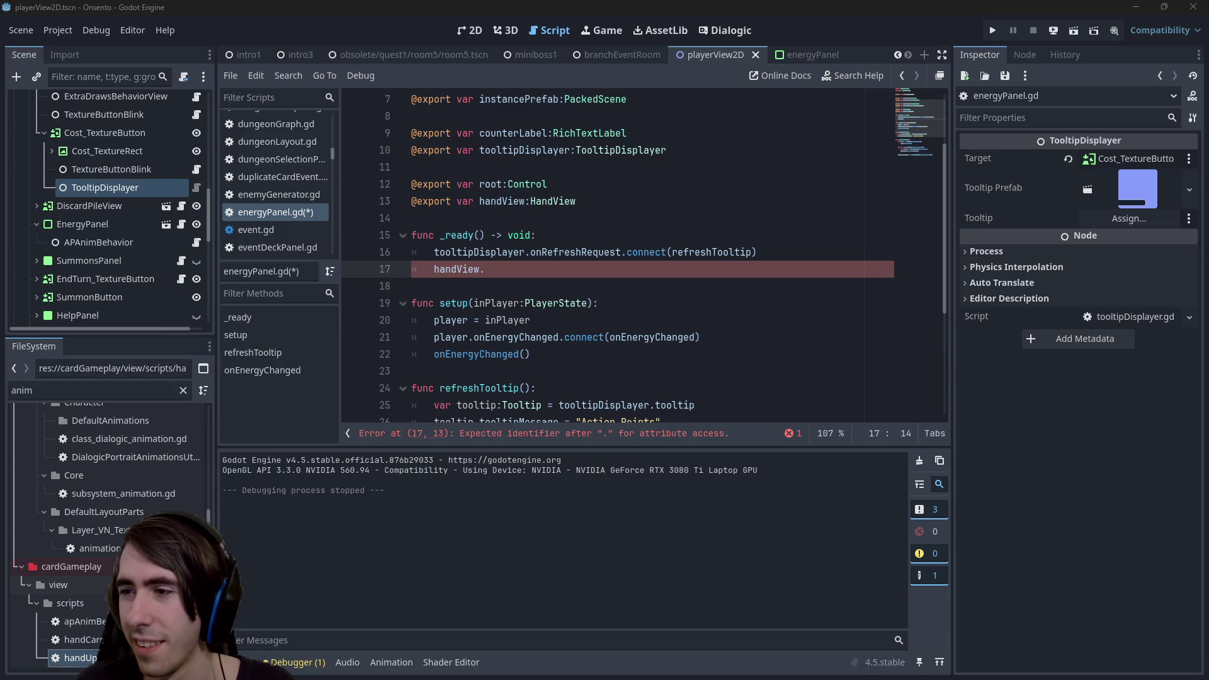
Alt+Tab from energyPanel.gd in Godot to the browser playing the drift video.
{"action": "key", "text": "alt+Tab"}
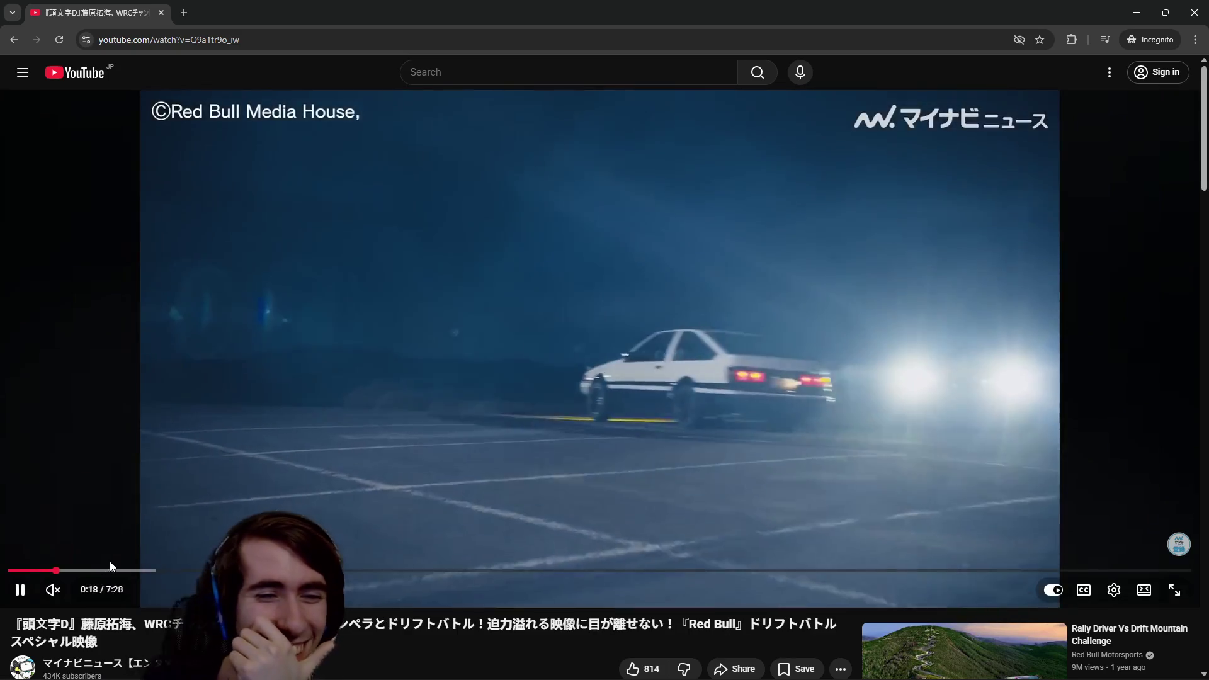
Skip the Red Bull drift battle video ahead from 0:18 to about 0:37.
{"action": "mouse_move", "coordinate": [111, 562]}
{"action": "left_mouse_down"}
{"action": "mouse_move", "coordinate": [117, 570]}
{"action": "mouse_move", "coordinate": [102, 570]}
{"action": "mouse_move", "coordinate": [200, 570]}
{"action": "left_mouse_up"}
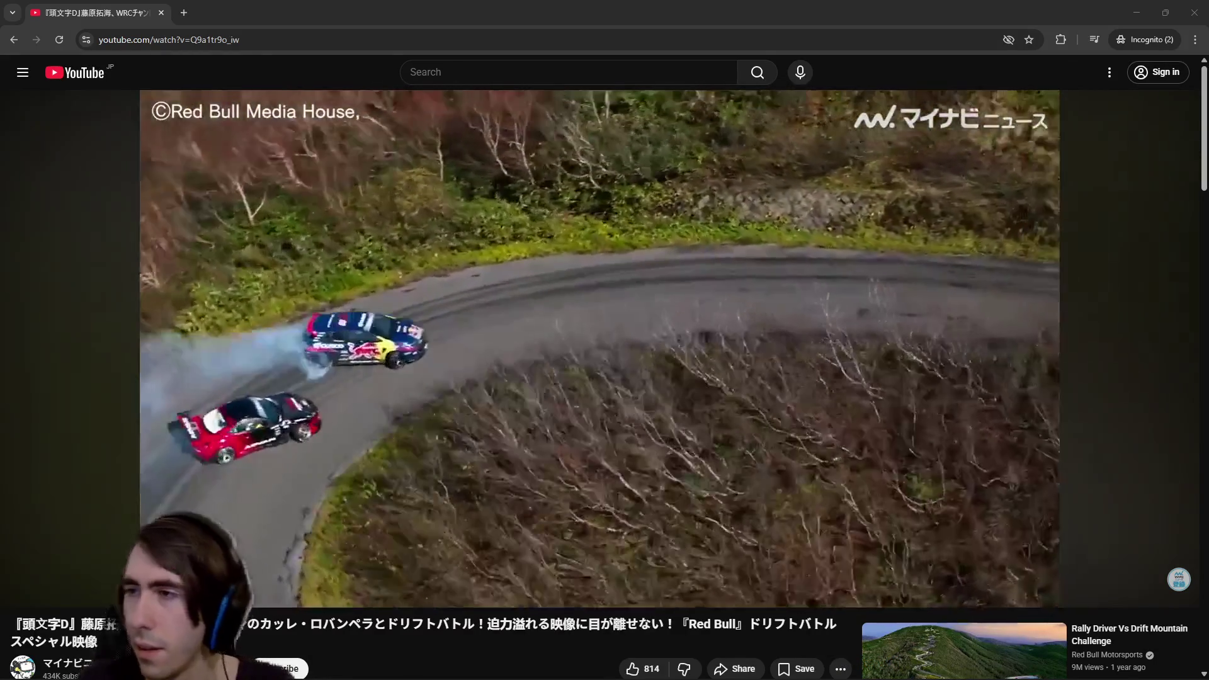
{"action": "key", "text": "alt+Tab"}
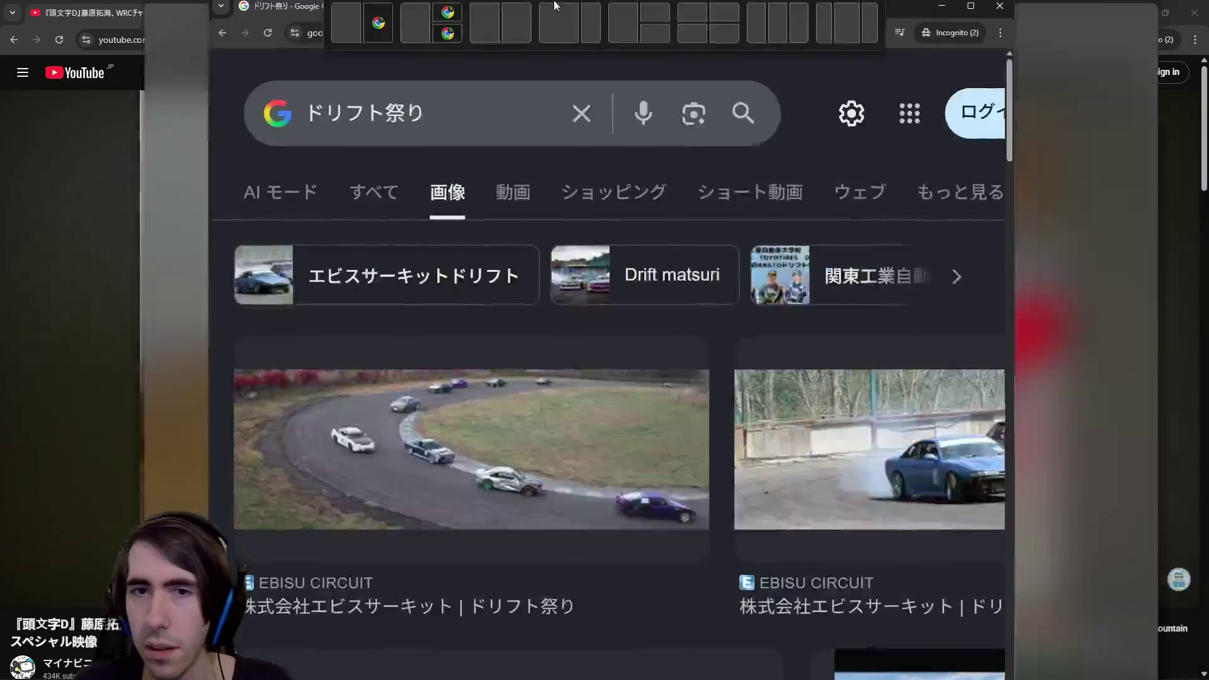
Zoom the ドリフト祭り search page out to 150% and scroll through the web results.
{"action": "key", "text": "ctrl+minus"}
{"action": "key", "text": "ctrl+minus"}
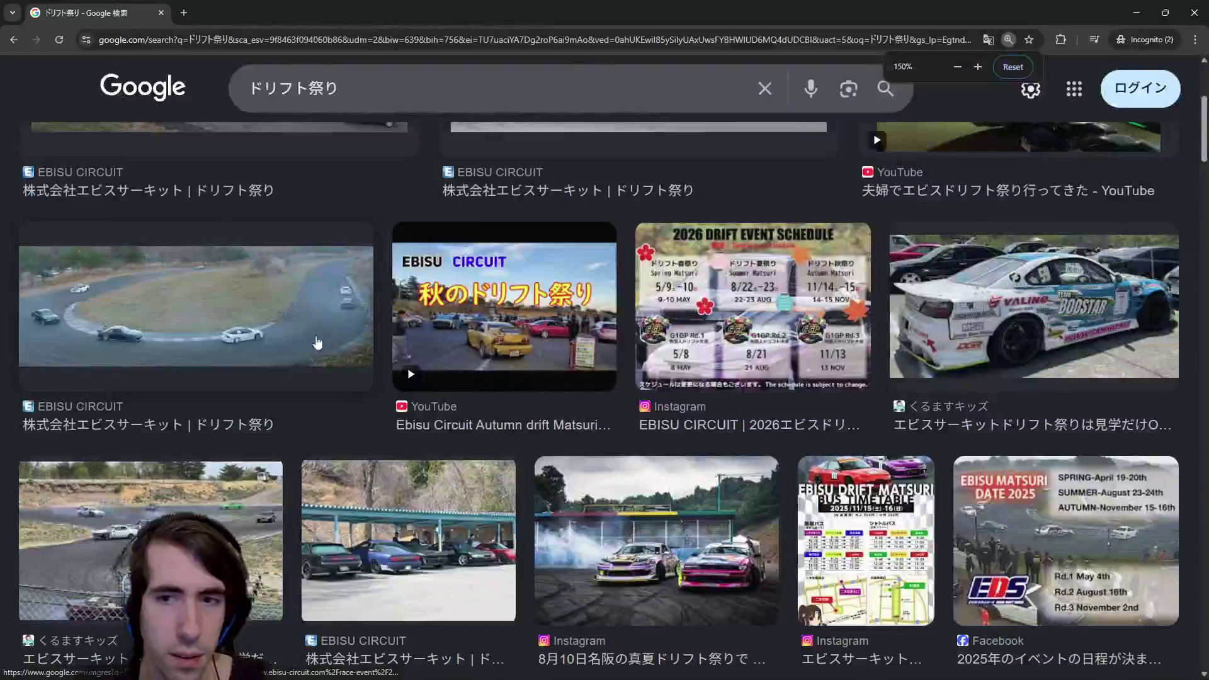
{"action": "scroll", "coordinate": [287, 345], "scroll_direction": "down", "scroll_amount": 2}
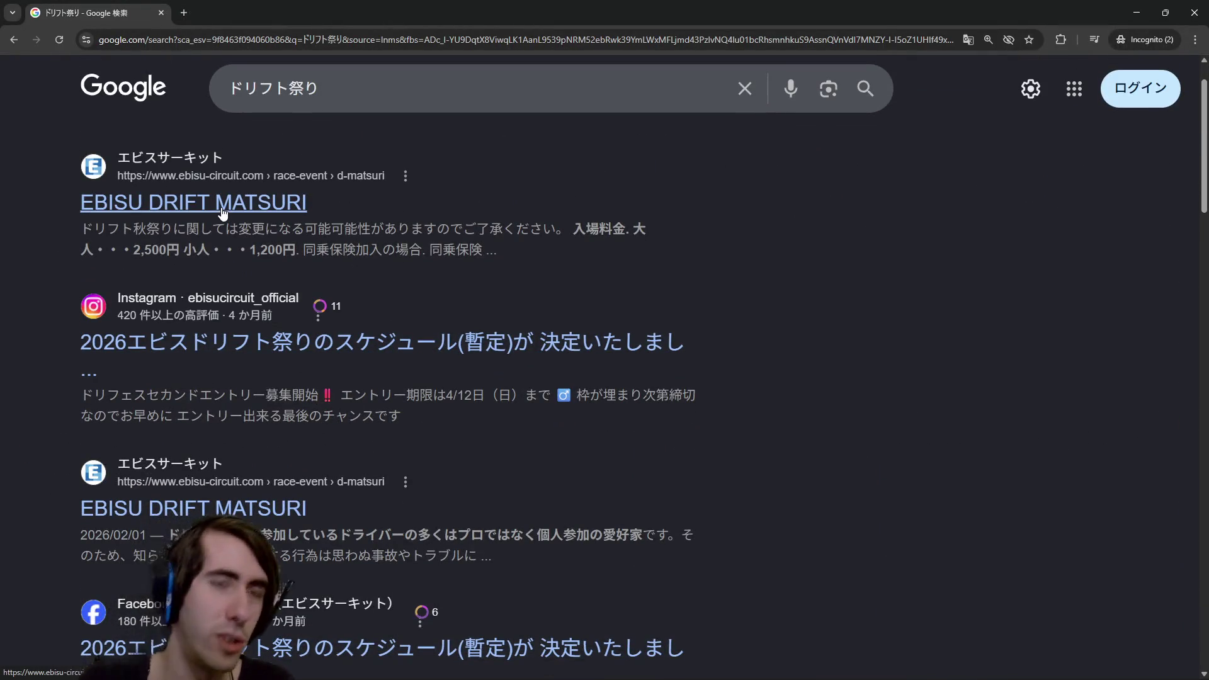
{"action": "scroll", "coordinate": [219, 240], "scroll_direction": "down", "scroll_amount": 5}
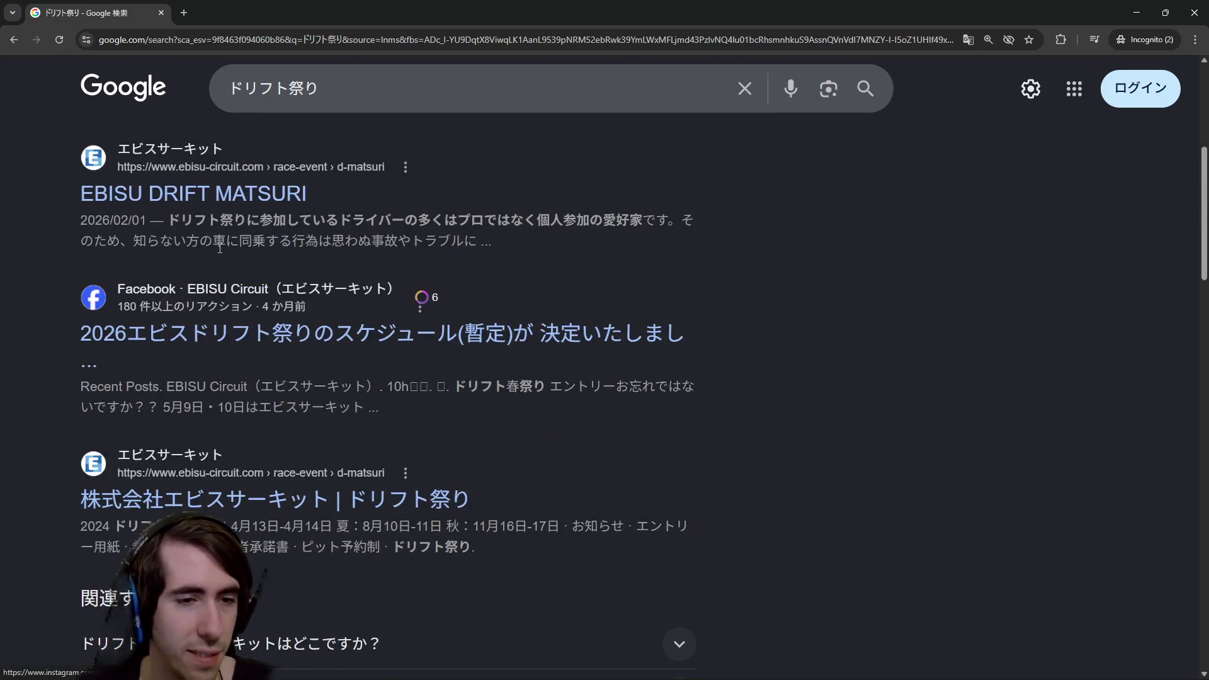
{"action": "scroll", "coordinate": [219, 246], "scroll_direction": "up", "scroll_amount": 6}
Switch to image results and browse the Ebisu Circuit drift festival pictures.
{"action": "left_click", "coordinate": [236, 170]}
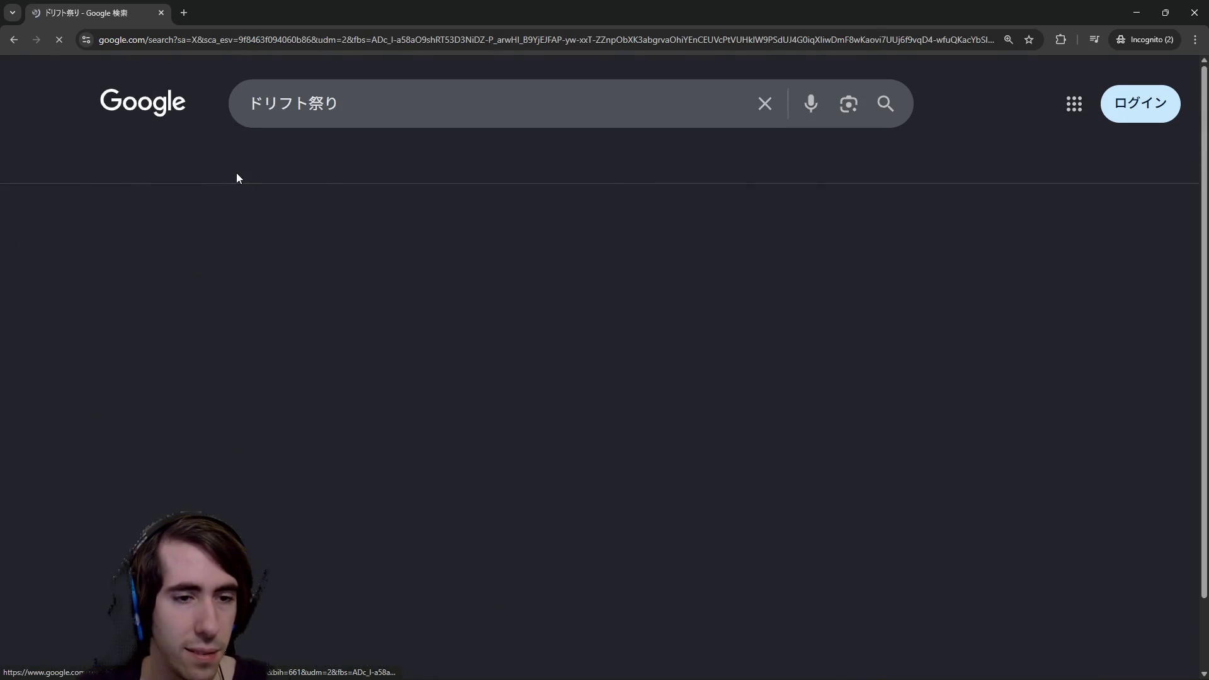
{"action": "scroll", "coordinate": [343, 348], "scroll_direction": "down", "scroll_amount": 5}
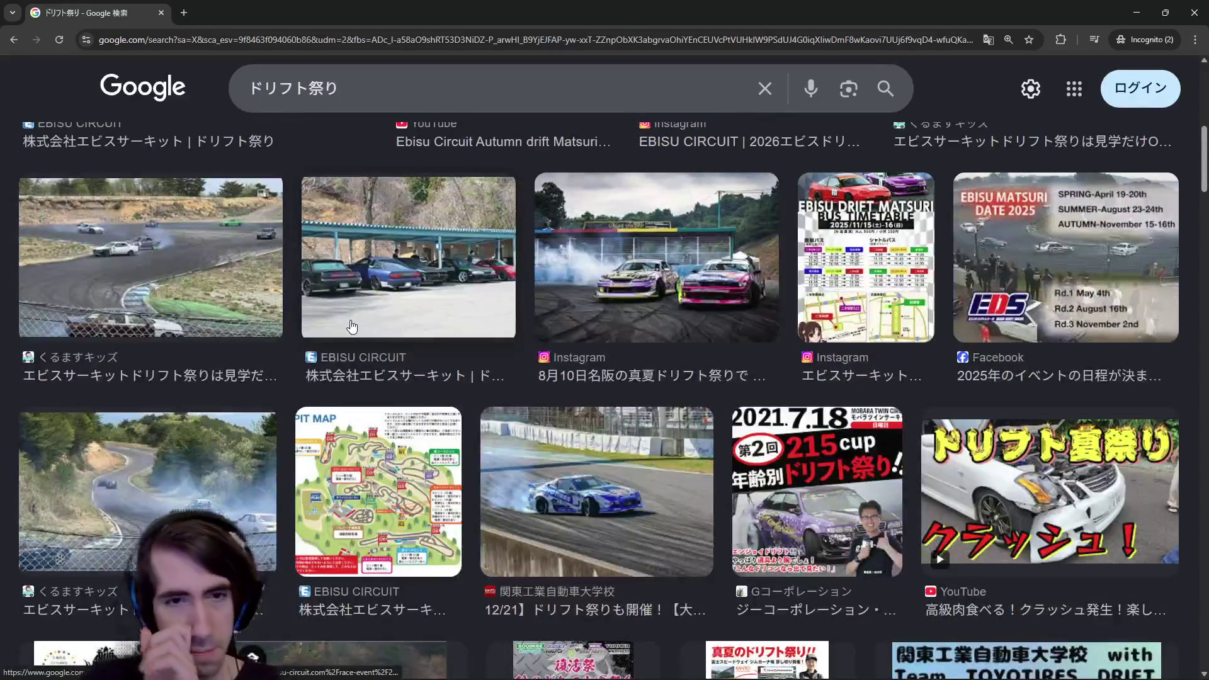
{"action": "scroll", "coordinate": [352, 326], "scroll_direction": "down", "scroll_amount": 7}
{"action": "scroll", "coordinate": [363, 278], "scroll_direction": "up", "scroll_amount": 2}
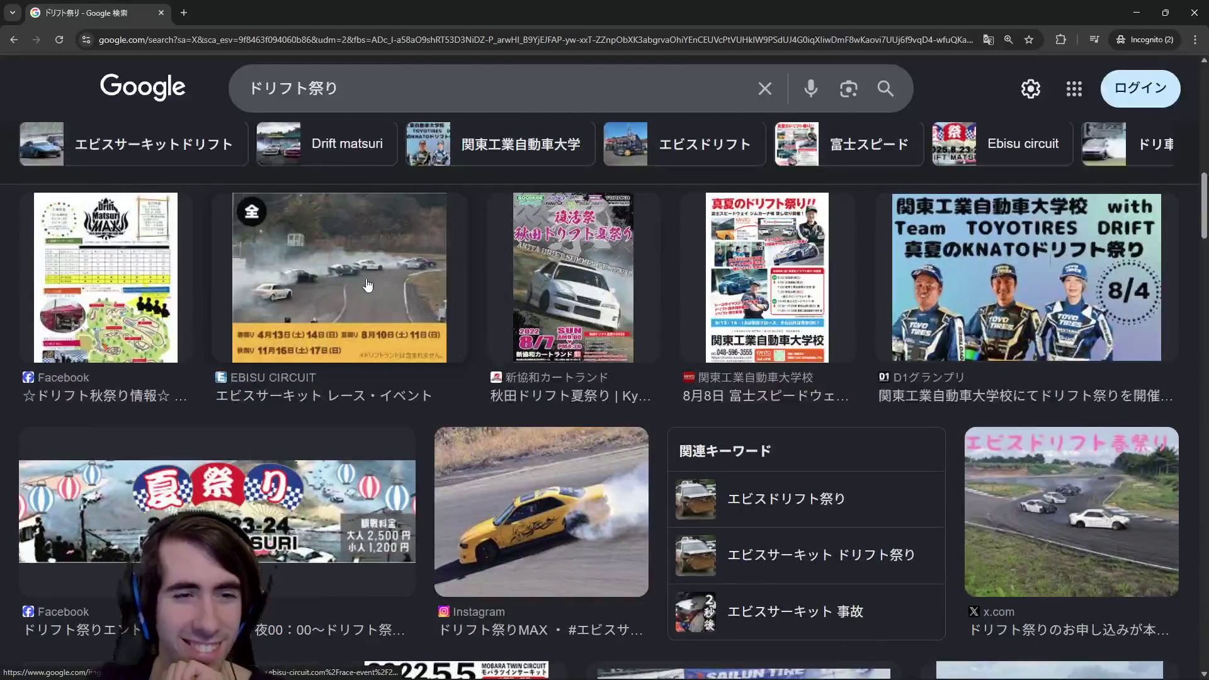
{"action": "scroll", "coordinate": [368, 285], "scroll_direction": "down", "scroll_amount": 3}
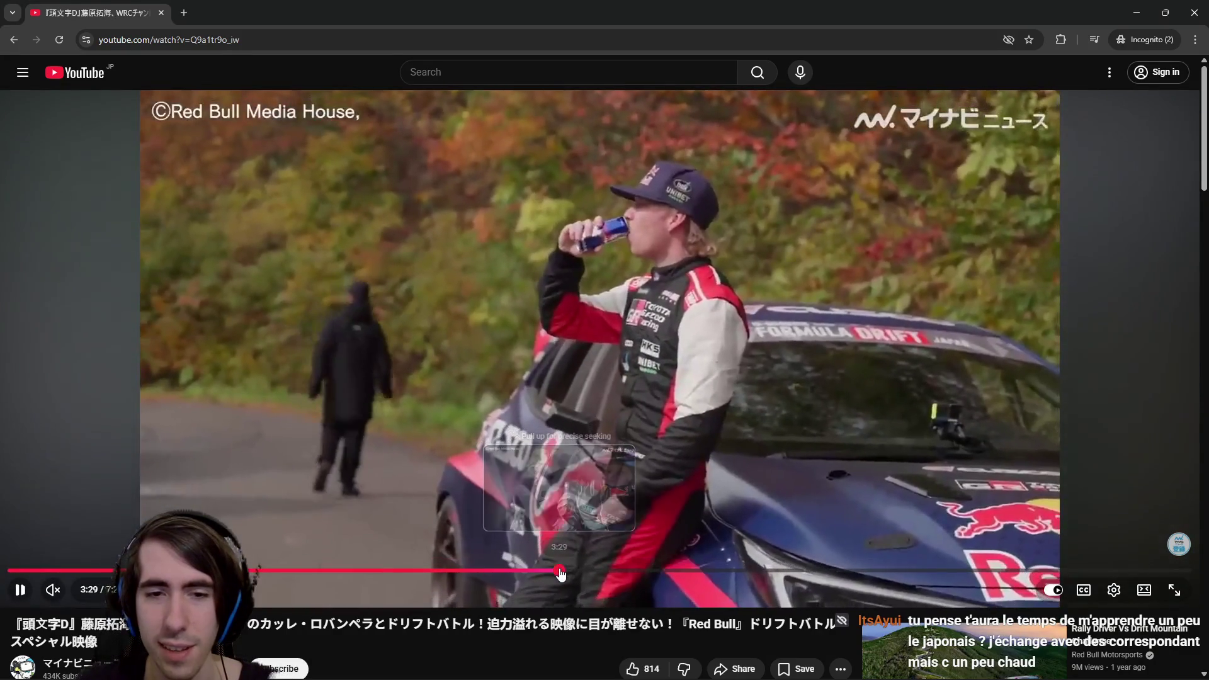
Skip the Red Bull video to 4:26, then jump back near 1:21 and pause it.
{"action": "mouse_move", "coordinate": [605, 570]}
{"action": "left_mouse_down"}
{"action": "mouse_move", "coordinate": [715, 584]}
{"action": "mouse_move", "coordinate": [814, 576]}
{"action": "left_mouse_up"}
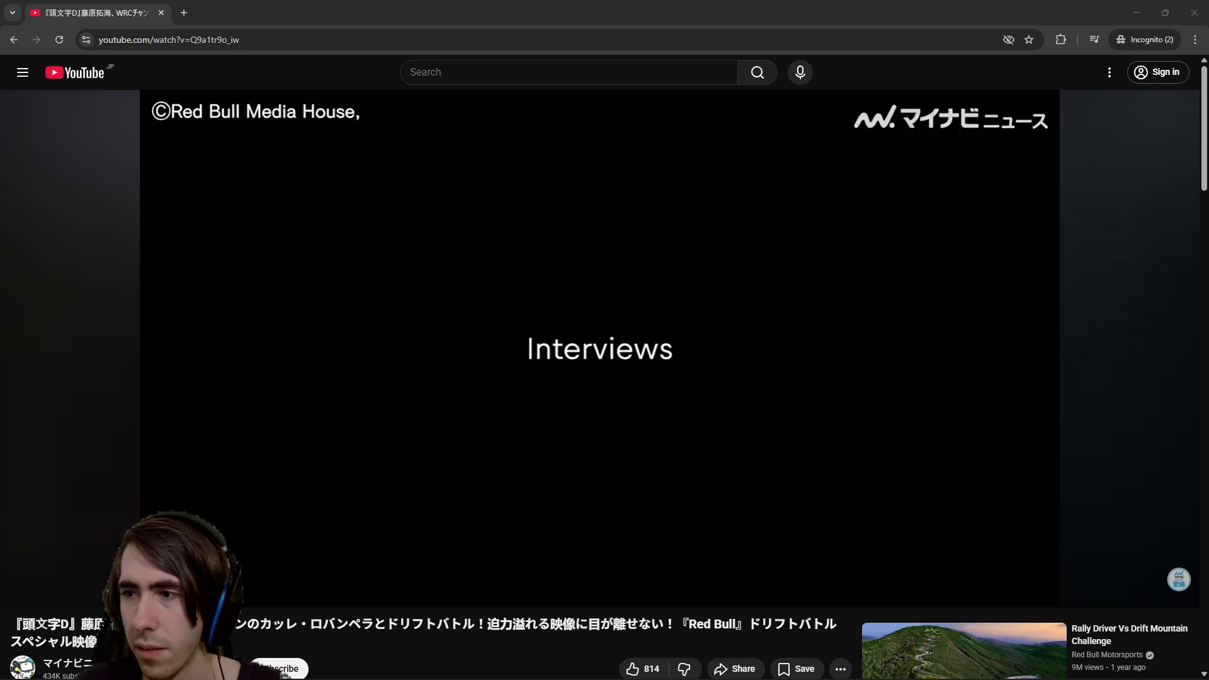
{"action": "left_click", "coordinate": [859, 545]}
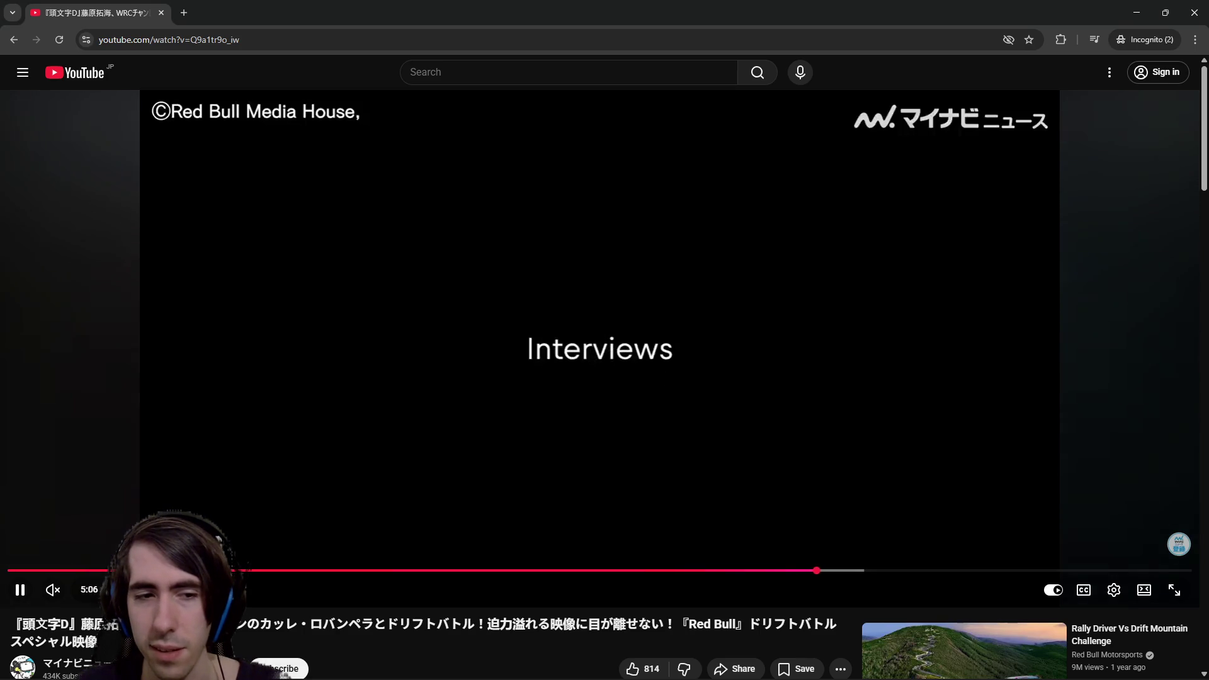
{"action": "left_click", "coordinate": [221, 570]}
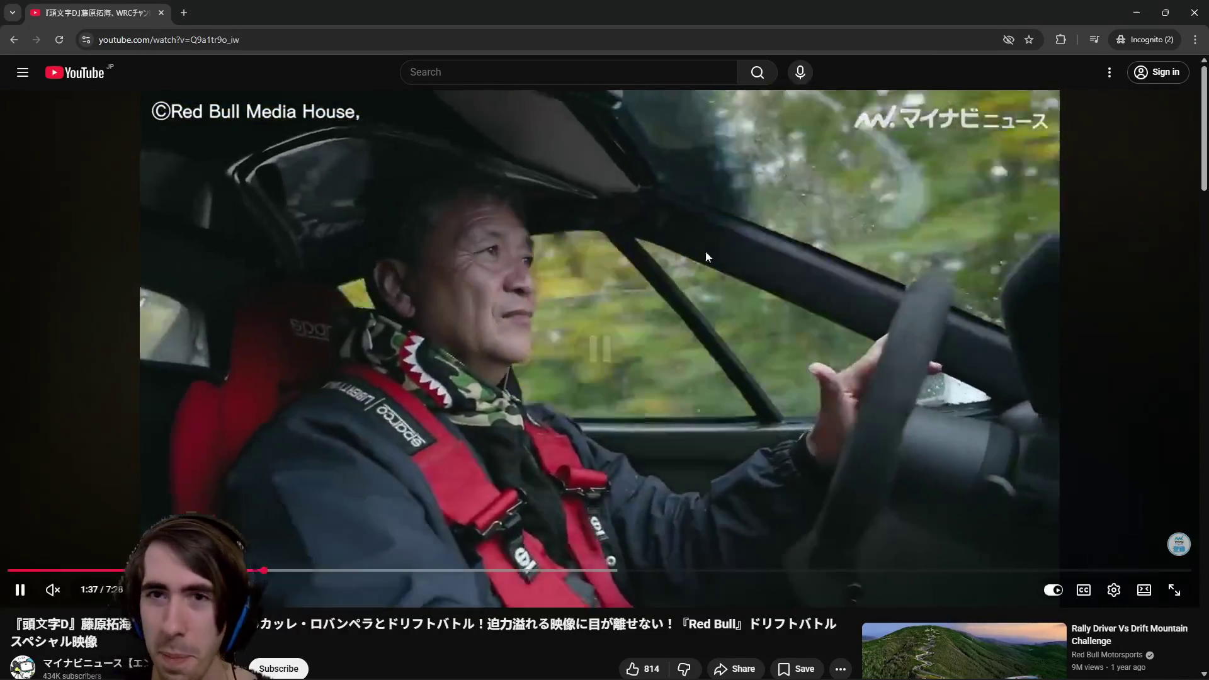
{"action": "left_click", "coordinate": [706, 252]}
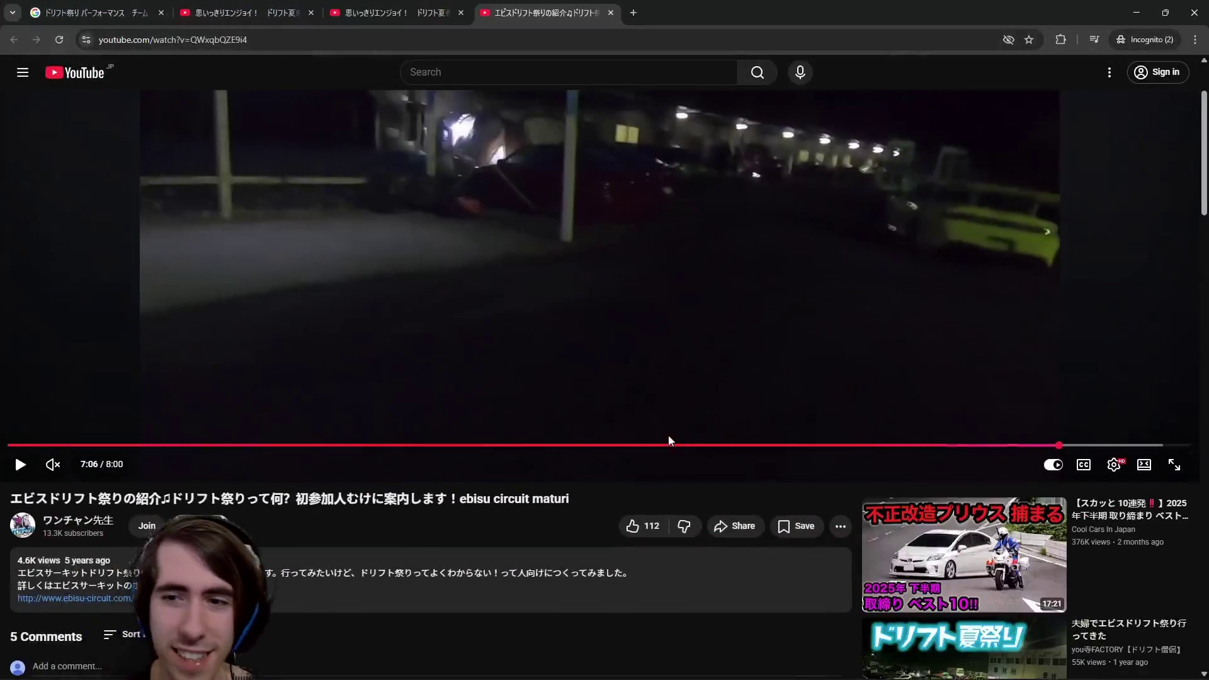
Rewind the Ebisu drift festival video to 6:48, resume playback, then move to about 6:54.
{"action": "scroll", "coordinate": [668, 440], "scroll_direction": "up", "scroll_amount": 2}
{"action": "left_click", "coordinate": [1016, 573]}
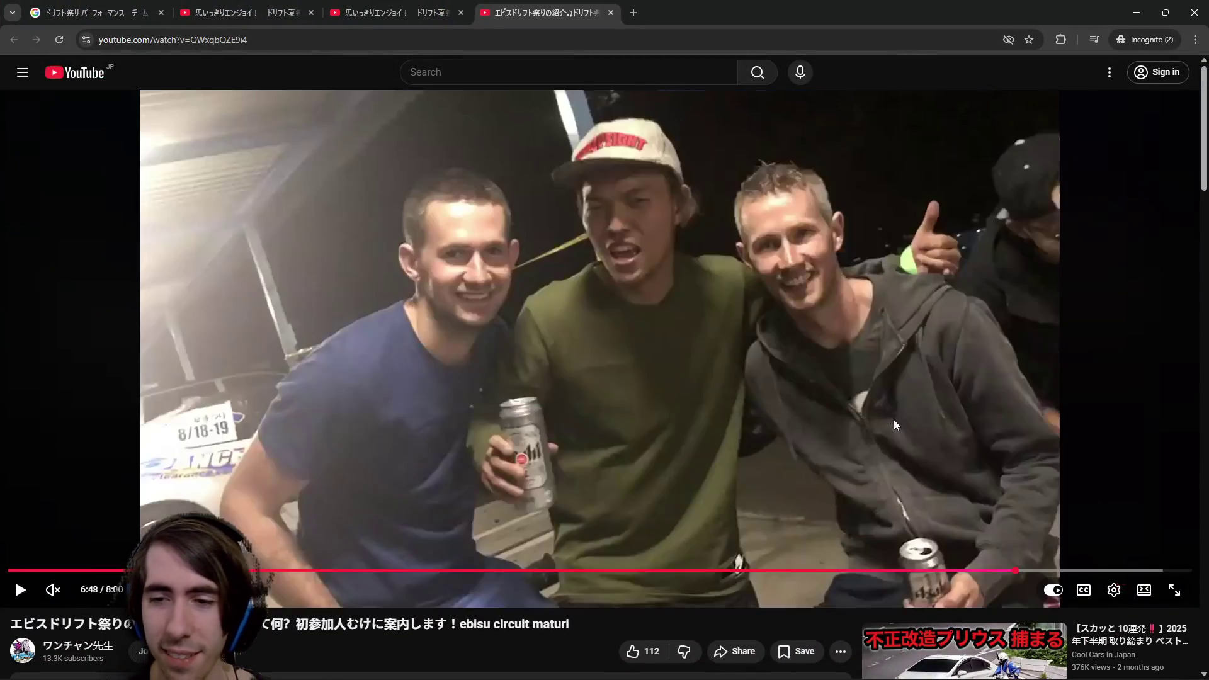
{"action": "left_click", "coordinate": [580, 278]}
{"action": "left_click", "coordinate": [1030, 572]}
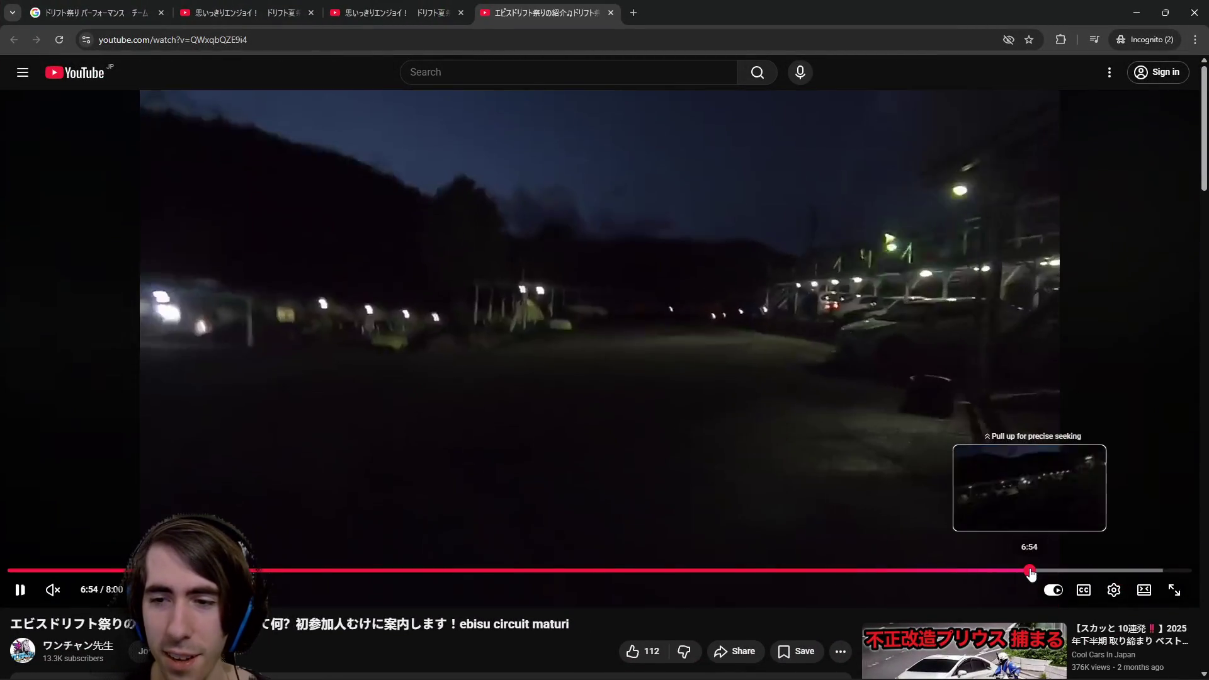
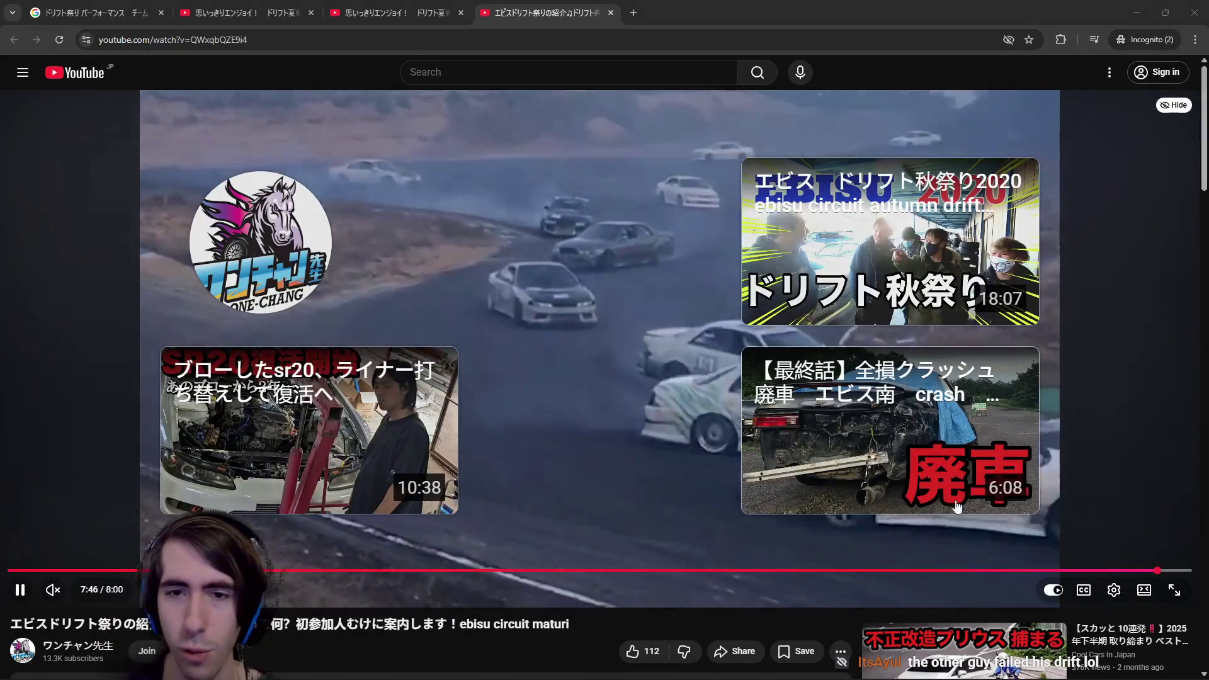
Seek the drift video ahead to the track footage and pause it.
{"action": "left_click_drag", "start_coordinate": [1030, 570], "coordinate": [1031, 575]}
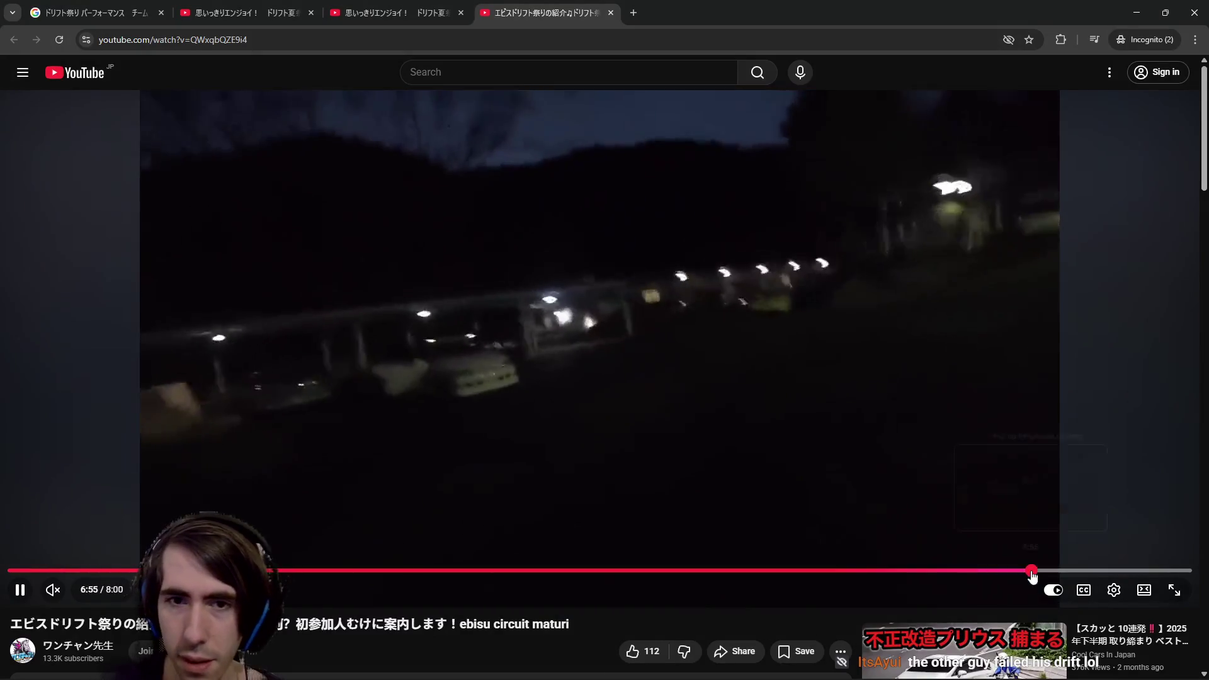
{"action": "left_click", "coordinate": [1089, 570]}
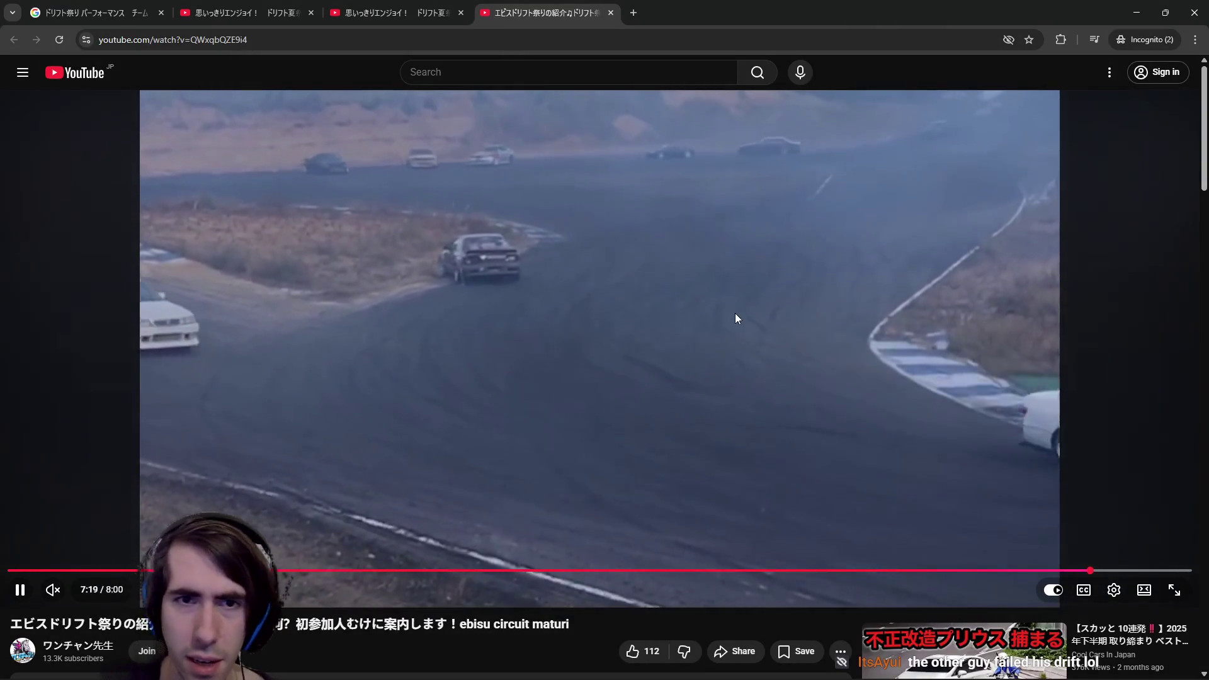
{"action": "left_click", "coordinate": [636, 287]}
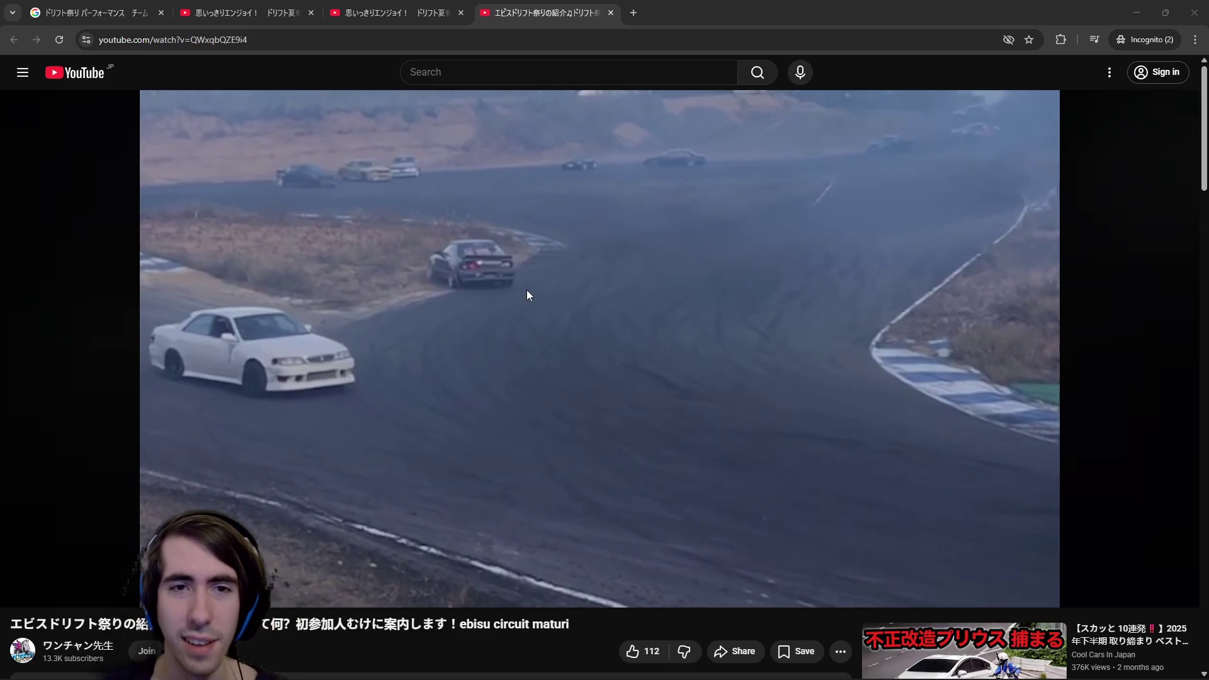
Replay the drift video from 7:06 to about 7:17, pause it, and return to the Godot editor.
{"action": "left_click", "coordinate": [985, 491]}
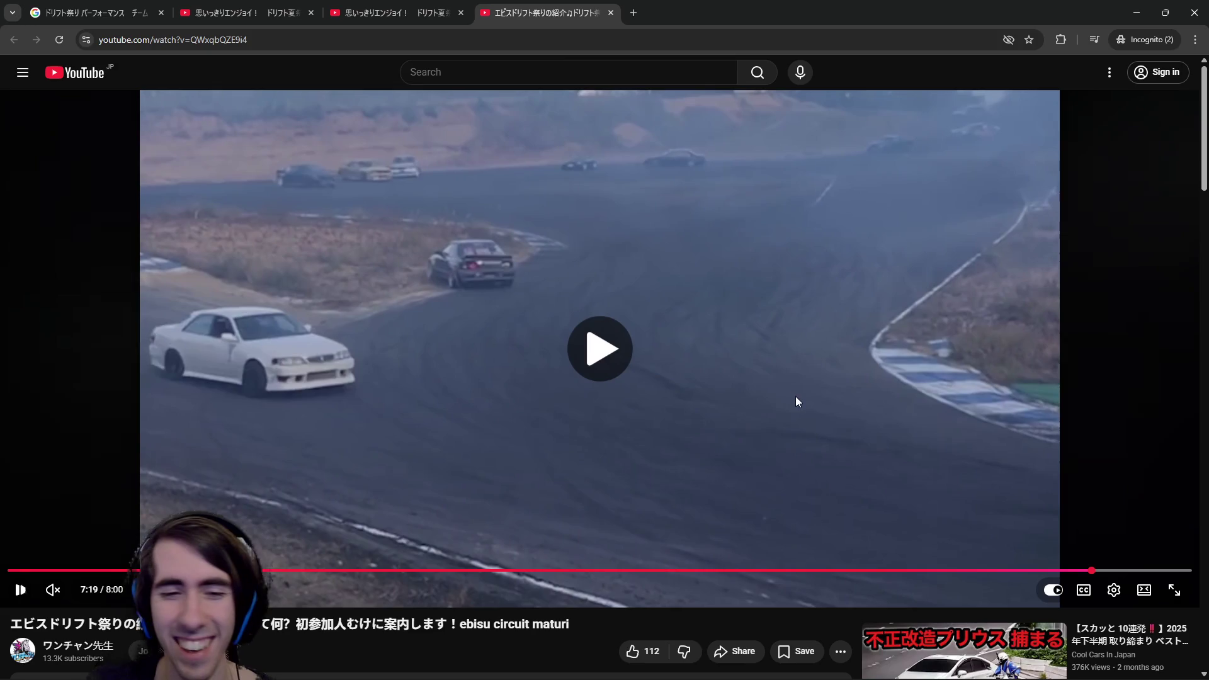
{"action": "key", "text": "space"}
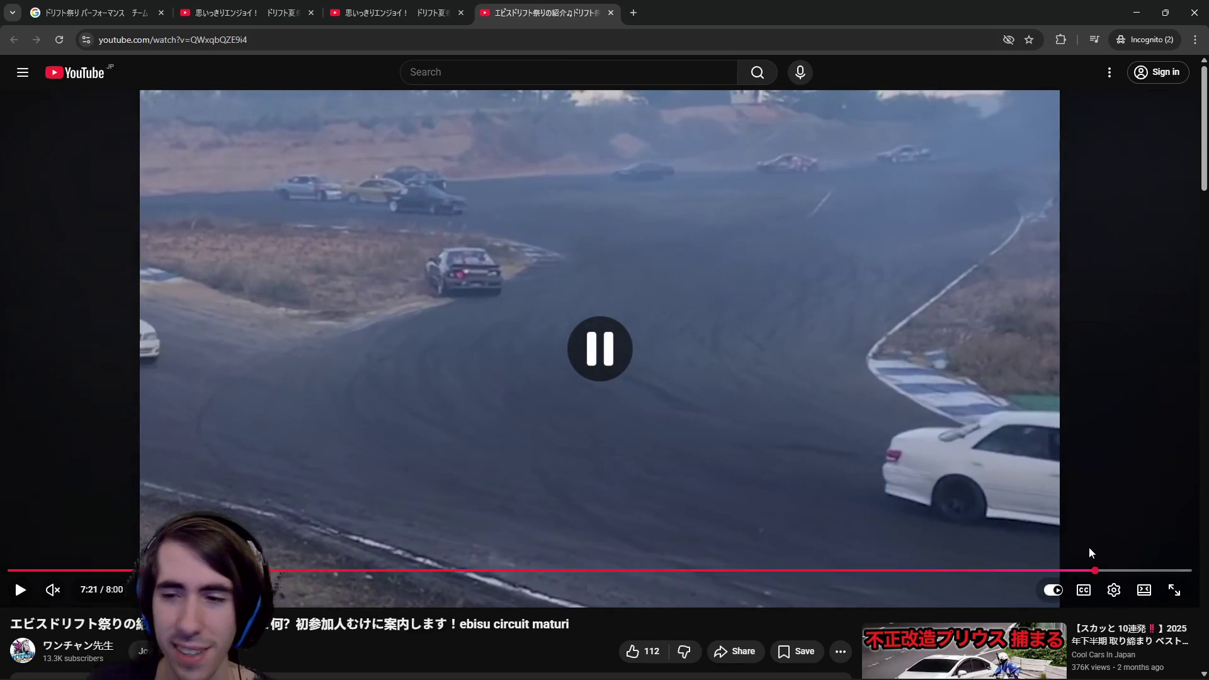
{"action": "left_click", "coordinate": [1058, 570]}
{"action": "left_click", "coordinate": [1085, 570]}
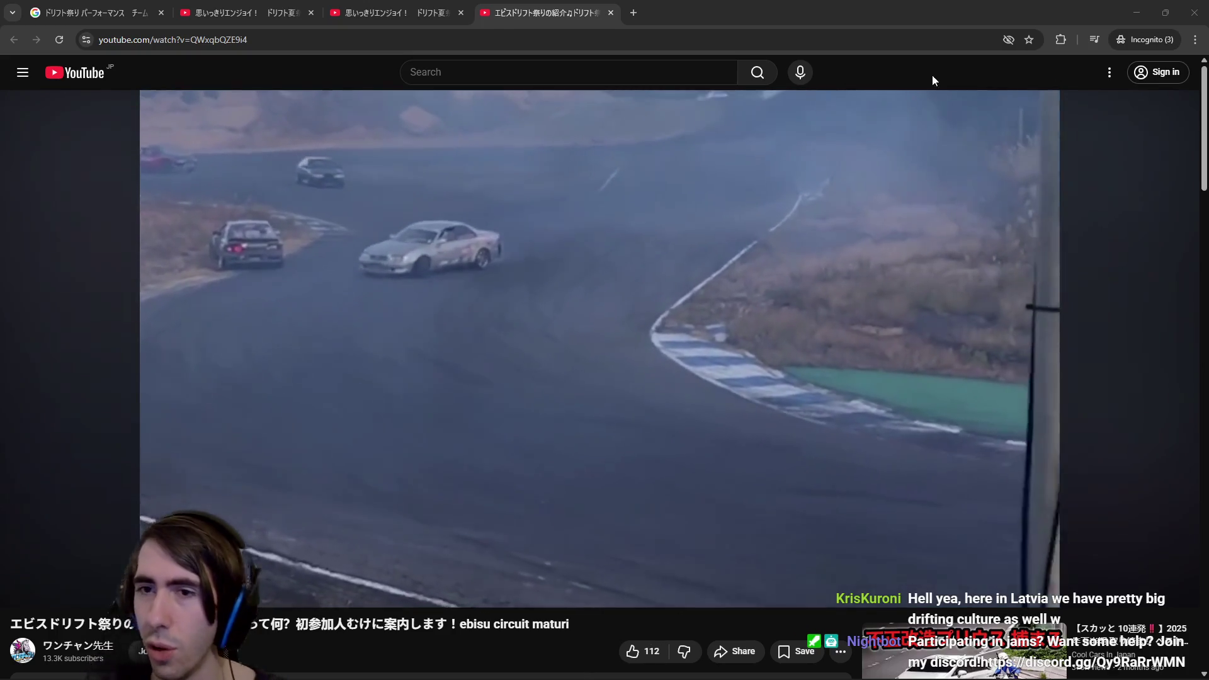
{"action": "left_click", "coordinate": [921, 313]}
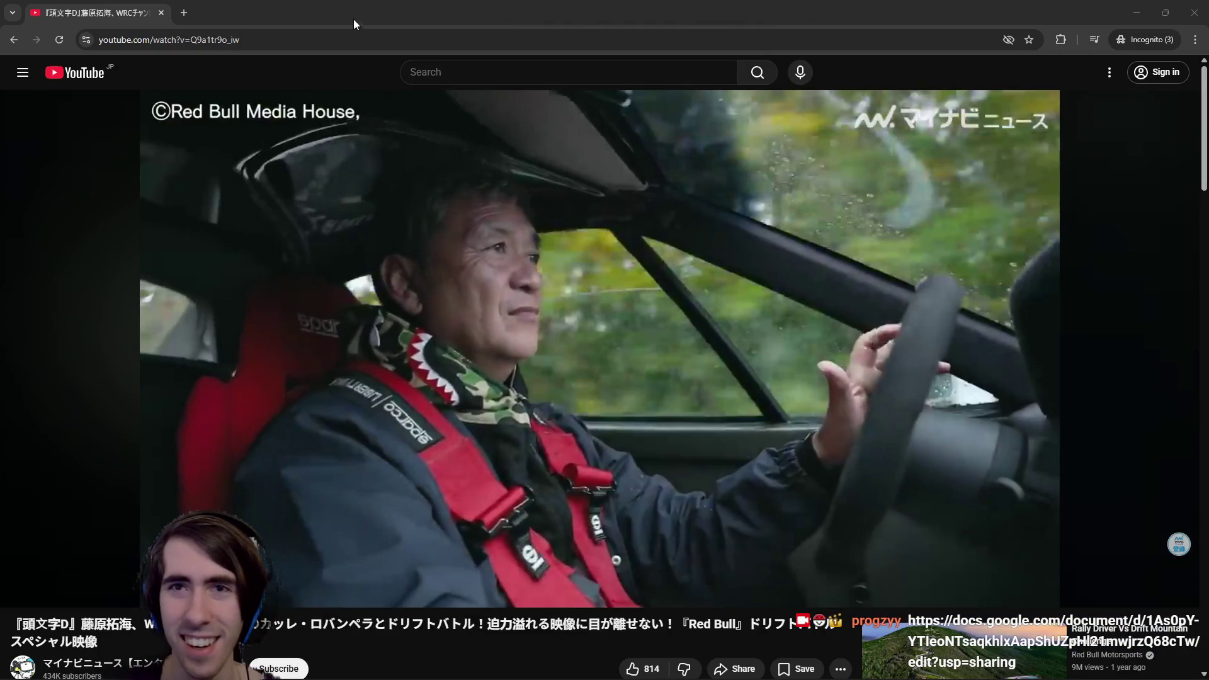
{"action": "left_click", "coordinate": [1195, 13]}
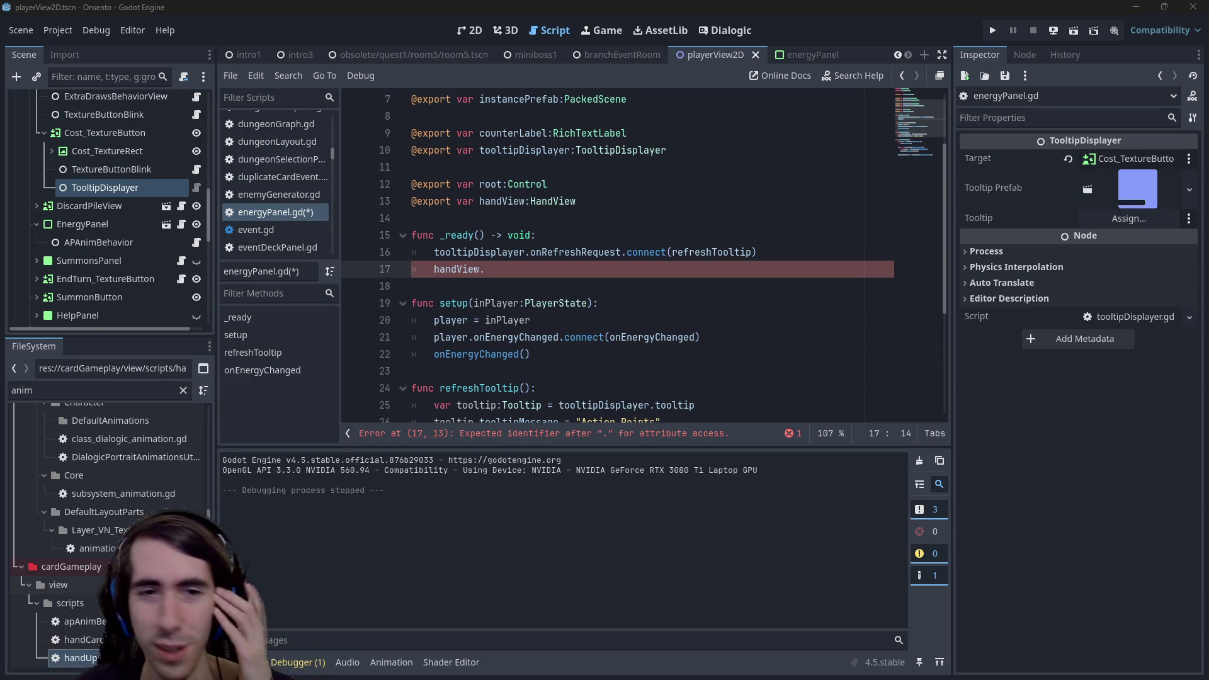
Complete line 17 as handView.onCardViewCreated.connect() using autocomplete.
{"action": "mouse_move", "coordinate": [567, 140]}
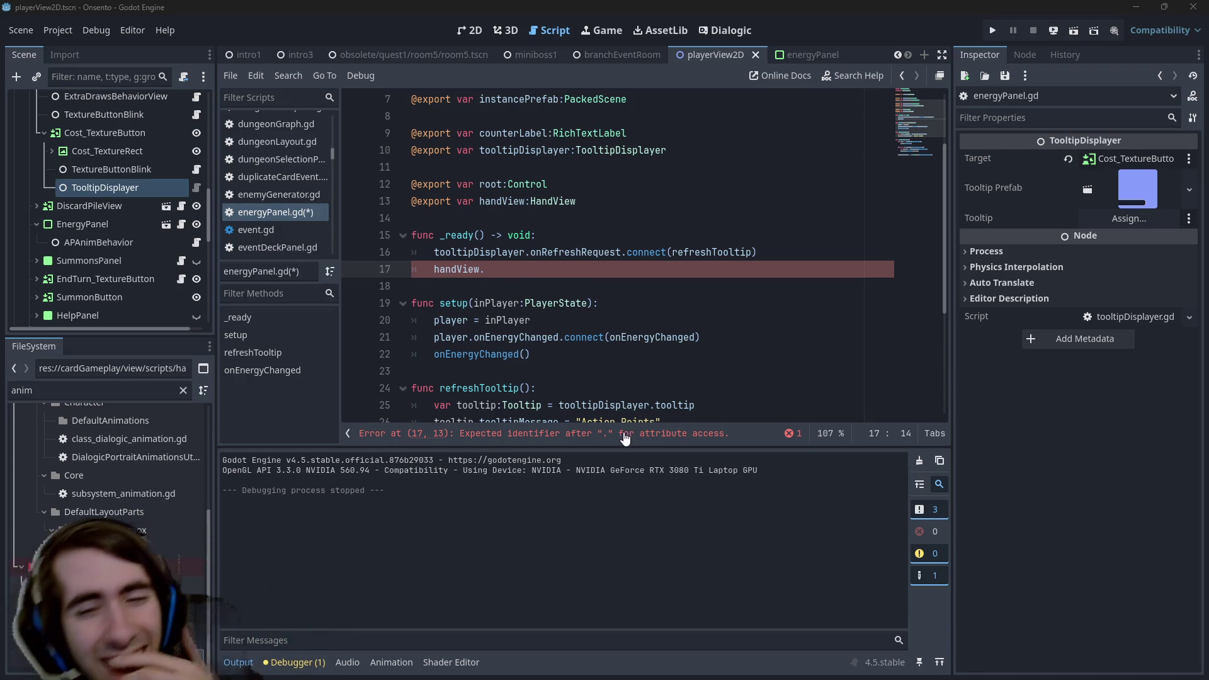
{"action": "key", "text": "Left"}
{"action": "scroll", "coordinate": [585, 246], "scroll_direction": "down", "scroll_amount": 1}
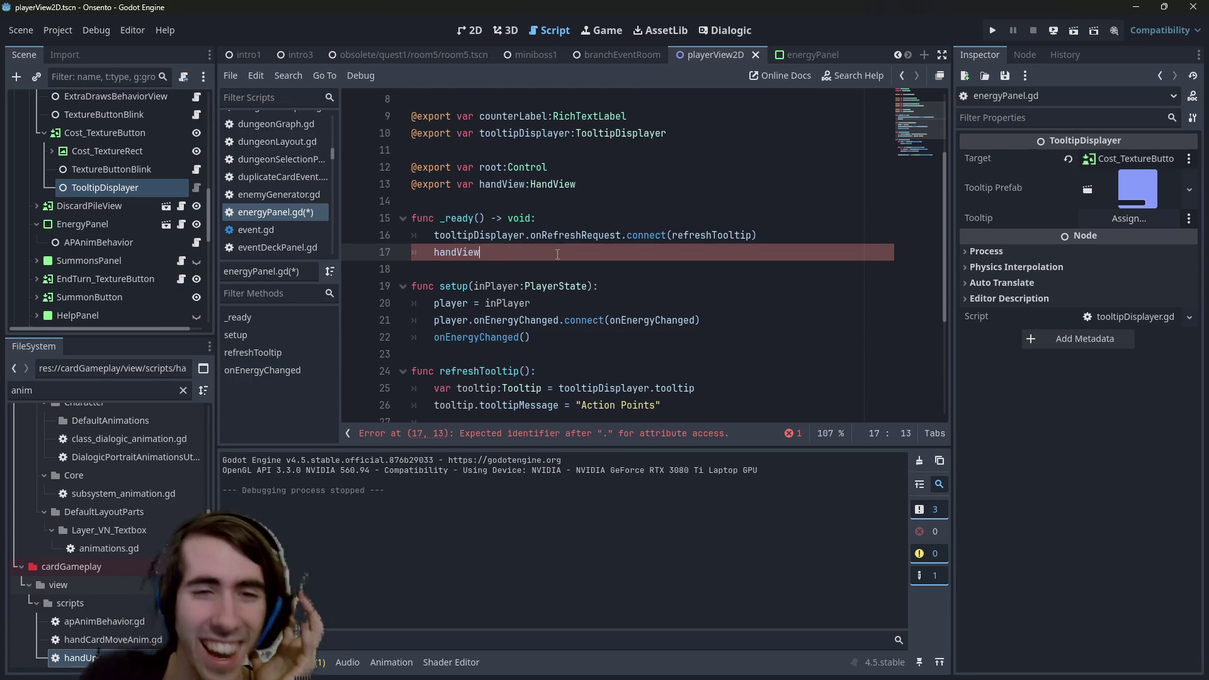
{"action": "key", "text": "ctrl+space"}
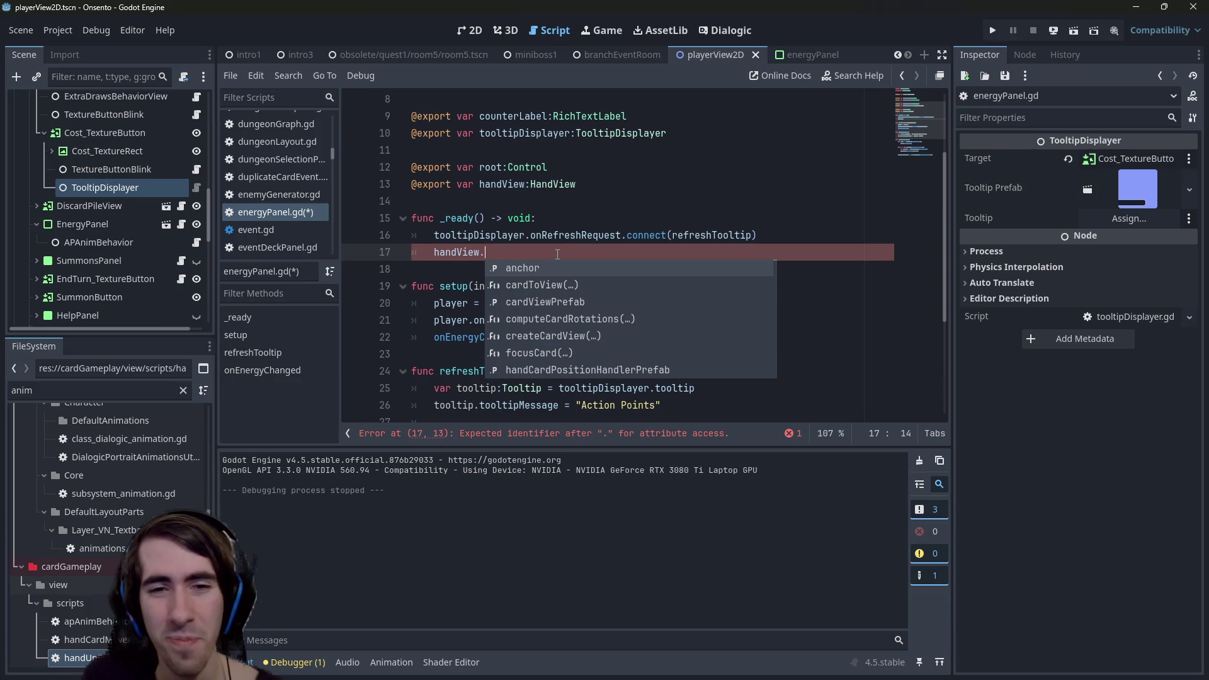
{"action": "type", "text": "oncard"}
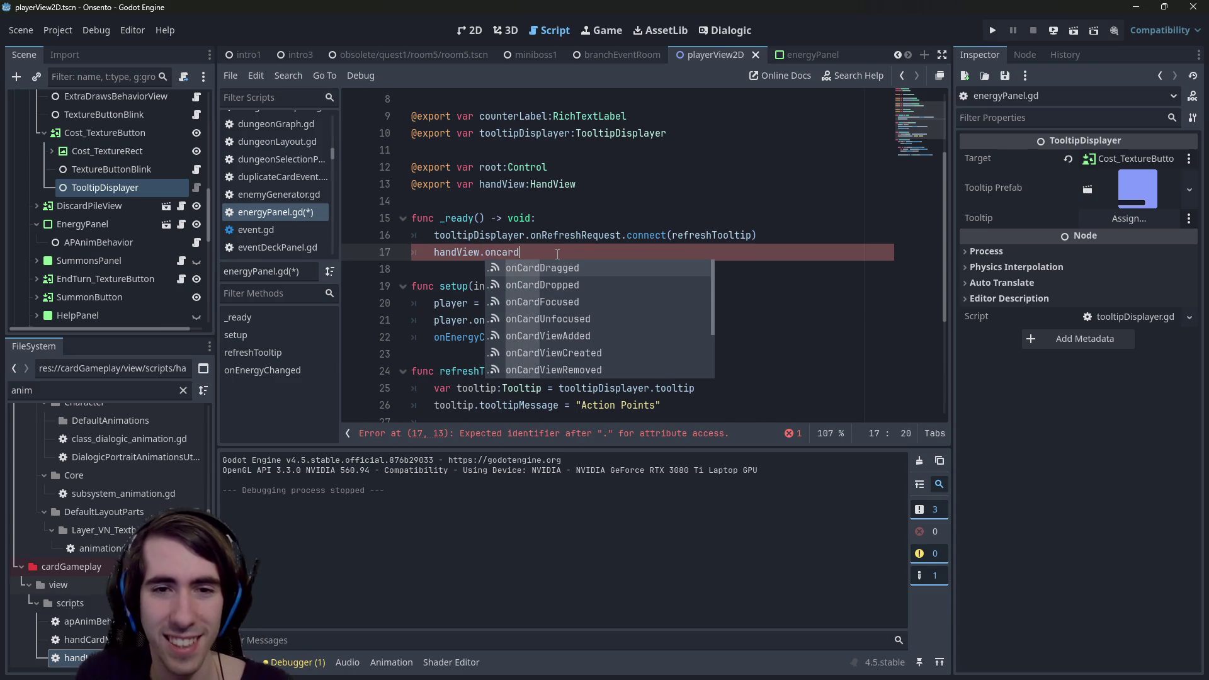
{"action": "key", "text": "Down"}
{"action": "key", "text": "Down"}
{"action": "key", "text": "Down"}
{"action": "key", "text": "Down"}
{"action": "key", "text": "Down"}
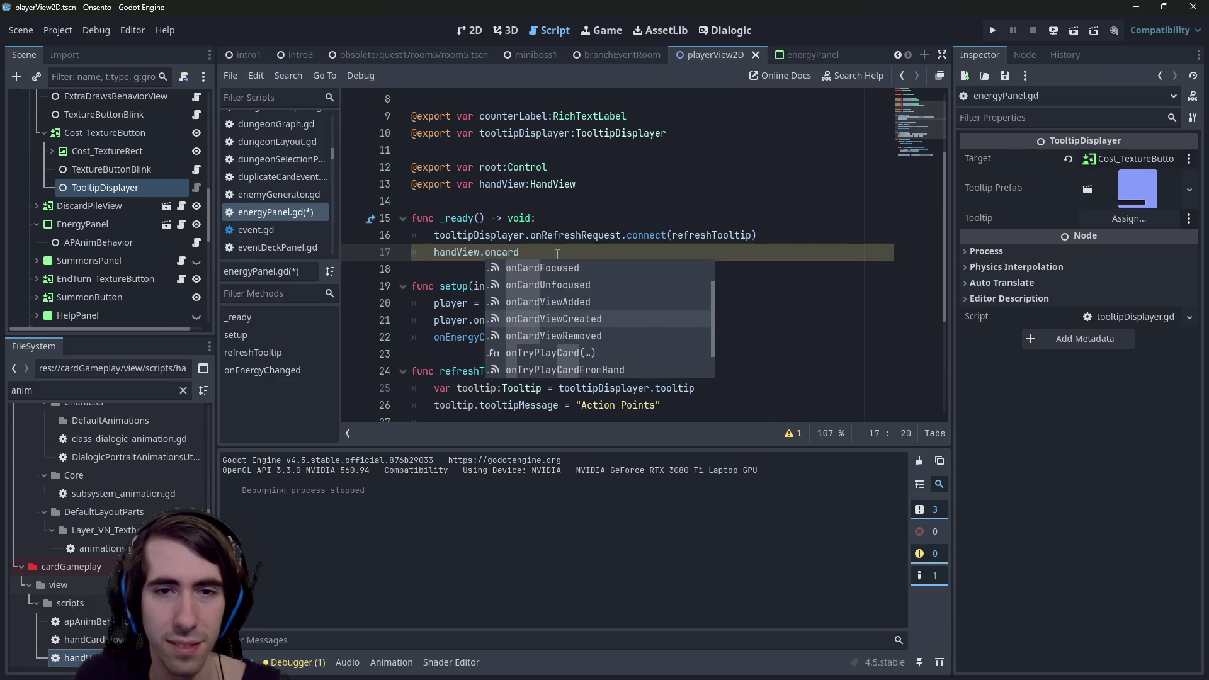
{"action": "key", "text": "Return"}
{"action": "type", "text": "."}
{"action": "key", "text": "Return"}
Duplicate the connect line onto line 18 and change its signal to onCardViewRemoved.
{"action": "key", "text": "End"}
{"action": "key", "text": "shift+Home"}
{"action": "key", "text": "ctrl+c"}
{"action": "key", "text": "End"}
{"action": "key", "text": "Return"}
{"action": "key", "text": "ctrl+v"}
{"action": "key", "text": "ctrl+Left"}
{"action": "key", "text": "ctrl+Left"}
{"action": "key", "text": "ctrl+Left"}
{"action": "key", "text": "ctrl+shift+Left"}
{"action": "type", "text": "oncardview"}
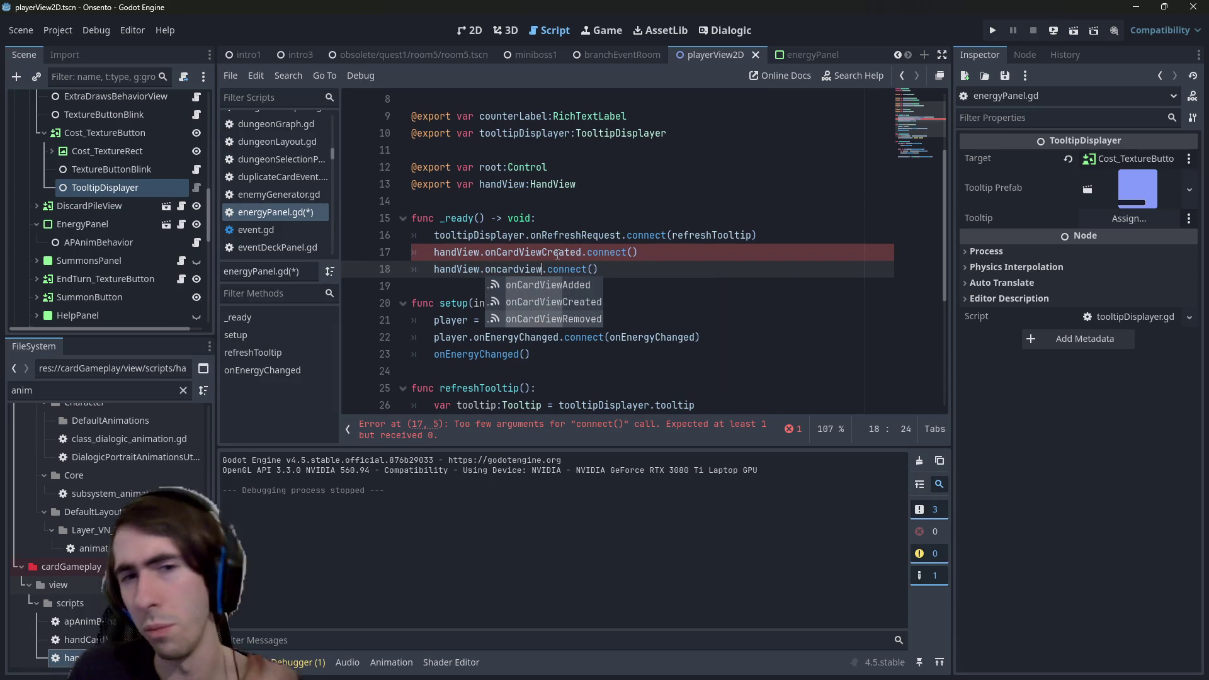
{"action": "key", "text": "Down"}
{"action": "key", "text": "Down"}
{"action": "key", "text": "Return"}
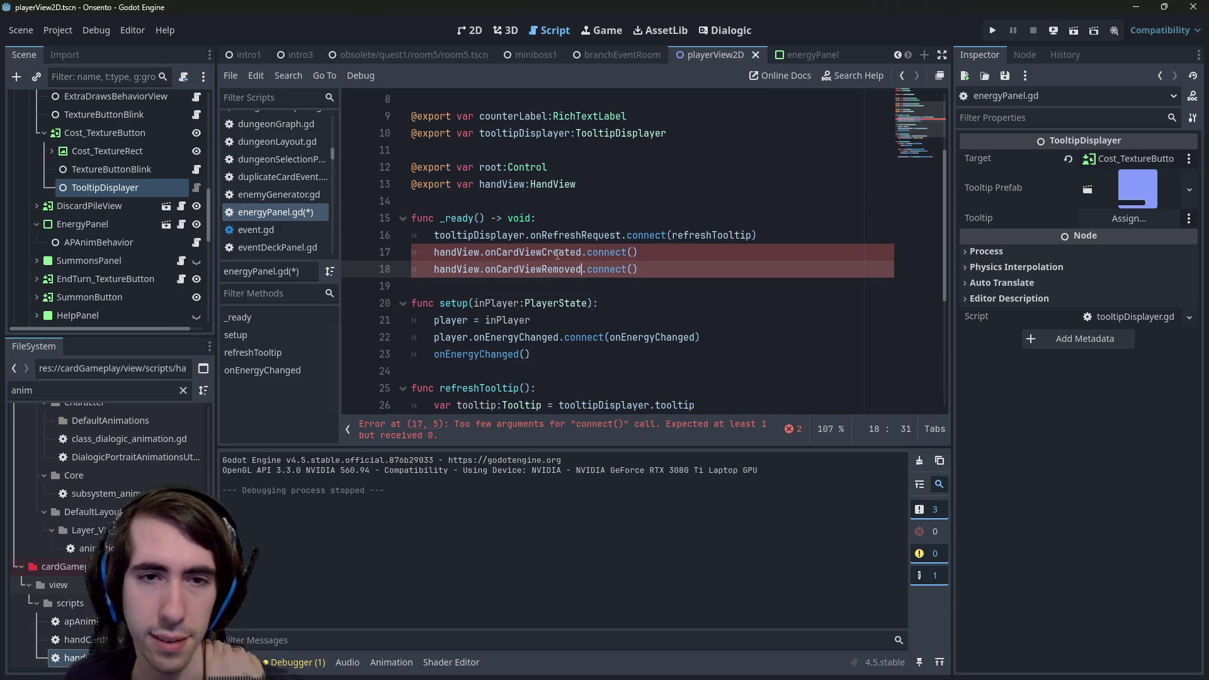
Delete the onCardViewRemoved line and save energyPanel.gd.
{"action": "key", "text": "shift+Home"}
{"action": "key", "text": "shift+Home"}
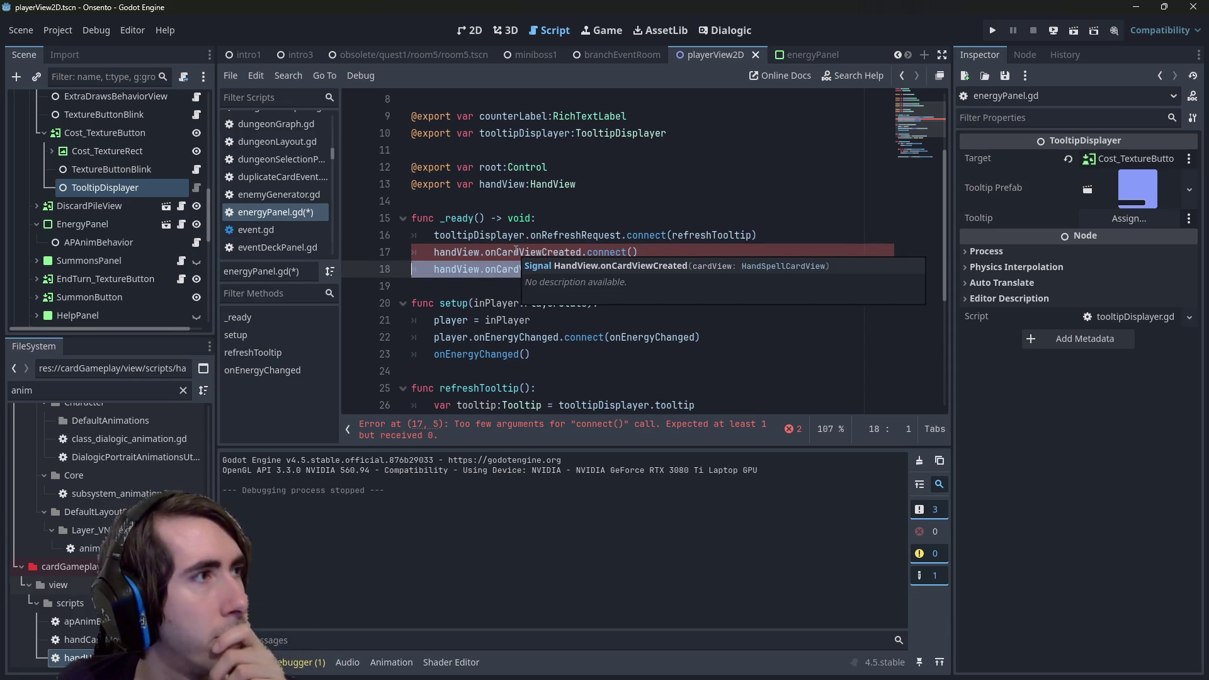
{"action": "key", "text": "BackSpace"}
{"action": "key", "text": "ctrl+s"}
{"action": "scroll", "coordinate": [612, 279], "scroll_direction": "down", "scroll_amount": 1}
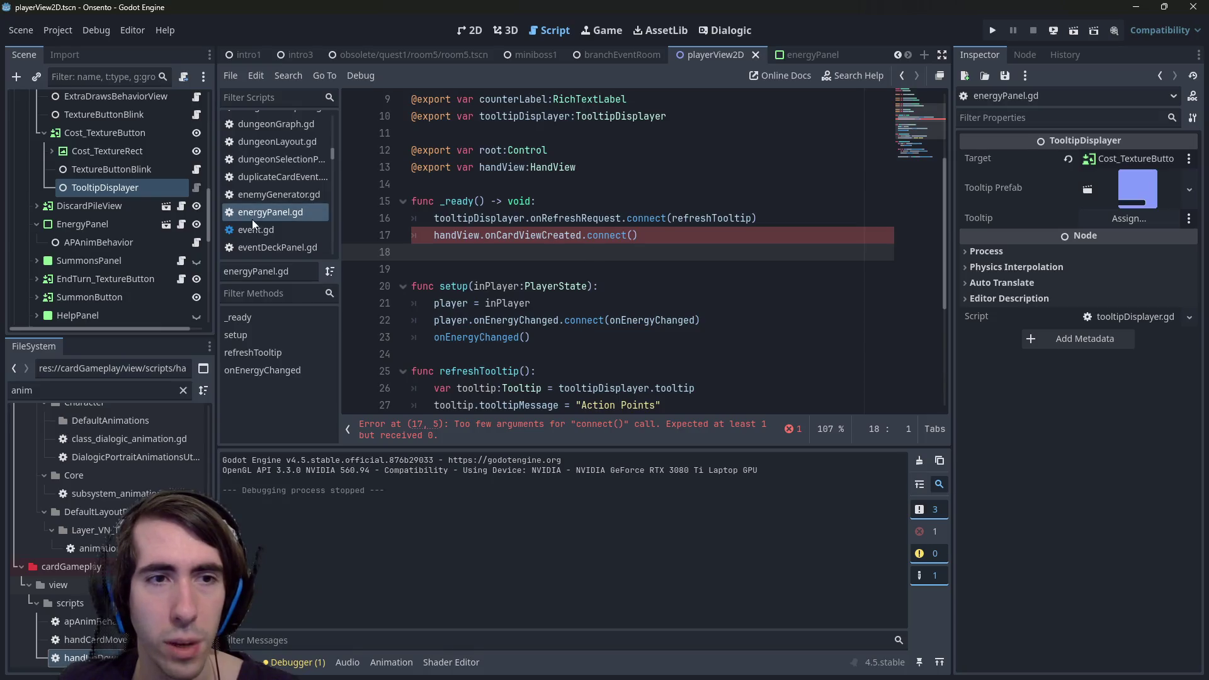
Remove the handView connect line from energyPanel.gd and save.
{"action": "left_click_drag", "start_coordinate": [666, 235], "coordinate": [401, 233]}
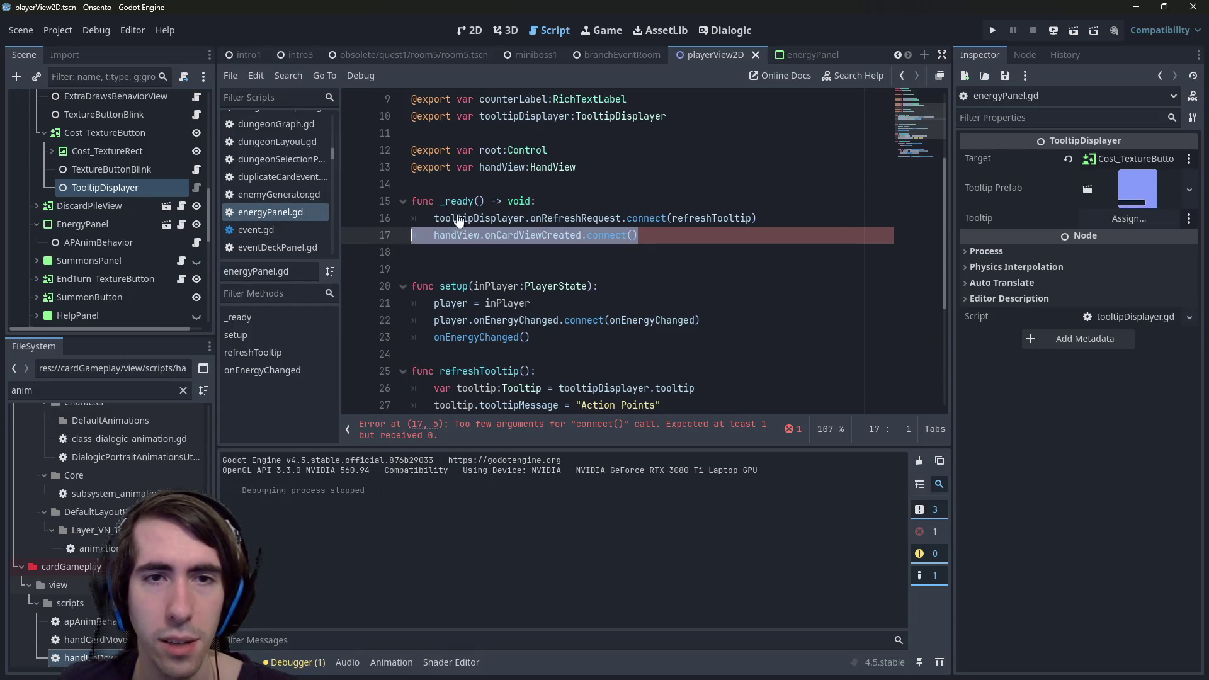
{"action": "key", "text": "ctrl+z"}
{"action": "key", "text": "ctrl+z"}
{"action": "key", "text": "ctrl+z"}
{"action": "key", "text": "ctrl+z"}
{"action": "key", "text": "ctrl+z"}
{"action": "key", "text": "ctrl+z"}
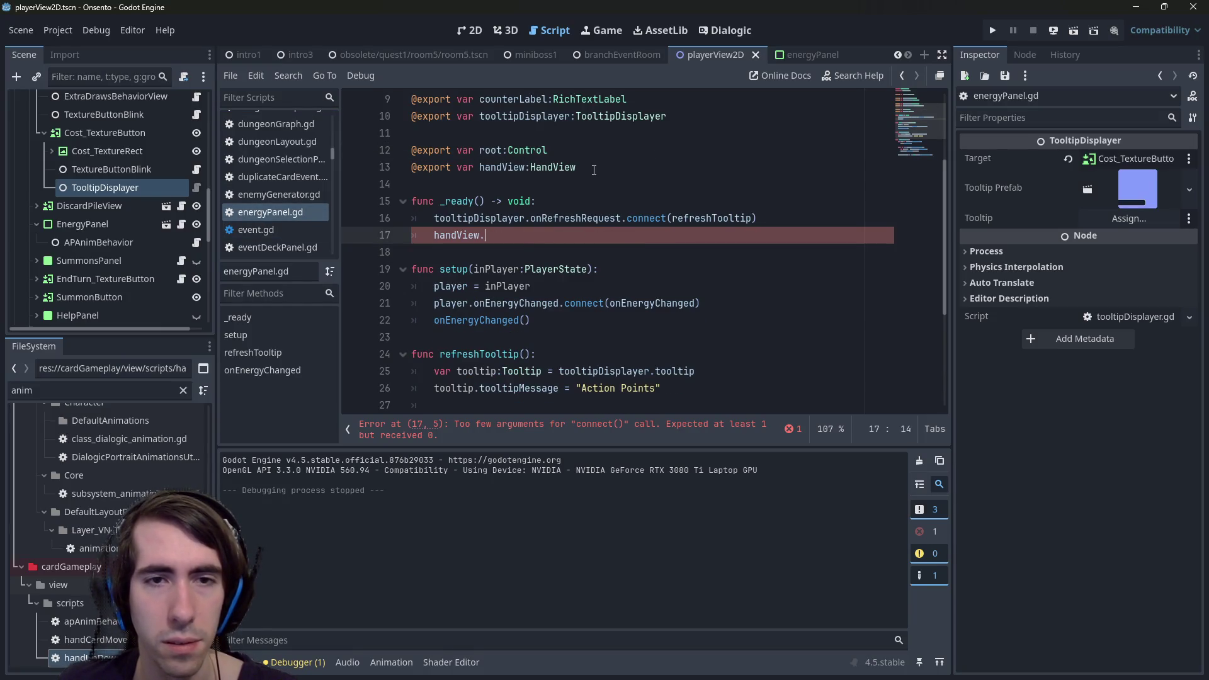
{"action": "key", "text": "ctrl+z"}
{"action": "key", "text": "ctrl+s"}
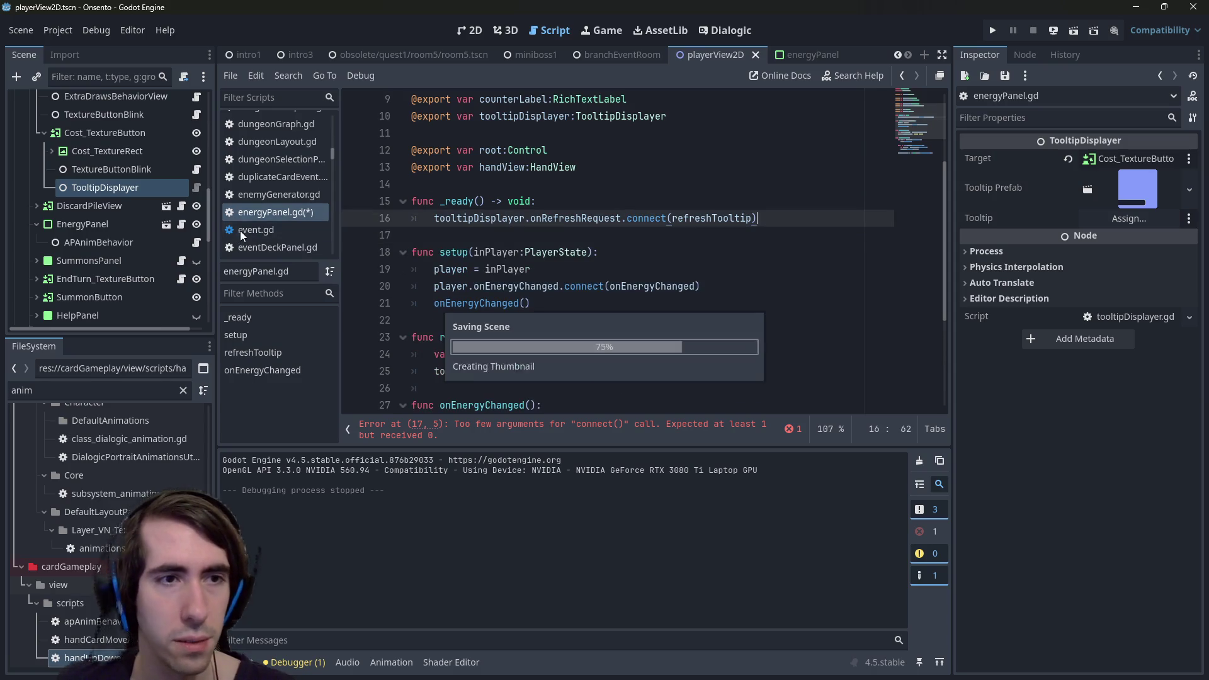
Add handView.onCardViewCreated.connect() below line 27 in apAnimBehavior.gd.
{"action": "left_click", "coordinate": [196, 242]}
{"action": "scroll", "coordinate": [537, 308], "scroll_direction": "up", "scroll_amount": 10}
{"action": "scroll", "coordinate": [537, 308], "scroll_direction": "down", "scroll_amount": 2}
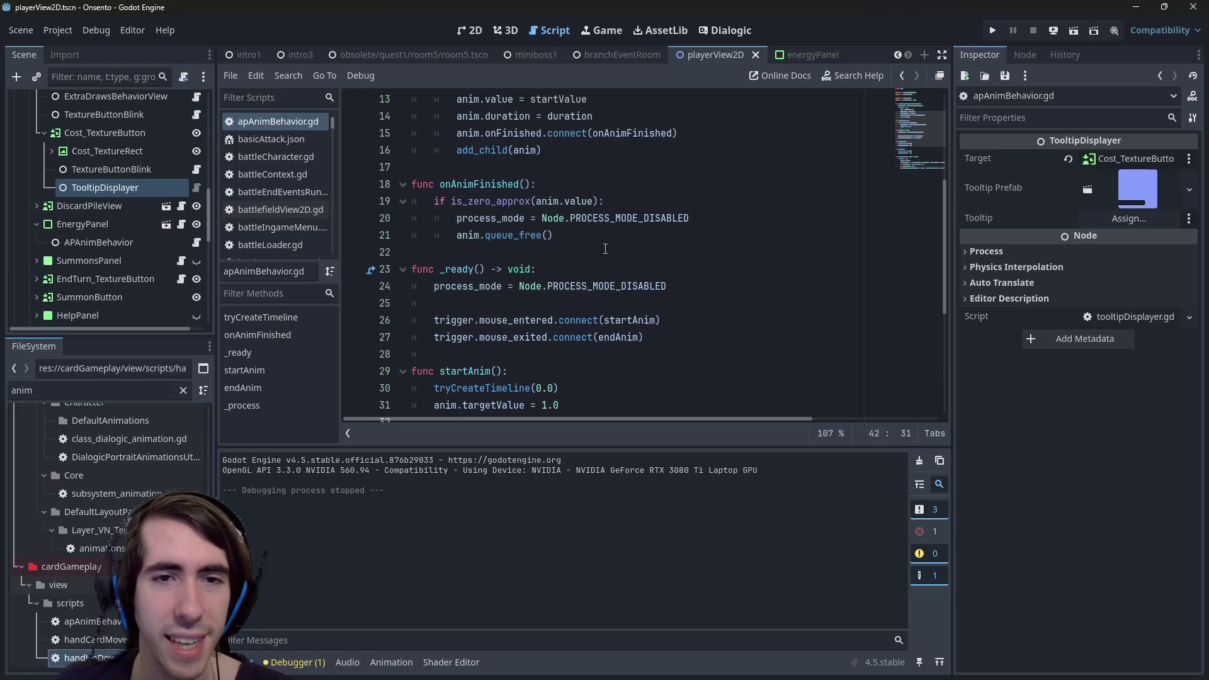
{"action": "left_click", "coordinate": [691, 339]}
{"action": "key", "text": "Return"}
{"action": "key", "text": "Return"}
{"action": "type", "text": "handView.onCardViewCreated.connect()"}
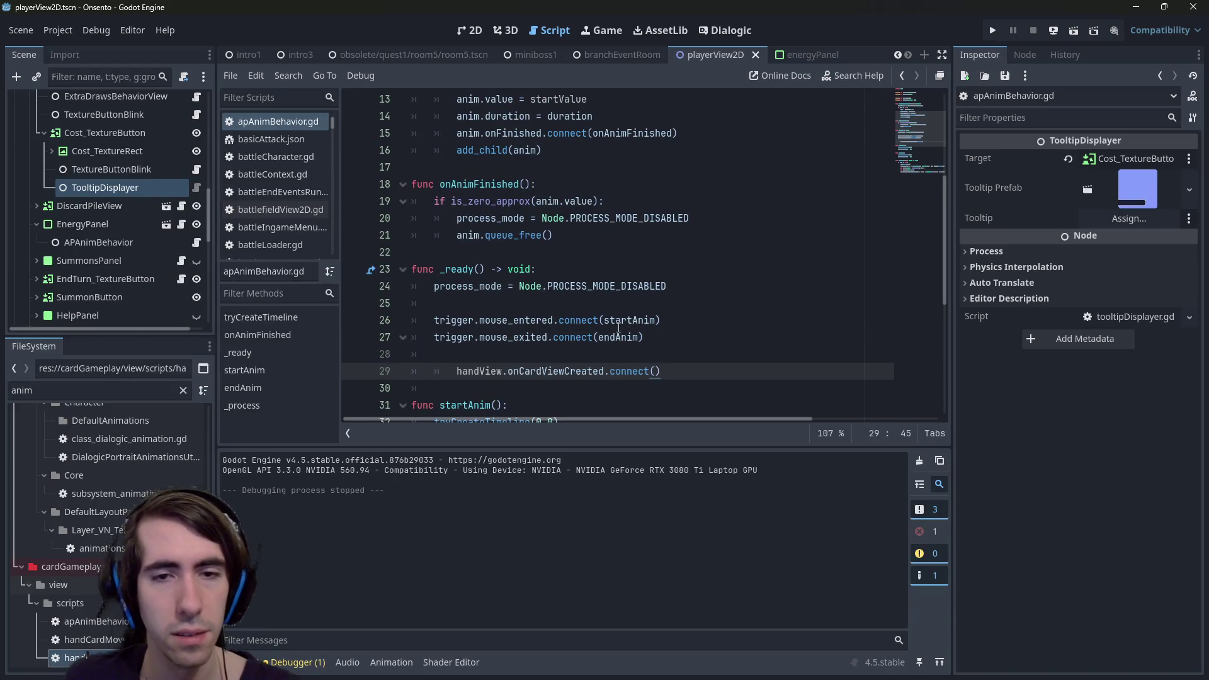
{"action": "scroll", "coordinate": [163, 128], "scroll_direction": "up", "scroll_amount": 3}
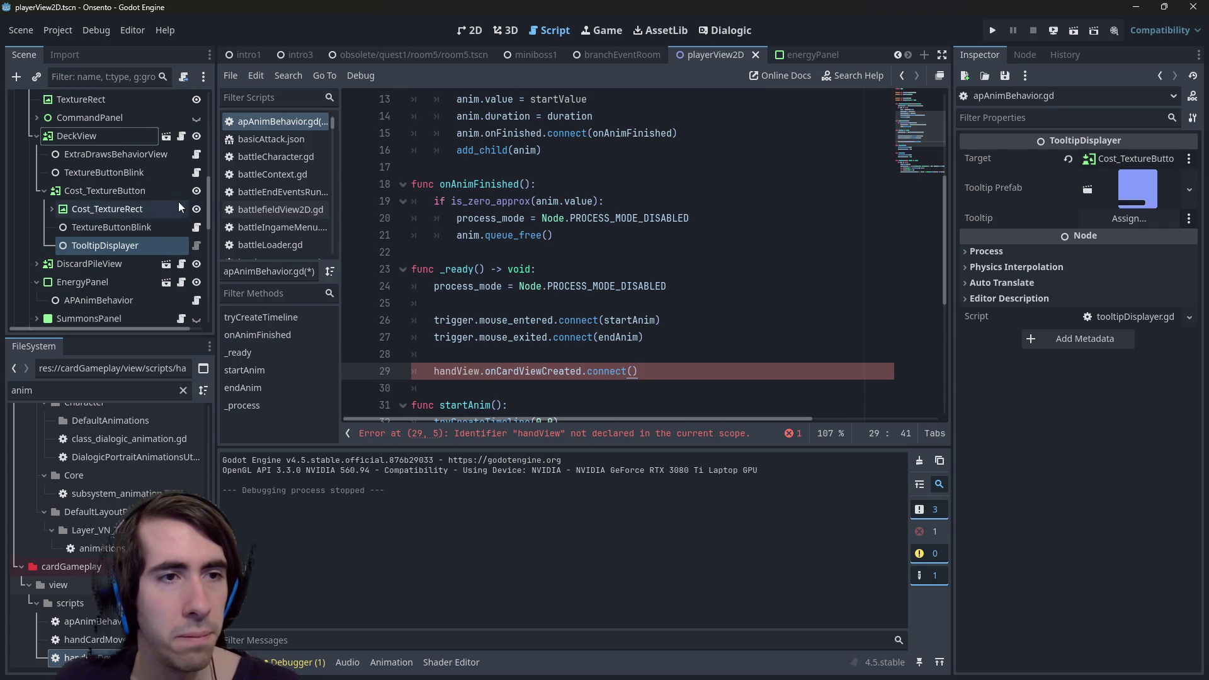
{"action": "scroll", "coordinate": [177, 269], "scroll_direction": "down", "scroll_amount": 2}
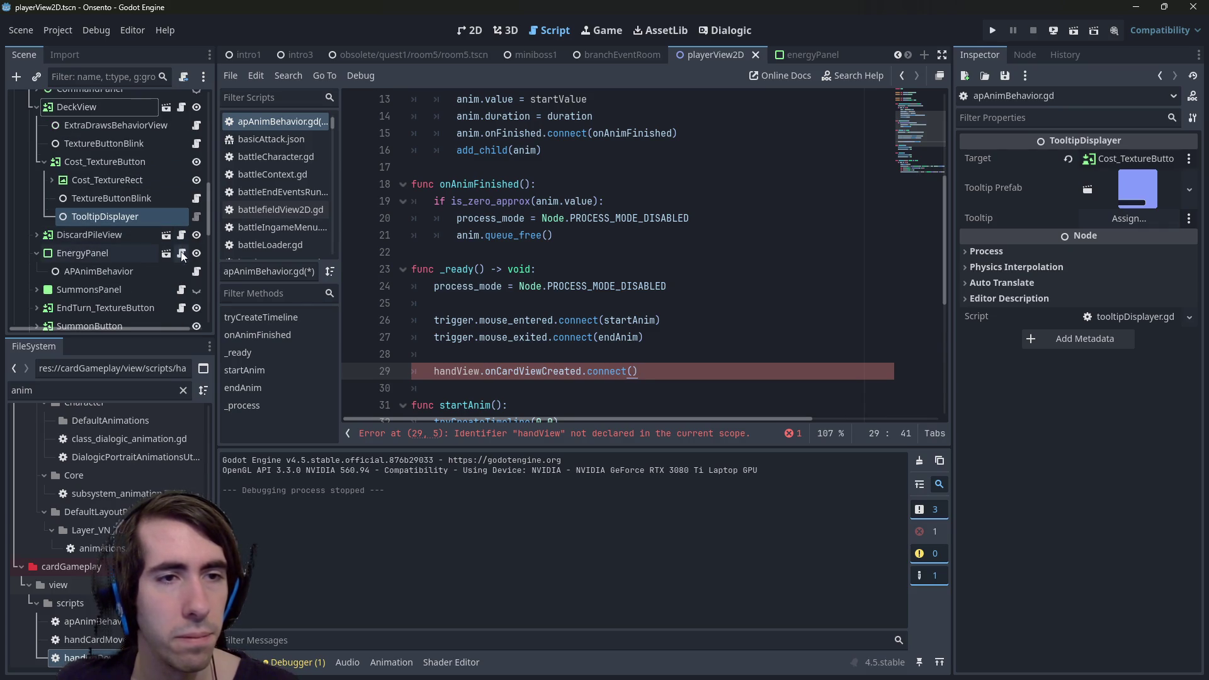
{"action": "left_click", "coordinate": [181, 252]}
{"action": "scroll", "coordinate": [504, 283], "scroll_direction": "up", "scroll_amount": 3}
{"action": "left_click_drag", "start_coordinate": [576, 303], "coordinate": [410, 299]}
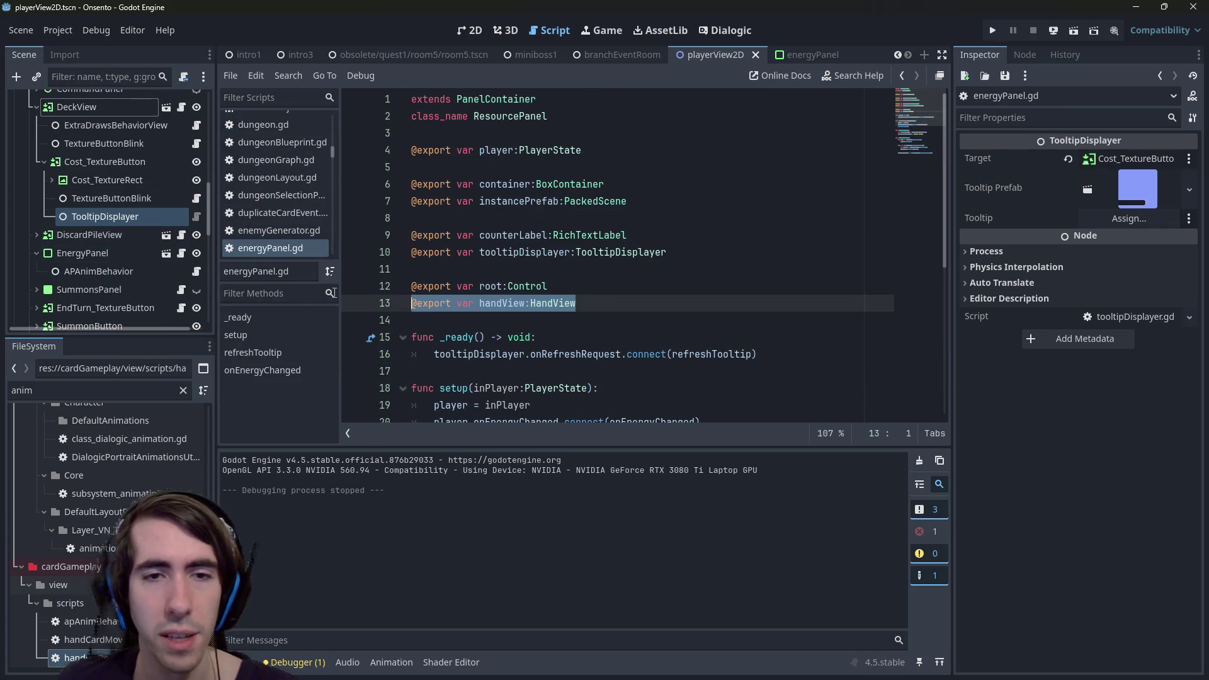
{"action": "key", "text": "BackSpace"}
{"action": "key", "text": "BackSpace"}
{"action": "key", "text": "ctrl+s"}
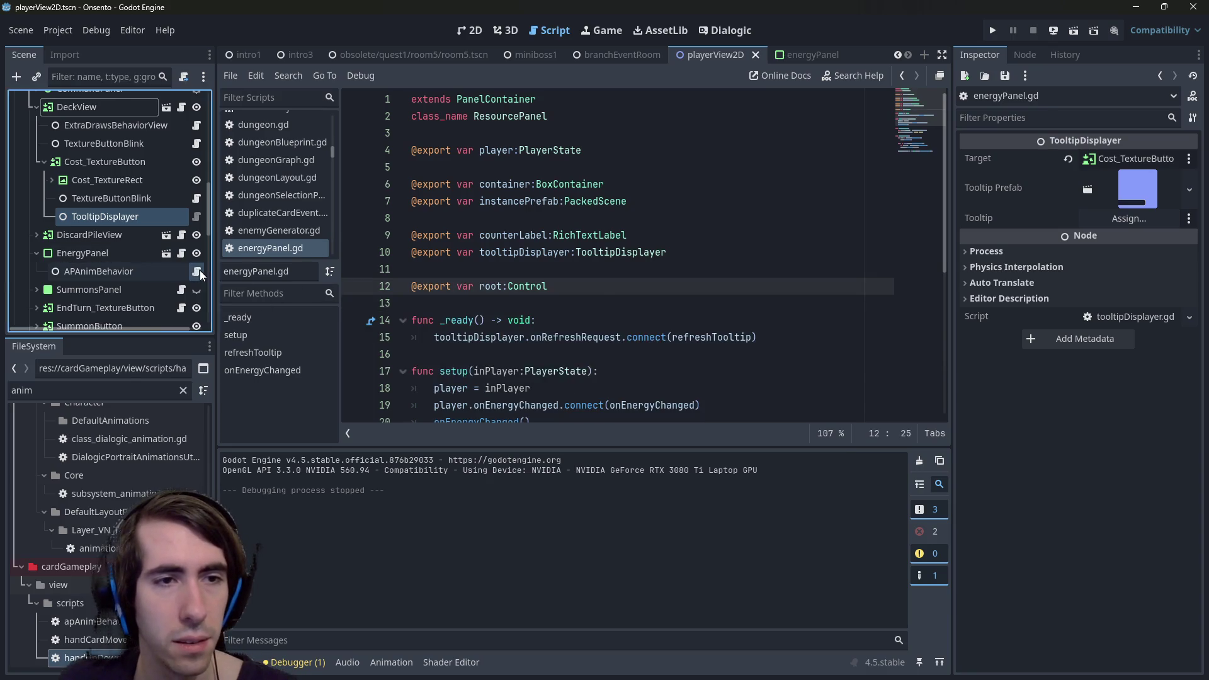
Paste the handView export onto line 5 of apAnimBehavior.gd.
{"action": "left_click", "coordinate": [197, 271]}
{"action": "scroll", "coordinate": [636, 189], "scroll_direction": "up", "scroll_amount": 2}
{"action": "left_click", "coordinate": [636, 161]}
{"action": "key", "text": "ctrl+v"}
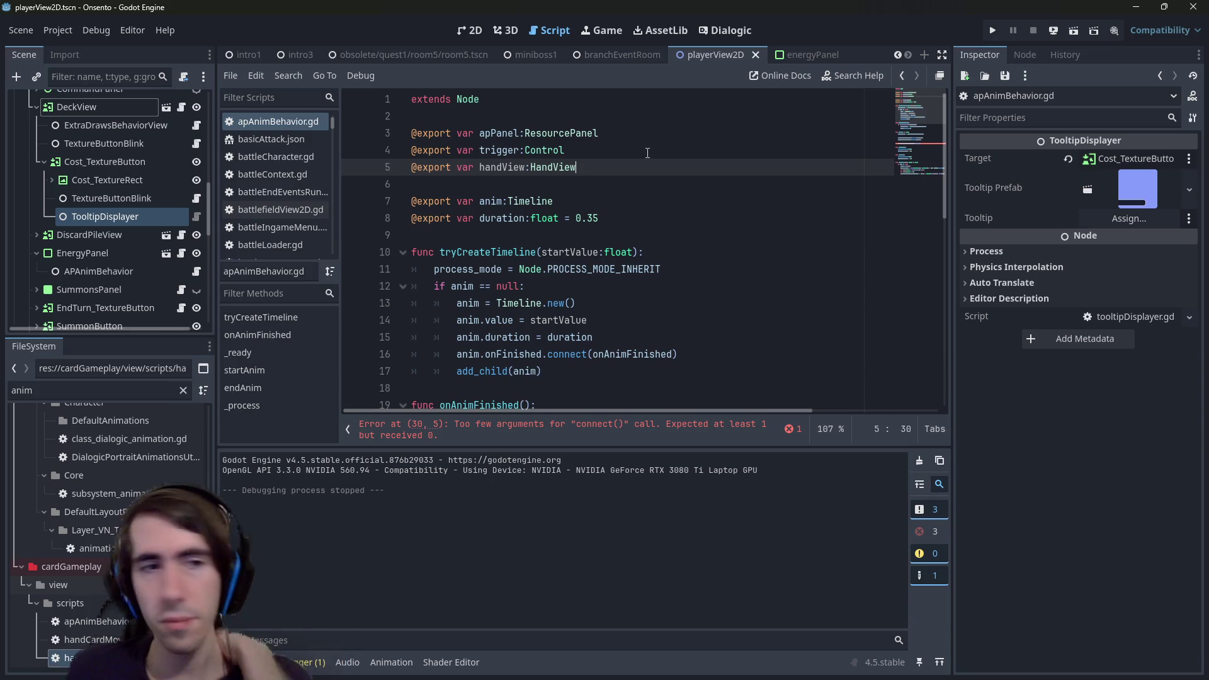
Inspect the EnergyPanel and APAnimBehavior nodes' exported properties in the Inspector.
{"action": "left_click", "coordinate": [103, 269]}
{"action": "left_click", "coordinate": [100, 254]}
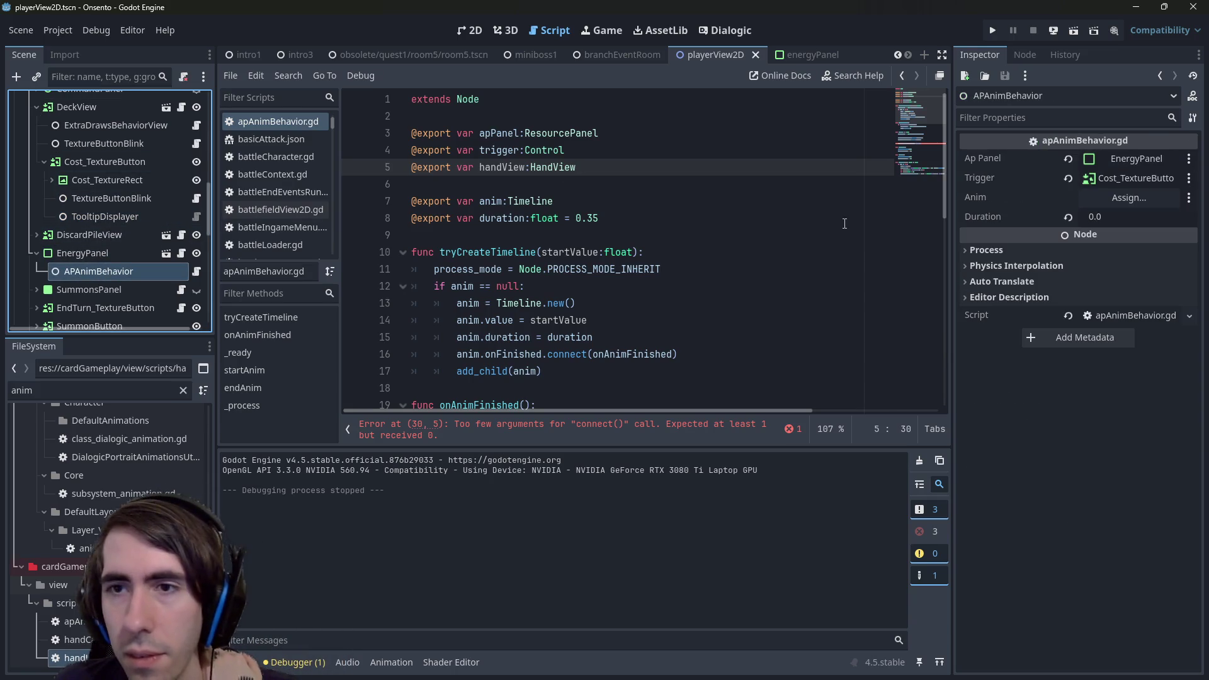
{"action": "left_click", "coordinate": [74, 255]}
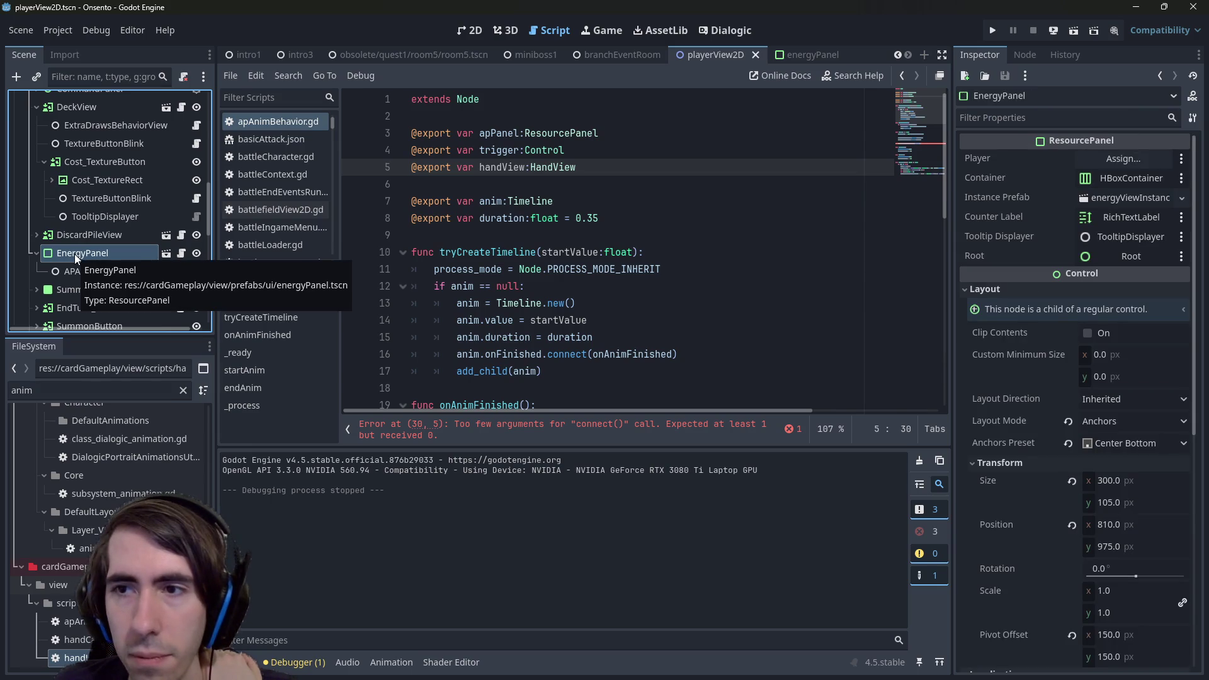
{"action": "left_click", "coordinate": [93, 270]}
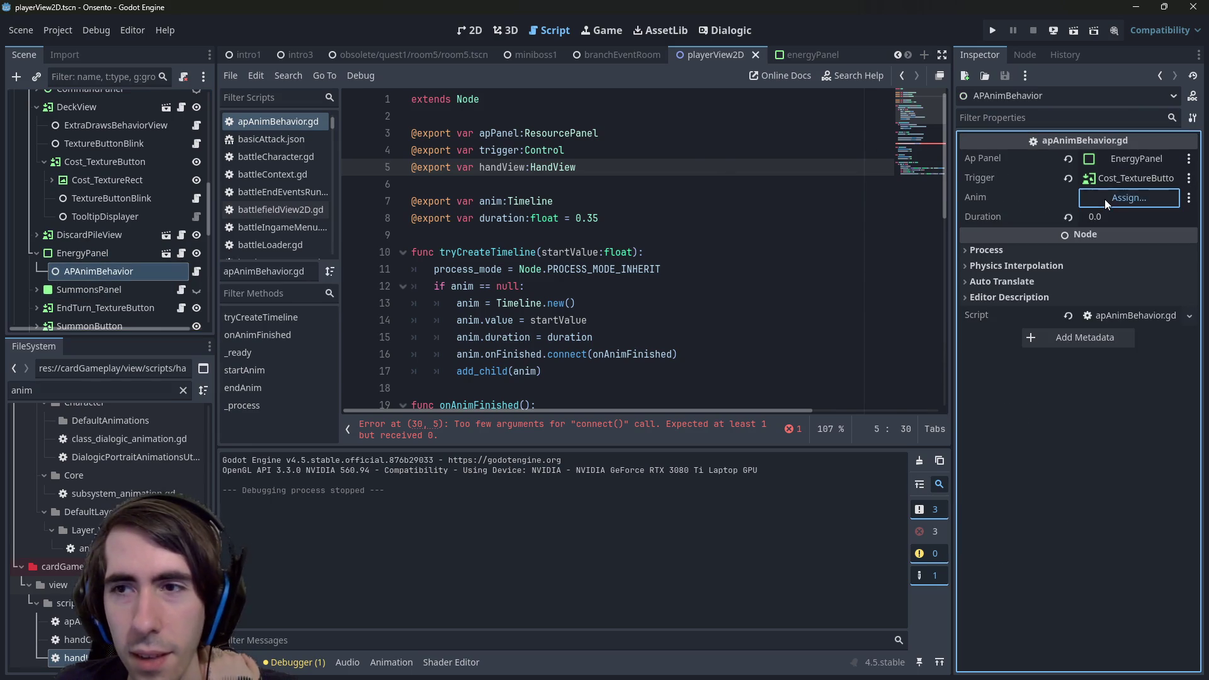
{"action": "left_click", "coordinate": [1107, 199]}
{"action": "left_click", "coordinate": [705, 109]}
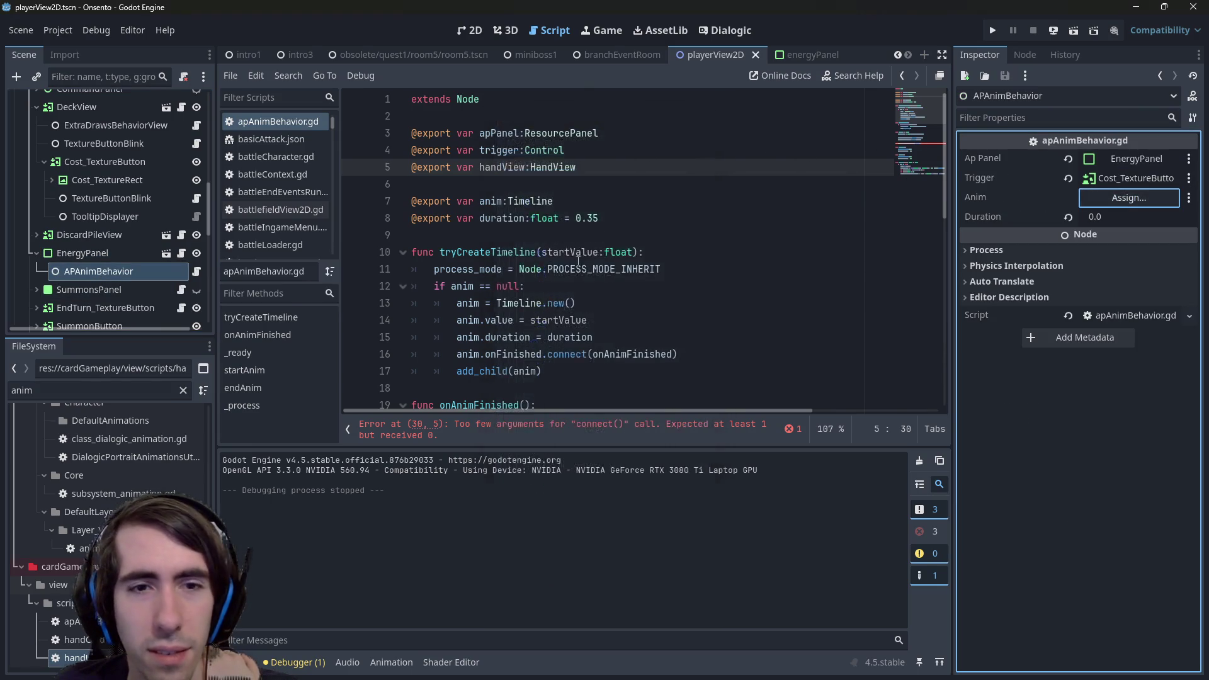
Comment out the failing connect call on line 30 and save.
{"action": "left_click", "coordinate": [560, 430]}
{"action": "left_click", "coordinate": [668, 249]}
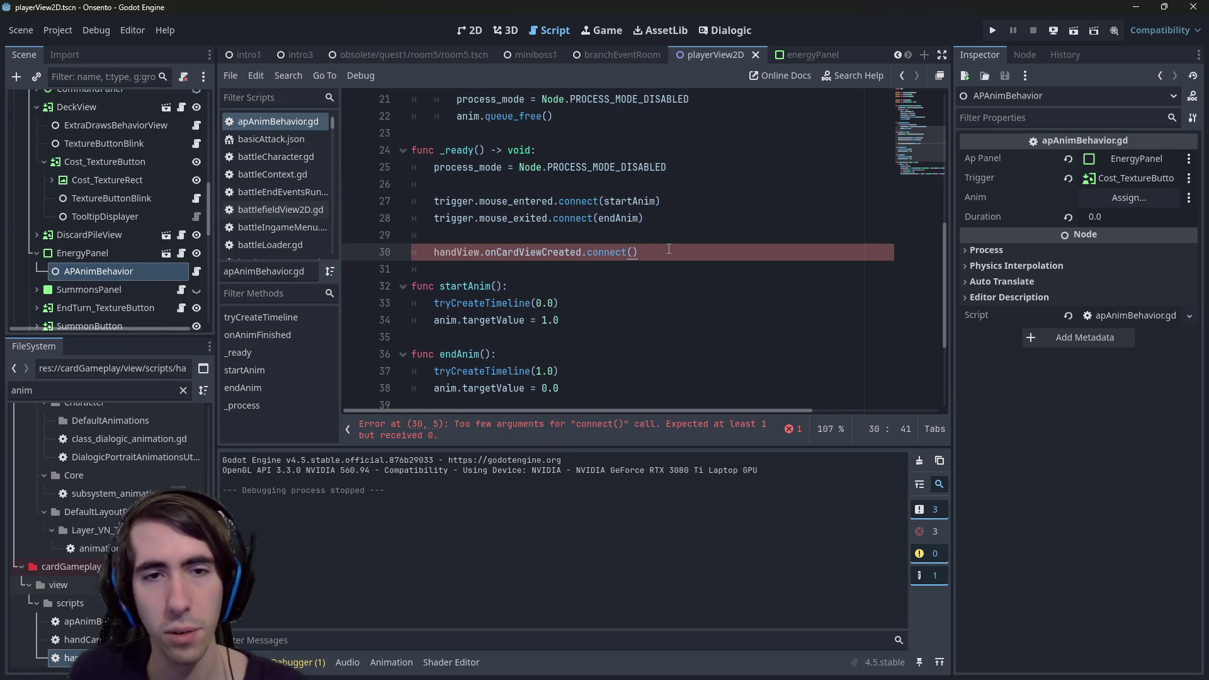
{"action": "key", "text": "ctrl+k"}
{"action": "key", "text": "ctrl+s"}
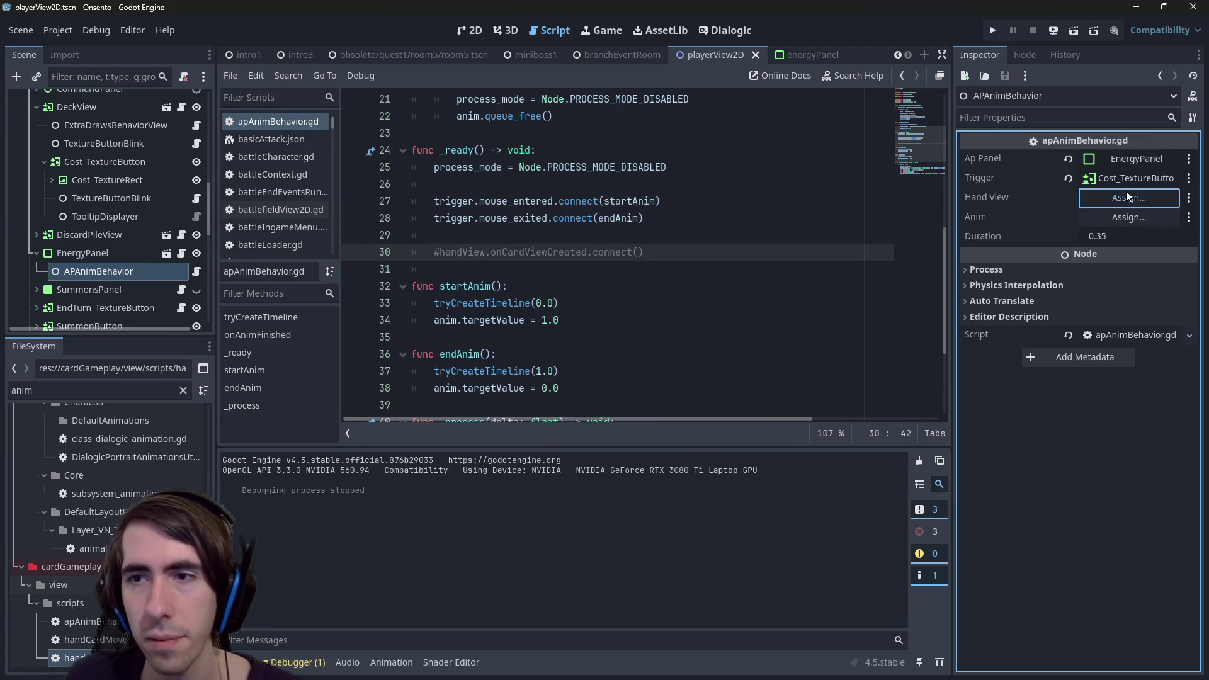
Assign the Hand node to APAnimBehavior's Hand View, save, and uncomment line 30.
{"action": "left_click", "coordinate": [1128, 195]}
{"action": "scroll", "coordinate": [572, 357], "scroll_direction": "down", "scroll_amount": 10}
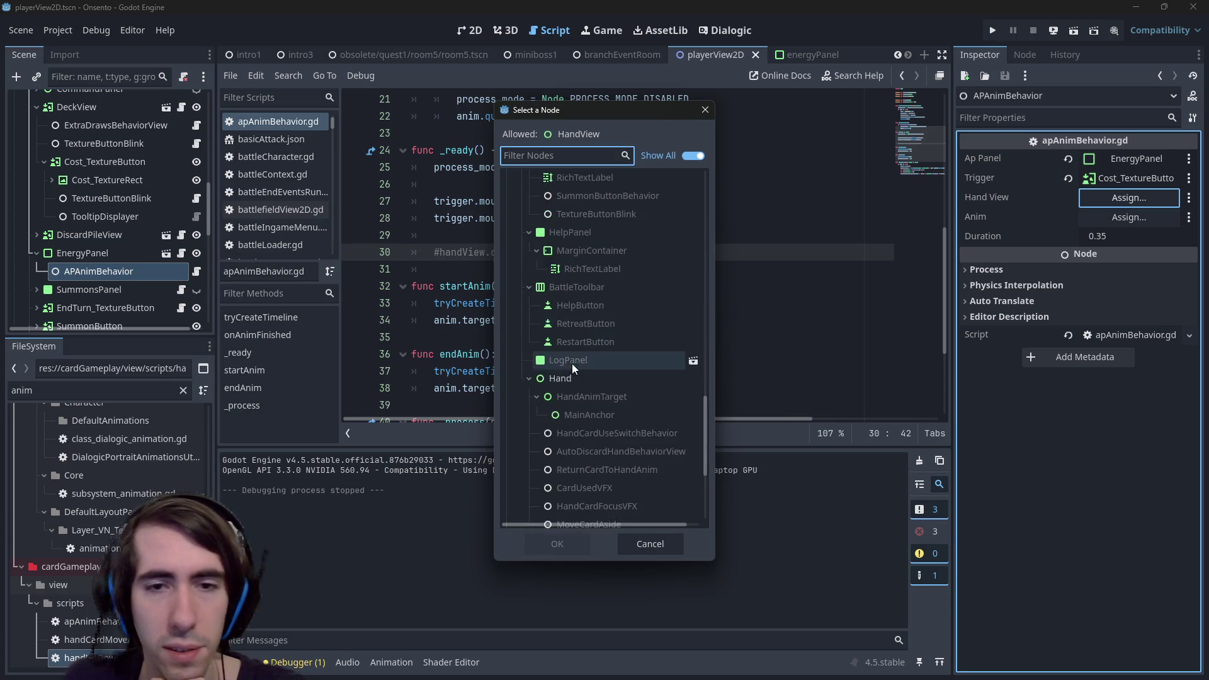
{"action": "double_click", "coordinate": [598, 308]}
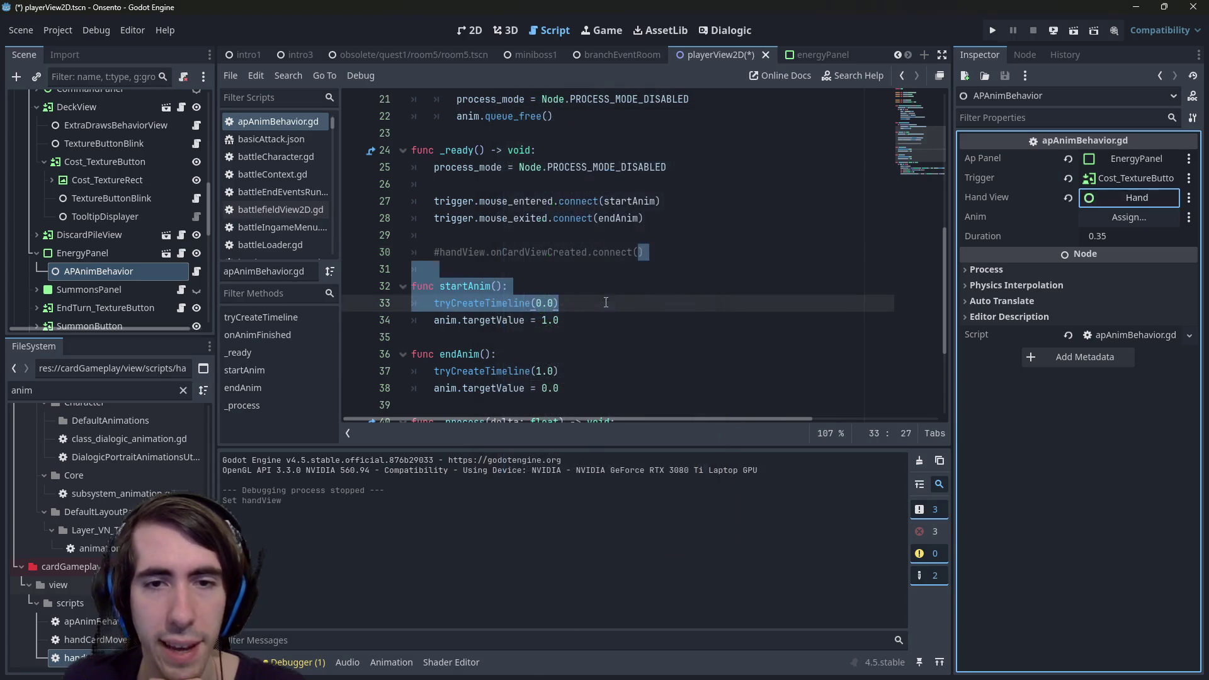
{"action": "key", "text": "Down"}
{"action": "key", "text": "Down"}
{"action": "key", "text": "ctrl+s"}
{"action": "left_click", "coordinate": [657, 253]}
{"action": "key", "text": "ctrl+k"}
Pass onCardViewCreated as the callback argument to connect() on line 30.
{"action": "key", "text": "ctrl+s"}
{"action": "type", "text": "onCard"}
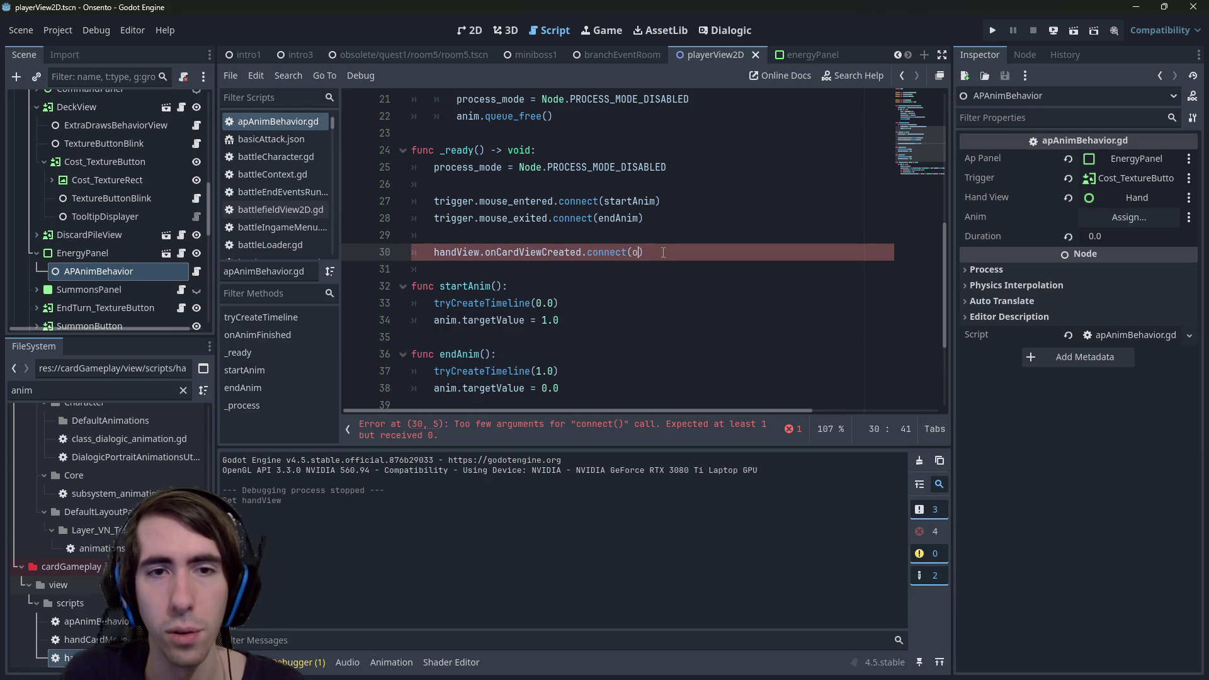
{"action": "type", "text": "ViewCr"}
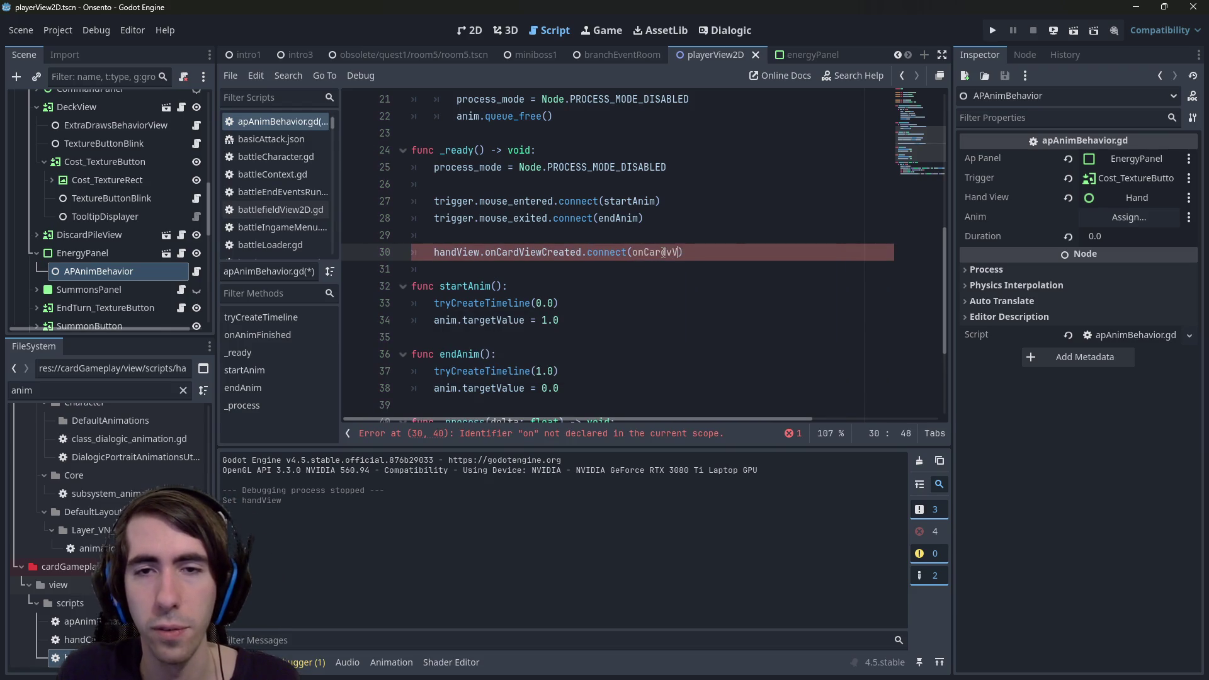
{"action": "type", "text": "eated"}
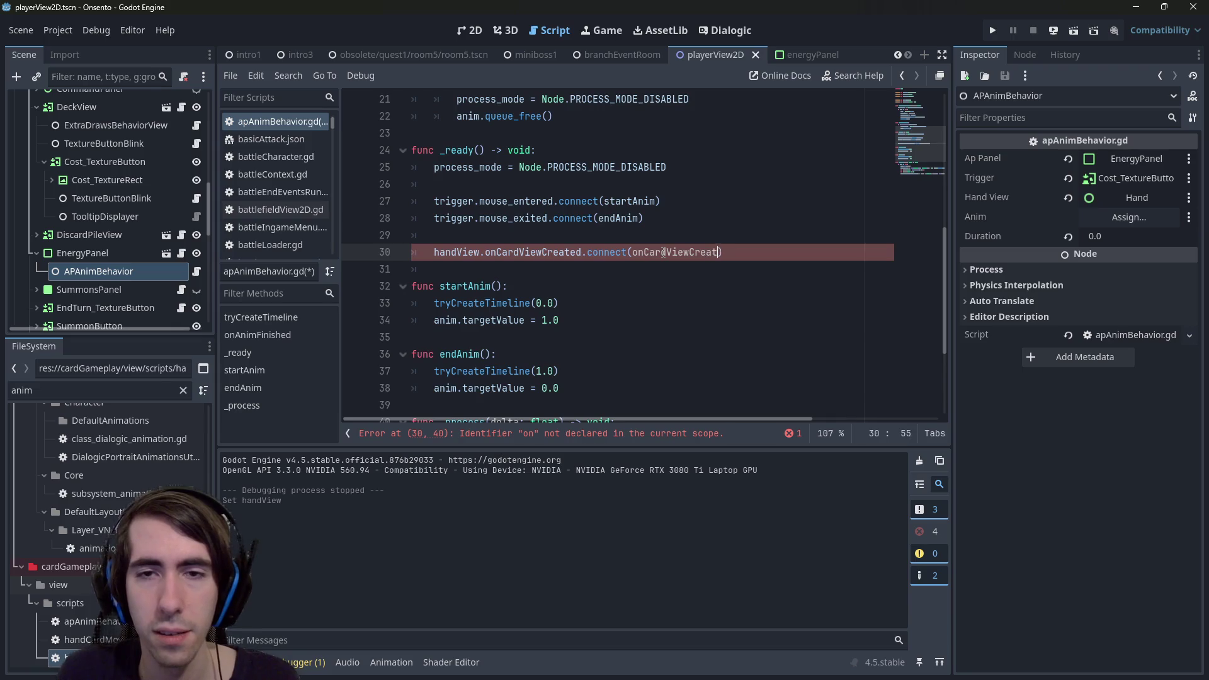
{"action": "key", "text": "ctrl+shift+Left"}
Declare 'func onCardViewCreated():' below the connection with an indented empty body line.
{"action": "key", "text": "End"}
{"action": "key", "text": "Return"}
{"action": "key", "text": "Return"}
{"action": "key", "text": "Return"}
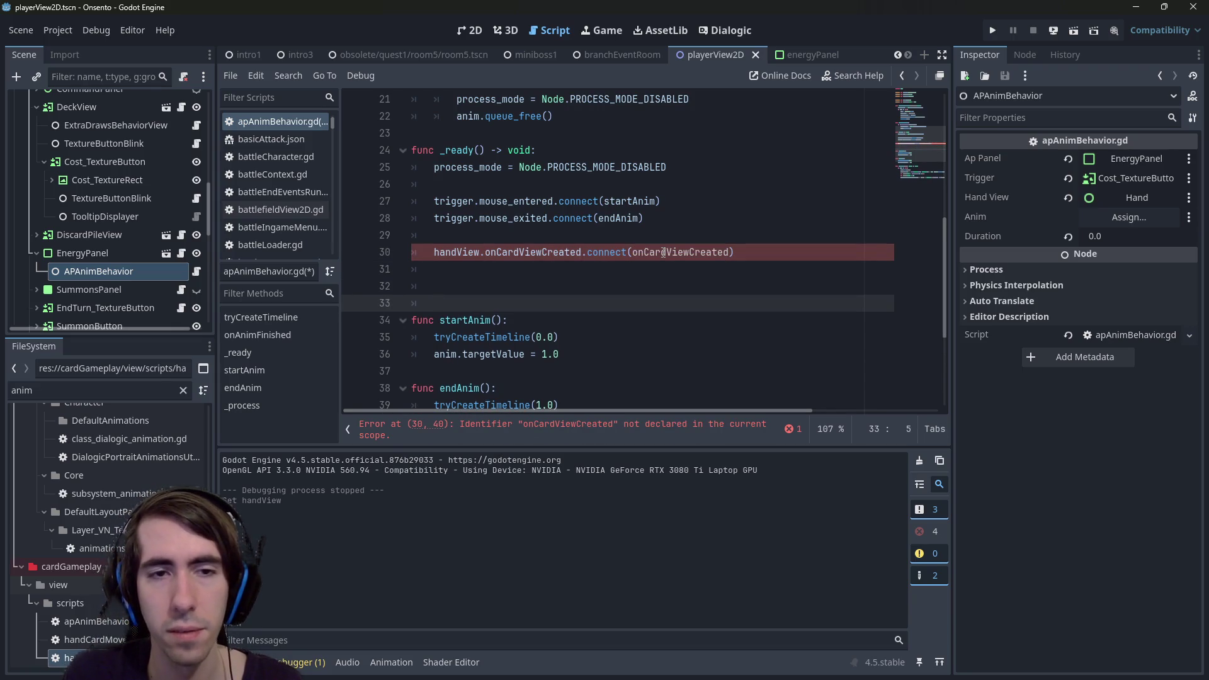
{"action": "type", "text": "func onCardViewCreated();"}
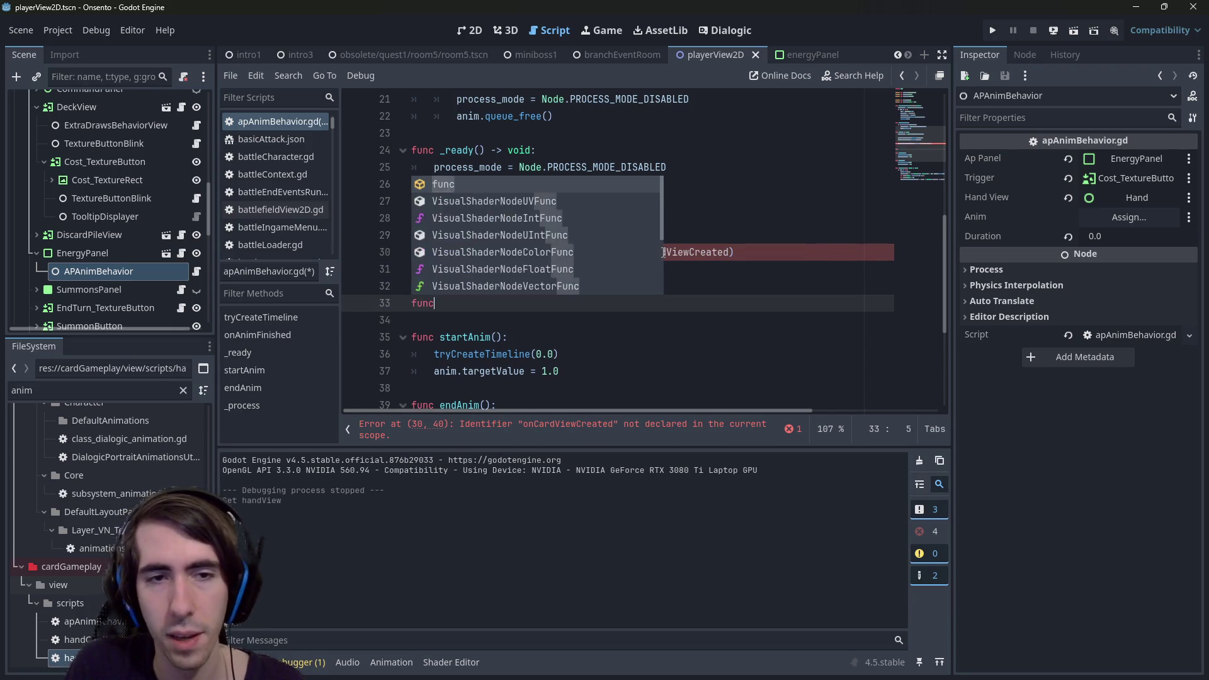
{"action": "key", "text": "BackSpace"}
{"action": "type", "text": ":"}
{"action": "key", "text": "Up"}
{"action": "key", "text": "Up"}
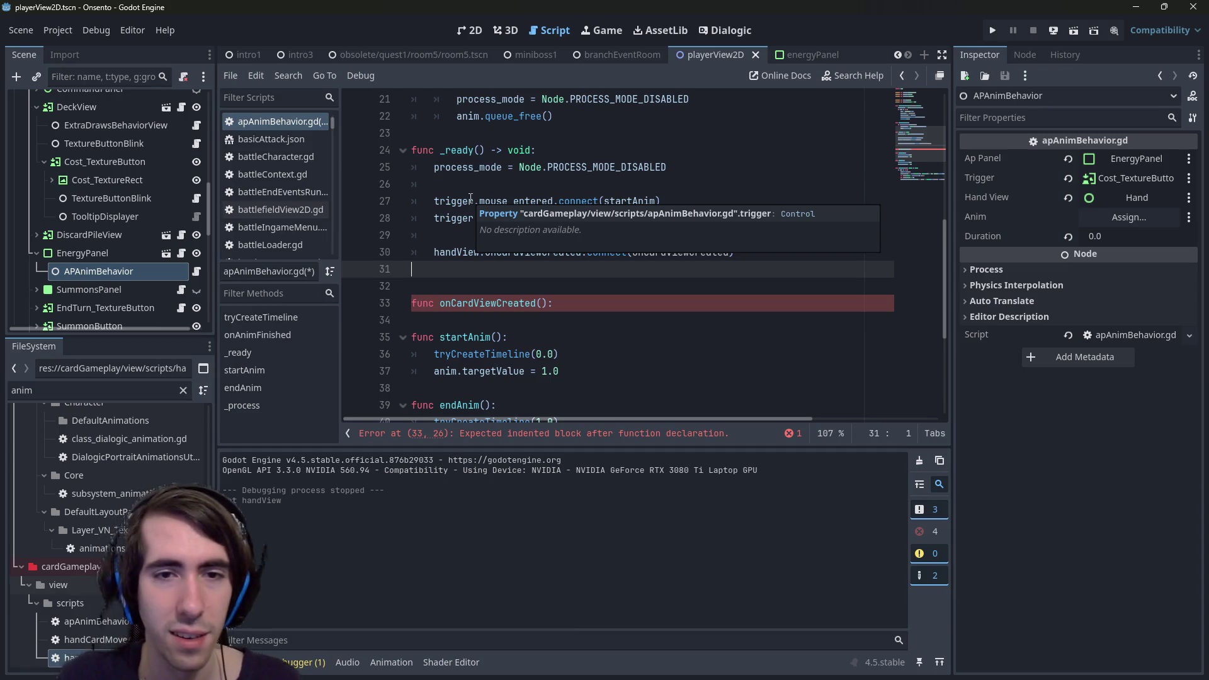
{"action": "key", "text": "Down"}
{"action": "key", "text": "Down"}
{"action": "key", "text": "End"}
{"action": "key", "text": "Return"}
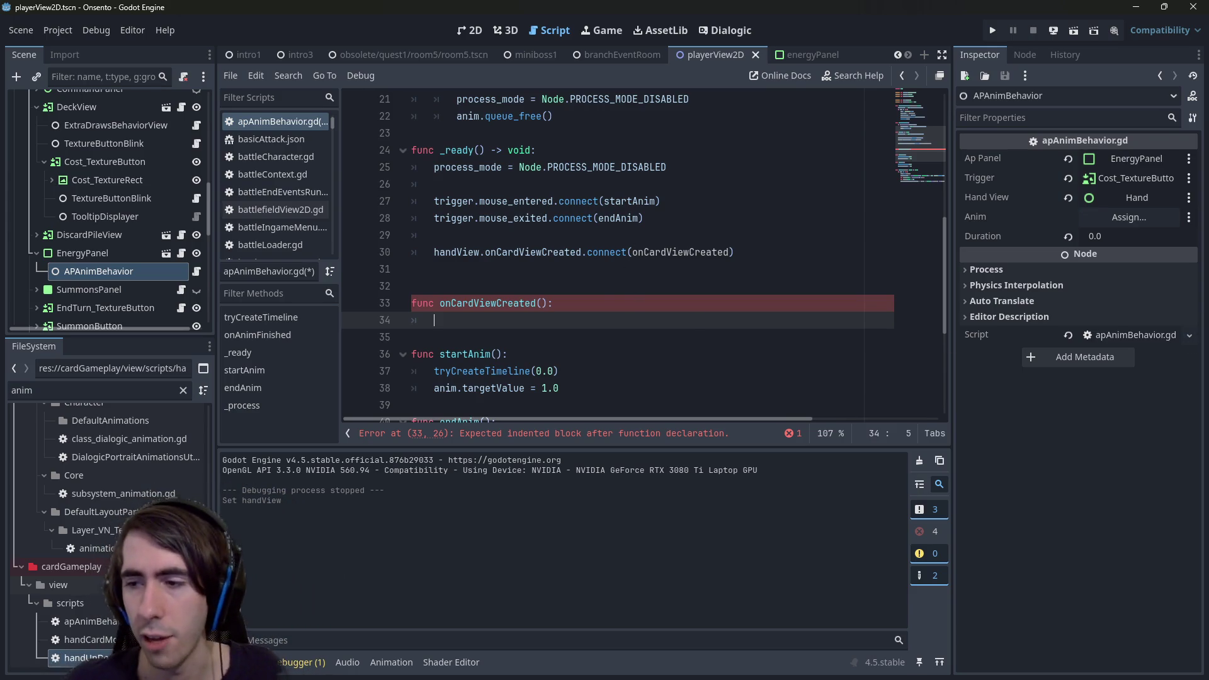
Copy the signal's cardView:HandSpellCardView parameter into onCardViewCreated's parentheses.
{"action": "key", "text": "alt+Tab"}
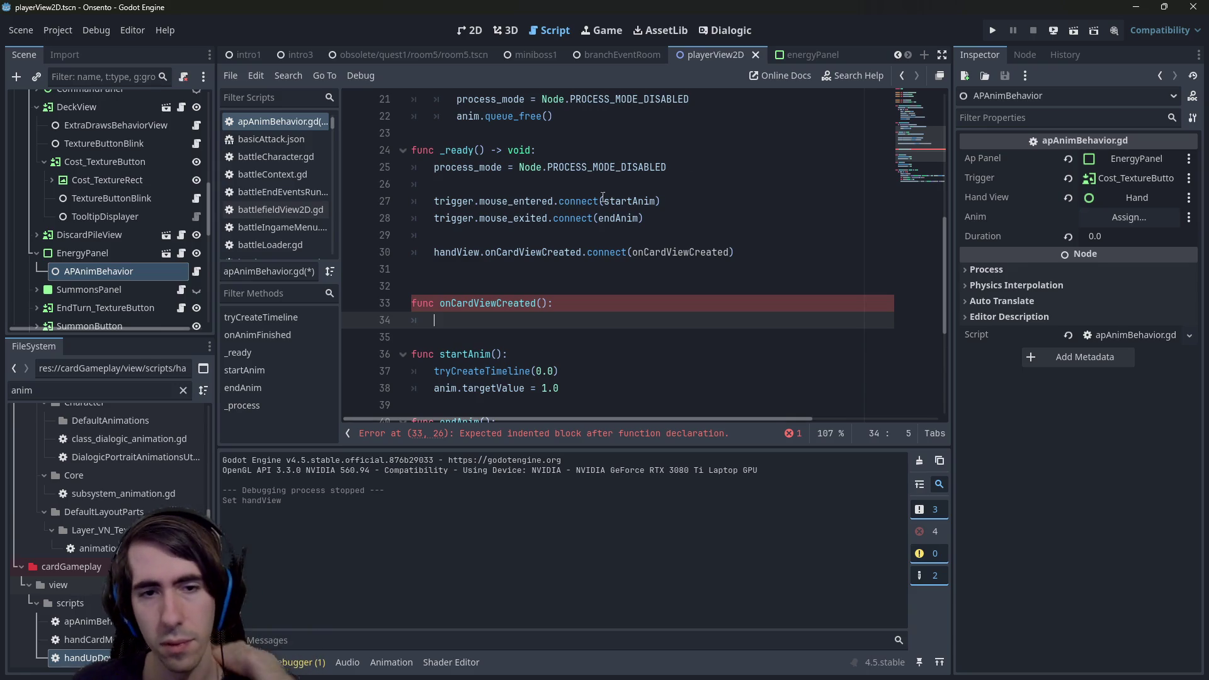
{"action": "left_click", "coordinate": [547, 295]}
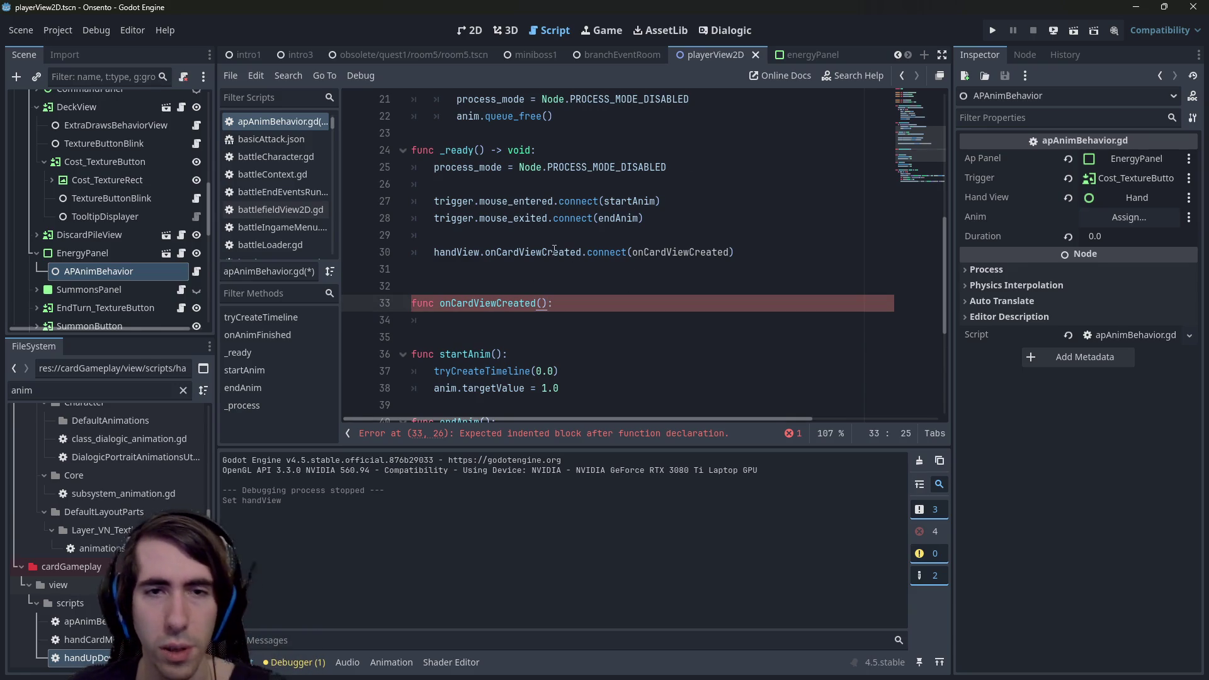
{"action": "left_click", "coordinate": [554, 251], "text": "ctrl"}
{"action": "left_click_drag", "start_coordinate": [558, 101], "coordinate": [706, 101]}
{"action": "key", "text": "ctrl+c"}
{"action": "key", "text": "alt+Left"}
{"action": "key", "text": "alt+Left"}
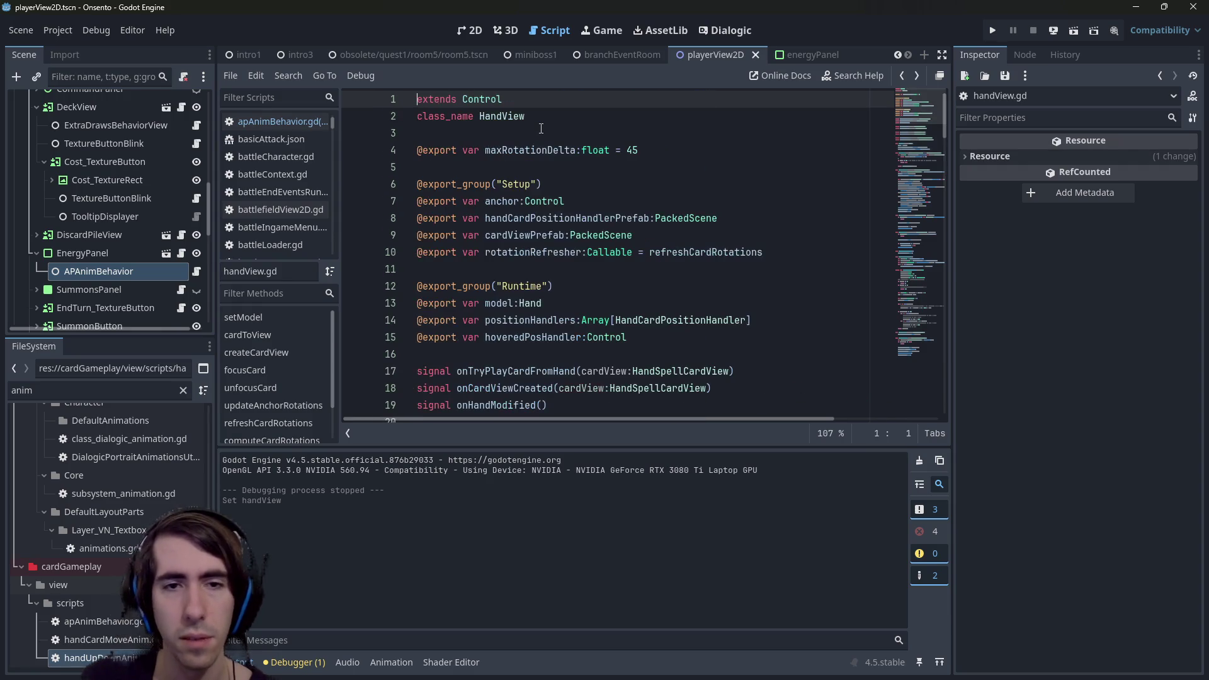
{"action": "key", "text": "End"}
{"action": "key", "text": "Left"}
{"action": "key", "text": "Left"}
{"action": "key", "text": "ctrl+v"}
Start the function body with 'cardView.', look up HandSpellCardView, then show the 2D view.
{"action": "key", "text": "End"}
{"action": "key", "text": "Return"}
{"action": "type", "text": "cardView."}
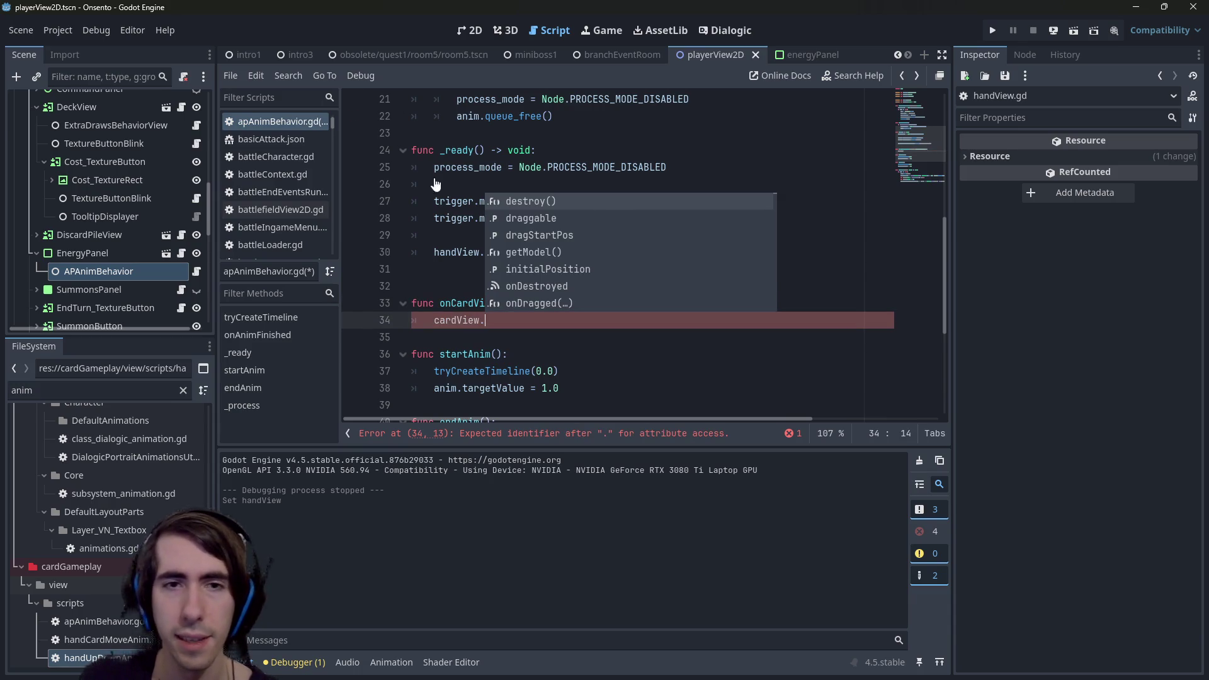
{"action": "key", "text": "Escape"}
{"action": "left_click", "coordinate": [661, 303], "text": "ctrl"}
{"action": "left_click", "coordinate": [469, 30]}
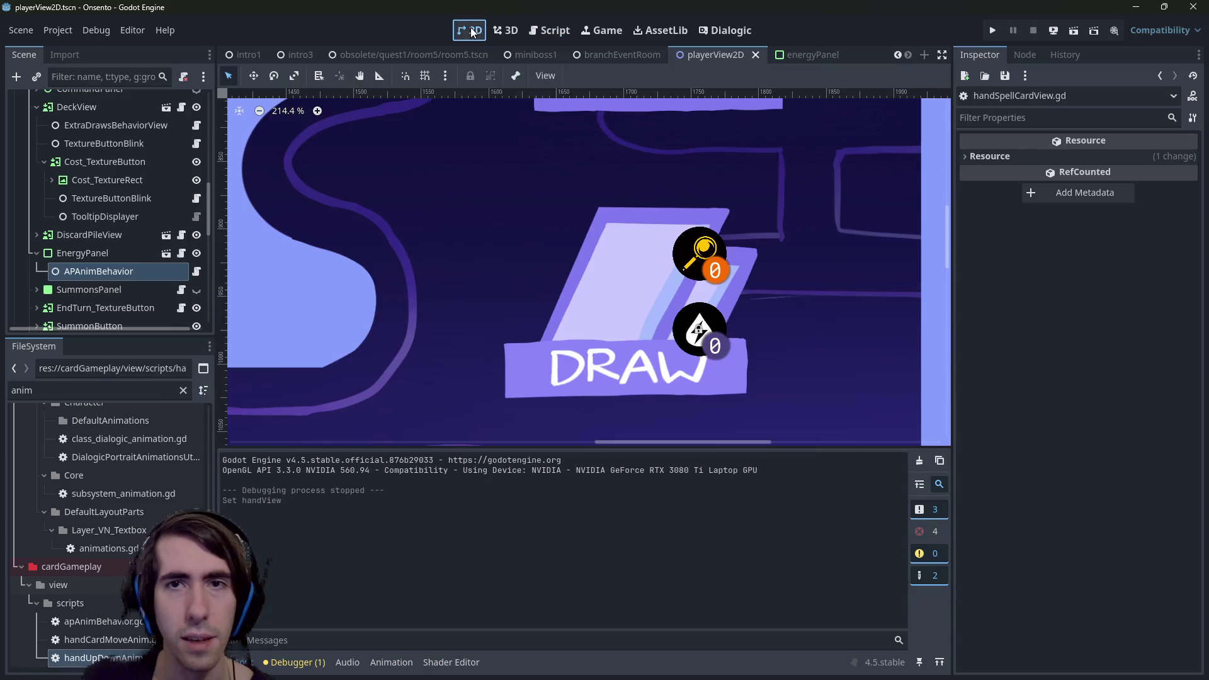
Open spellCardView.tscn through Quick Open with the search 'cardview'.
{"action": "scroll", "coordinate": [477, 174], "scroll_direction": "up", "scroll_amount": 2}
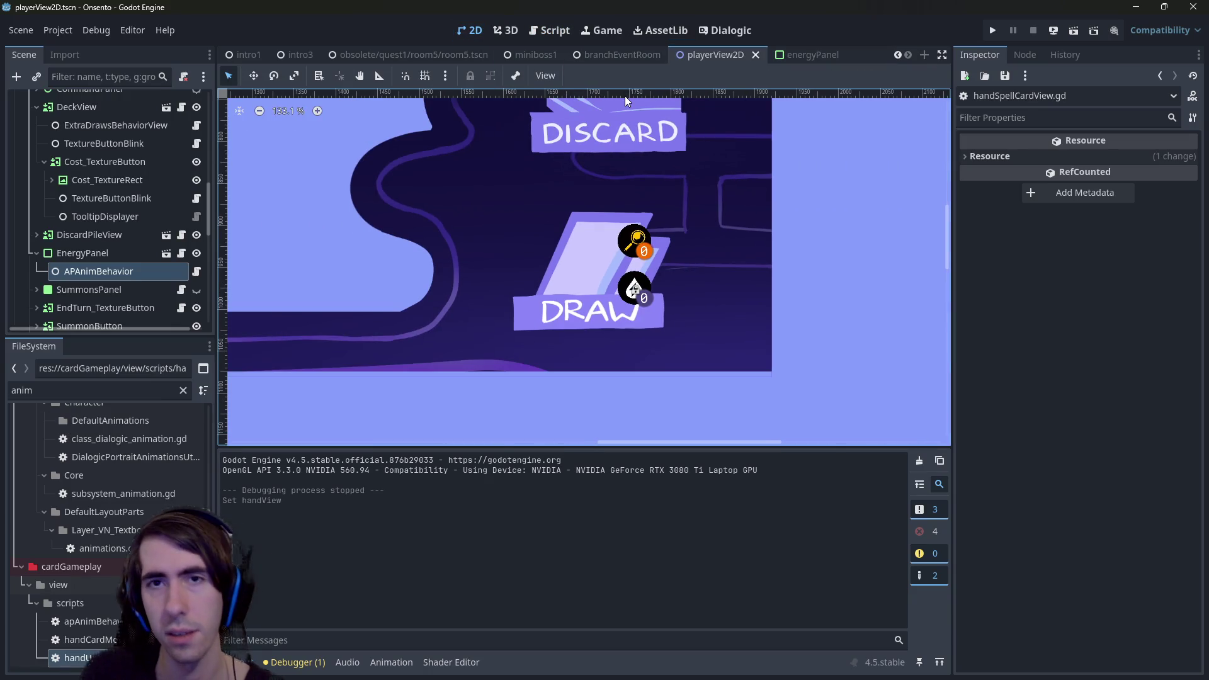
{"action": "key", "text": "shift+alt+o"}
{"action": "type", "text": "cardview"}
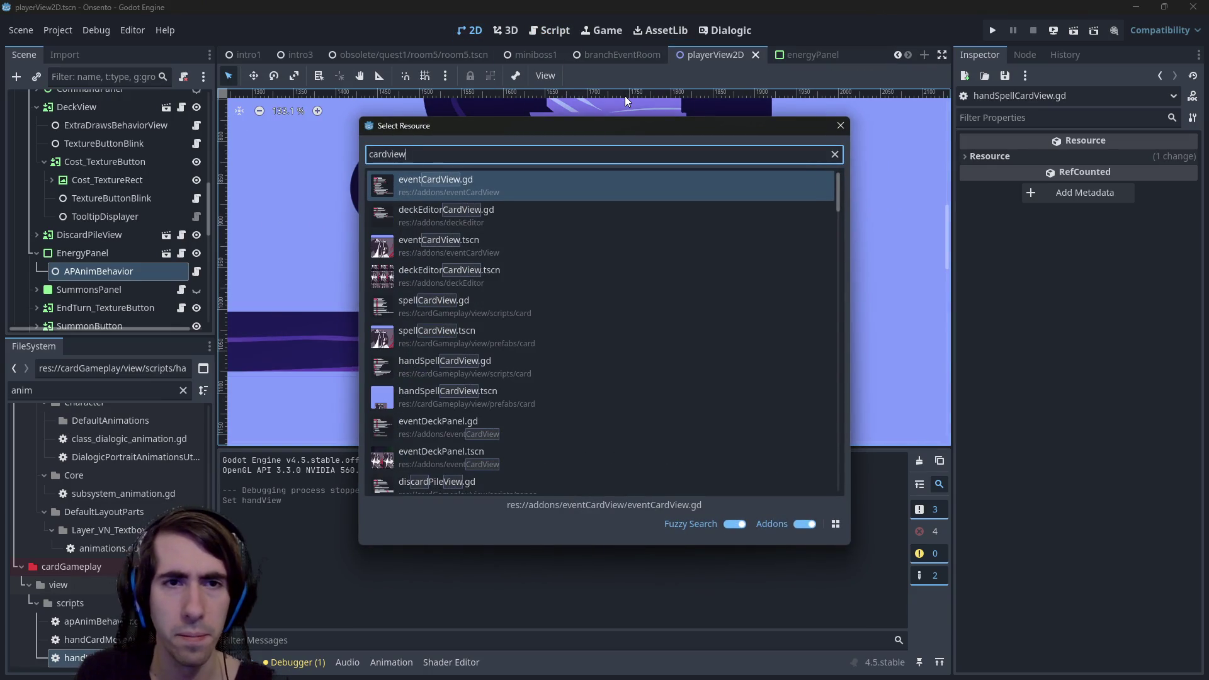
{"action": "key", "text": "Down"}
{"action": "key", "text": "Down"}
{"action": "key", "text": "Down"}
{"action": "key", "text": "Down"}
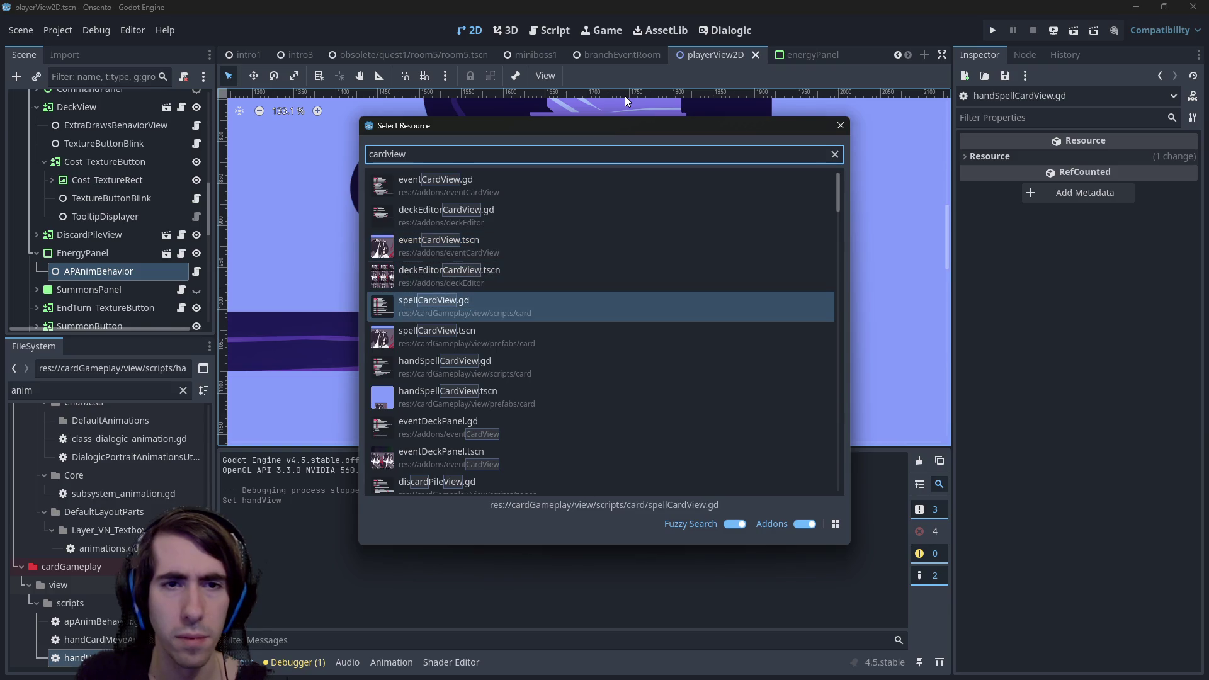
{"action": "key", "text": "Down"}
{"action": "key", "text": "Return"}
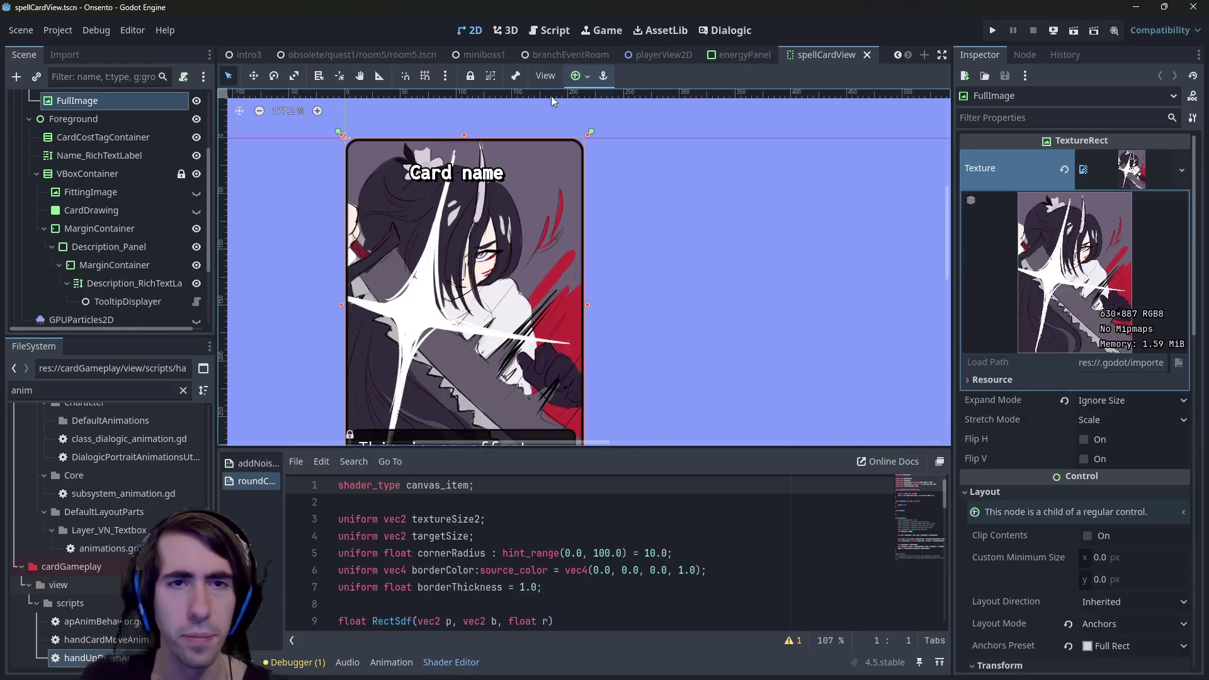
Open handSpellCardView.tscn via Quick Open and bring up its SpellCard root script.
{"action": "scroll", "coordinate": [151, 172], "scroll_direction": "up", "scroll_amount": 3}
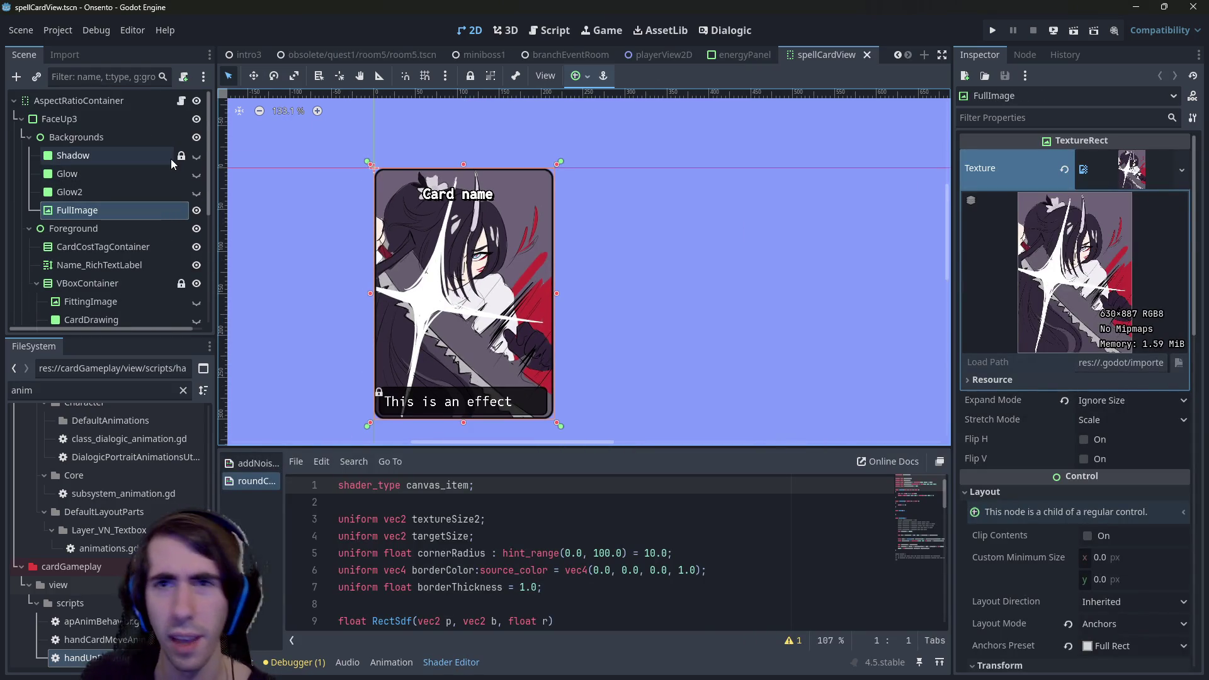
{"action": "key", "text": "alt+shift+o"}
{"action": "type", "text": "handspell"}
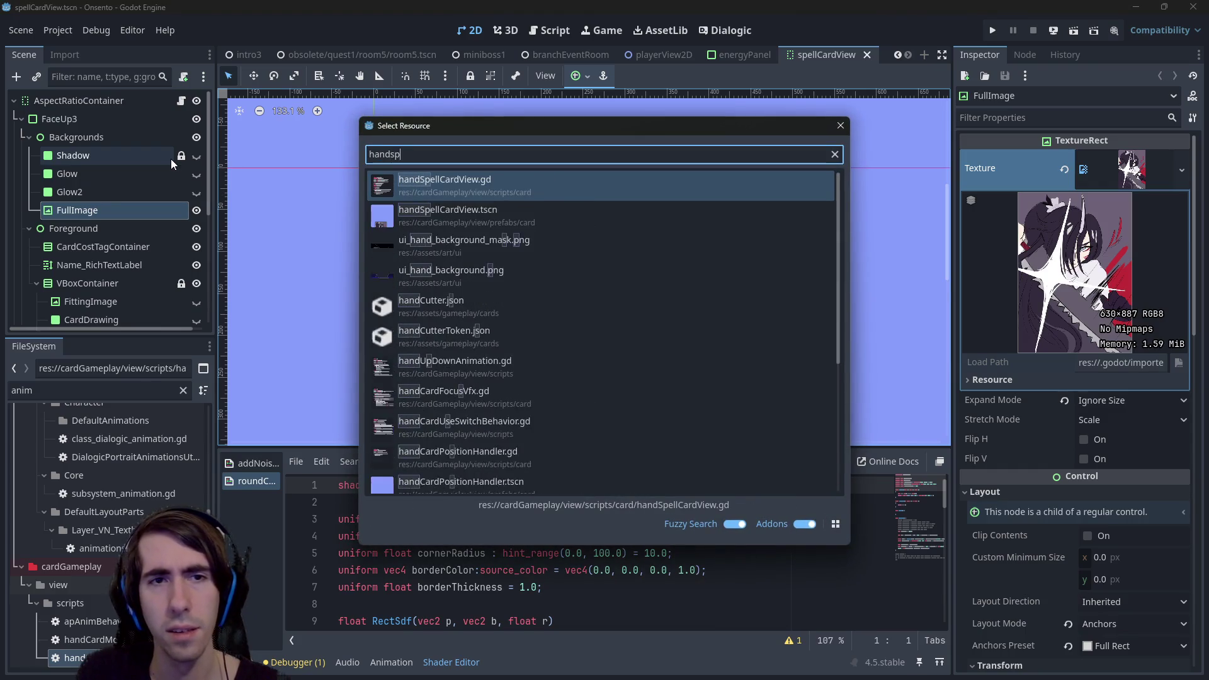
{"action": "key", "text": "Down"}
{"action": "key", "text": "Return"}
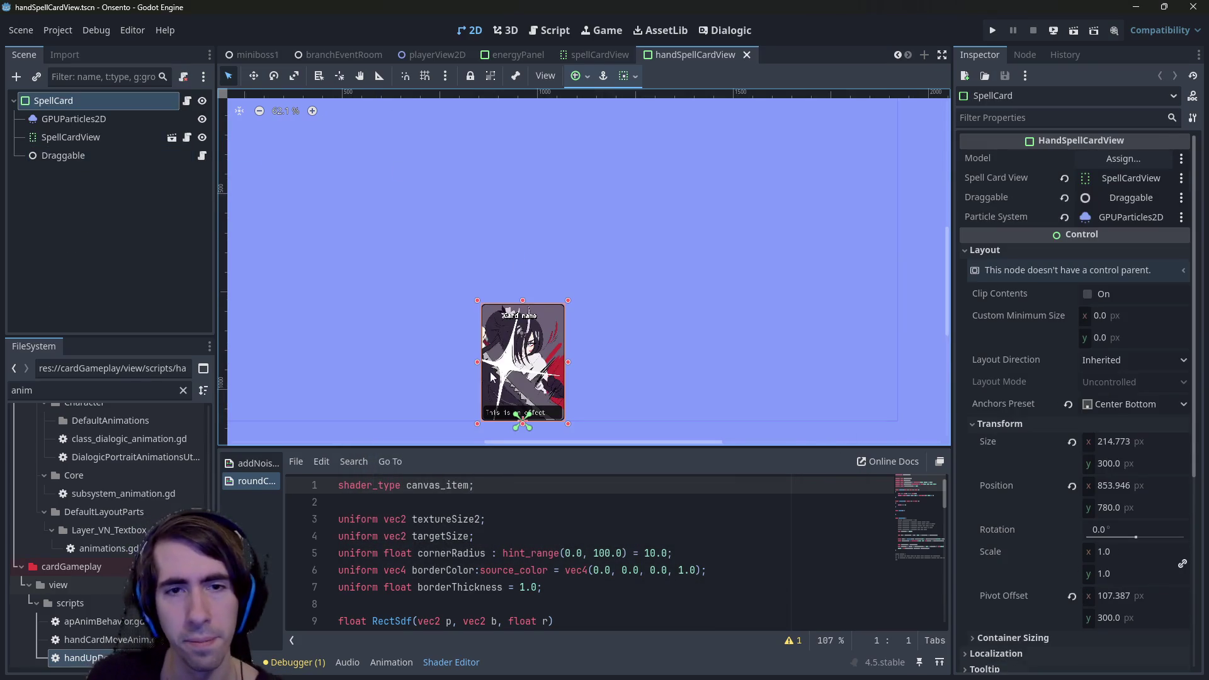
{"action": "scroll", "coordinate": [509, 345], "scroll_direction": "up", "scroll_amount": 5}
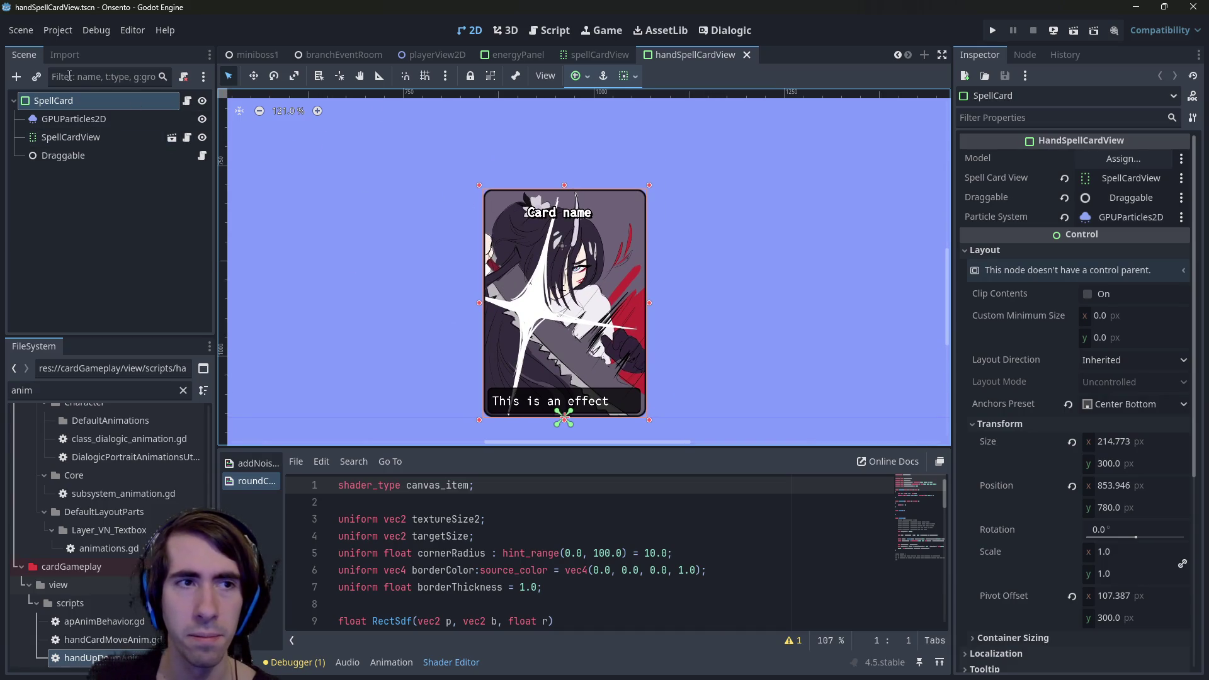
{"action": "left_click", "coordinate": [185, 100]}
{"action": "scroll", "coordinate": [813, 247], "scroll_direction": "up", "scroll_amount": 10}
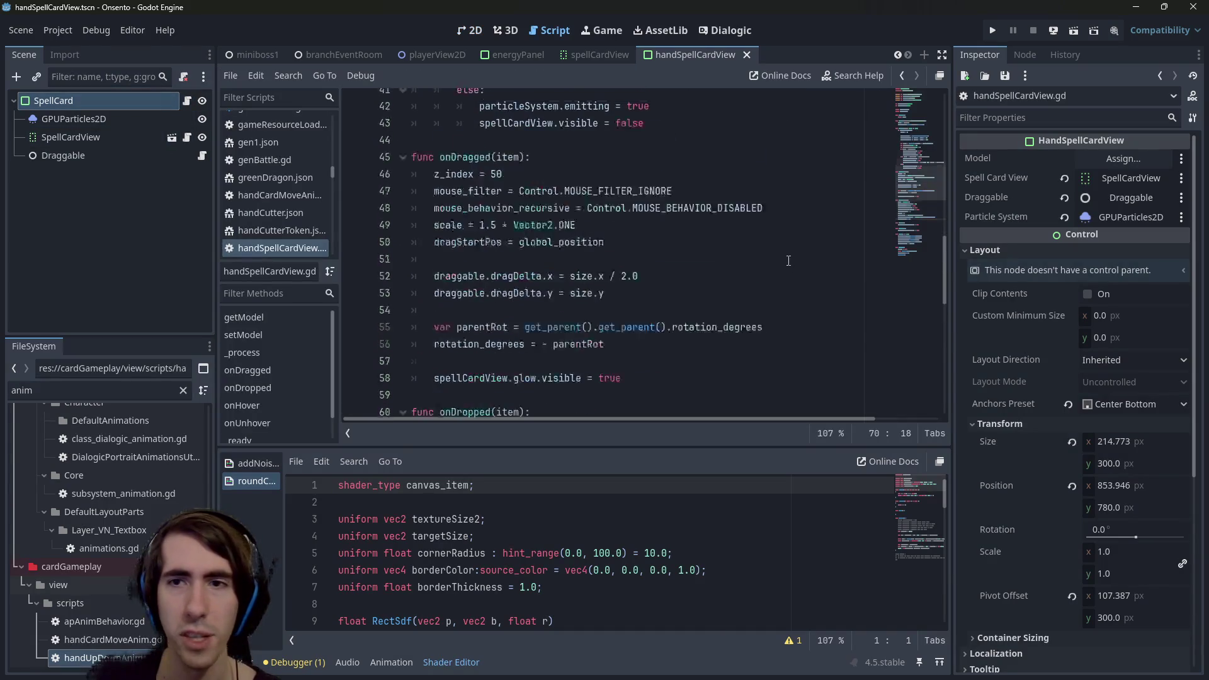
Search spellCardView.gd for 'cost' and every costTagContainer occurrence.
{"action": "scroll", "coordinate": [813, 246], "scroll_direction": "up", "scroll_amount": 5}
{"action": "key", "text": "ctrl+f"}
{"action": "type", "text": "cost"}
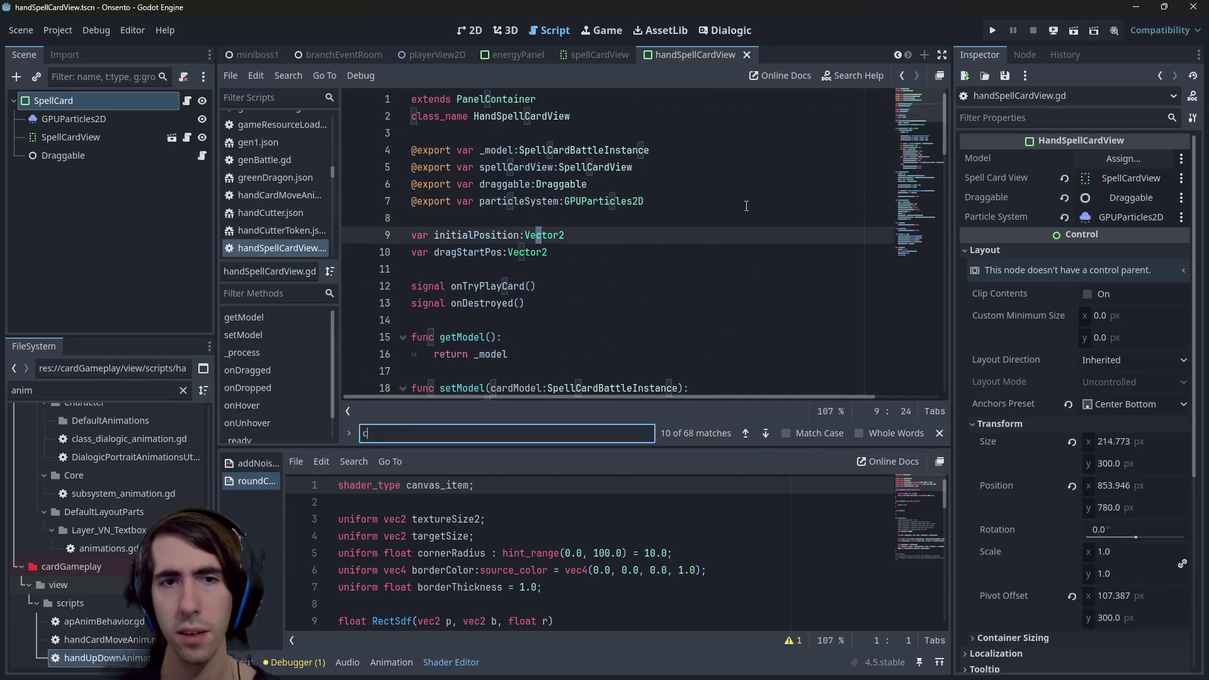
{"action": "scroll", "coordinate": [746, 206], "scroll_direction": "up", "scroll_amount": 12}
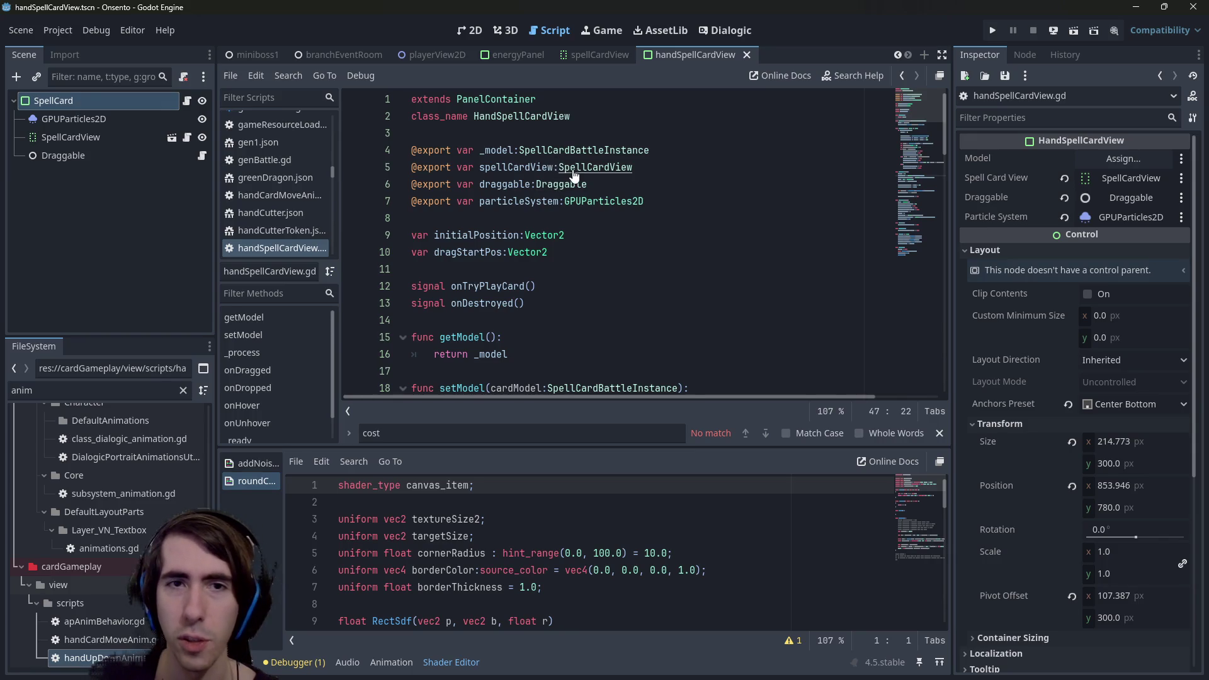
{"action": "left_click", "coordinate": [573, 168], "text": "ctrl"}
{"action": "scroll", "coordinate": [572, 211], "scroll_direction": "up", "scroll_amount": 15}
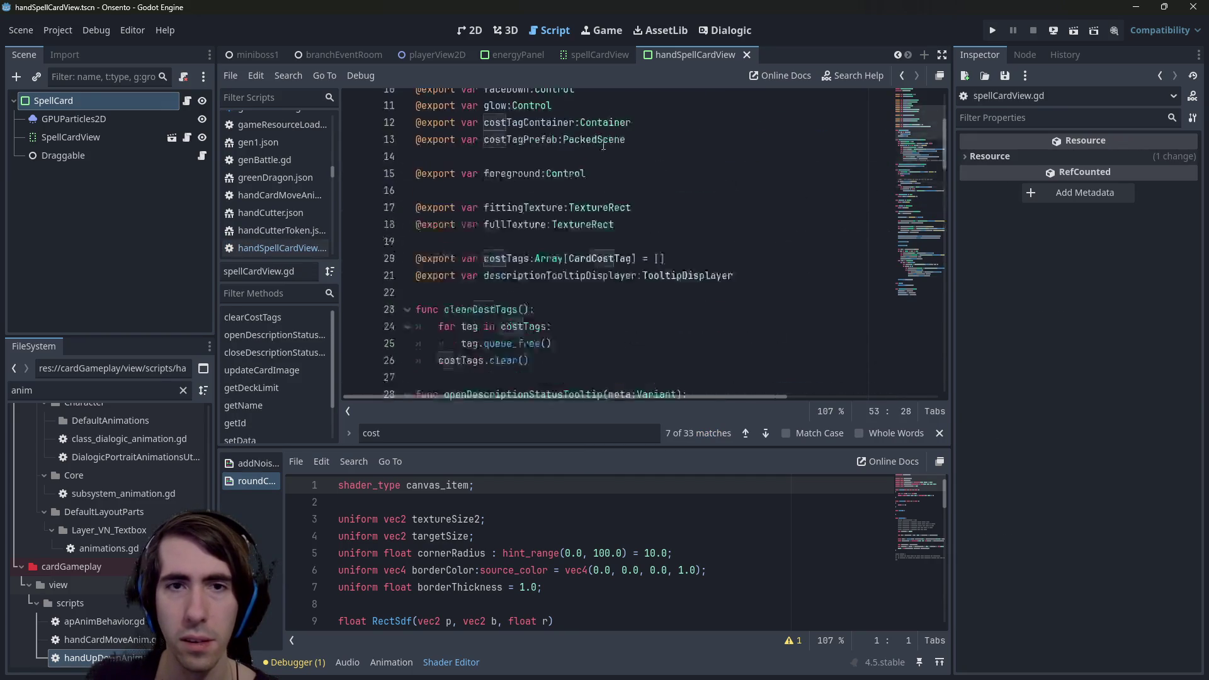
{"action": "left_click", "coordinate": [602, 148]}
{"action": "key", "text": "ctrl+f"}
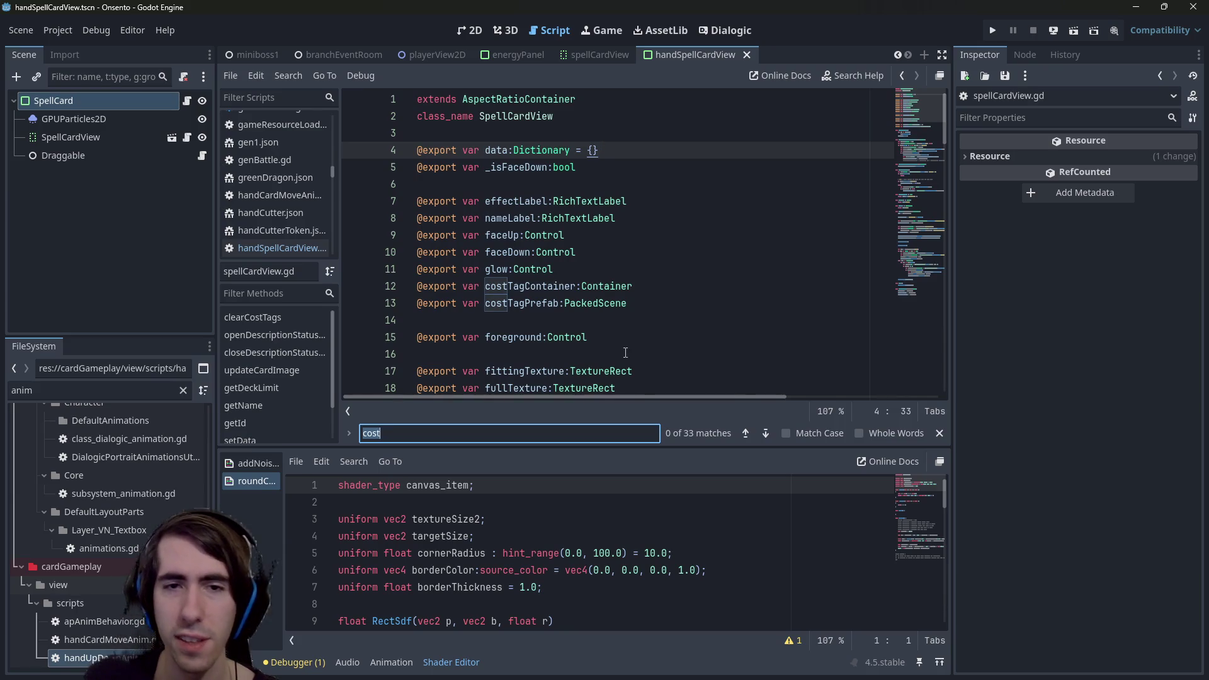
{"action": "double_click", "coordinate": [574, 286]}
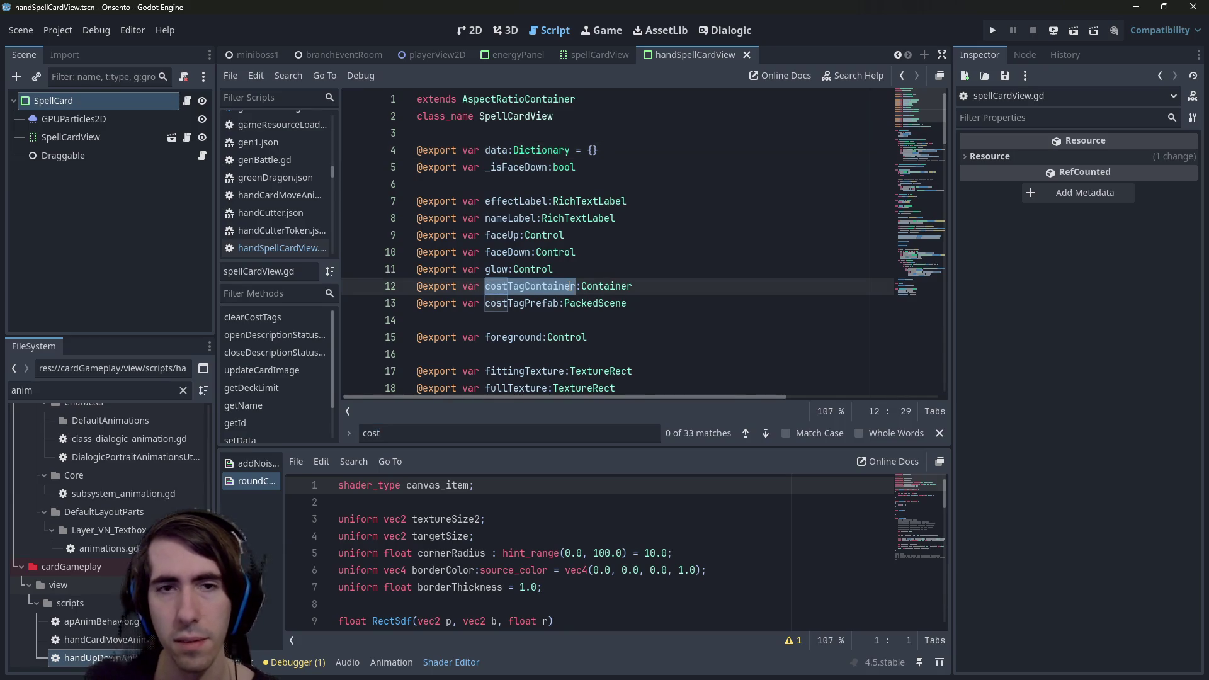
{"action": "key", "text": "ctrl+f"}
{"action": "scroll", "coordinate": [571, 348], "scroll_direction": "down", "scroll_amount": 3}
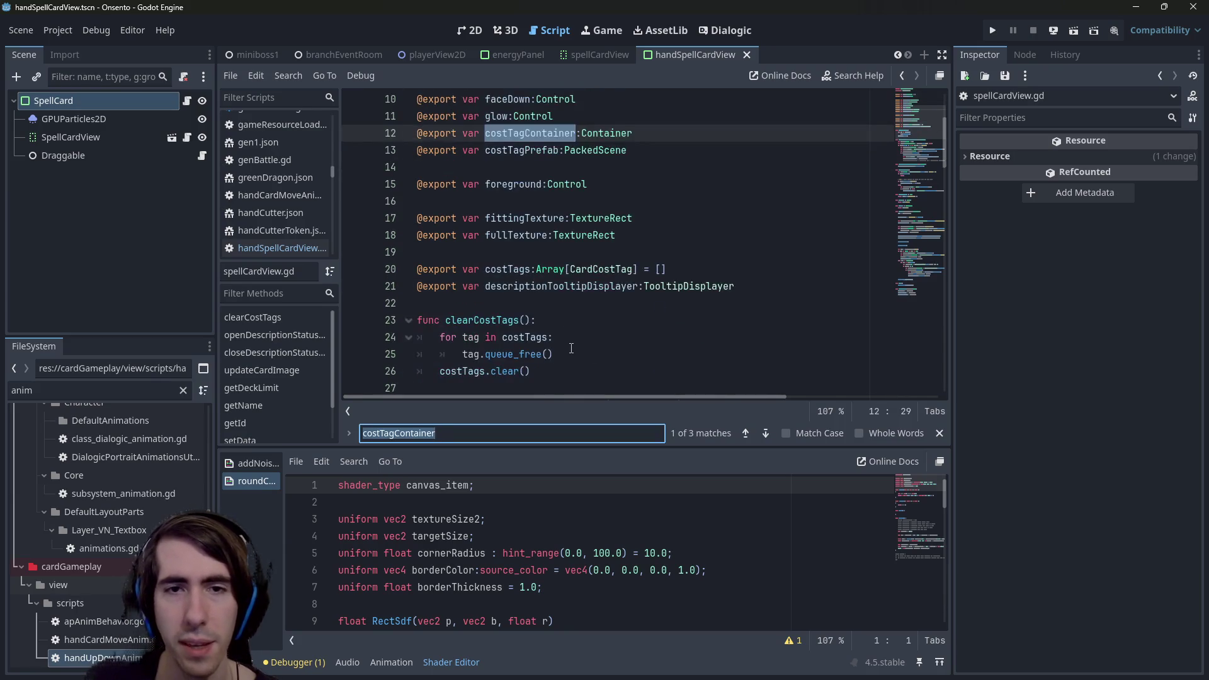
Follow costTags into the CardCostTag class and examine its templateData field.
{"action": "double_click", "coordinate": [519, 271]}
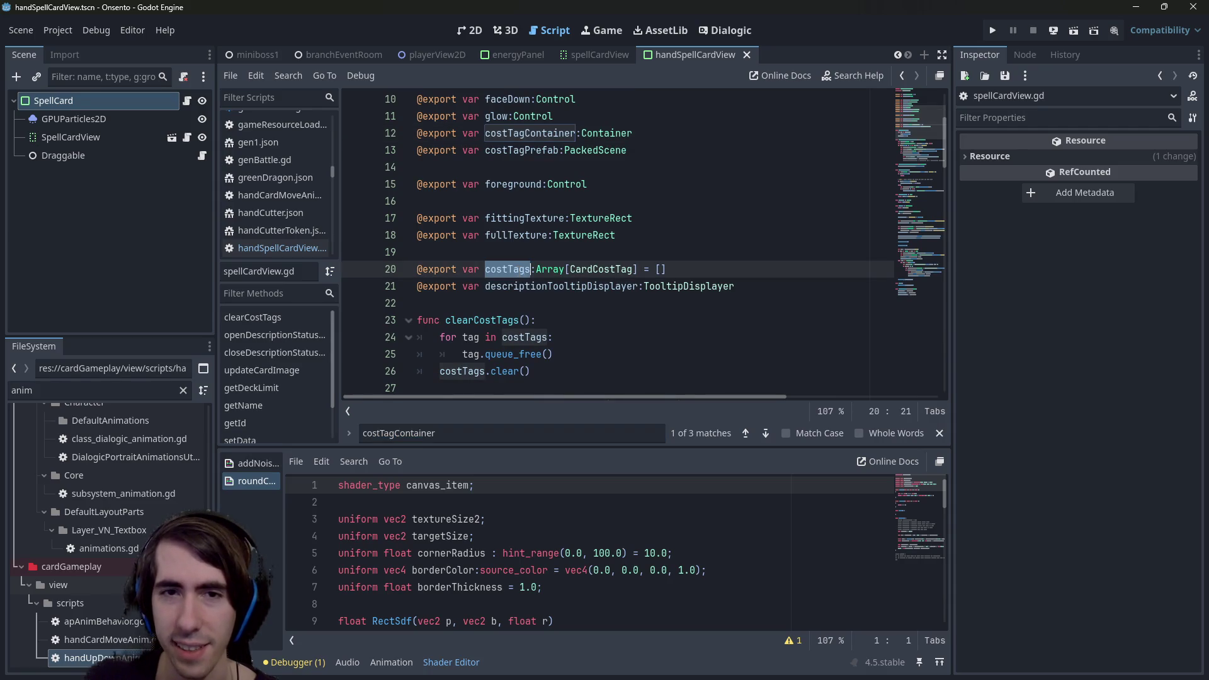
{"action": "left_click", "coordinate": [593, 269], "text": "ctrl"}
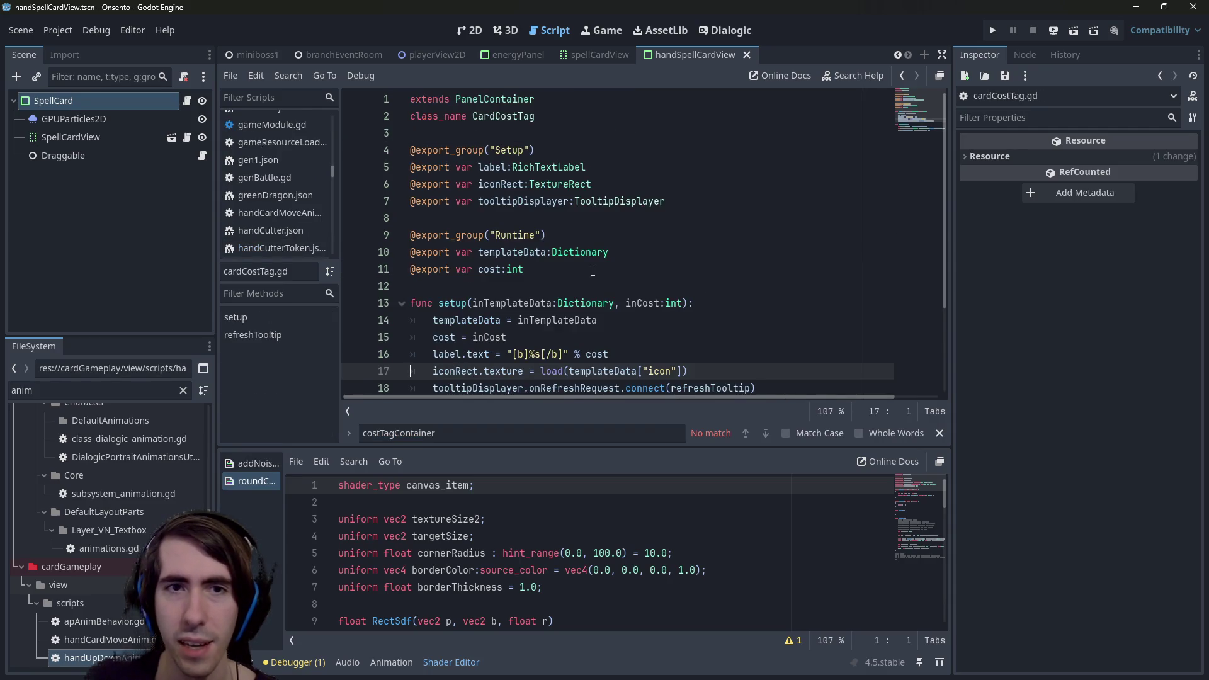
{"action": "double_click", "coordinate": [498, 271]}
{"action": "left_click", "coordinate": [510, 234]}
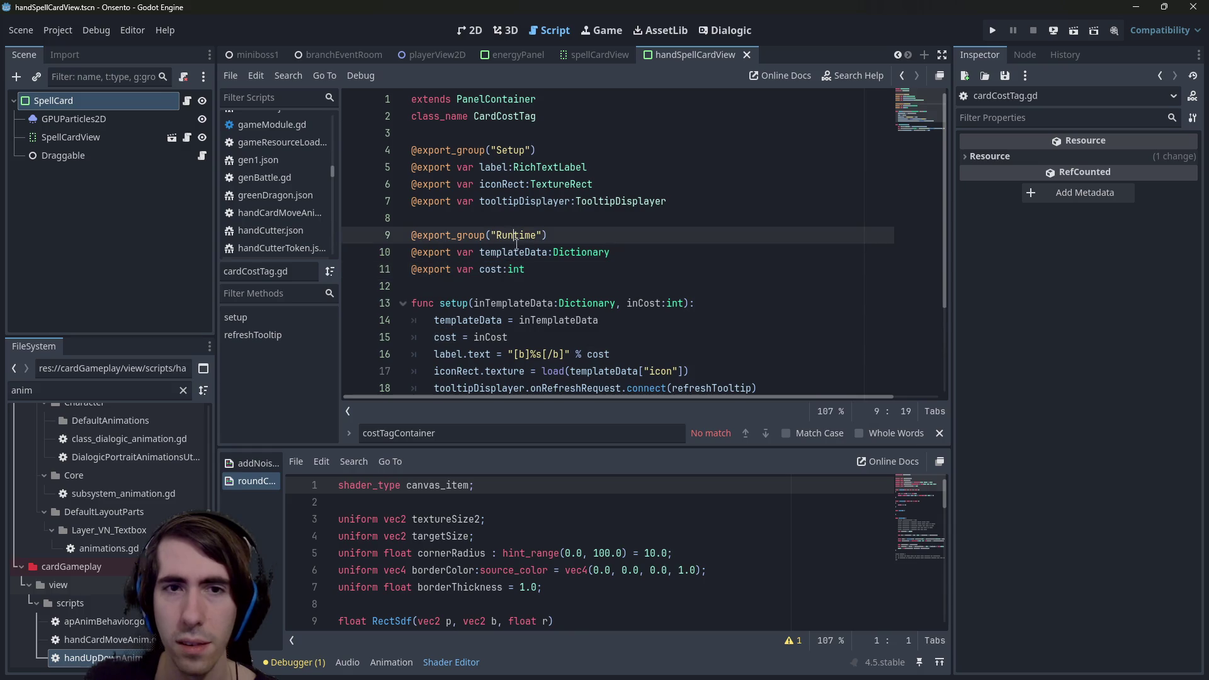
{"action": "double_click", "coordinate": [517, 252]}
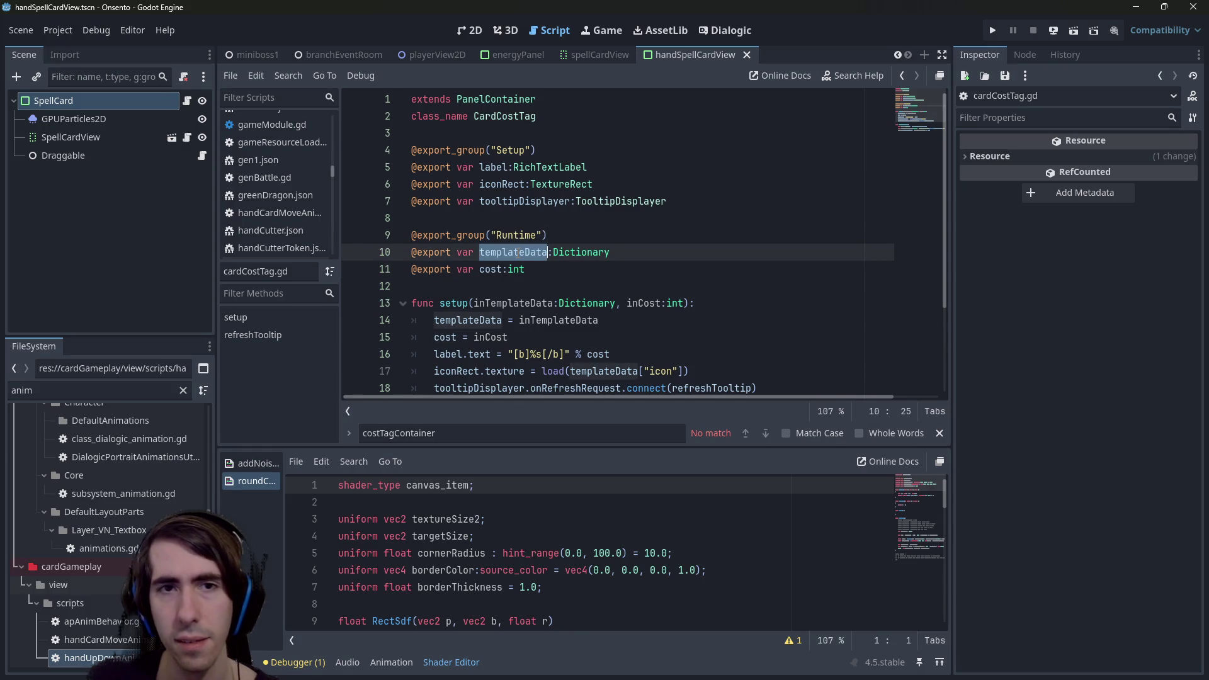
Return to the playerView2D scene and open apAnimBehavior.gd.
{"action": "key", "text": "alt+Left"}
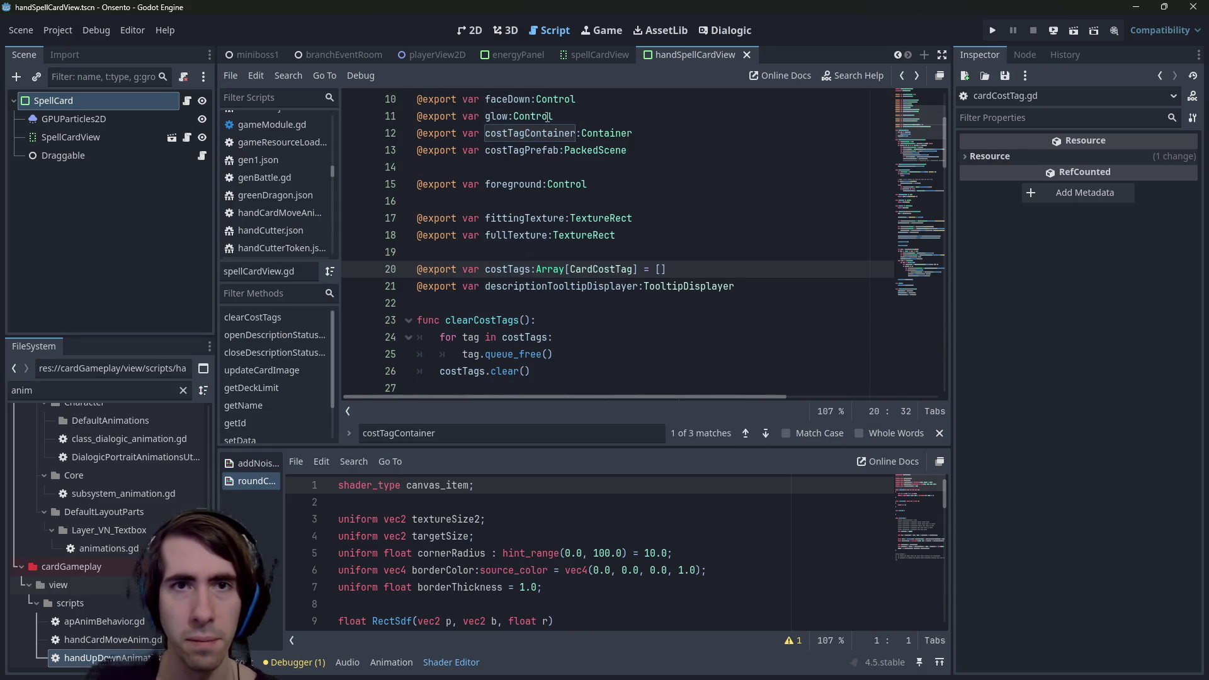
{"action": "left_click", "coordinate": [410, 54]}
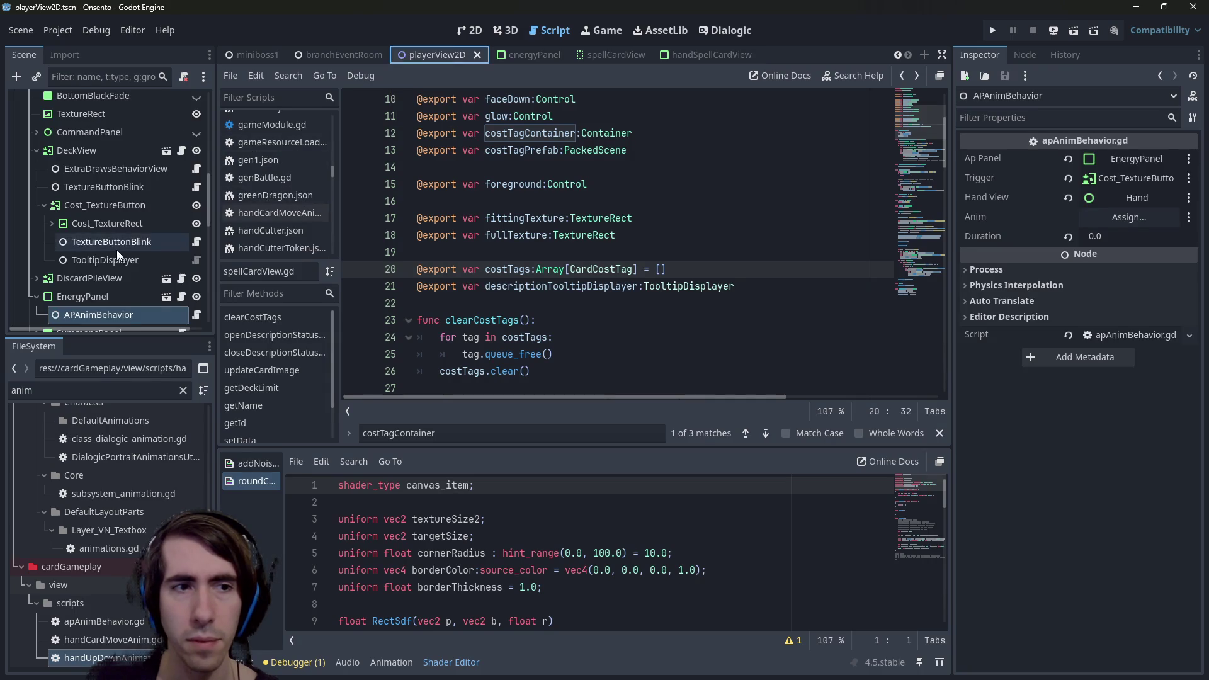
{"action": "left_click", "coordinate": [197, 314]}
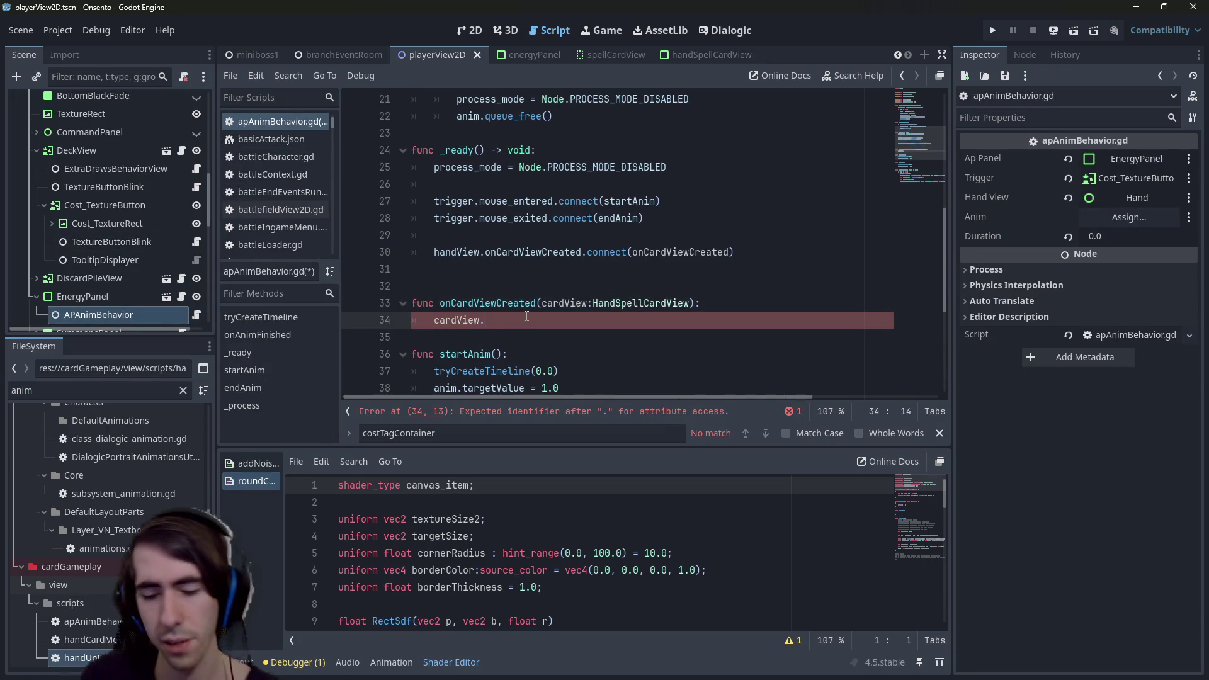
Extend line 34 to cardView.spellCardView.costTags[0].templateData using autocomplete.
{"action": "type", "text": "spellCardView."}
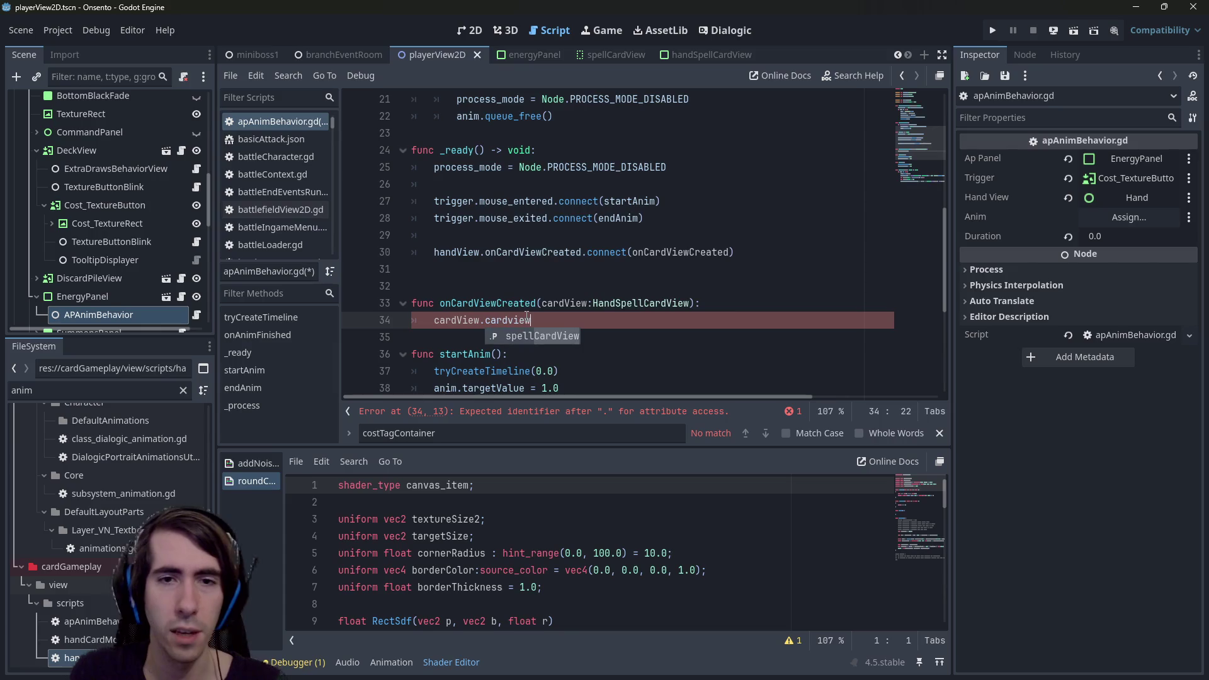
{"action": "type", "text": "cost"}
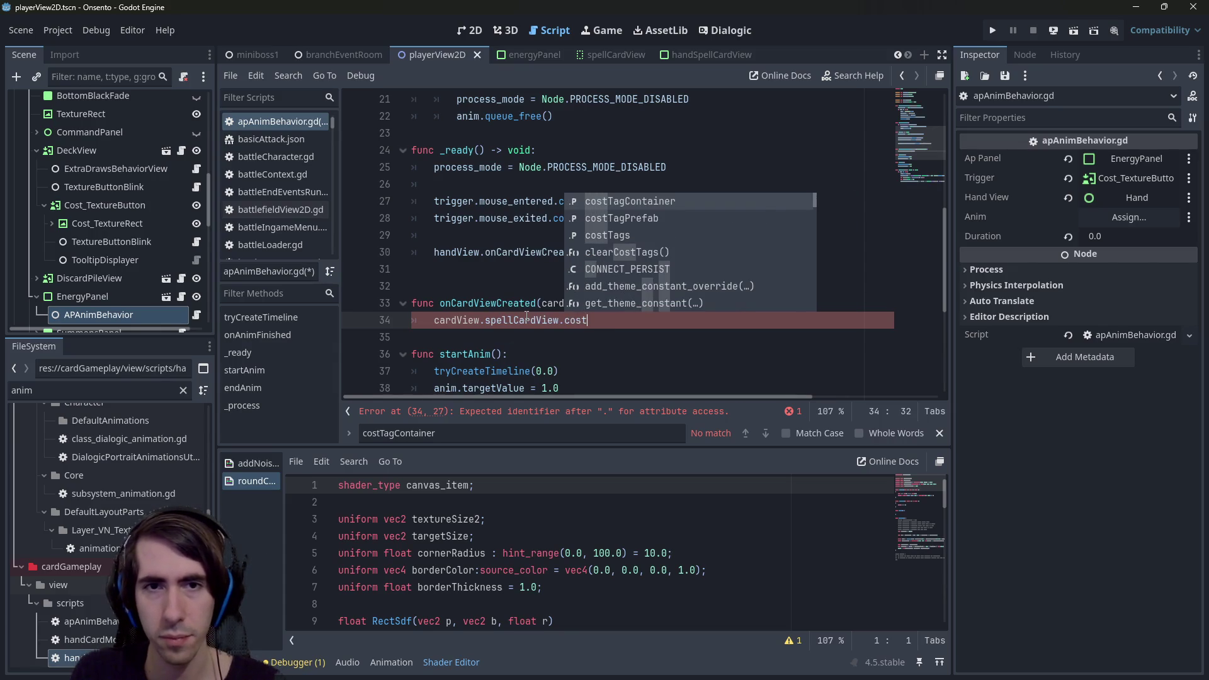
{"action": "key", "text": "Down"}
{"action": "key", "text": "Down"}
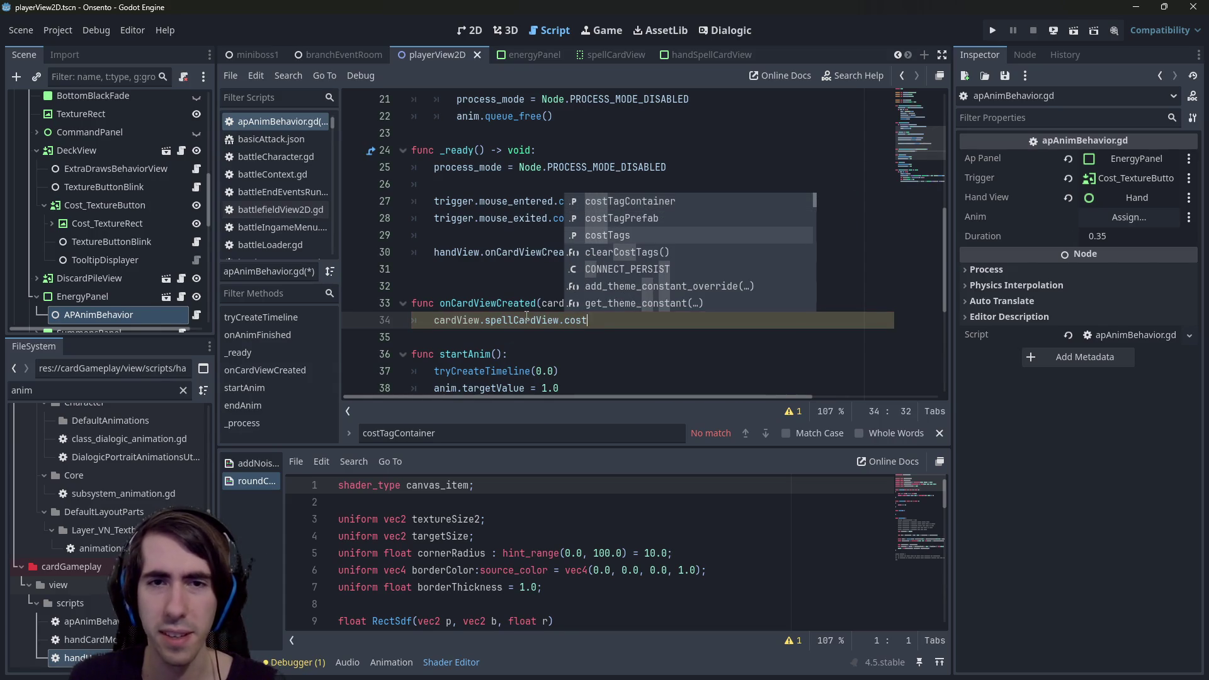
{"action": "key", "text": "Return"}
{"action": "type", "text": "."}
{"action": "key", "text": "BackSpace"}
{"action": "type", "text": "[0]."}
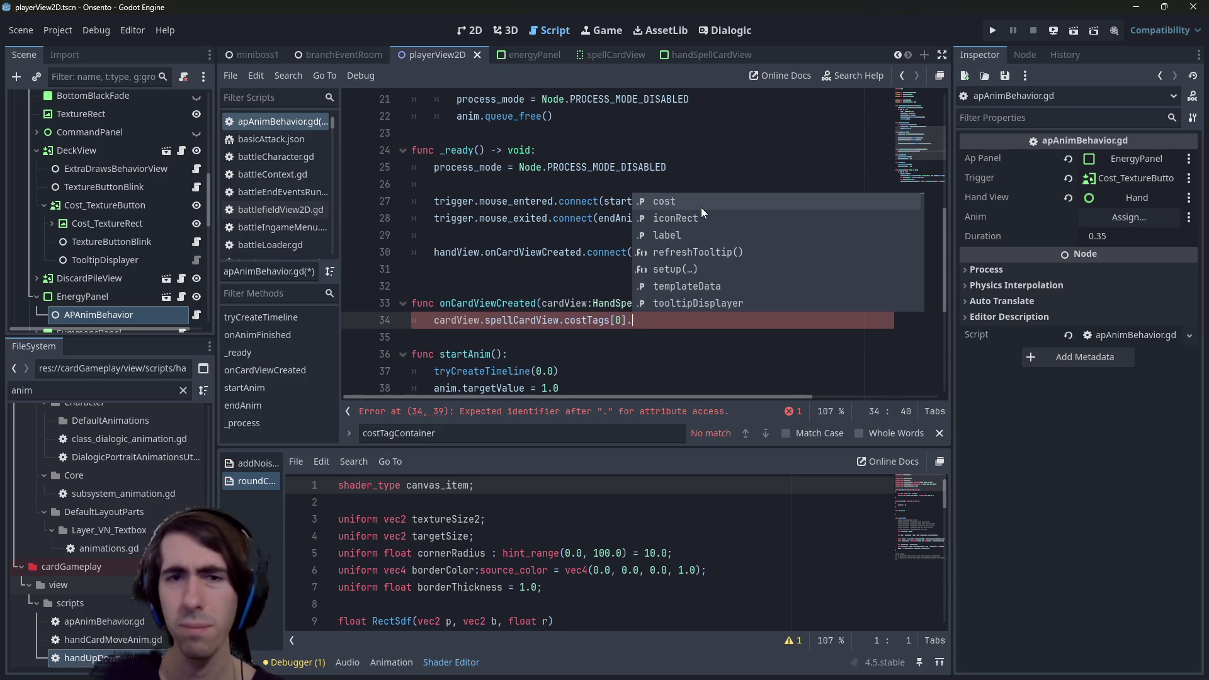
{"action": "left_click", "coordinate": [693, 286]}
{"action": "left_click", "coordinate": [670, 321], "text": "ctrl"}
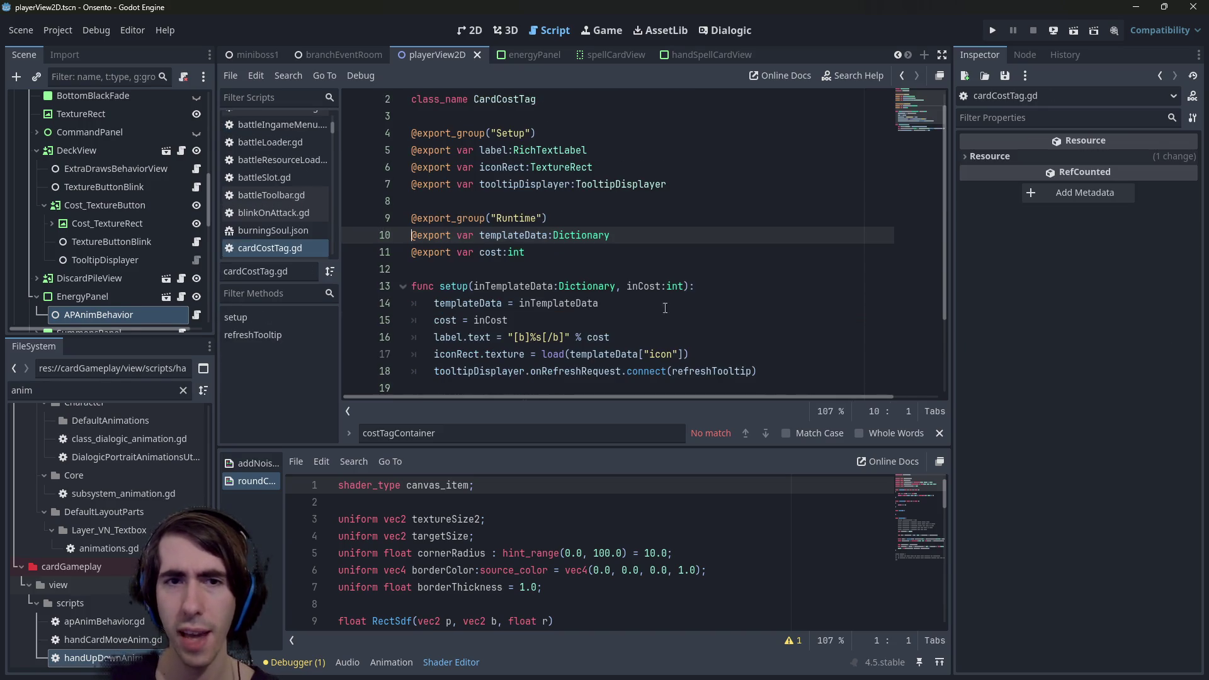
{"action": "double_click", "coordinate": [526, 235]}
{"action": "key", "text": "ctrl+f"}
{"action": "key", "text": "Return"}
{"action": "key", "text": "Return"}
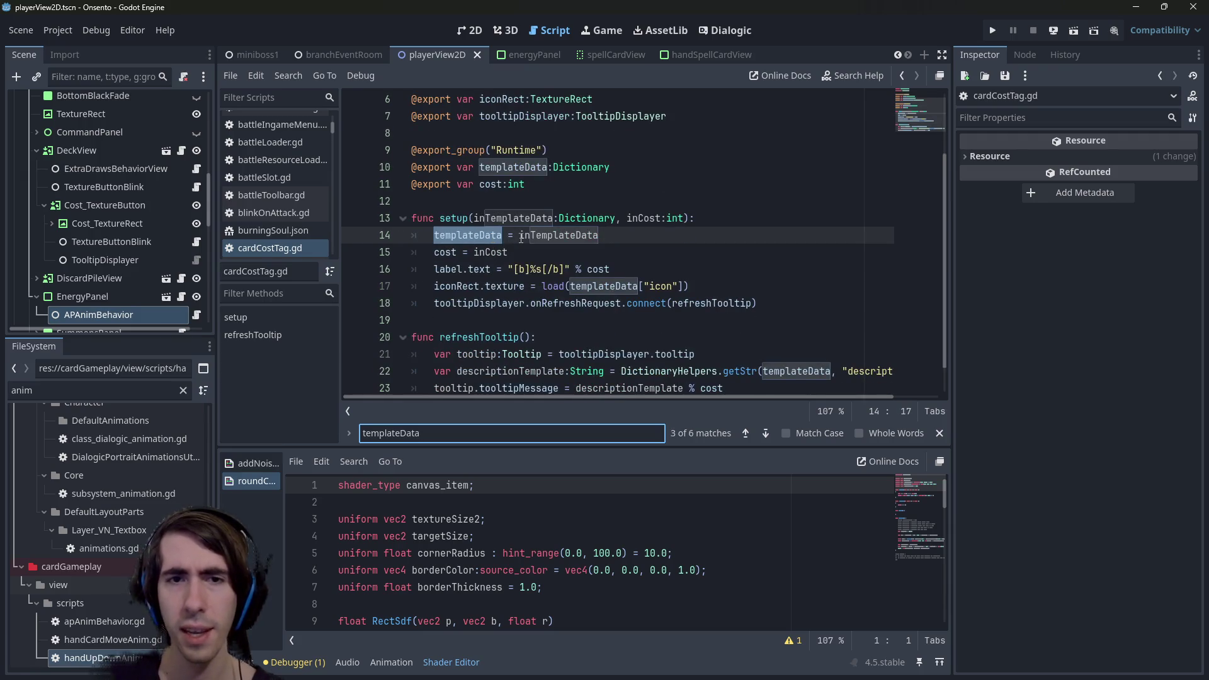
{"action": "left_click", "coordinate": [708, 285]}
{"action": "key", "text": "shift+Home"}
{"action": "key", "text": "shift+Home"}
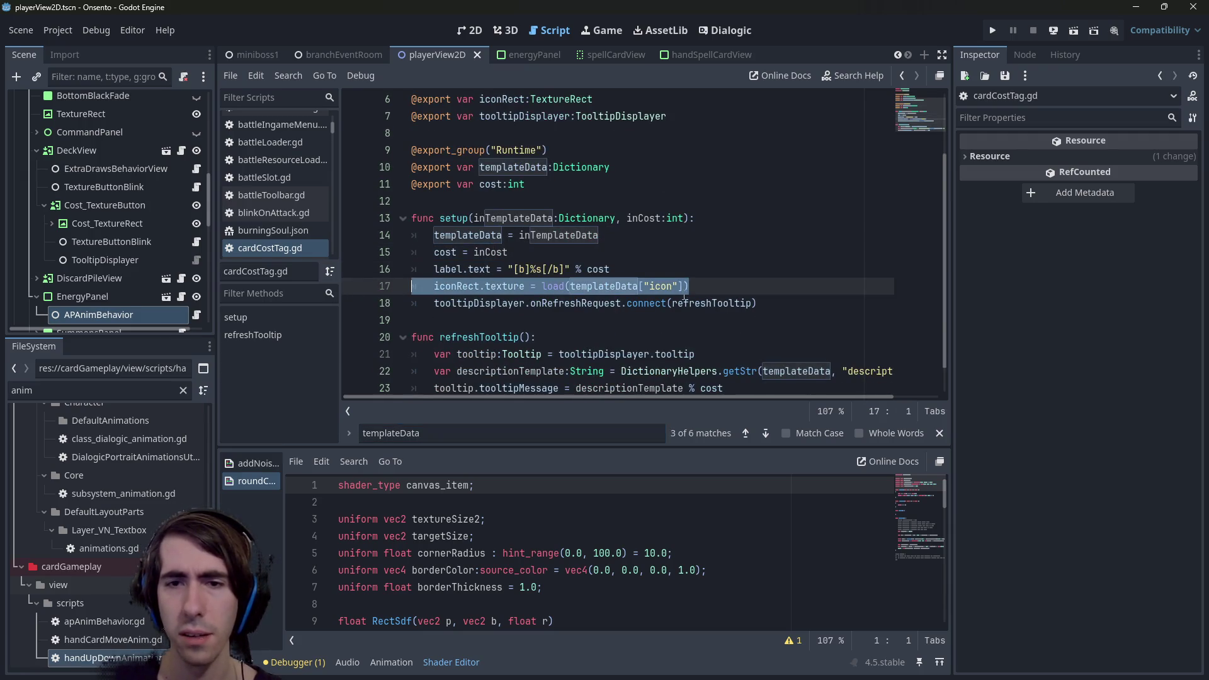
{"action": "scroll", "coordinate": [713, 281], "scroll_direction": "down", "scroll_amount": 1}
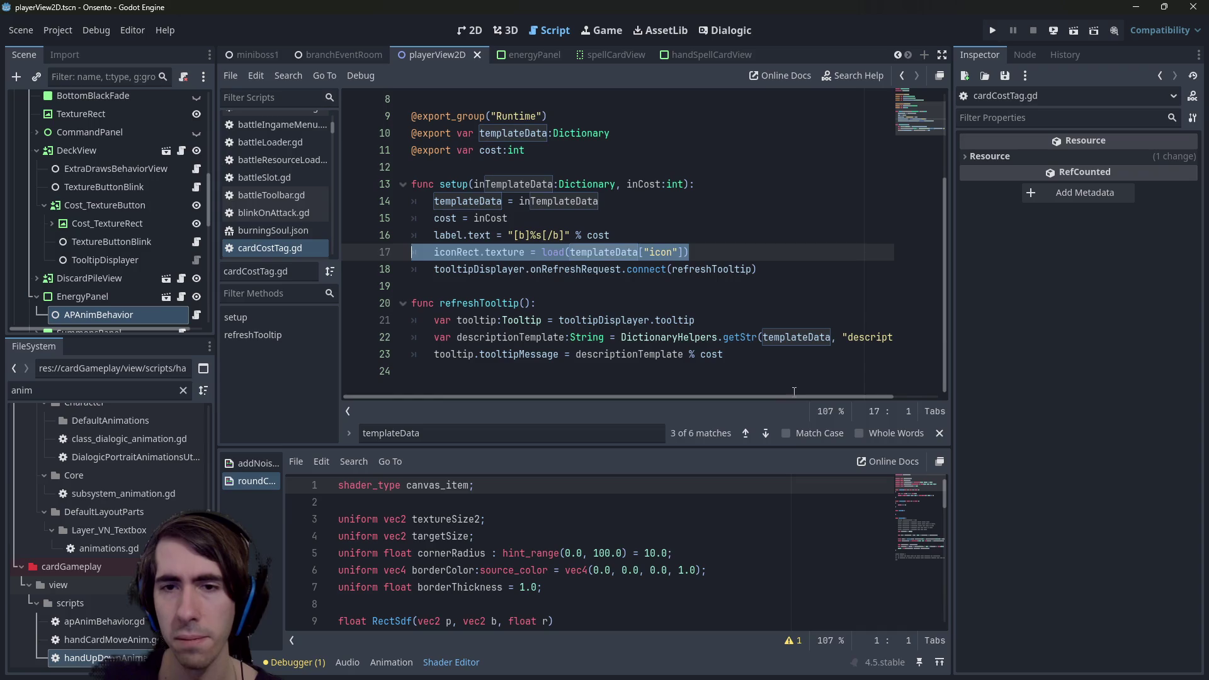
{"action": "mouse_move", "coordinate": [841, 396]}
{"action": "left_mouse_down"}
{"action": "mouse_move", "coordinate": [981, 391]}
{"action": "mouse_move", "coordinate": [854, 378]}
{"action": "left_mouse_up"}
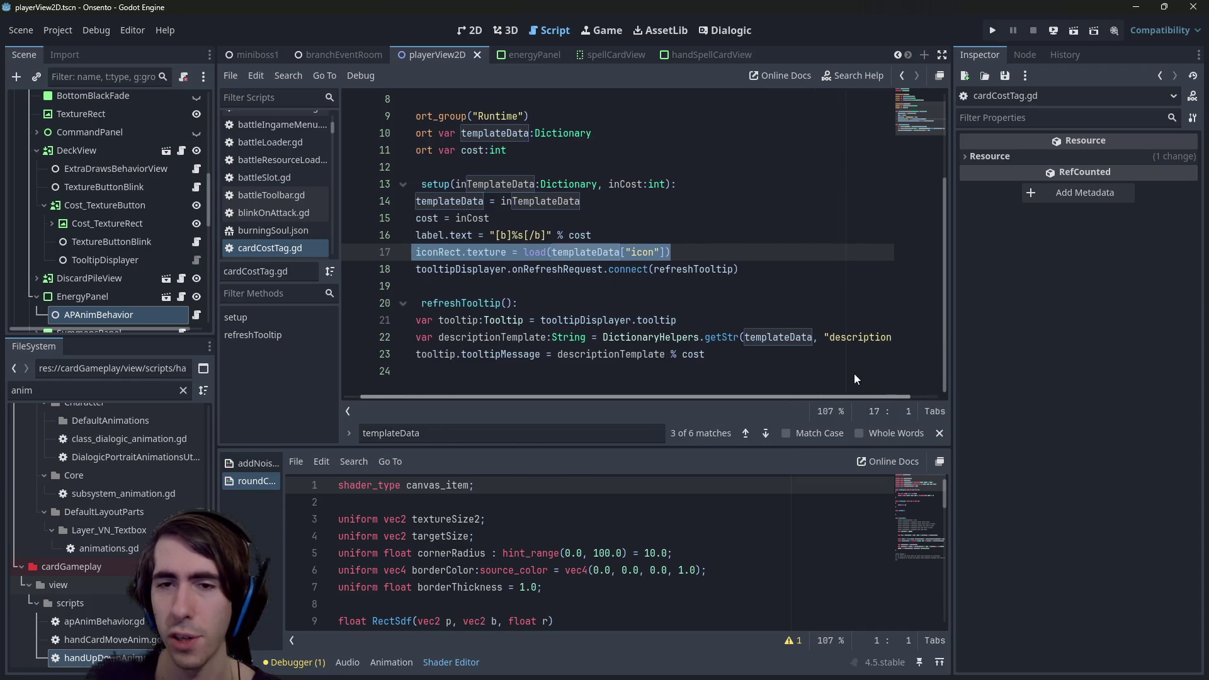
{"action": "left_click", "coordinate": [671, 284]}
{"action": "key", "text": "alt+Left"}
{"action": "key", "text": "alt+Left"}
{"action": "key", "text": "alt+Left"}
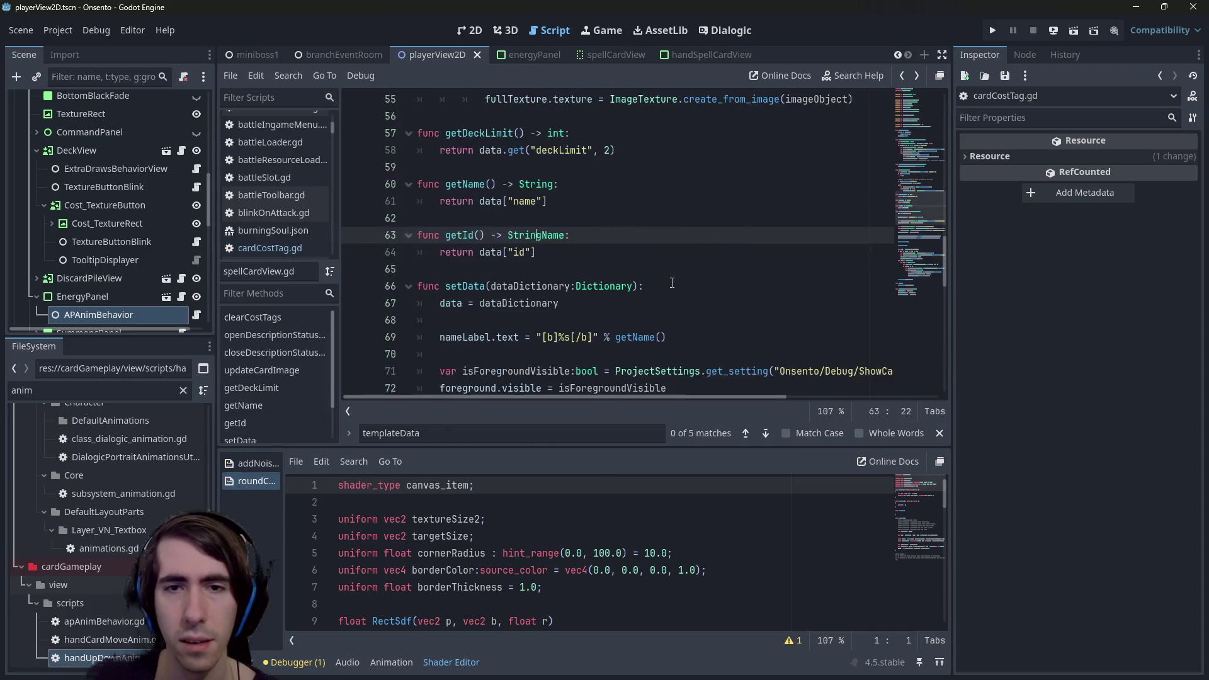
{"action": "key", "text": "alt+Left"}
{"action": "key", "text": "alt+Left"}
{"action": "key", "text": "alt+Left"}
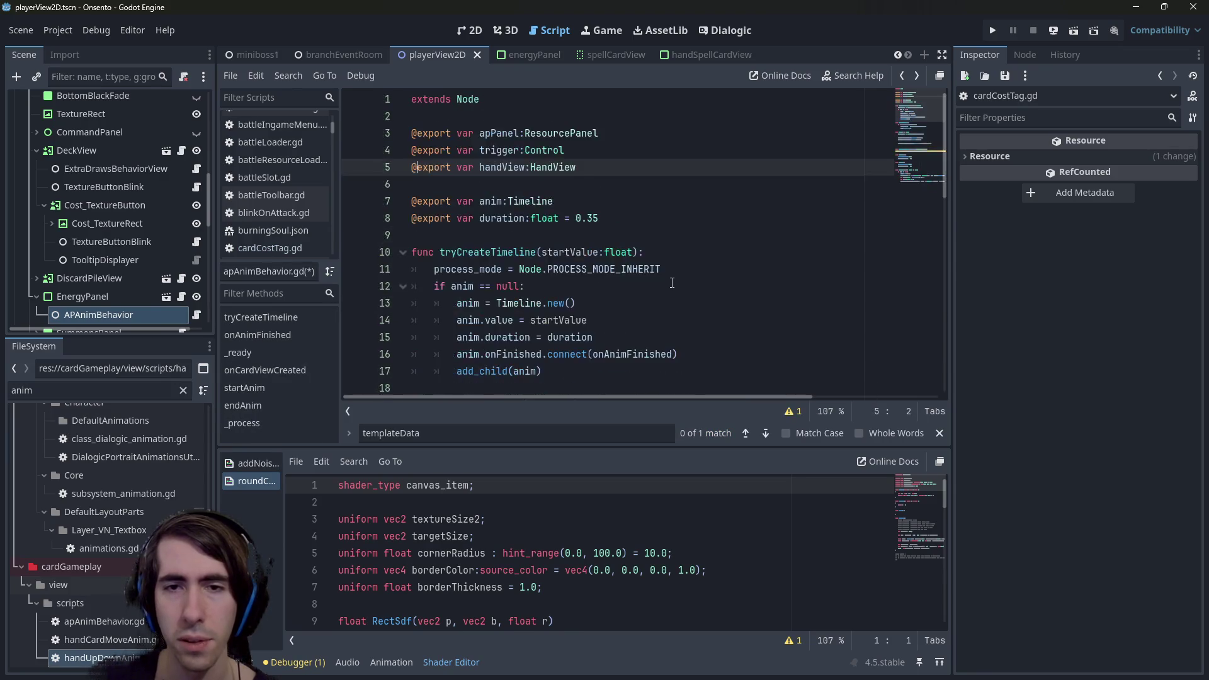
Remove the stray bracket, finish the ["id"] access, and start a 'for costTag in' loop header.
{"action": "key", "text": "BackSpace"}
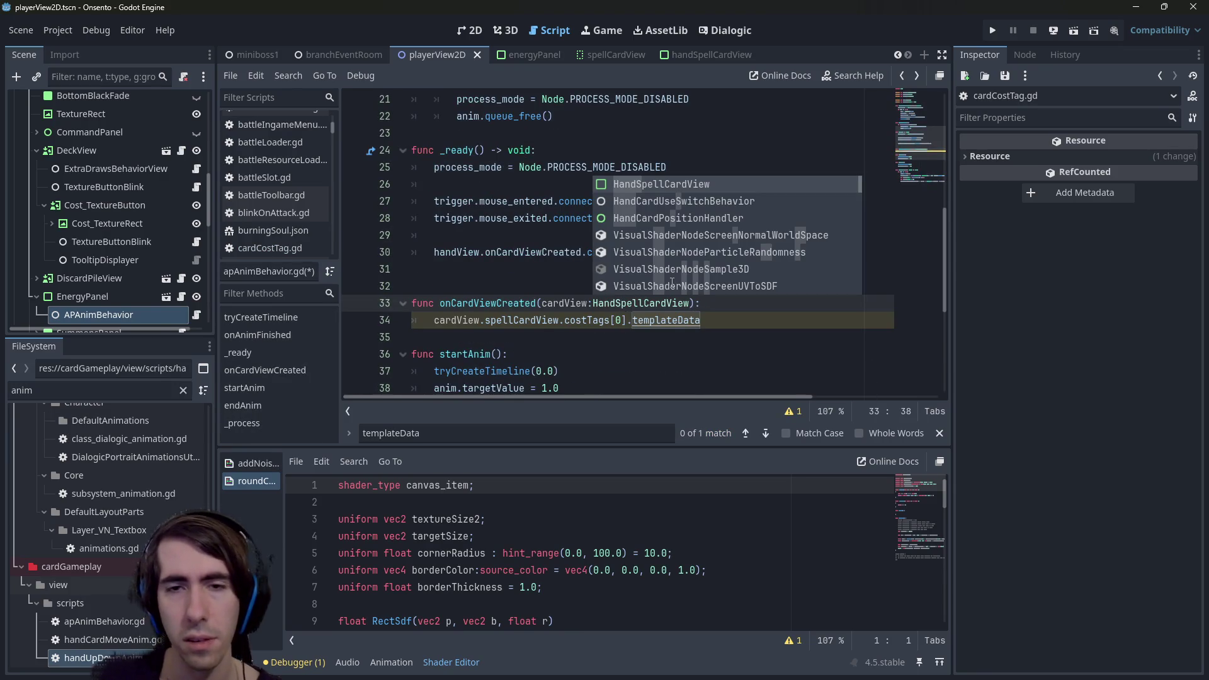
{"action": "left_click", "coordinate": [736, 321]}
{"action": "type", "text": "[\"id"}
{"action": "key", "text": "Up"}
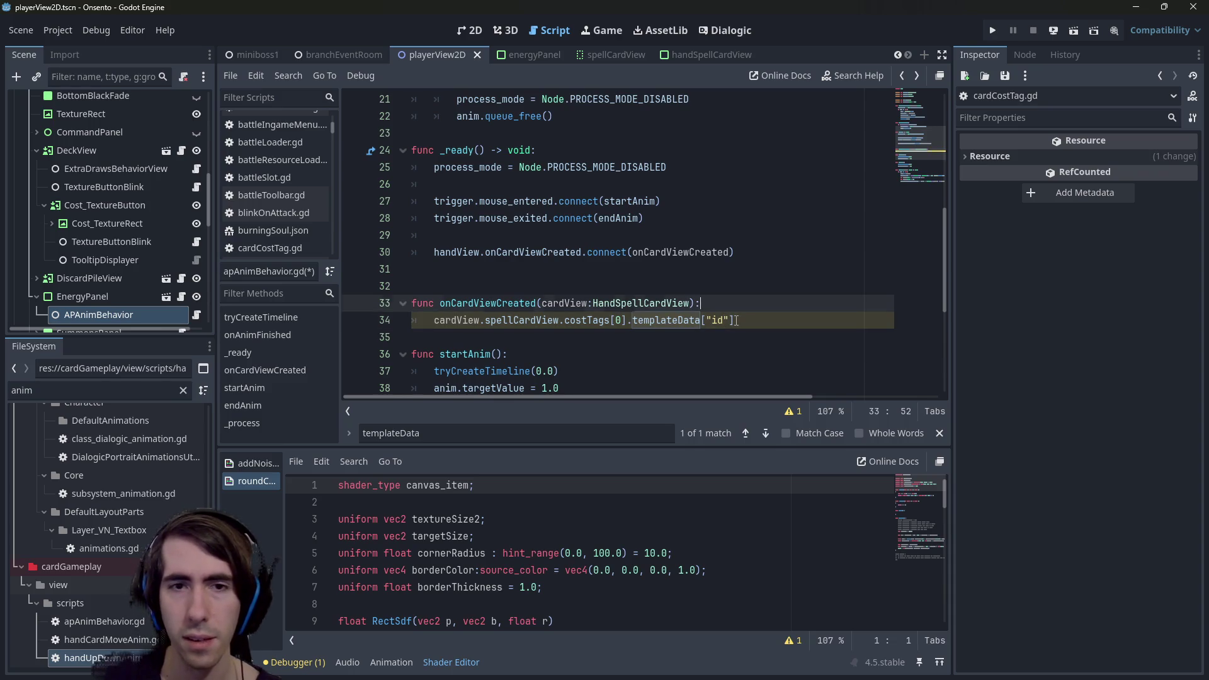
{"action": "key", "text": "Return"}
{"action": "type", "text": "for"}
{"action": "key", "text": "Down"}
{"action": "left_click", "coordinate": [736, 320]}
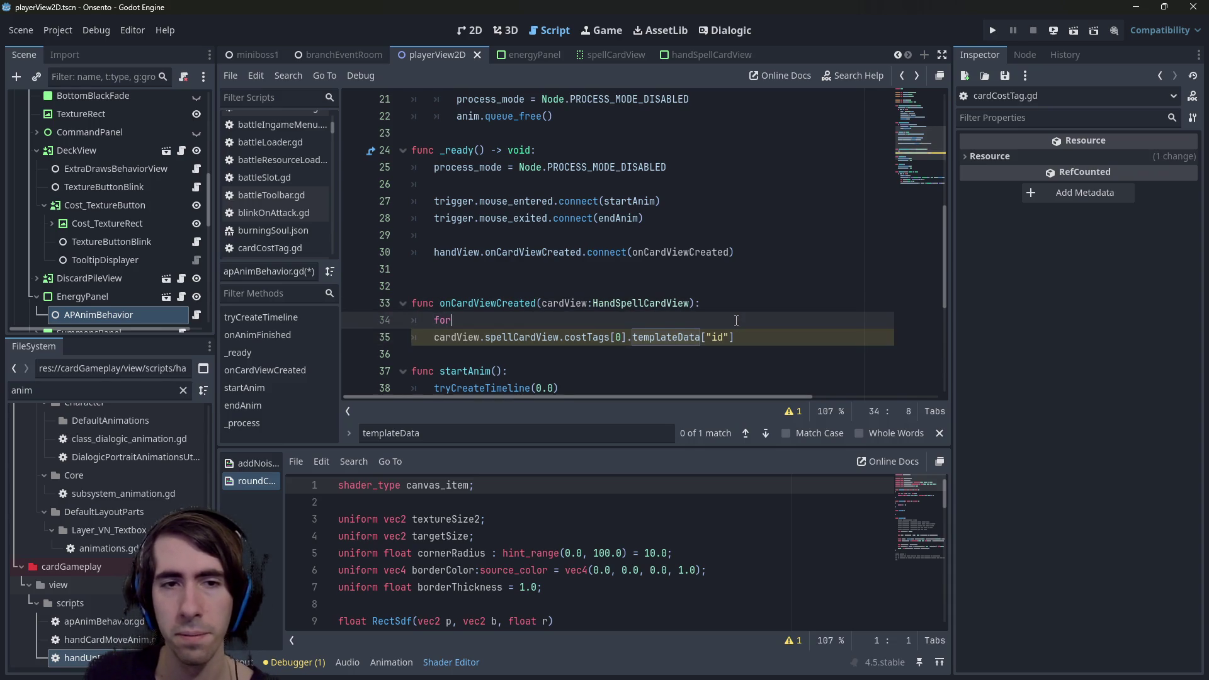
{"action": "type", "text": "costTag in"}
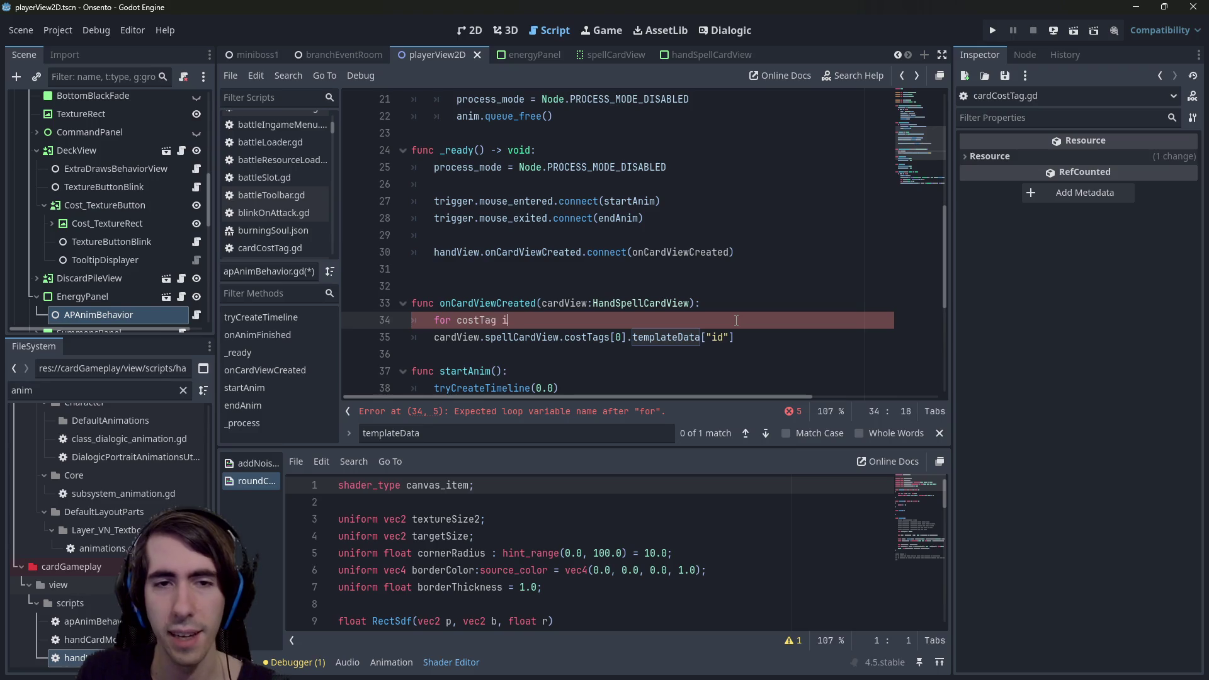
Use cardView.spellCardView.costTags as the loop's iterable, ending the header with a colon.
{"action": "key", "text": "Down"}
{"action": "key", "text": "ctrl+Right"}
{"action": "key", "text": "ctrl+Right"}
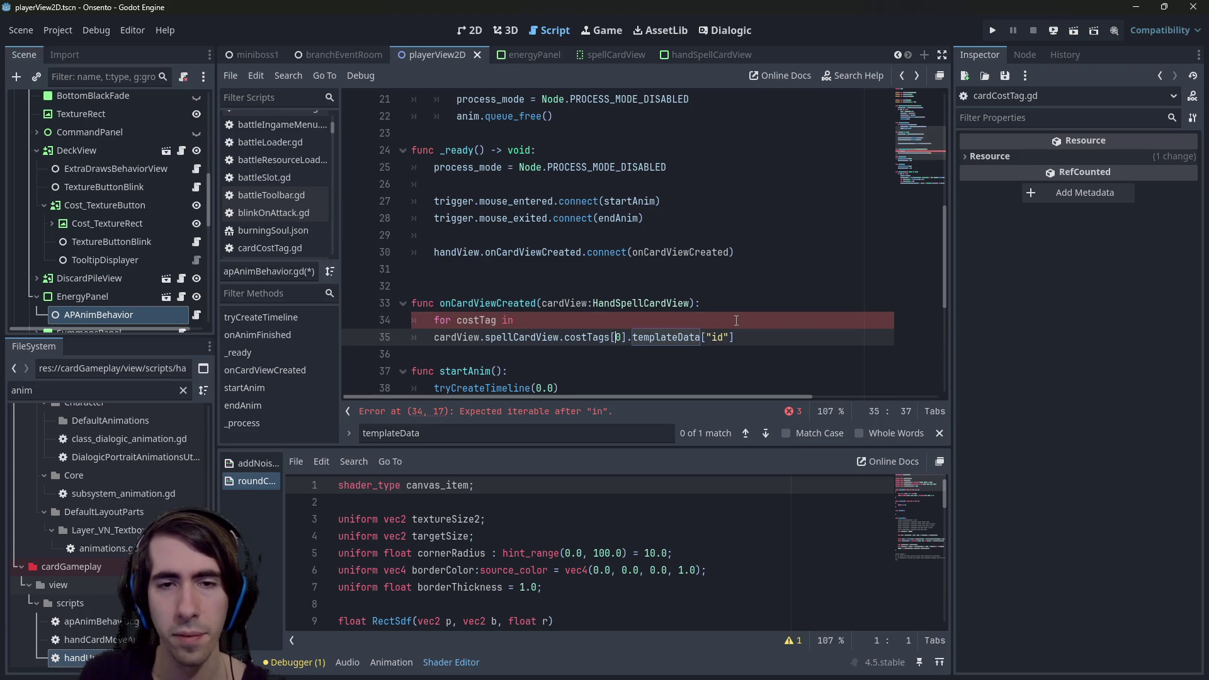
{"action": "key", "text": "Left"}
{"action": "key", "text": "ctrl+shift+Left"}
{"action": "key", "text": "ctrl+shift+Left"}
{"action": "key", "text": "ctrl+shift+Left"}
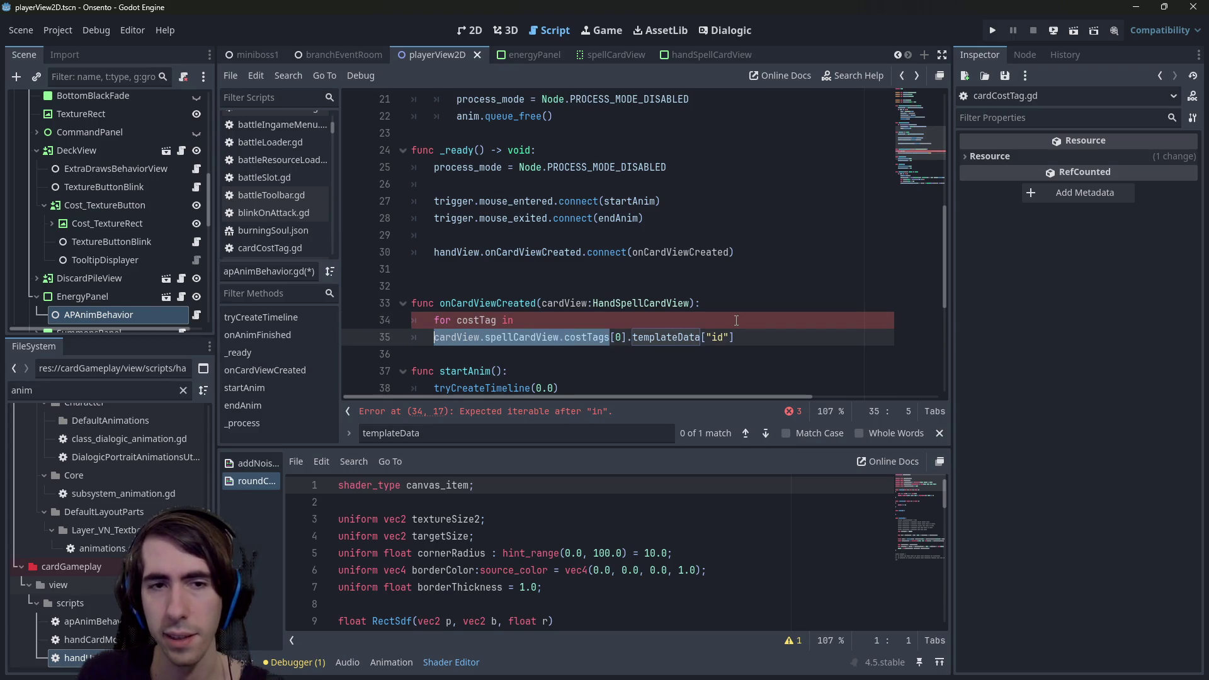
{"action": "key", "text": "ctrl+c"}
{"action": "key", "text": "Up"}
{"action": "key", "text": "End"}
{"action": "key", "text": "ctrl+v"}
{"action": "key", "text": "ctrl+z"}
{"action": "key", "text": "ctrl+v"}
{"action": "type", "text": ":"}
Indent the loop body and replace its costTags[0] prefix with costTag.
{"action": "key", "text": "Down"}
{"action": "key", "text": "Home"}
{"action": "key", "text": "Tab"}
{"action": "key", "text": "ctrl+shift+Right"}
{"action": "key", "text": "ctrl+shift+Right"}
{"action": "key", "text": "ctrl+shift+Right"}
{"action": "type", "text": "costTag"}
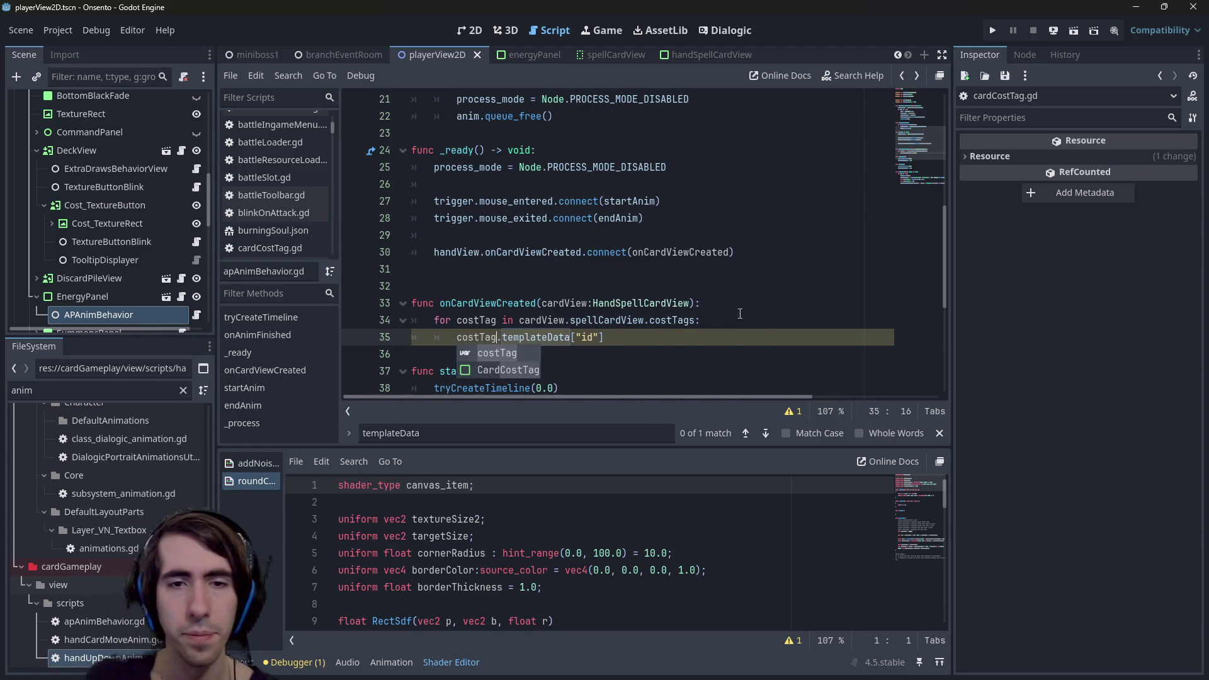
{"action": "scroll", "coordinate": [740, 313], "scroll_direction": "down", "scroll_amount": 1}
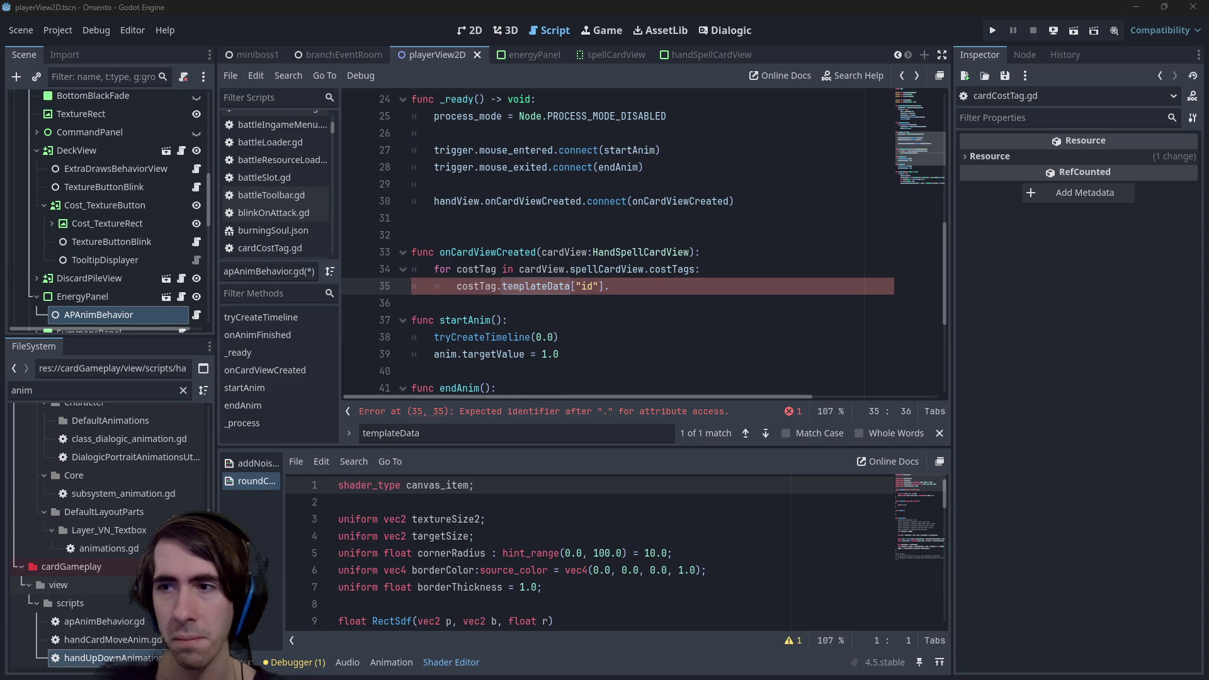
{"action": "type", "text": "."}
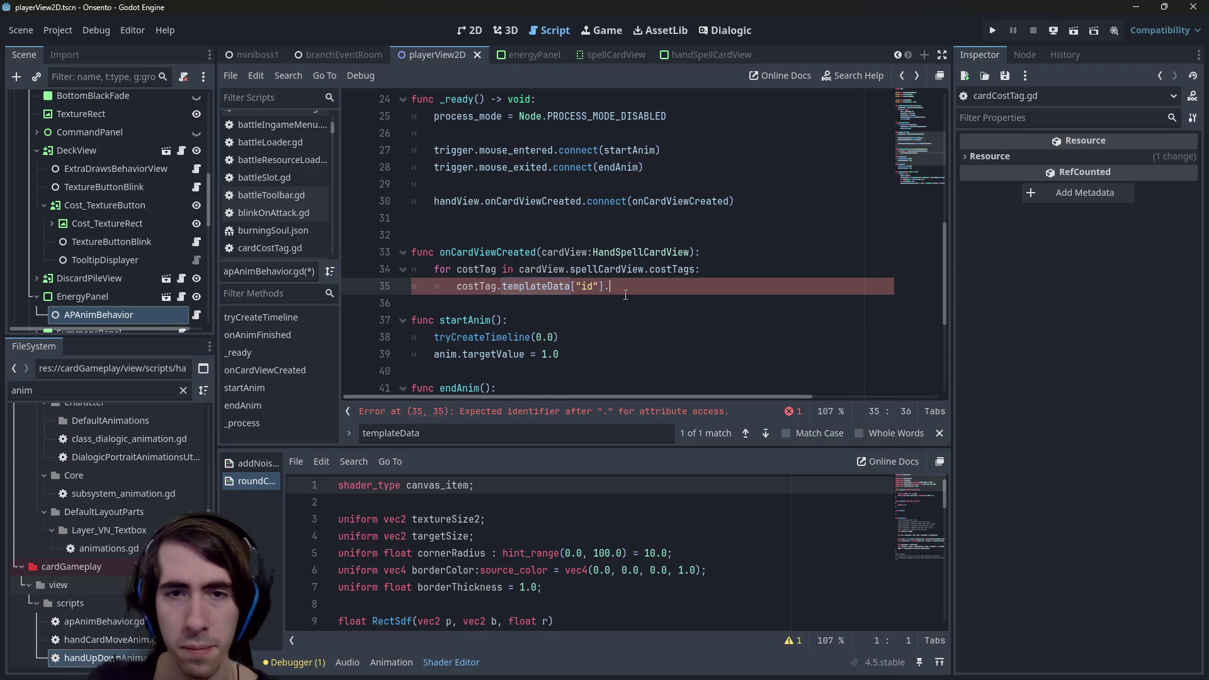
Assign the tag's id to a new var id:String and start an 'if id ==' line.
{"action": "key", "text": "BackSpace"}
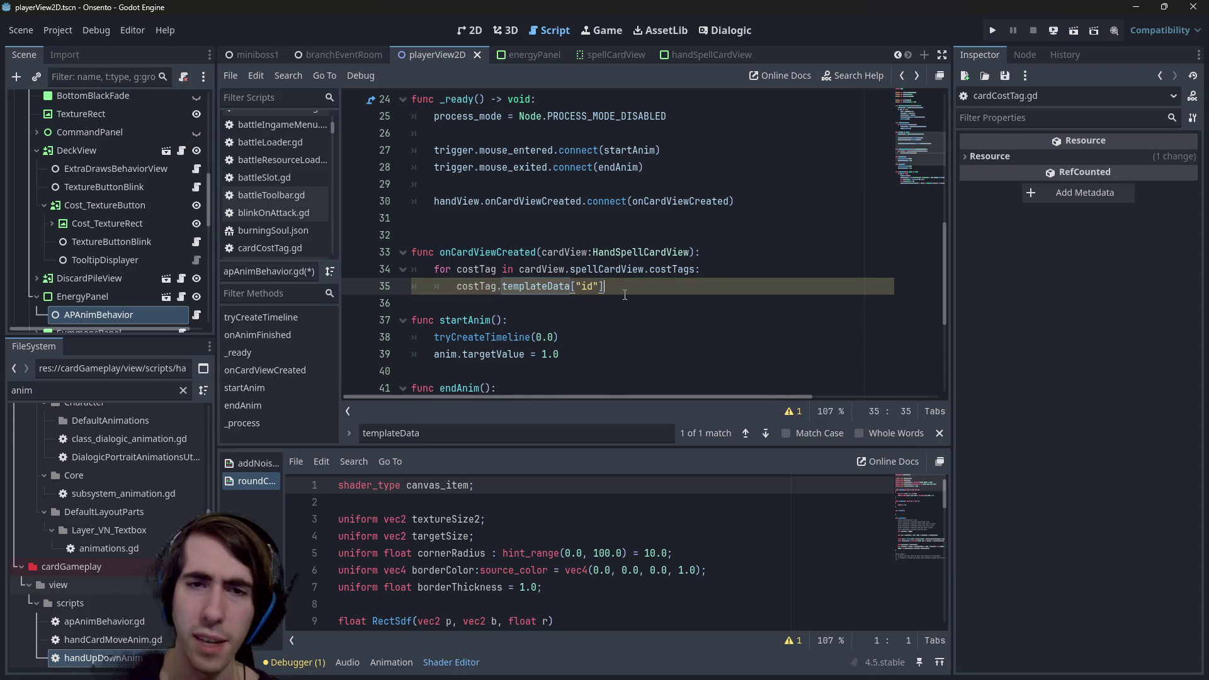
{"action": "key", "text": "ctrl+z"}
{"action": "key", "text": "Home"}
{"action": "type", "text": "var "}
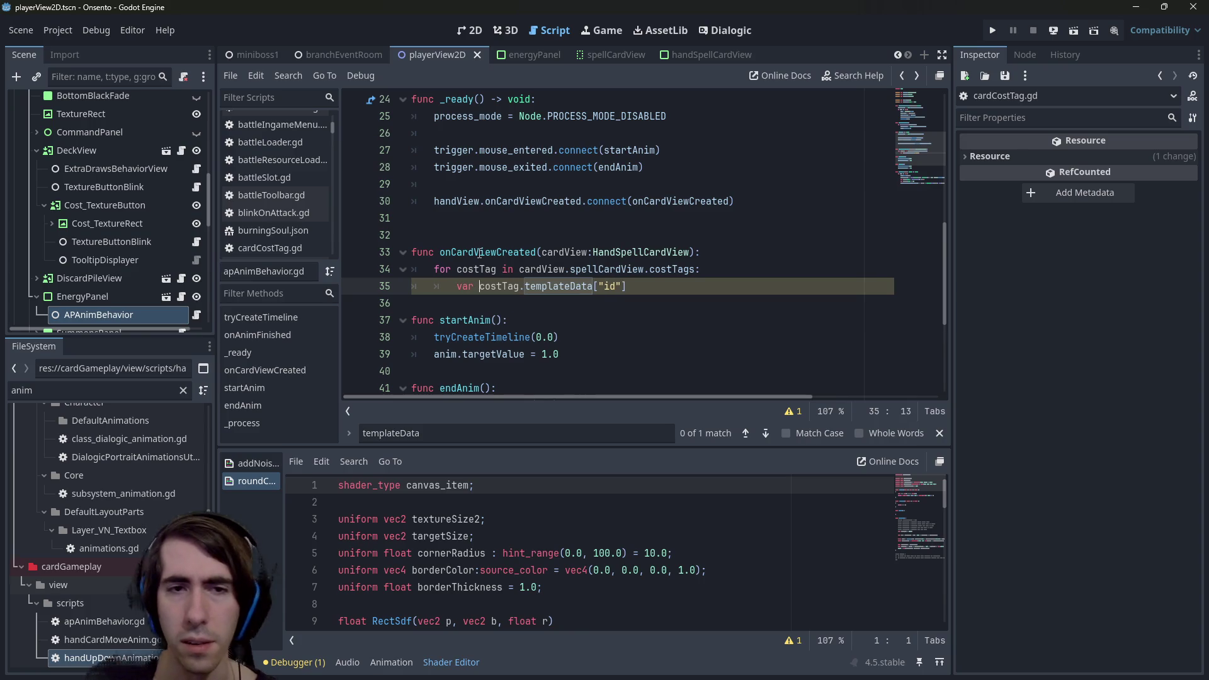
{"action": "type", "text": "id:Strin ="}
{"action": "key", "text": "Left"}
{"action": "key", "text": "Left"}
{"action": "key", "text": "Left"}
{"action": "type", "text": ":Strin"}
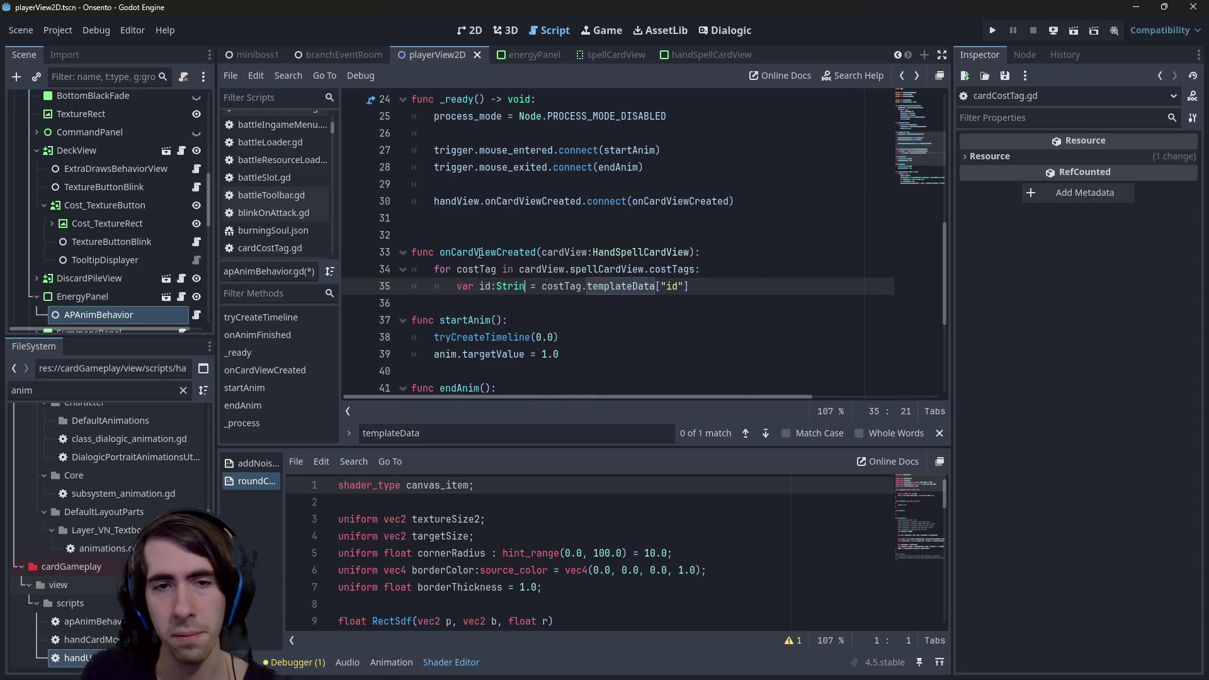
{"action": "type", "text": "g"}
{"action": "key", "text": "Return"}
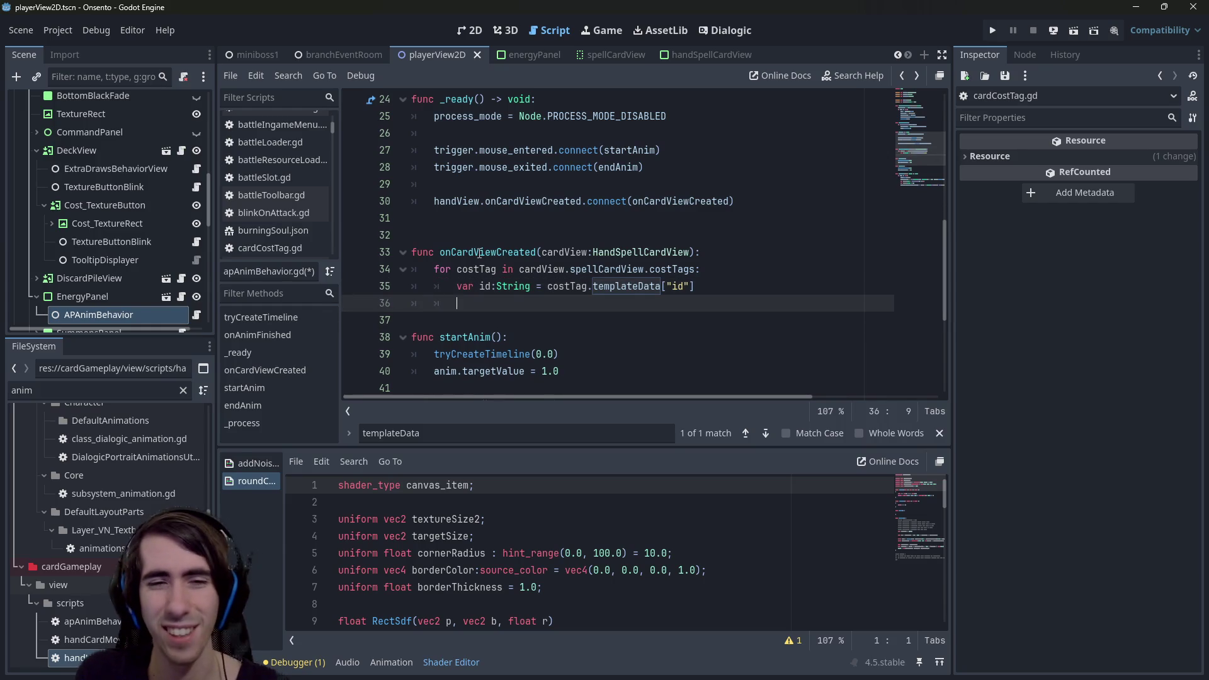
{"action": "type", "text": "if id =="}
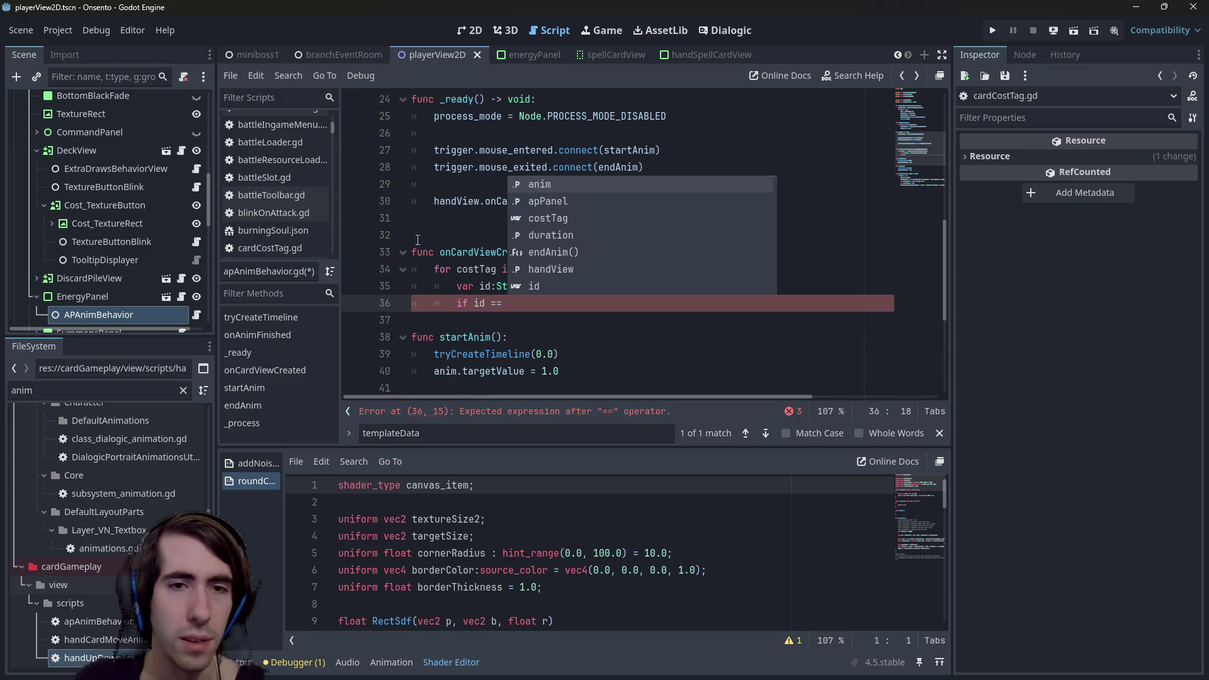
Comment out the unfinished if line, save, and add a breakpoint on line 35.
{"action": "key", "text": "ctrl+k"}
{"action": "key", "text": "ctrl+s"}
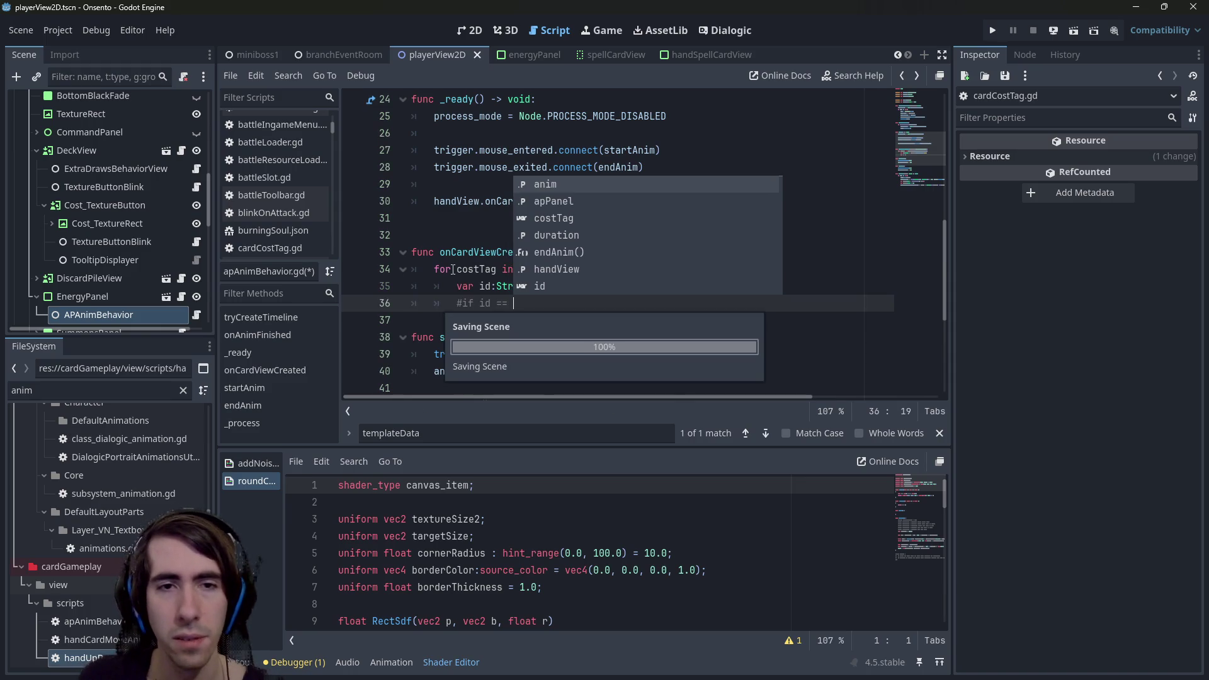
{"action": "left_click", "coordinate": [353, 295]}
{"action": "left_click", "coordinate": [556, 202], "text": "ctrl"}
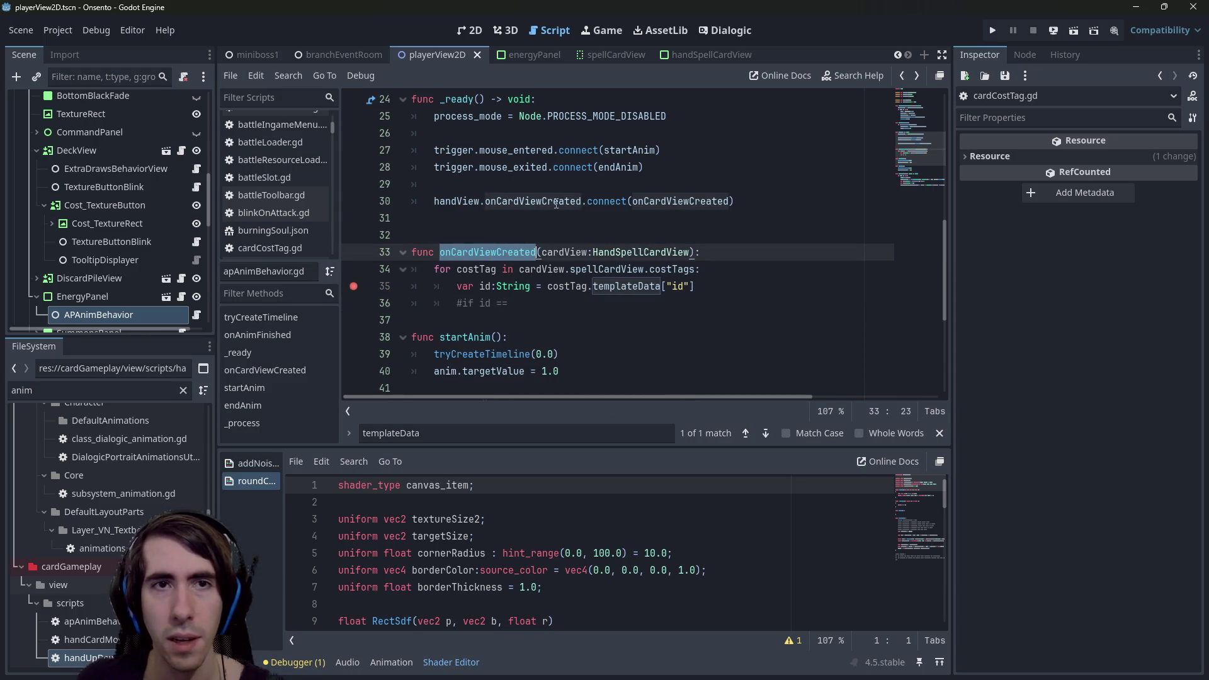
Run the miniboss1 scene, draw a card, and set a breakpoint on line 34 before continuing.
{"action": "left_click", "coordinate": [259, 54]}
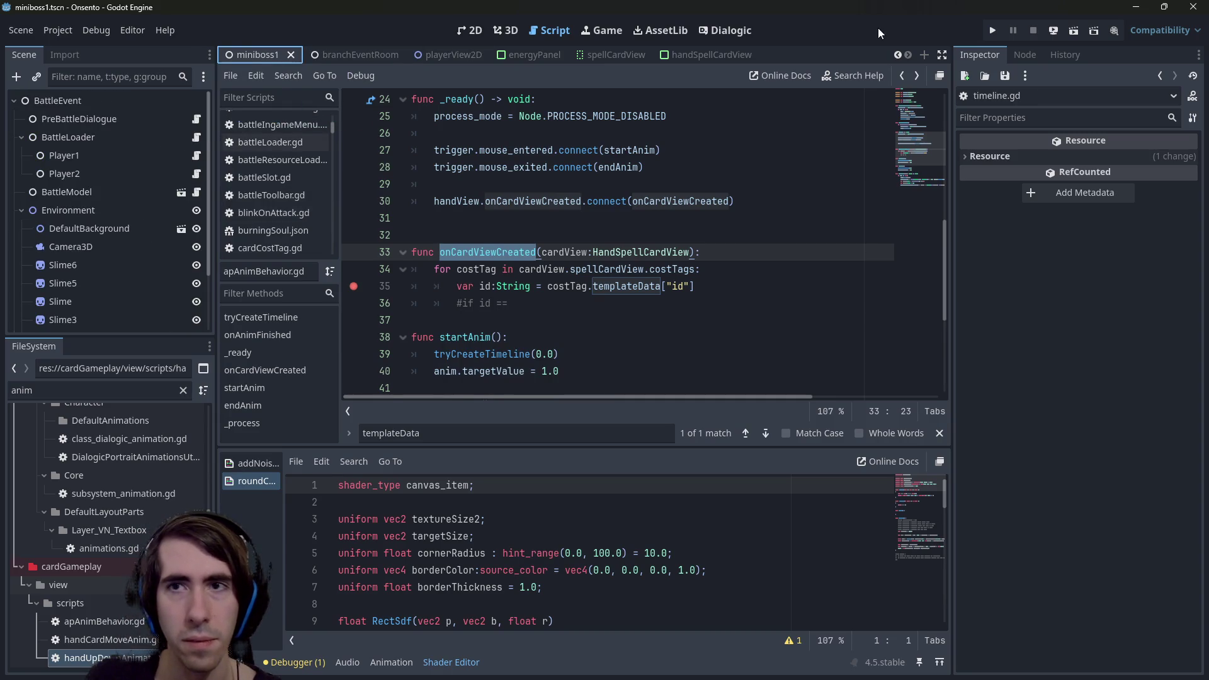
{"action": "left_click", "coordinate": [1067, 32]}
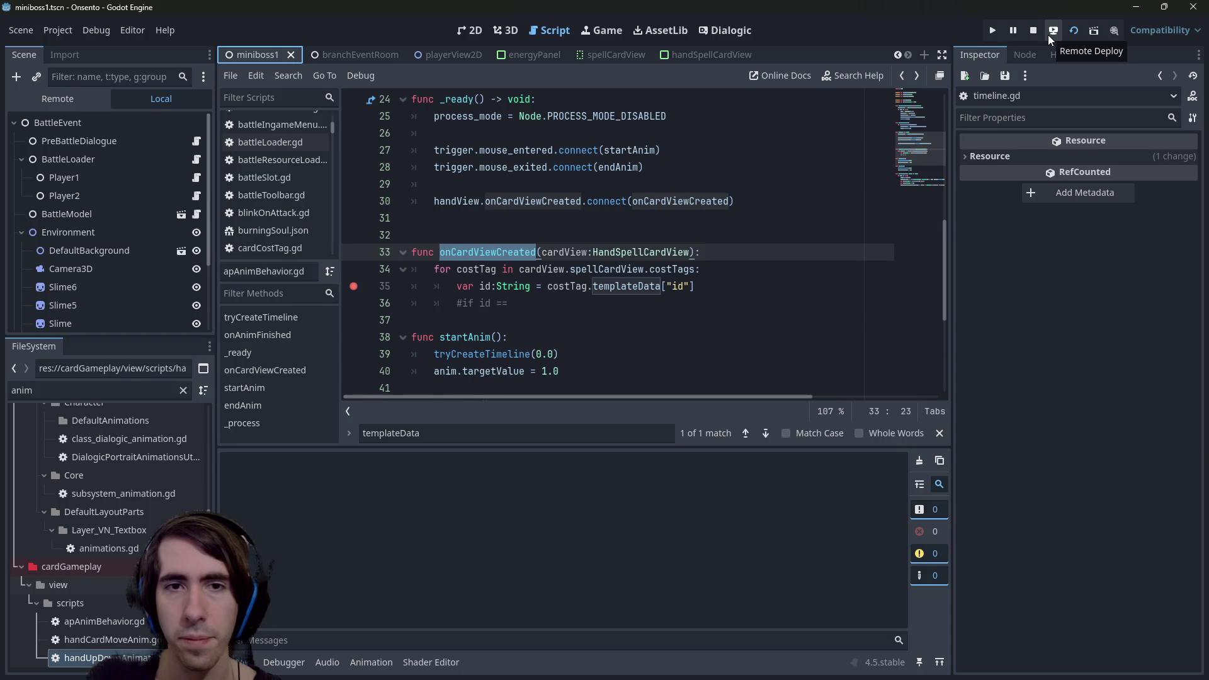
{"action": "left_click", "coordinate": [481, 218]}
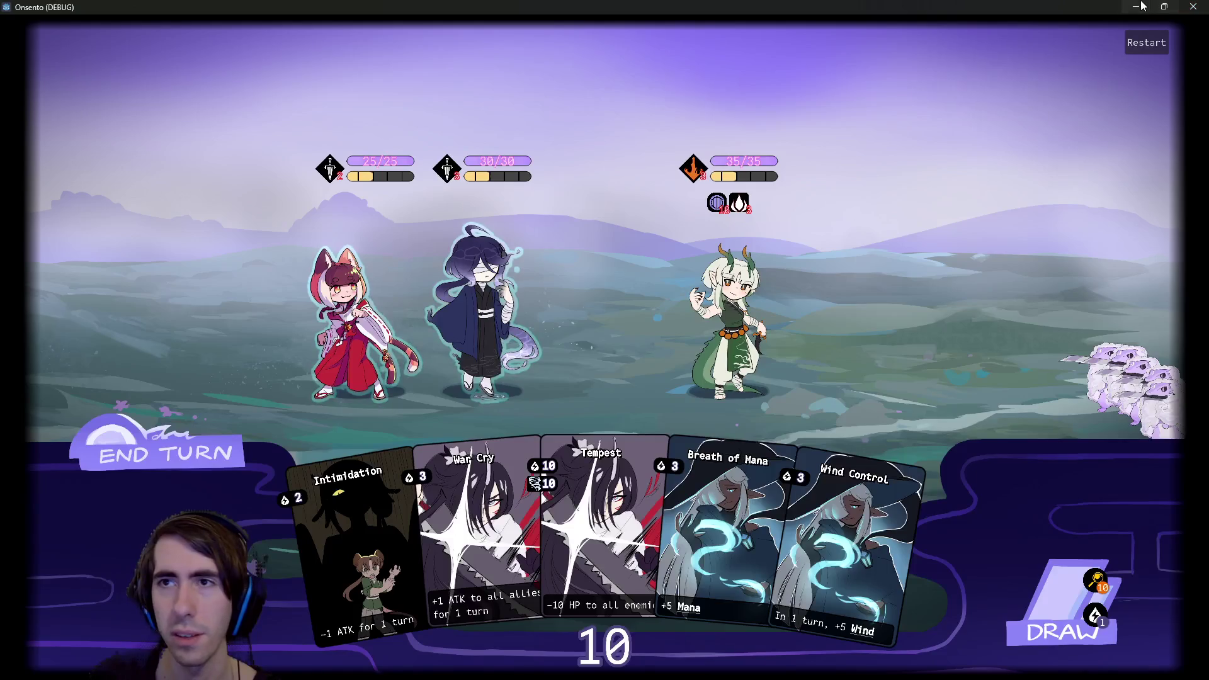
{"action": "left_click", "coordinate": [1064, 604]}
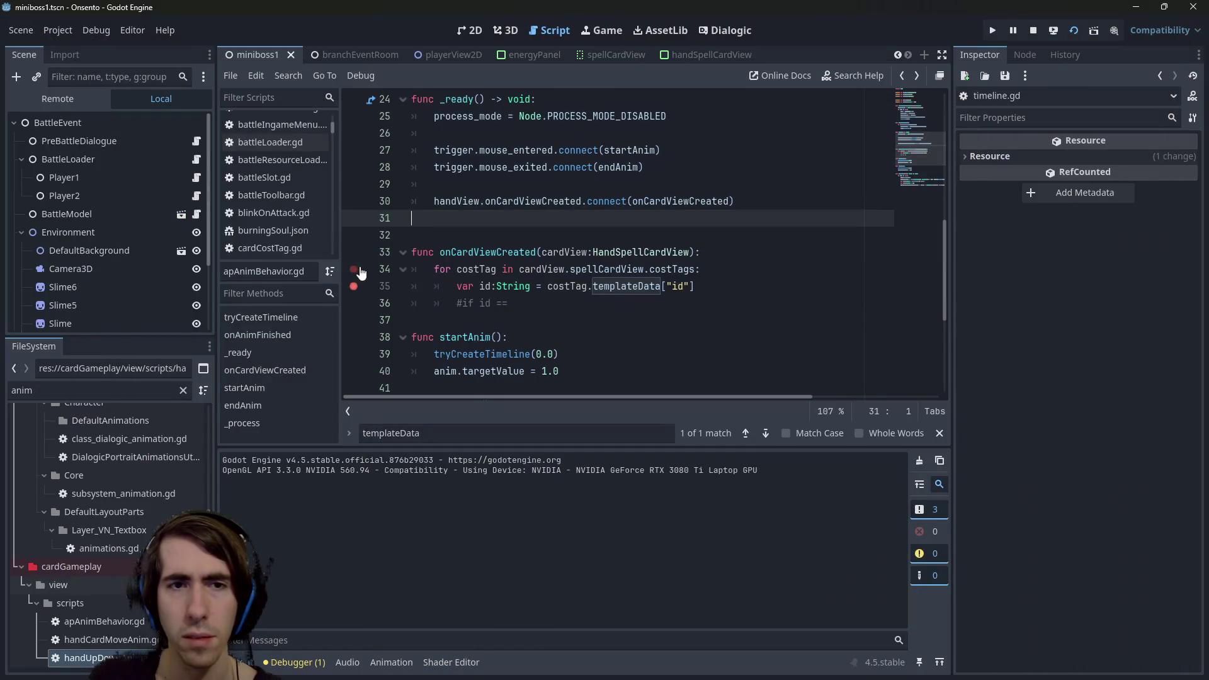
{"action": "left_click", "coordinate": [359, 270]}
{"action": "key", "text": "F12"}
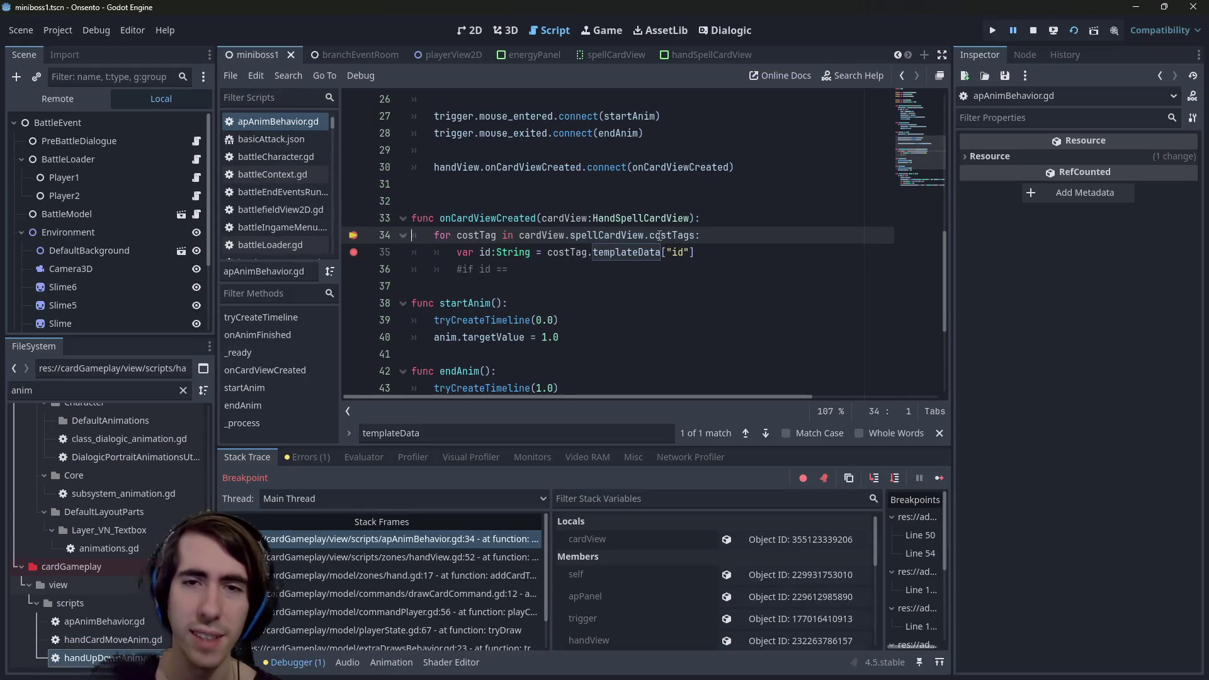
Jump to the costTags declaration in spellCardView.gd and step through every costTags match.
{"action": "left_click", "coordinate": [674, 239], "text": "ctrl"}
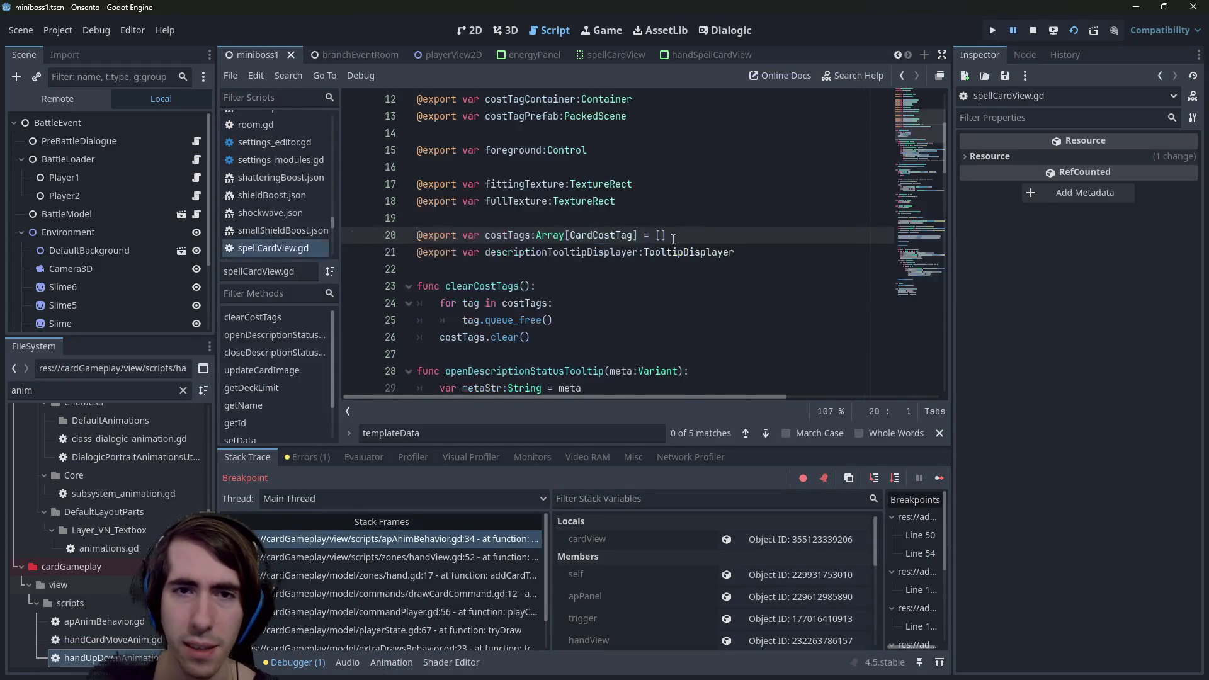
{"action": "double_click", "coordinate": [507, 235]}
{"action": "key", "text": "ctrl+f"}
{"action": "key", "text": "Return"}
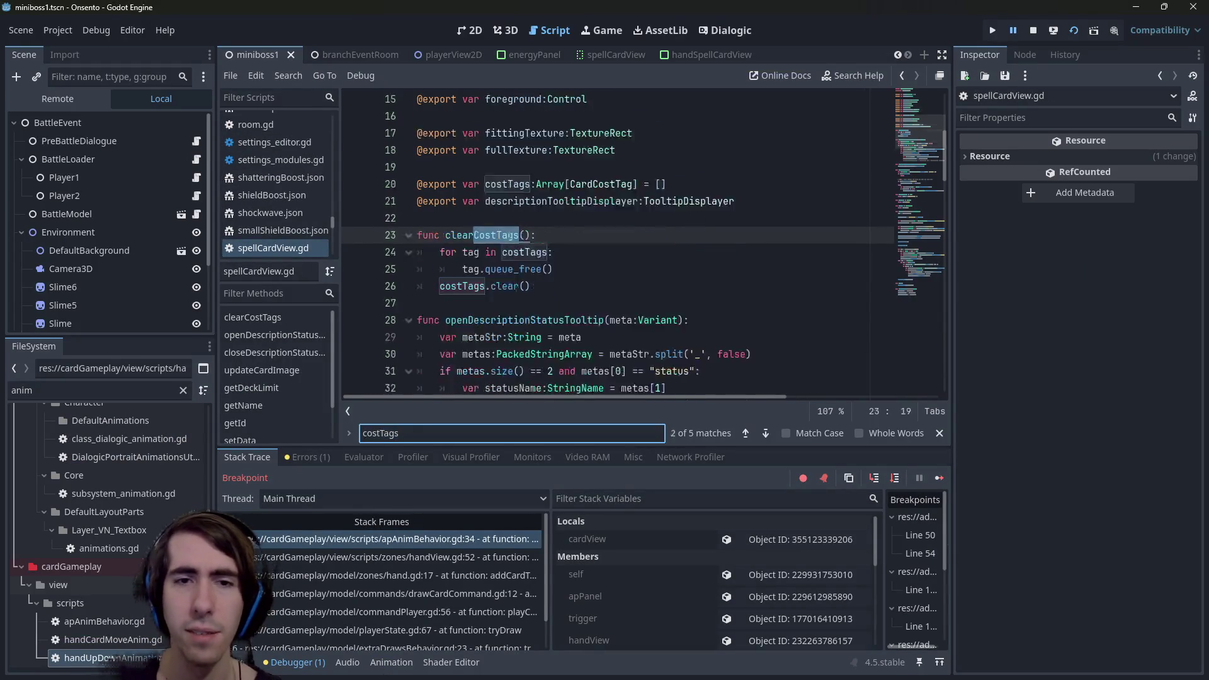
{"action": "key", "text": "Return"}
{"action": "key", "text": "Return"}
{"action": "key", "text": "Return"}
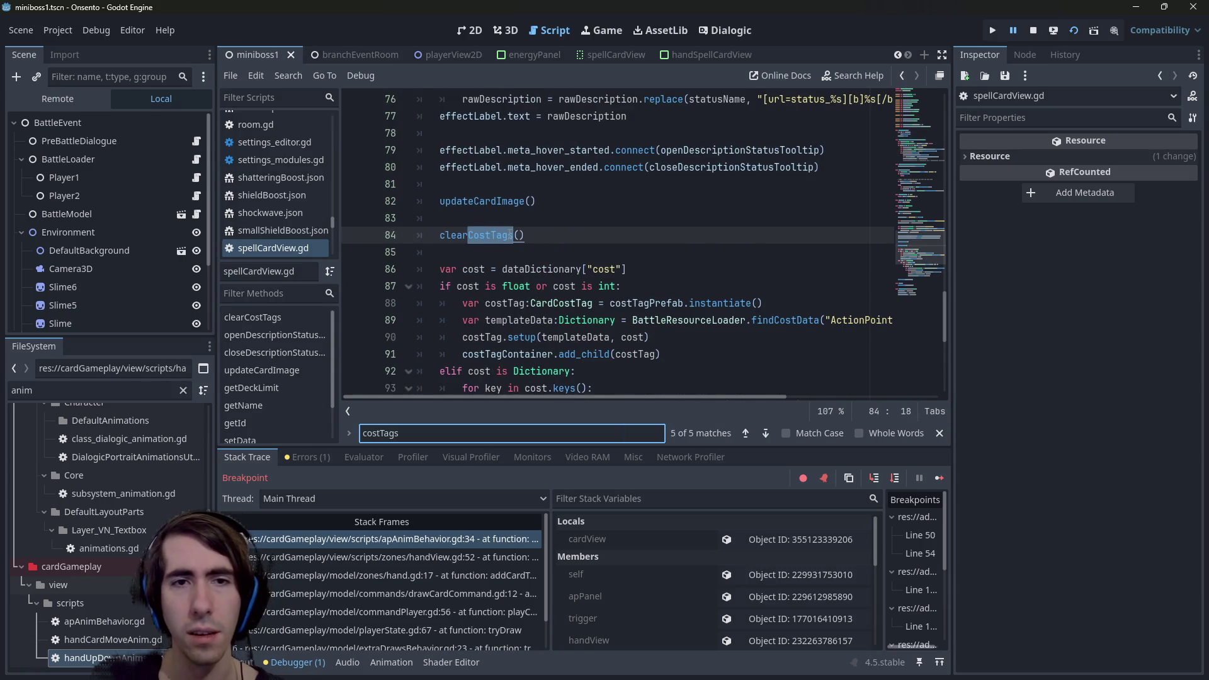
{"action": "key", "text": "Return"}
{"action": "key", "text": "Return"}
{"action": "key", "text": "Return"}
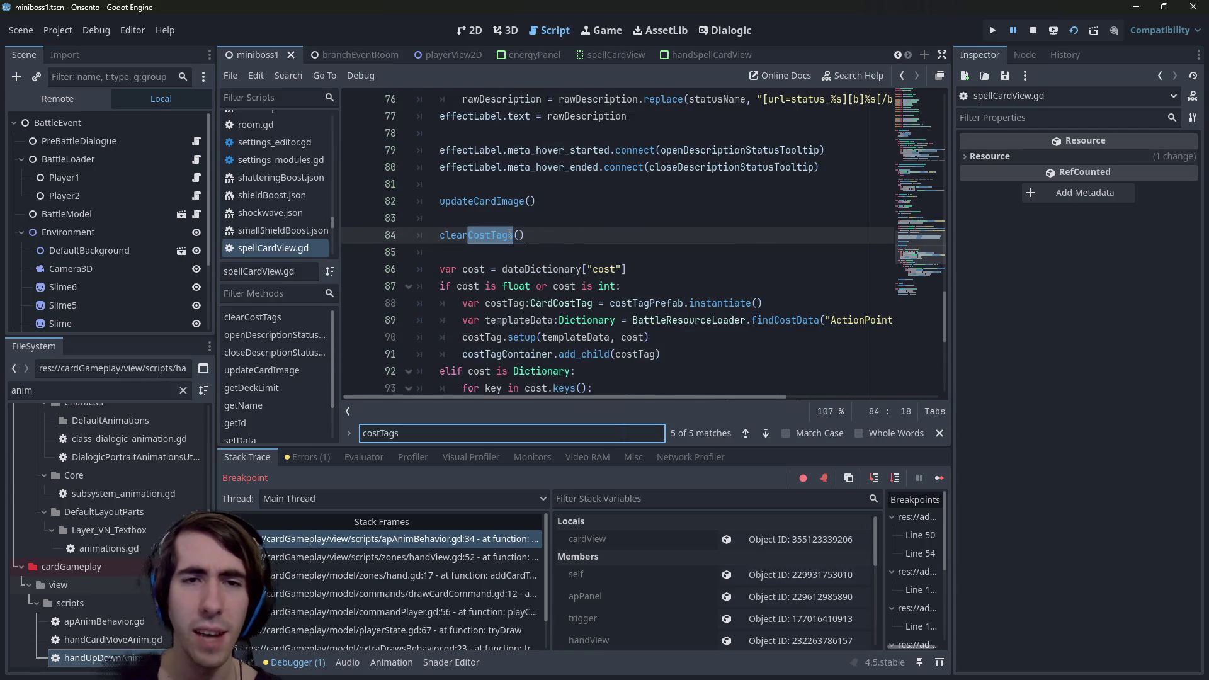
{"action": "scroll", "coordinate": [510, 235], "scroll_direction": "up", "scroll_amount": 7}
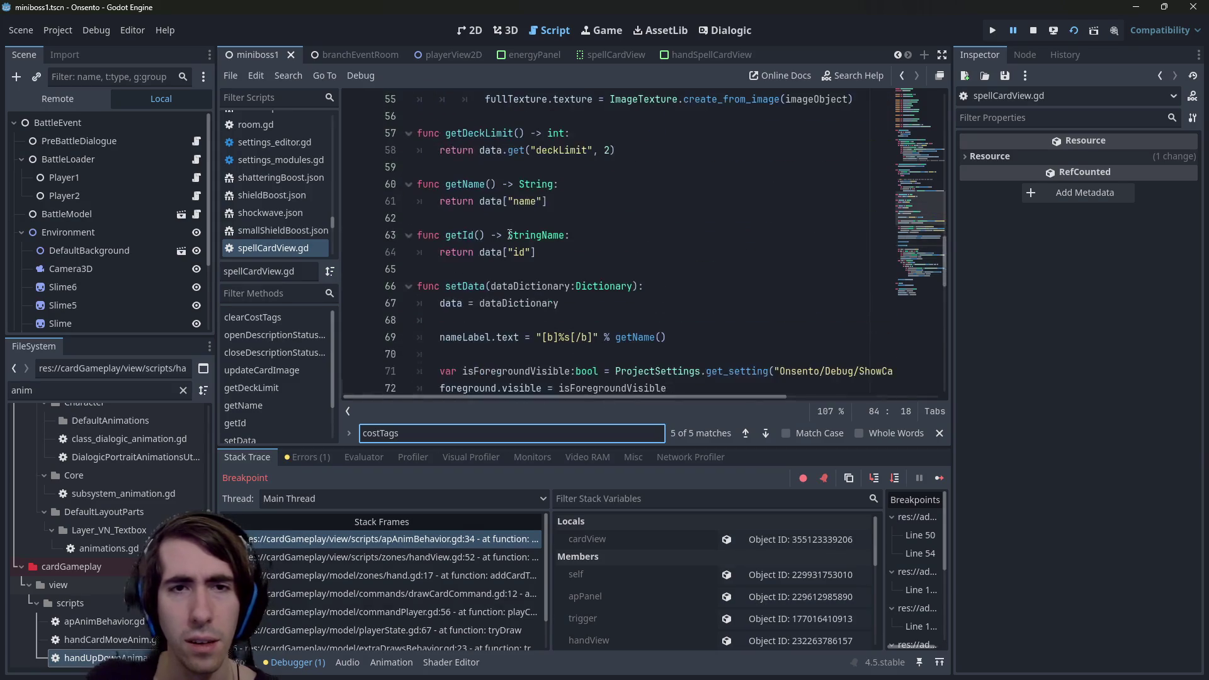
{"action": "scroll", "coordinate": [510, 235], "scroll_direction": "down", "scroll_amount": 4}
{"action": "scroll", "coordinate": [510, 235], "scroll_direction": "up", "scroll_amount": 5}
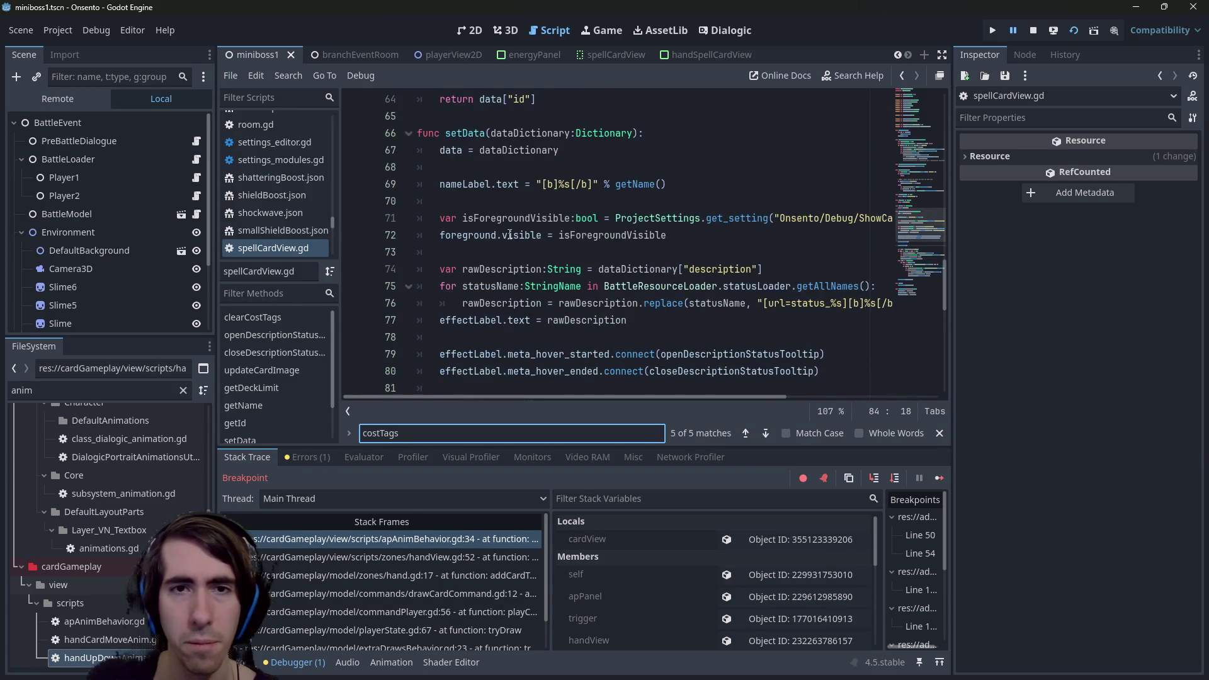
{"action": "scroll", "coordinate": [510, 234], "scroll_direction": "up", "scroll_amount": 4}
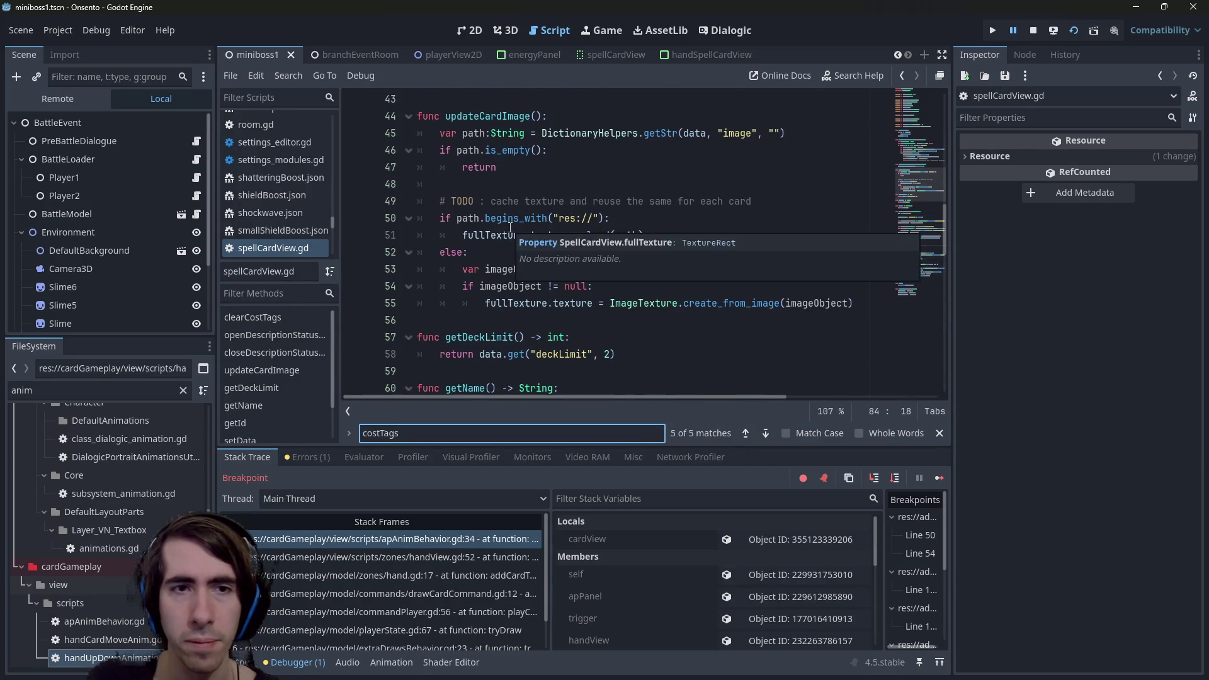
{"action": "scroll", "coordinate": [510, 230], "scroll_direction": "down", "scroll_amount": 9}
{"action": "scroll", "coordinate": [511, 227], "scroll_direction": "down", "scroll_amount": 6}
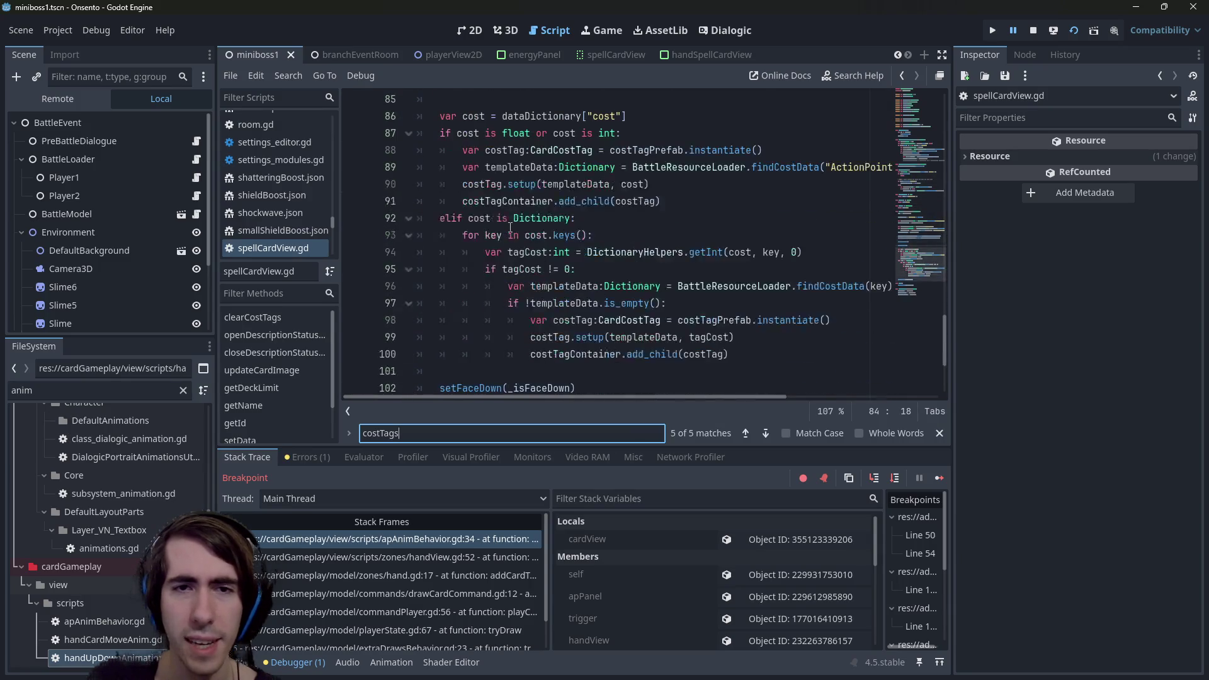
Trace costTagContainer, findCostData and CardCostTag usages to where tags are created at line 91.
{"action": "double_click", "coordinate": [507, 201]}
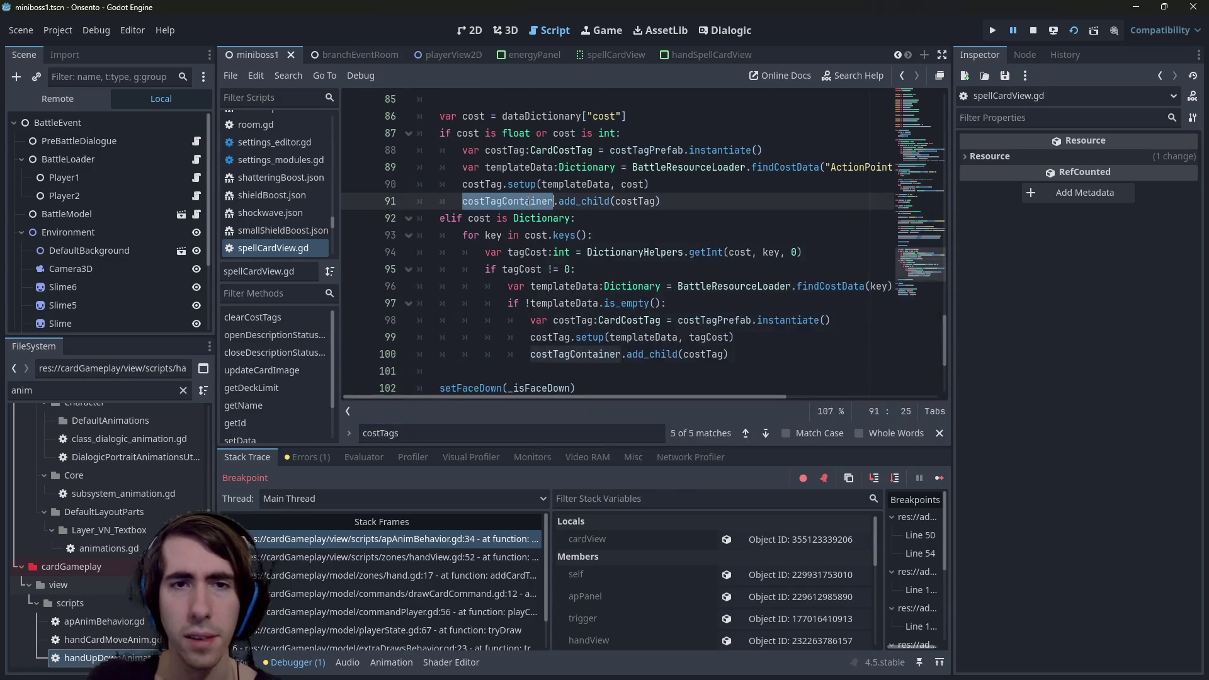
{"action": "scroll", "coordinate": [705, 267], "scroll_direction": "up", "scroll_amount": 2}
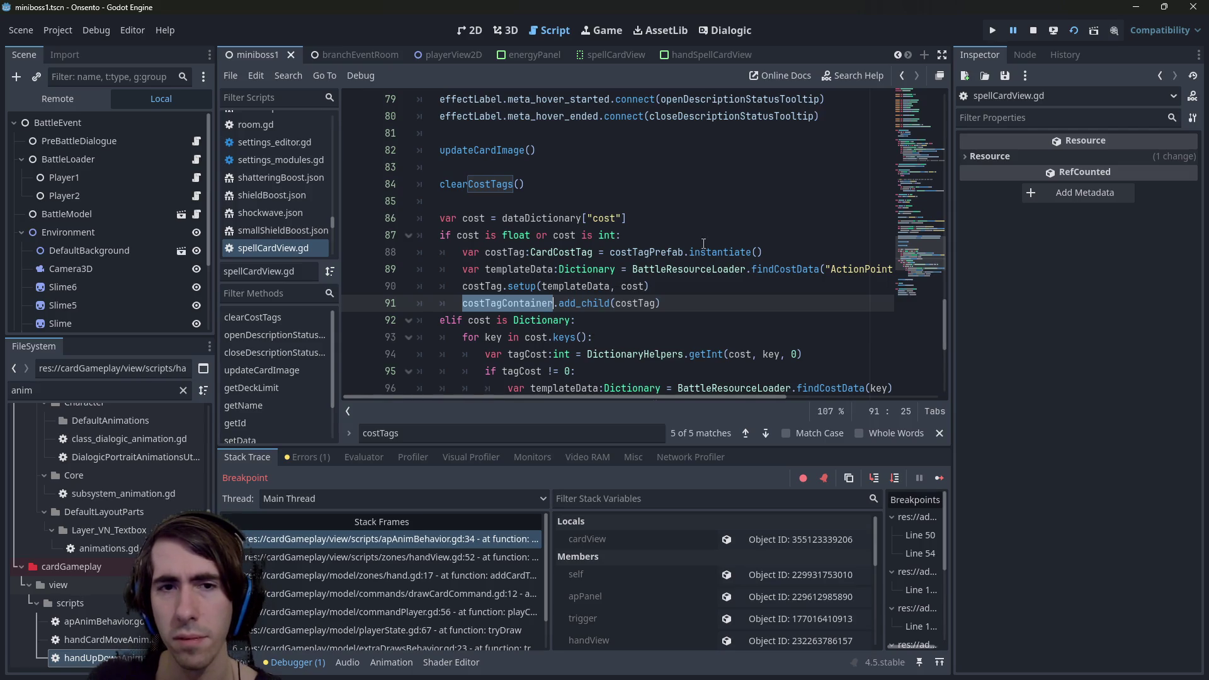
{"action": "double_click", "coordinate": [774, 267]}
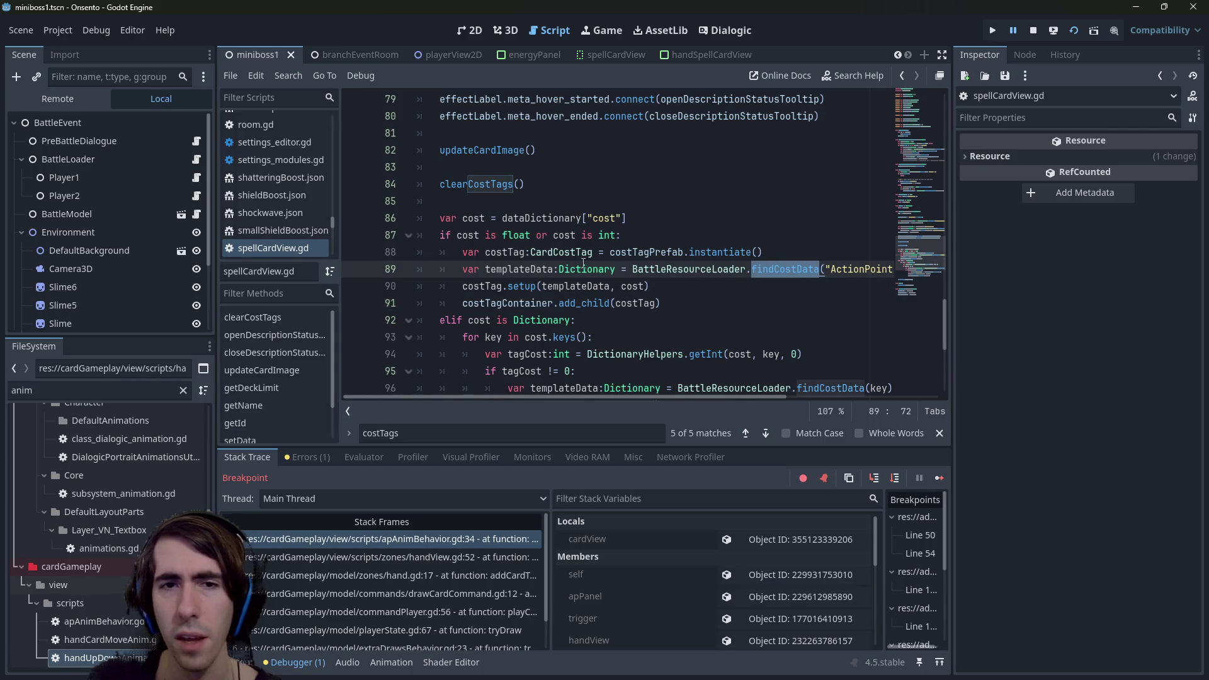
{"action": "scroll", "coordinate": [547, 262], "scroll_direction": "up", "scroll_amount": 20}
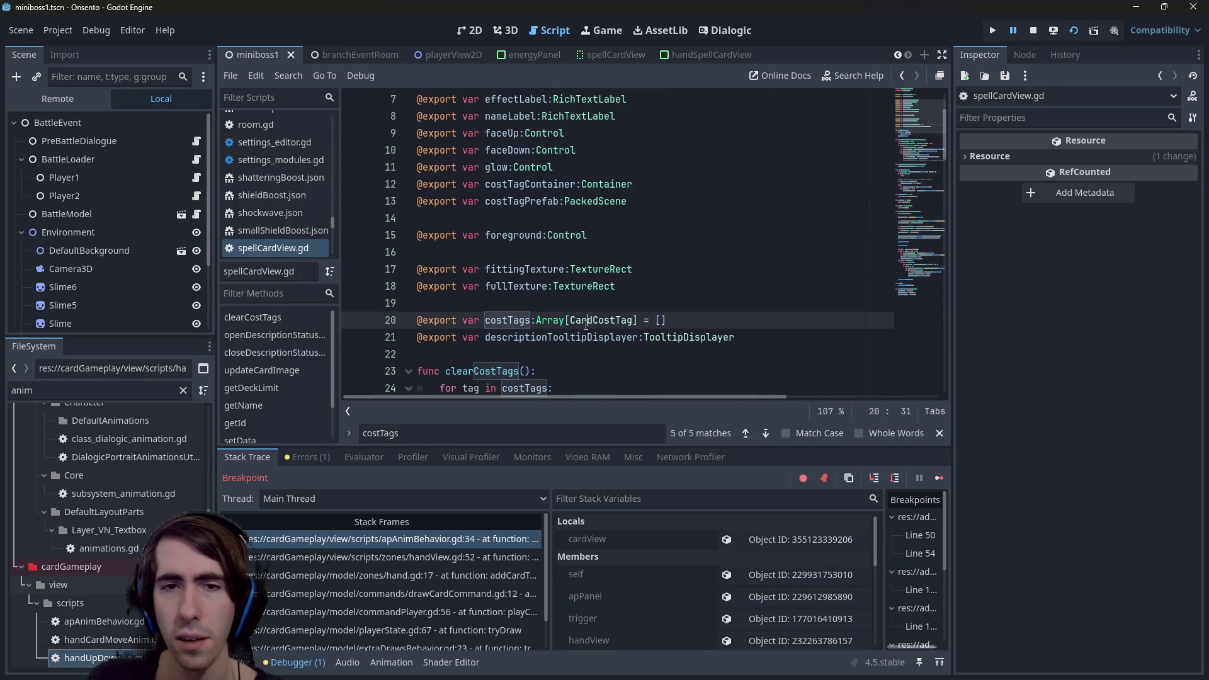
{"action": "double_click", "coordinate": [600, 320]}
{"action": "scroll", "coordinate": [622, 300], "scroll_direction": "down", "scroll_amount": 3}
{"action": "key", "text": "ctrl+f"}
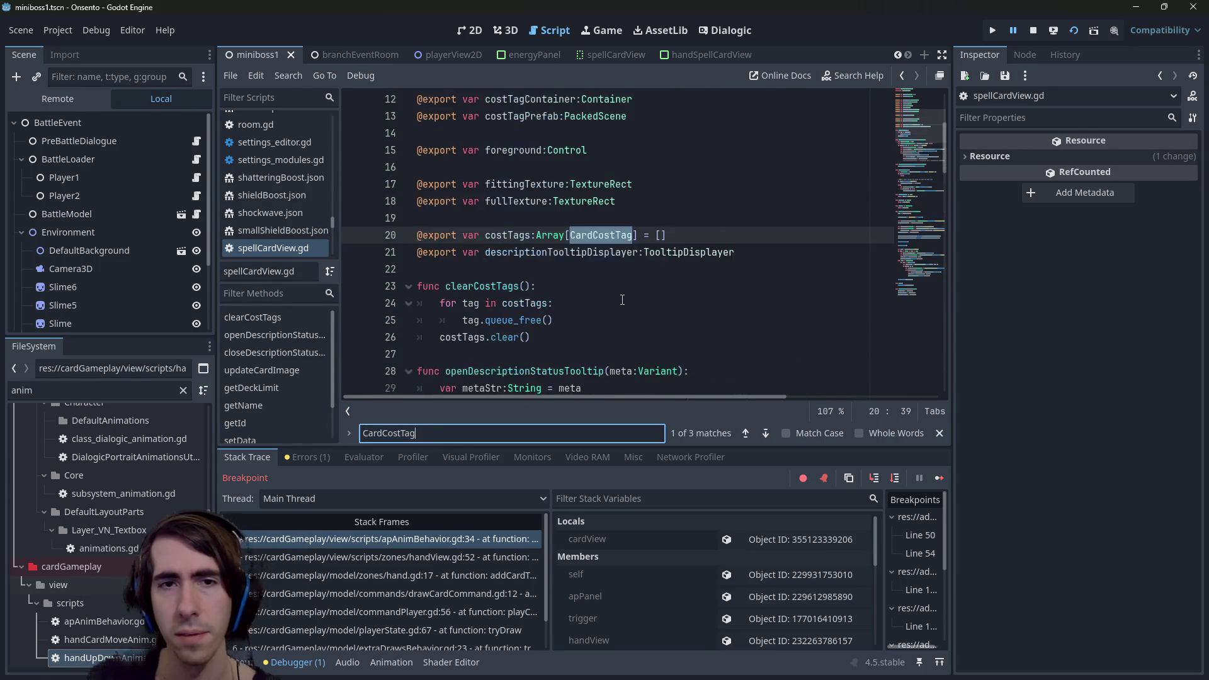
{"action": "key", "text": "Return"}
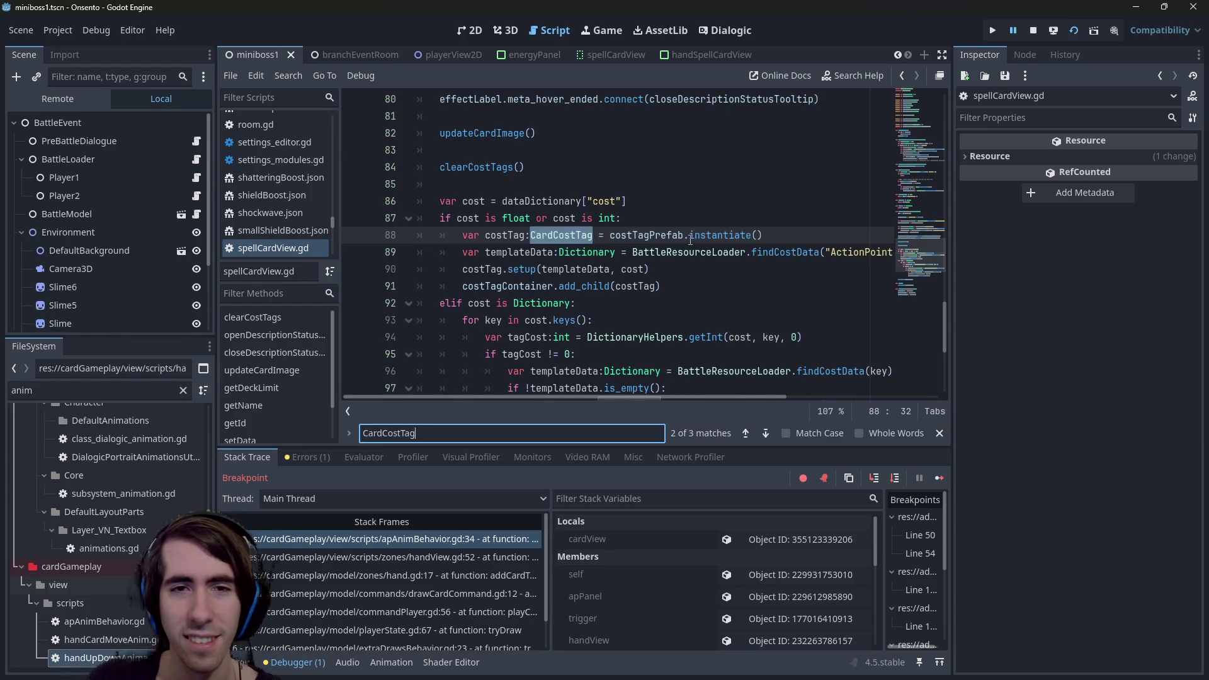
{"action": "scroll", "coordinate": [600, 275], "scroll_direction": "up", "scroll_amount": 20}
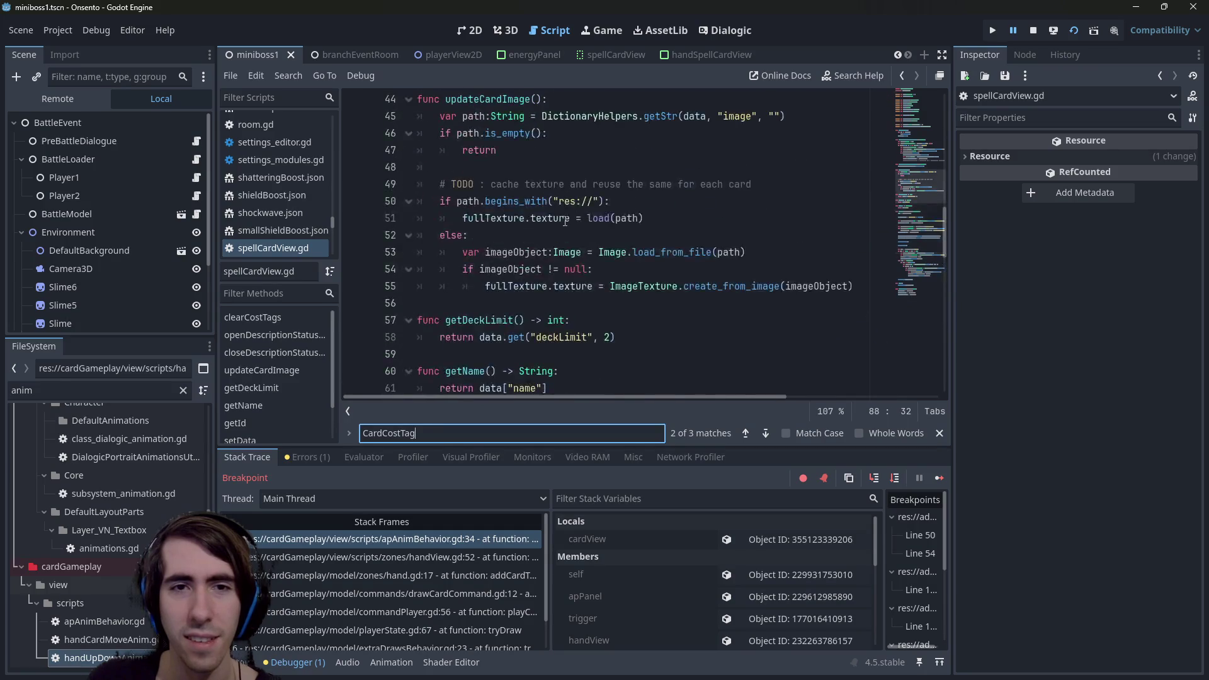
{"action": "scroll", "coordinate": [529, 264], "scroll_direction": "down", "scroll_amount": 5}
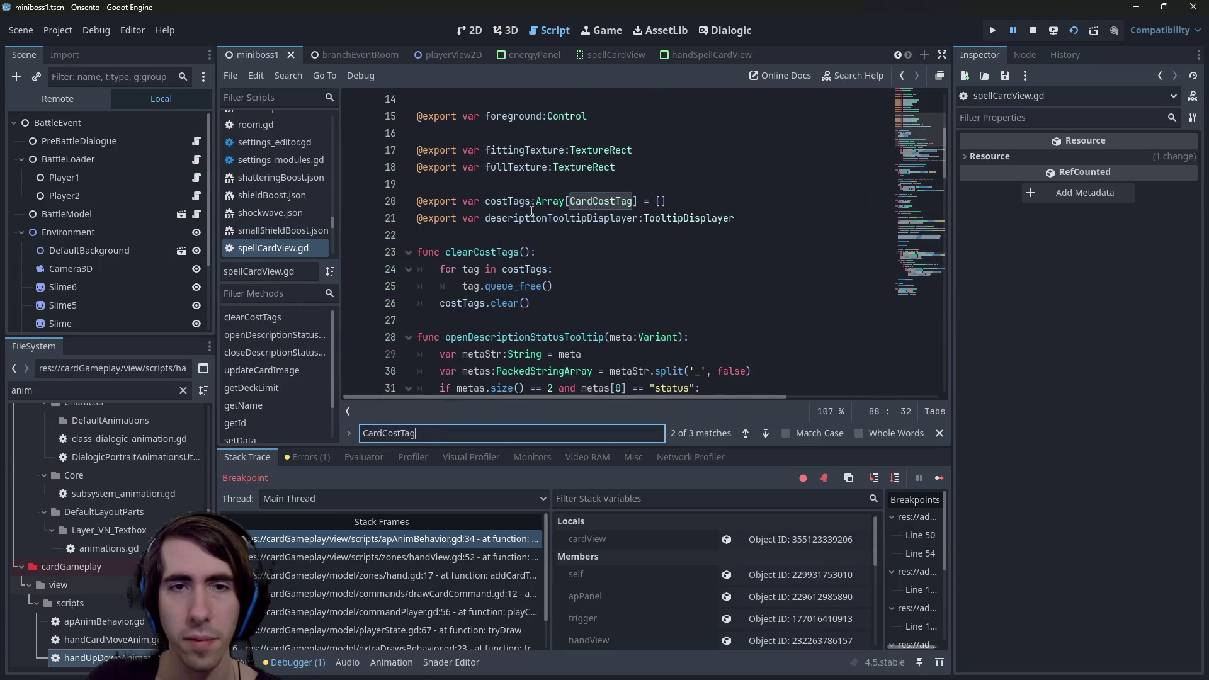
{"action": "scroll", "coordinate": [532, 211], "scroll_direction": "down", "scroll_amount": 20}
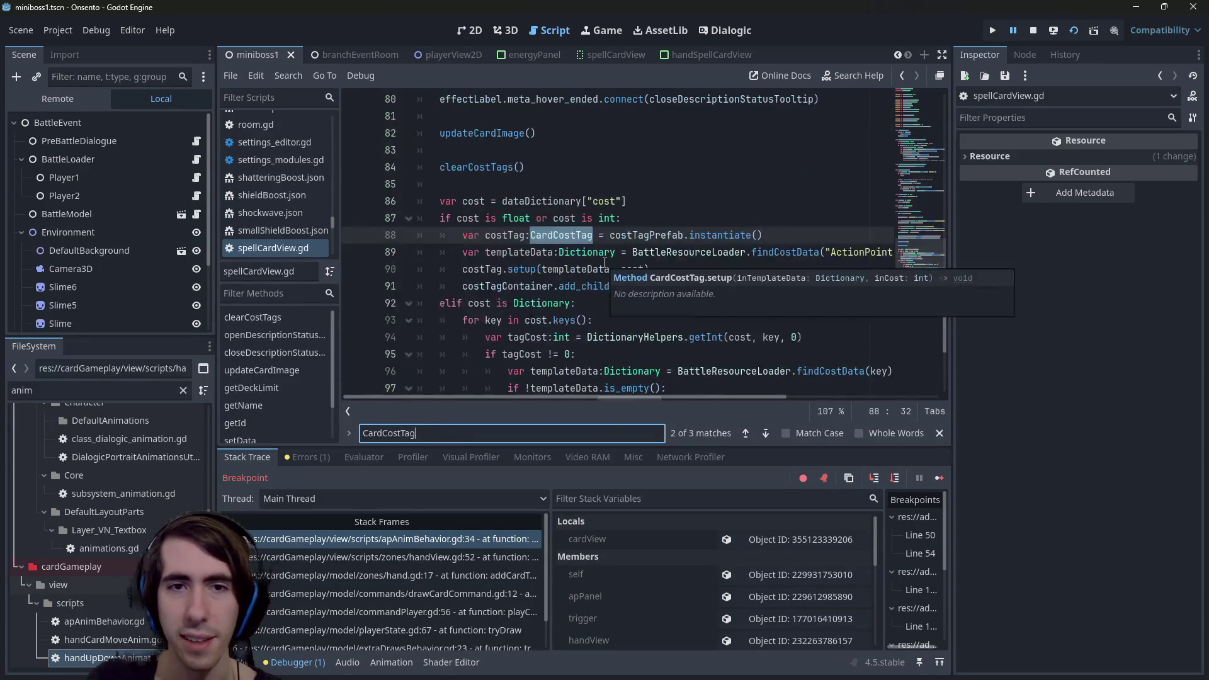
{"action": "left_click", "coordinate": [703, 279]}
Add costTags.push_back(costTag) after line 91 and save spellCardView.gd.
{"action": "key", "text": "Return"}
{"action": "type", "text": "cos"}
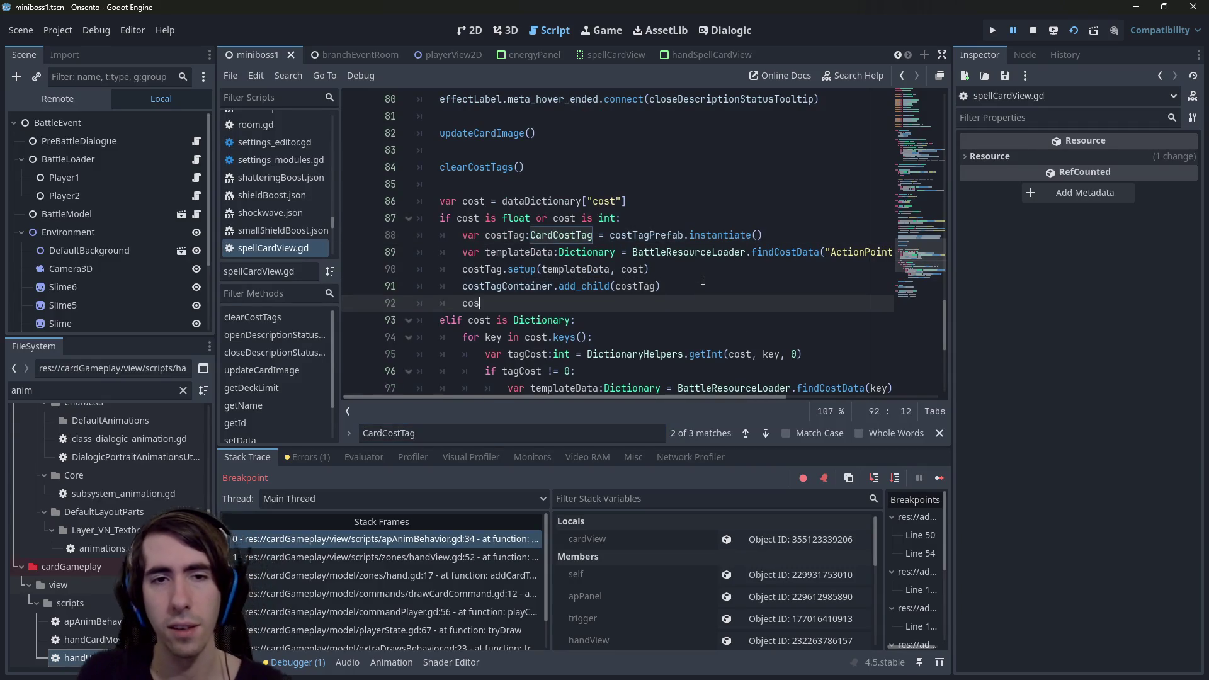
{"action": "type", "text": "tTags.push"}
{"action": "key", "text": "Return"}
{"action": "key", "text": "Return"}
{"action": "key", "text": "ctrl+z"}
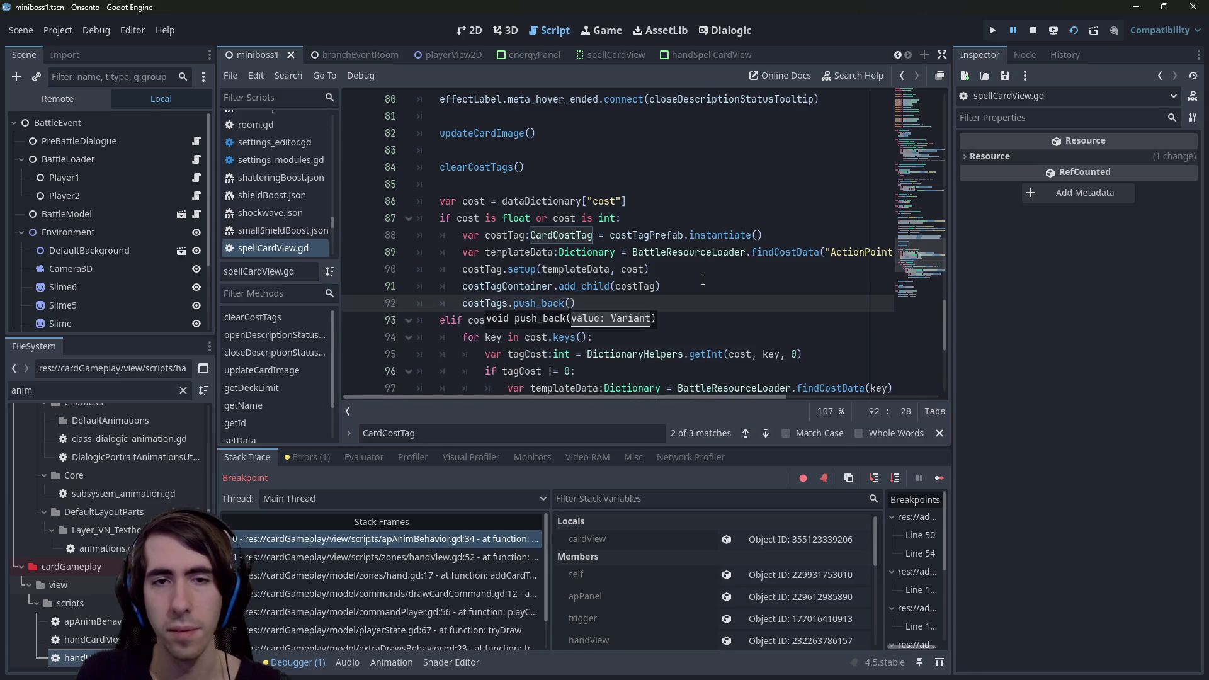
{"action": "type", "text": "costTag"}
{"action": "key", "text": "ctrl+s"}
{"action": "left_click", "coordinate": [717, 226]}
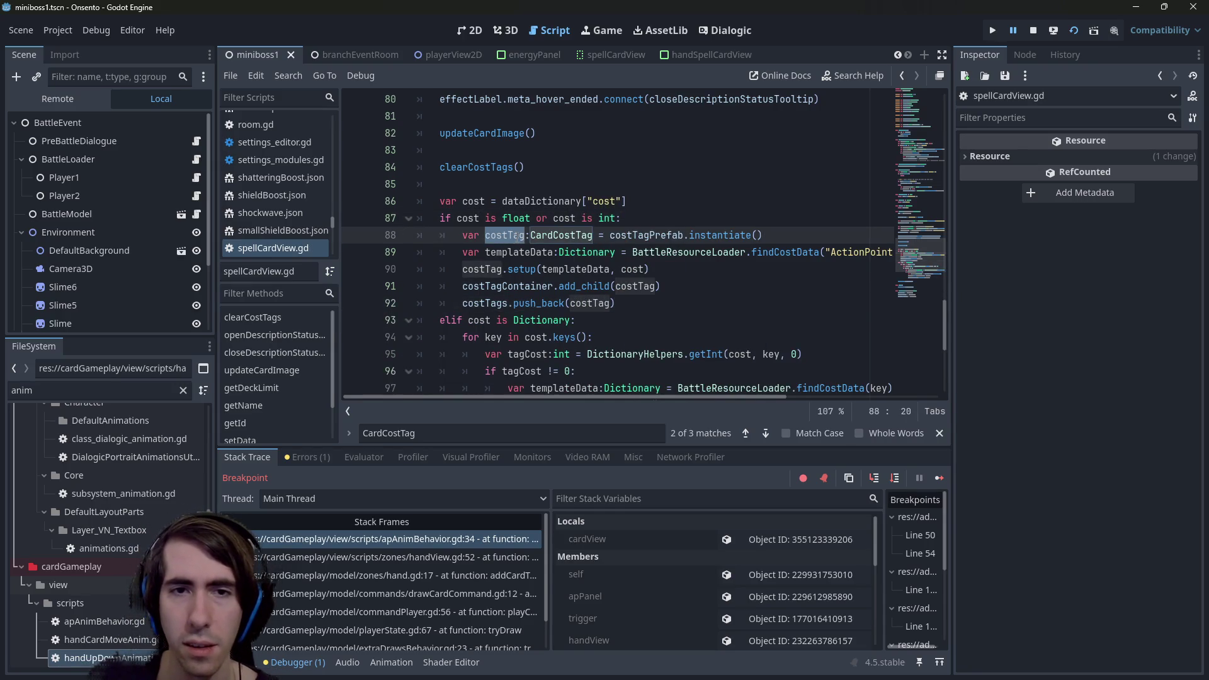
Paste the push_back call after line 101 too, then stop and rerun the game.
{"action": "double_click", "coordinate": [585, 286]}
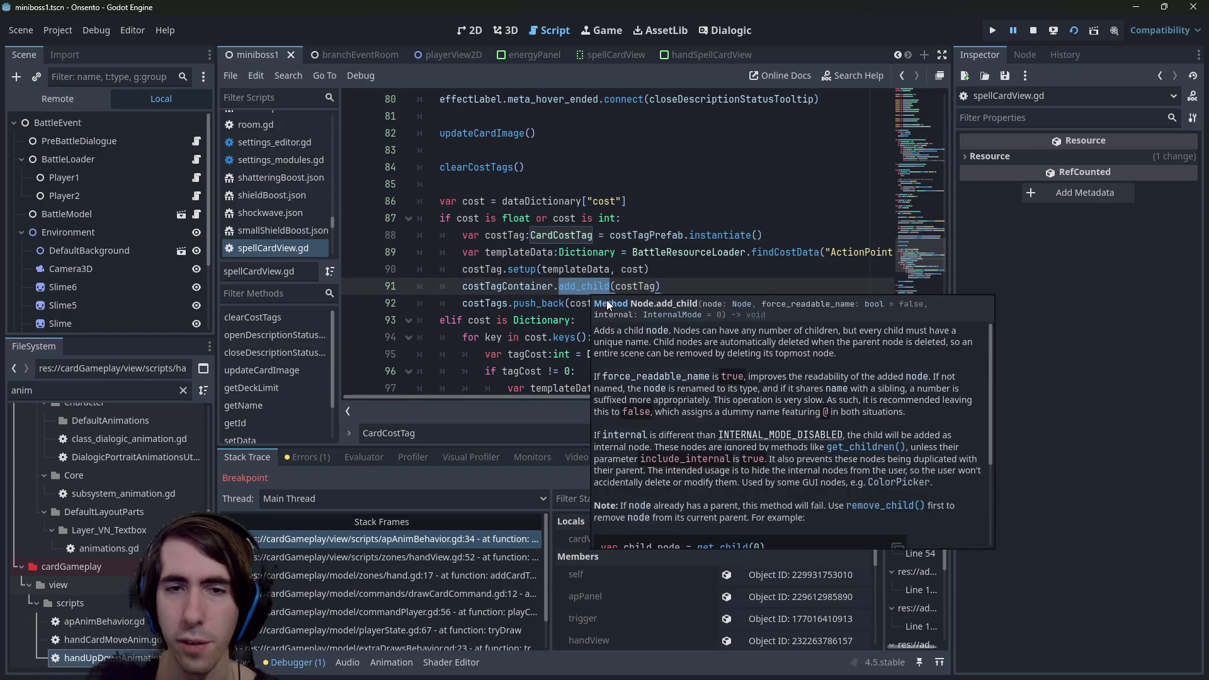
{"action": "scroll", "coordinate": [588, 263], "scroll_direction": "down", "scroll_amount": 2}
{"action": "left_click_drag", "start_coordinate": [614, 201], "coordinate": [459, 203]}
{"action": "key", "text": "ctrl+c"}
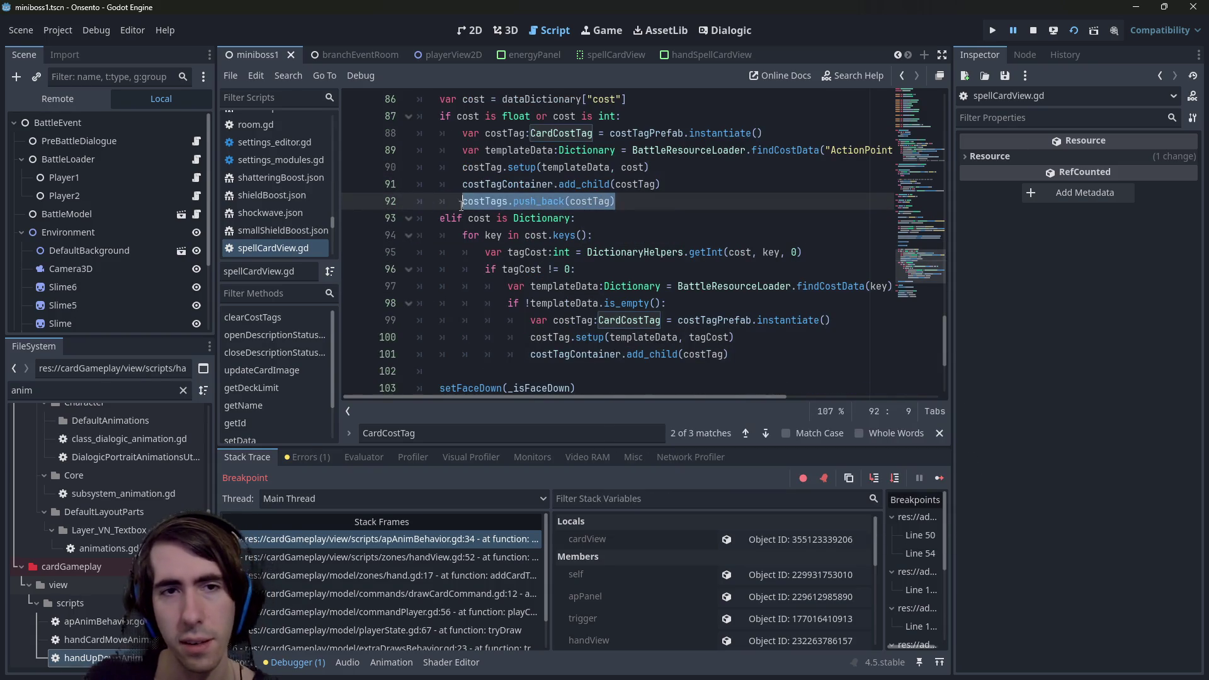
{"action": "left_click", "coordinate": [773, 351]}
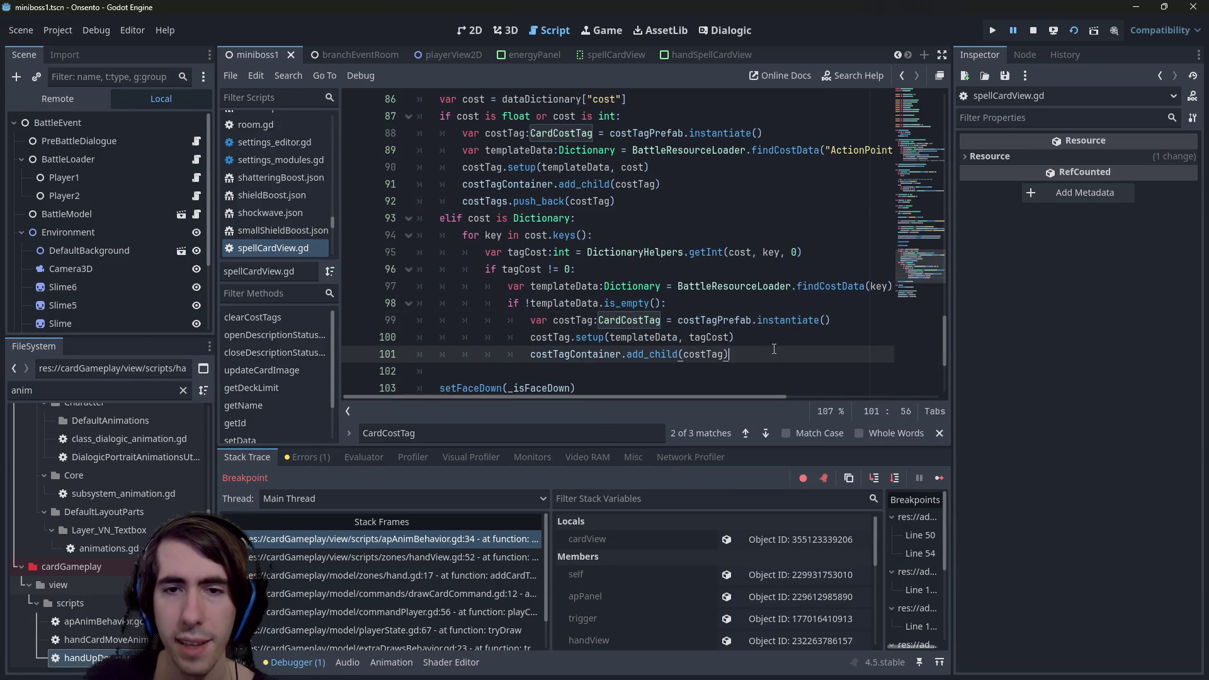
{"action": "key", "text": "Return"}
{"action": "key", "text": "ctrl+v"}
{"action": "left_click", "coordinate": [566, 323]}
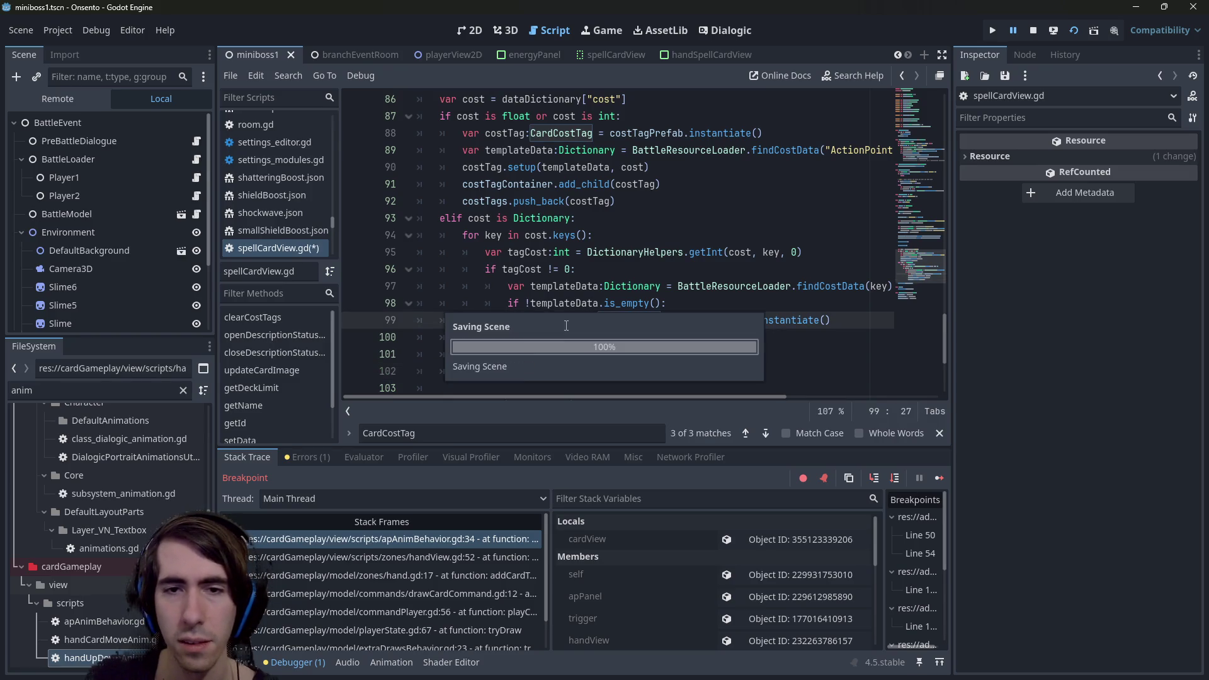
{"action": "scroll", "coordinate": [570, 315], "scroll_direction": "down", "scroll_amount": 3}
{"action": "scroll", "coordinate": [573, 303], "scroll_direction": "down", "scroll_amount": 1}
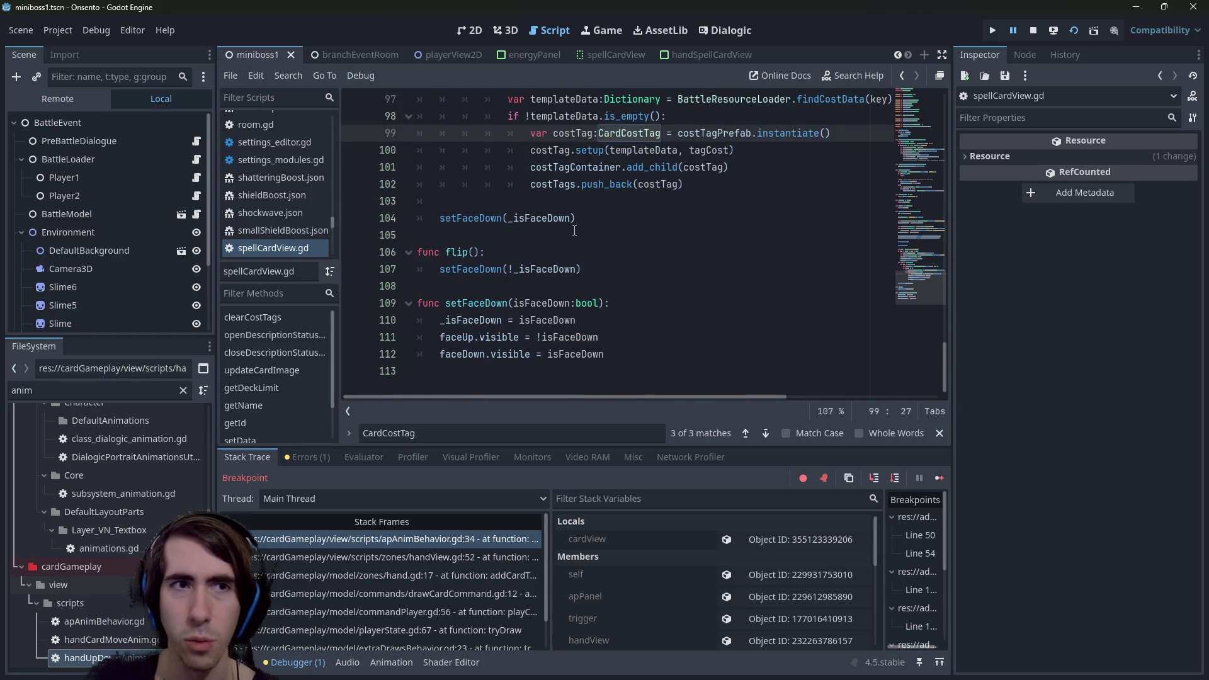
{"action": "left_click", "coordinate": [1033, 30]}
{"action": "left_click", "coordinate": [1069, 32]}
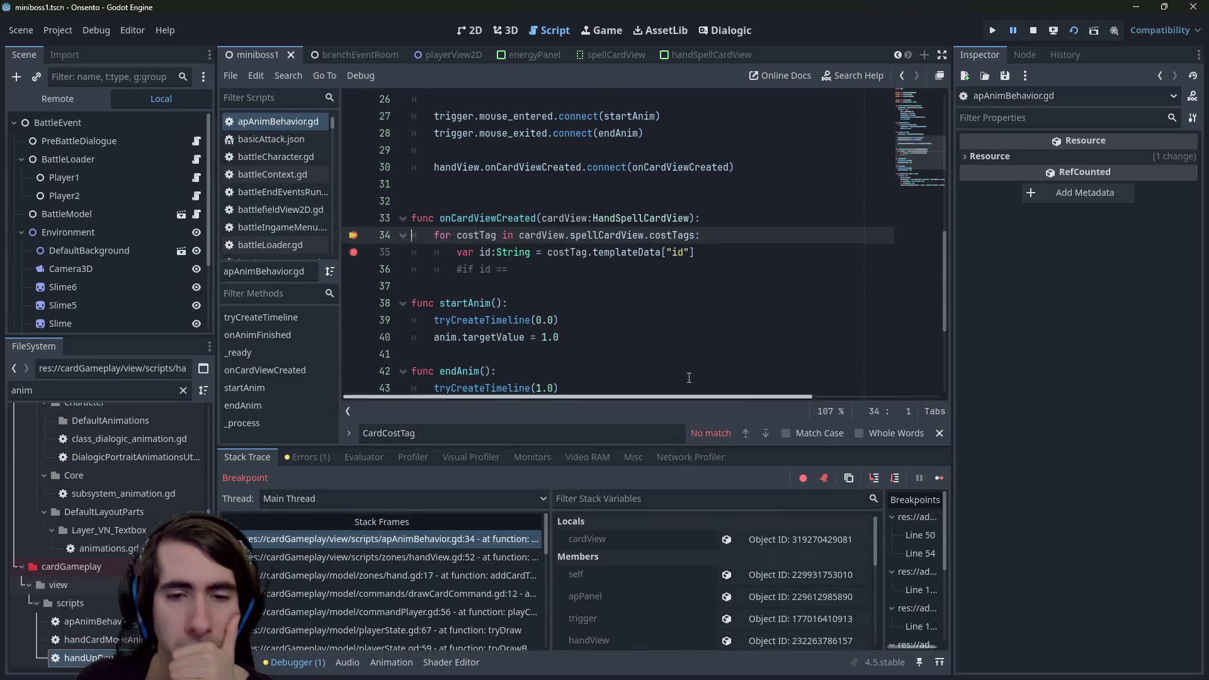
Open cardView's Object ID from Stack Variables to inspect the remote HandSpellCardView and its spell card view.
{"action": "scroll", "coordinate": [715, 590], "scroll_direction": "down", "scroll_amount": 10}
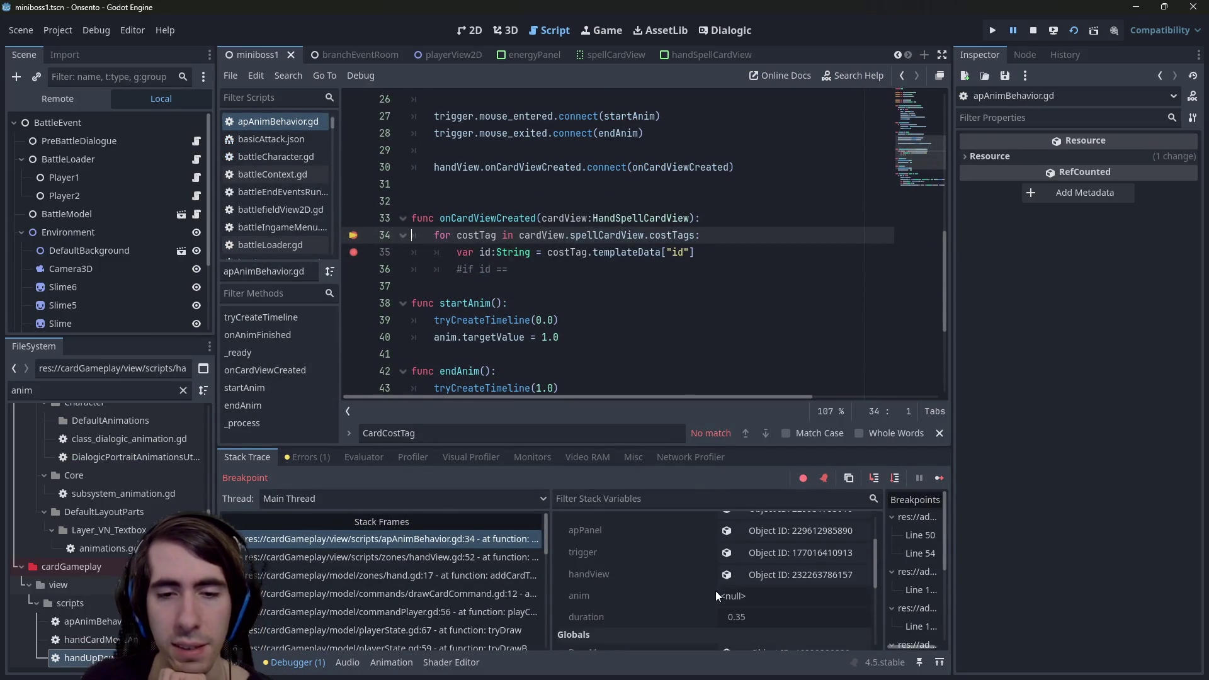
{"action": "scroll", "coordinate": [715, 590], "scroll_direction": "up", "scroll_amount": 10}
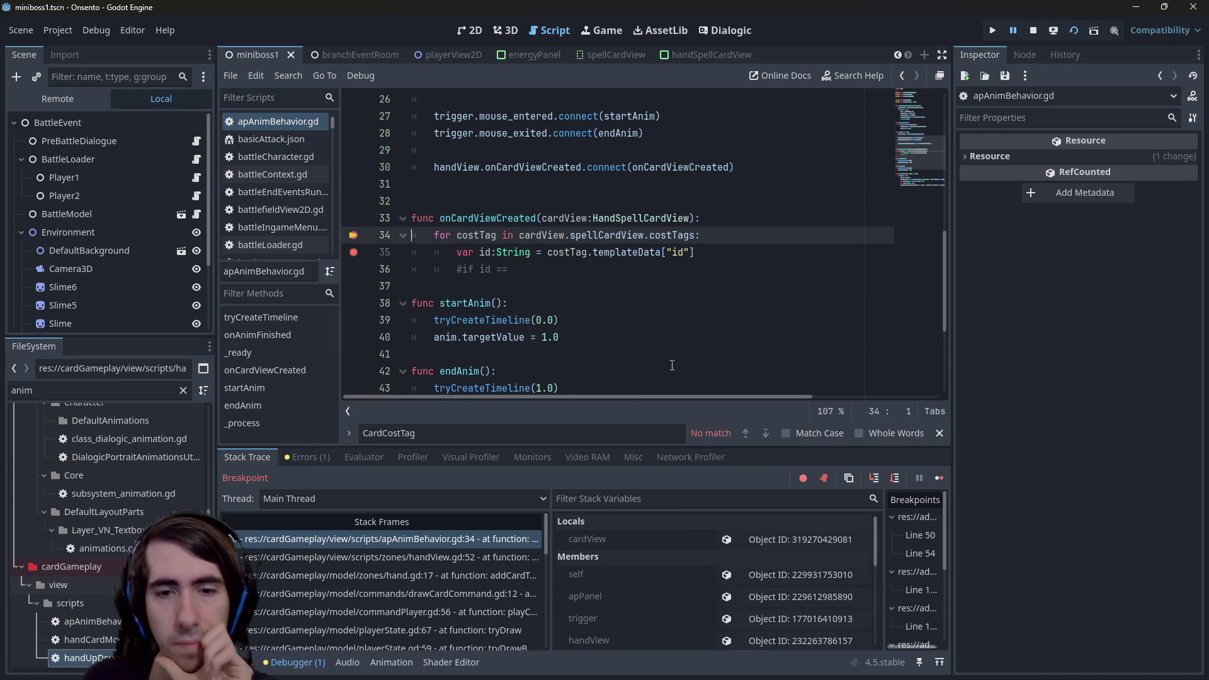
{"action": "mouse_move", "coordinate": [674, 230]}
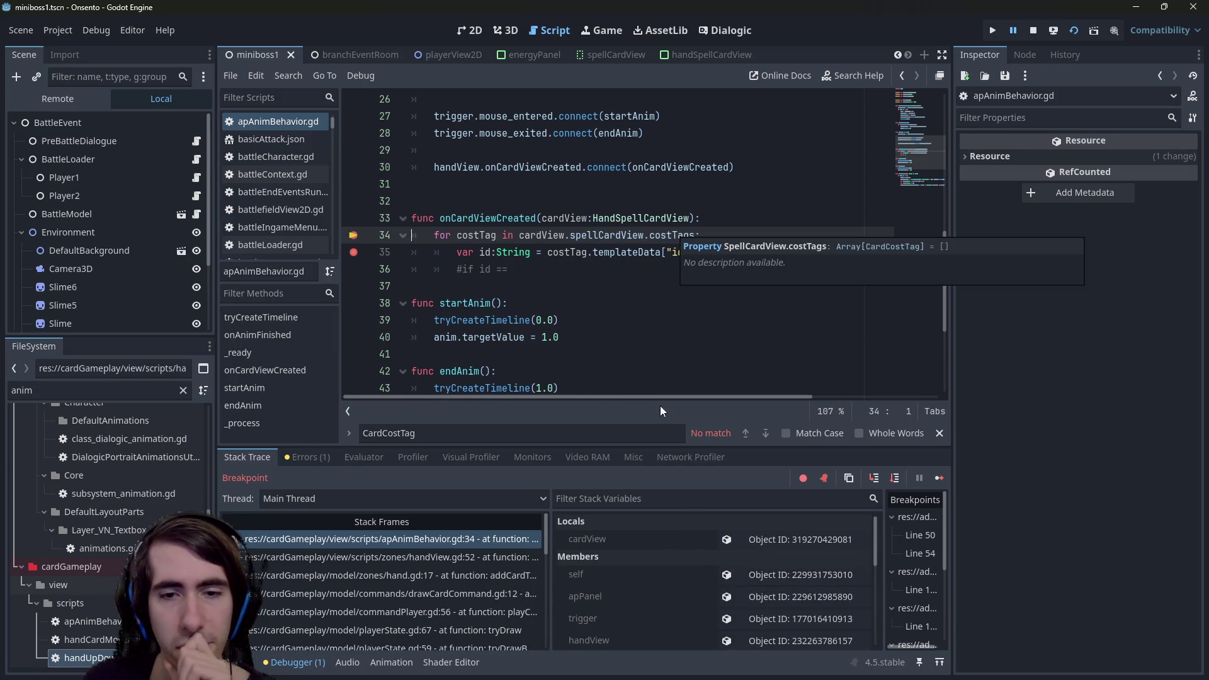
{"action": "left_click", "coordinate": [743, 539]}
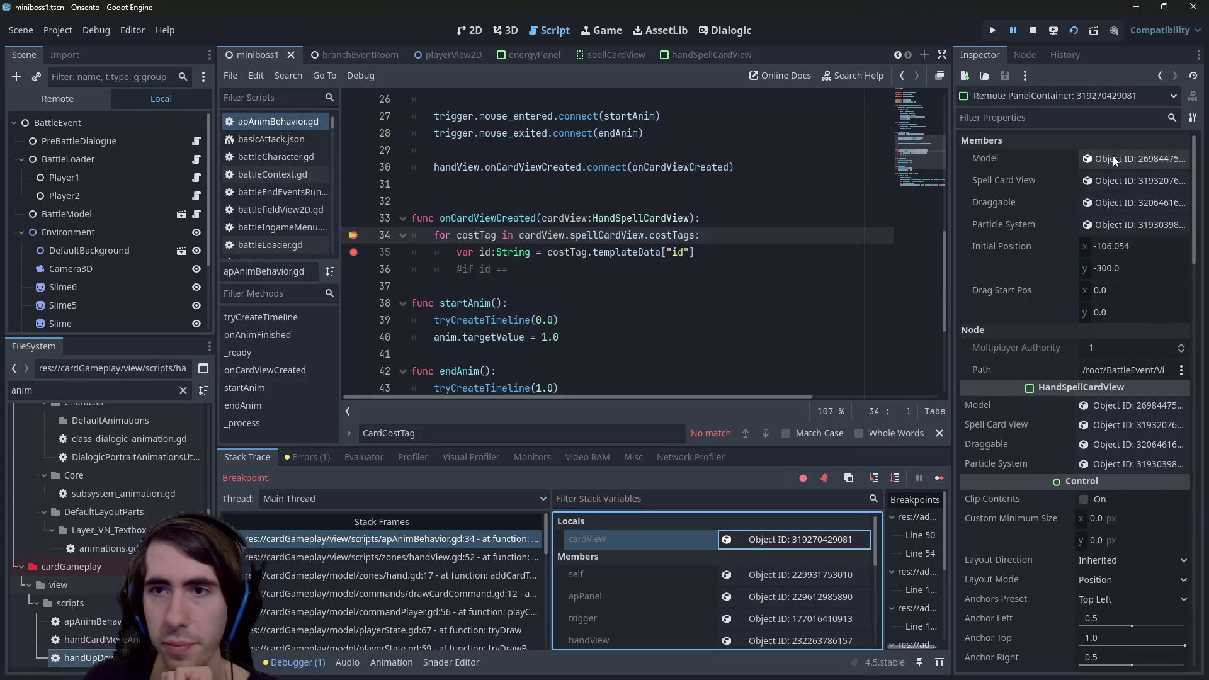
{"action": "left_click", "coordinate": [1134, 179]}
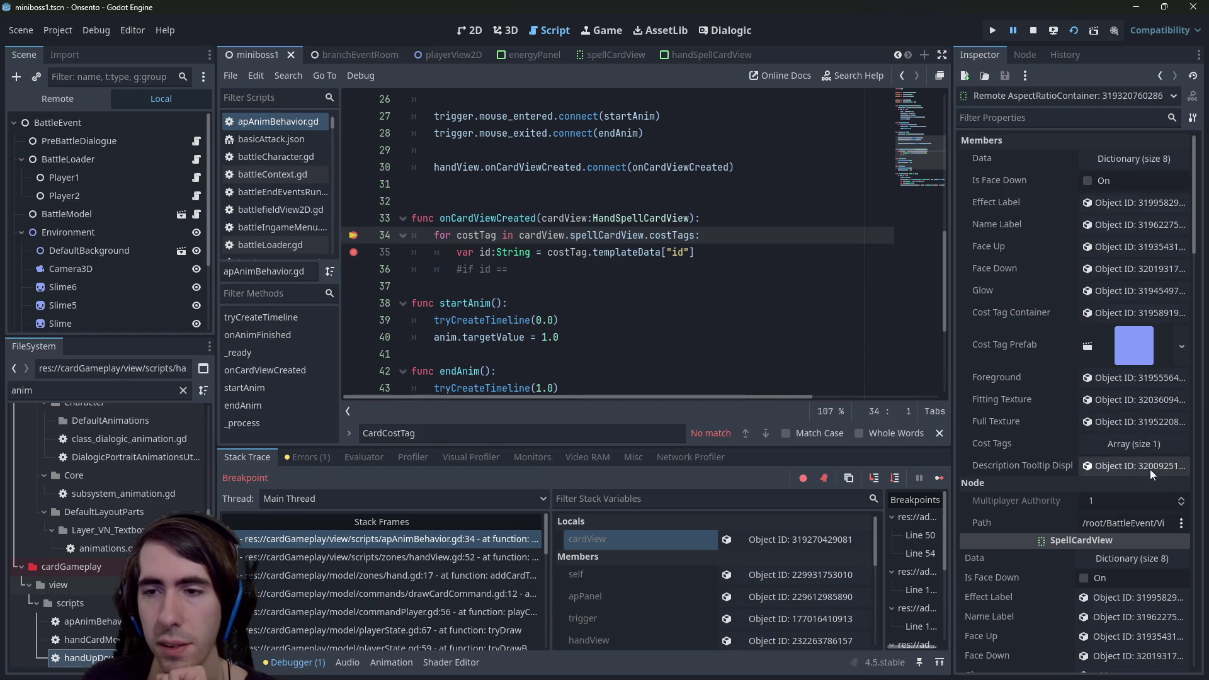
Expand Cost Tags, its first element and Template Data to confirm id ActionPoints with Cost 2.
{"action": "left_click", "coordinate": [1146, 448]}
{"action": "left_click", "coordinate": [1118, 480]}
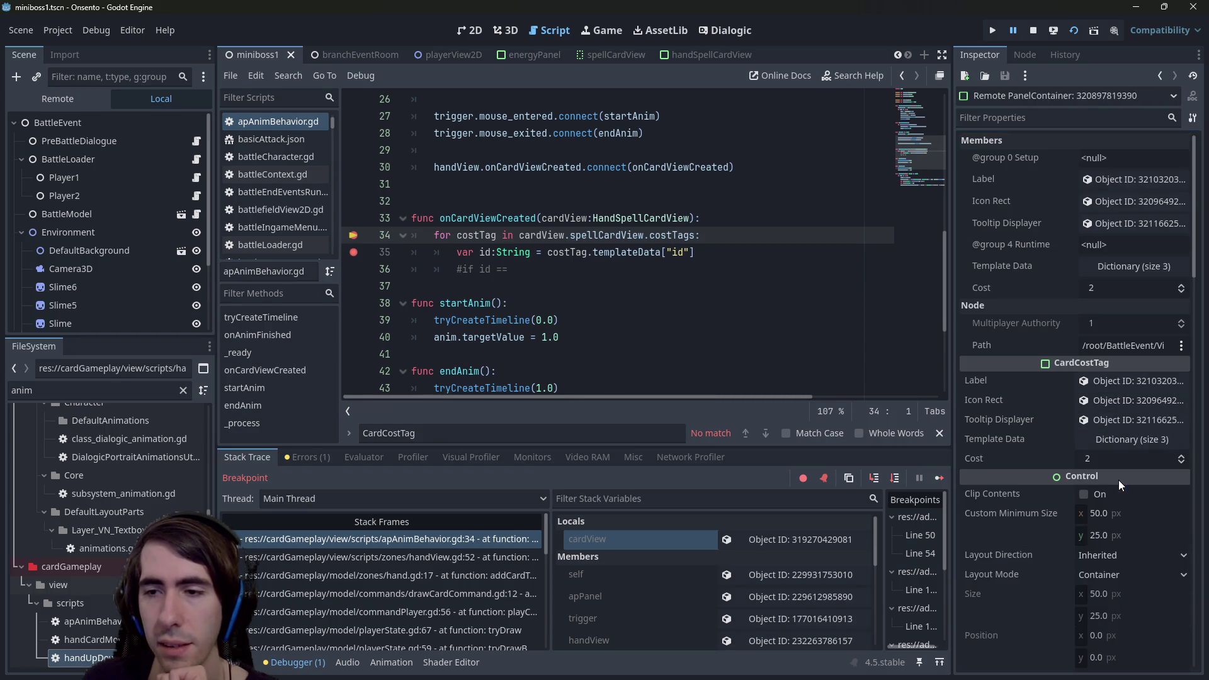
{"action": "left_click", "coordinate": [1079, 267]}
{"action": "left_click", "coordinate": [1108, 288]}
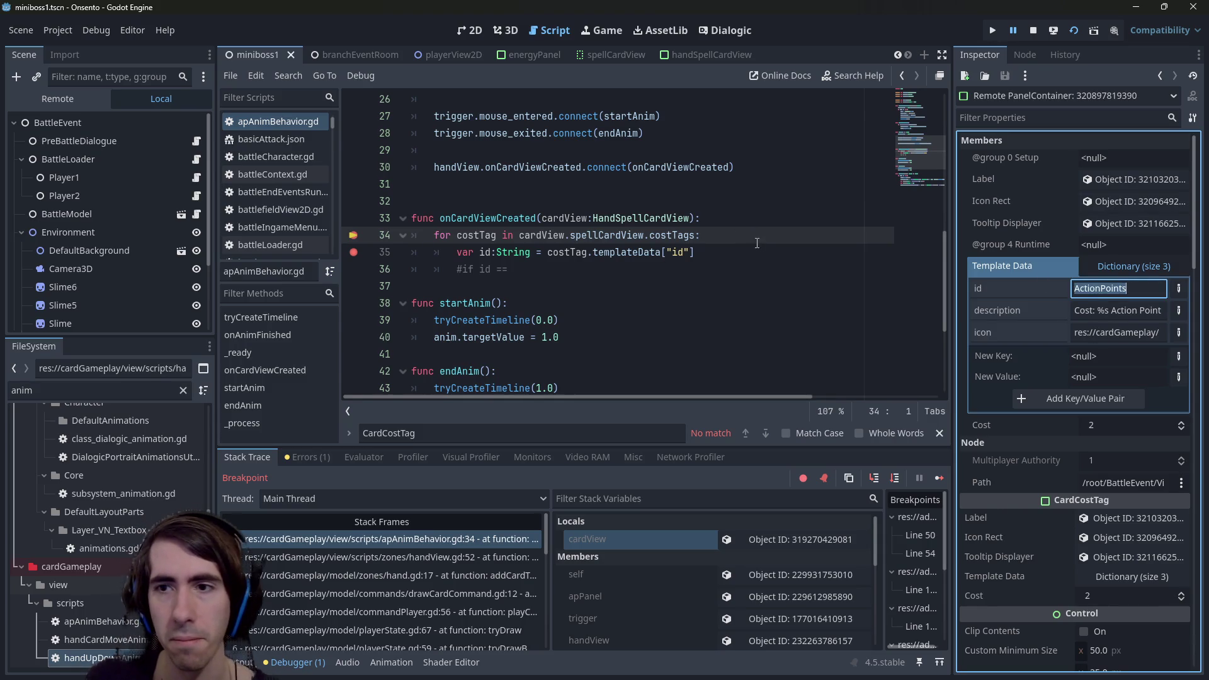
{"action": "left_click", "coordinate": [784, 251]}
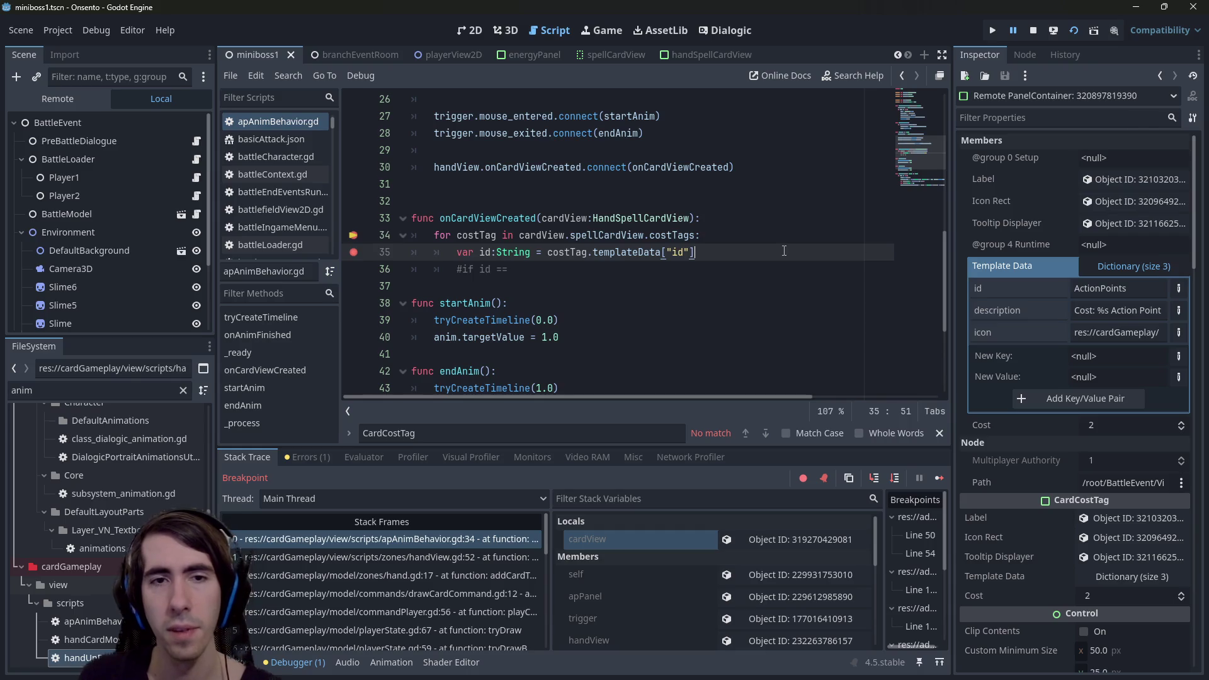
Uncomment line 36 and complete it as if id == "ActionPoints":.
{"action": "key", "text": "Down"}
{"action": "key", "text": "ctrl+k"}
{"action": "type", "text": "\"ActionPoints\":"}
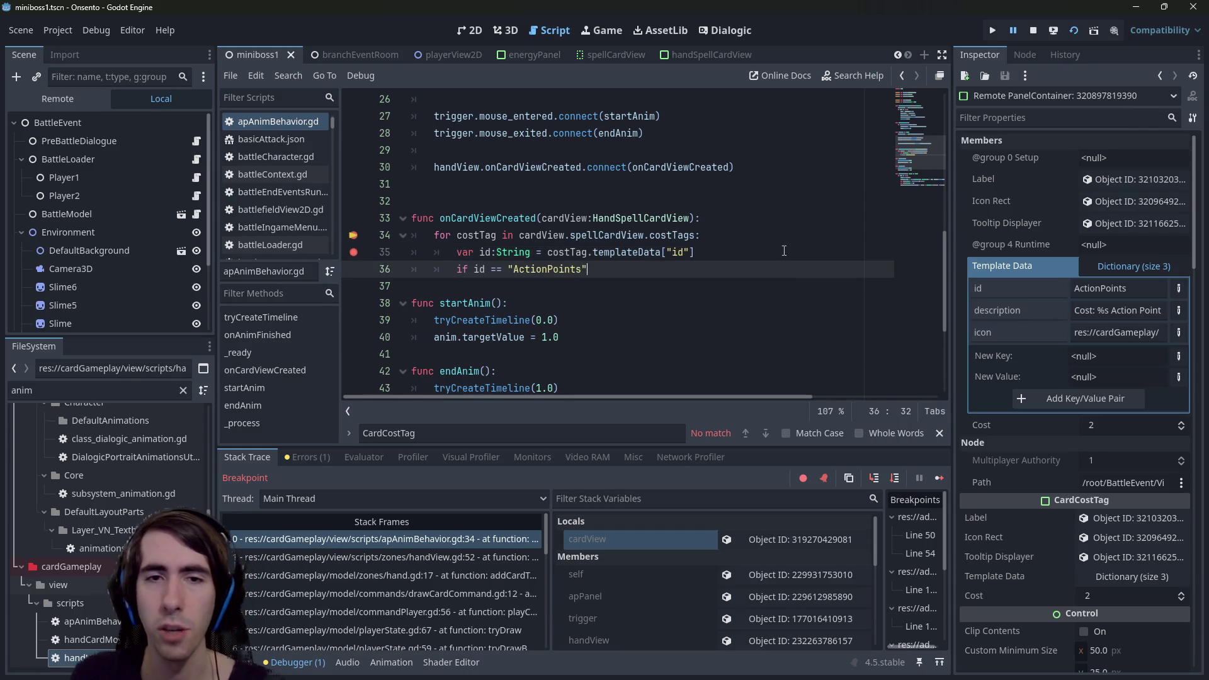
{"action": "key", "text": "Return"}
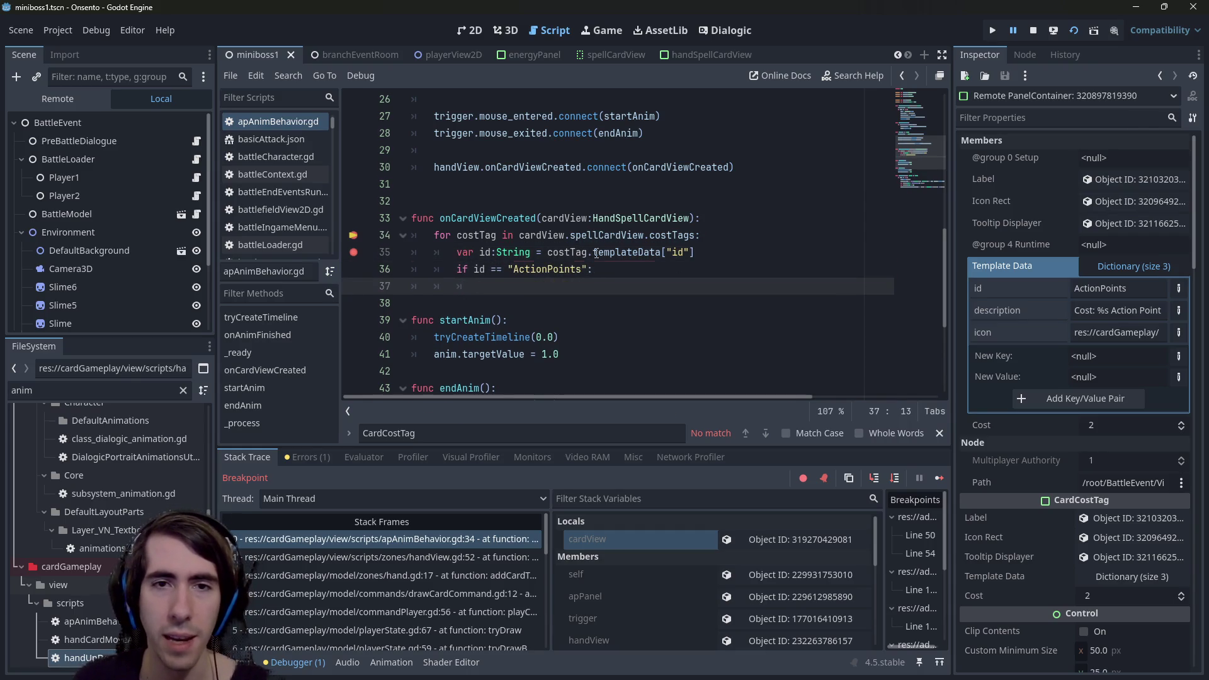
Write a cardView. line under the if, then replace it with costTag..
{"action": "double_click", "coordinate": [564, 218]}
{"action": "key", "text": "ctrl+c"}
{"action": "left_click", "coordinate": [542, 293]}
{"action": "key", "text": "ctrl+v"}
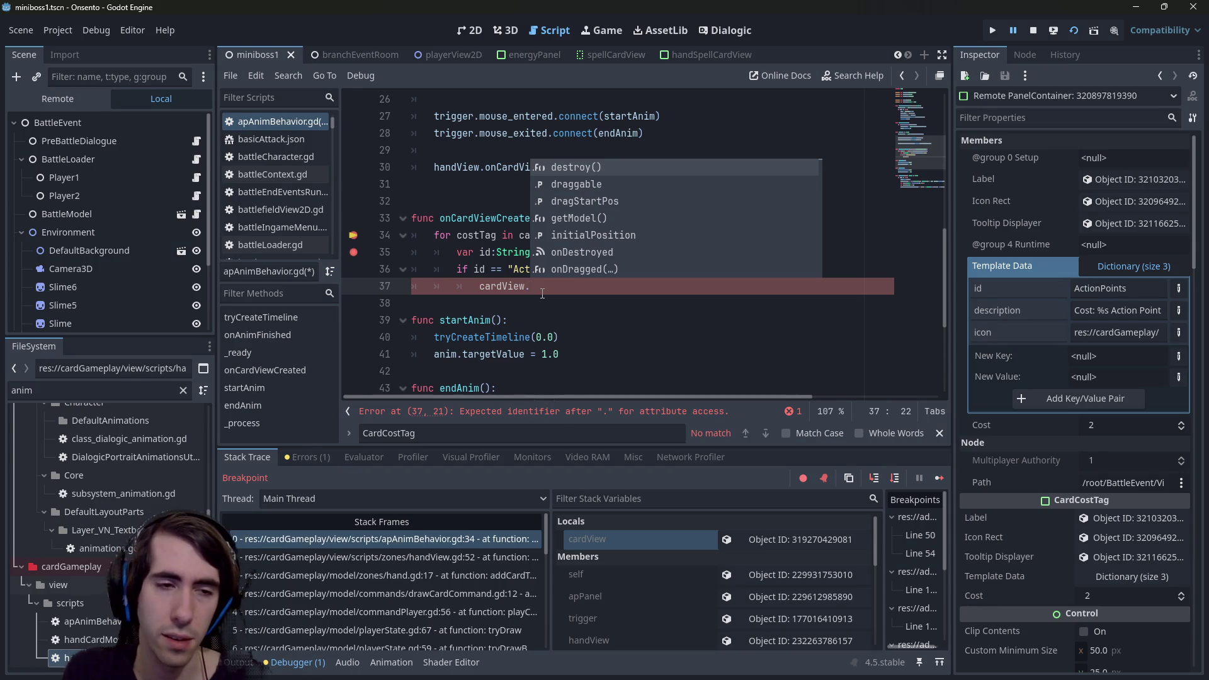
{"action": "type", "text": "oncli"}
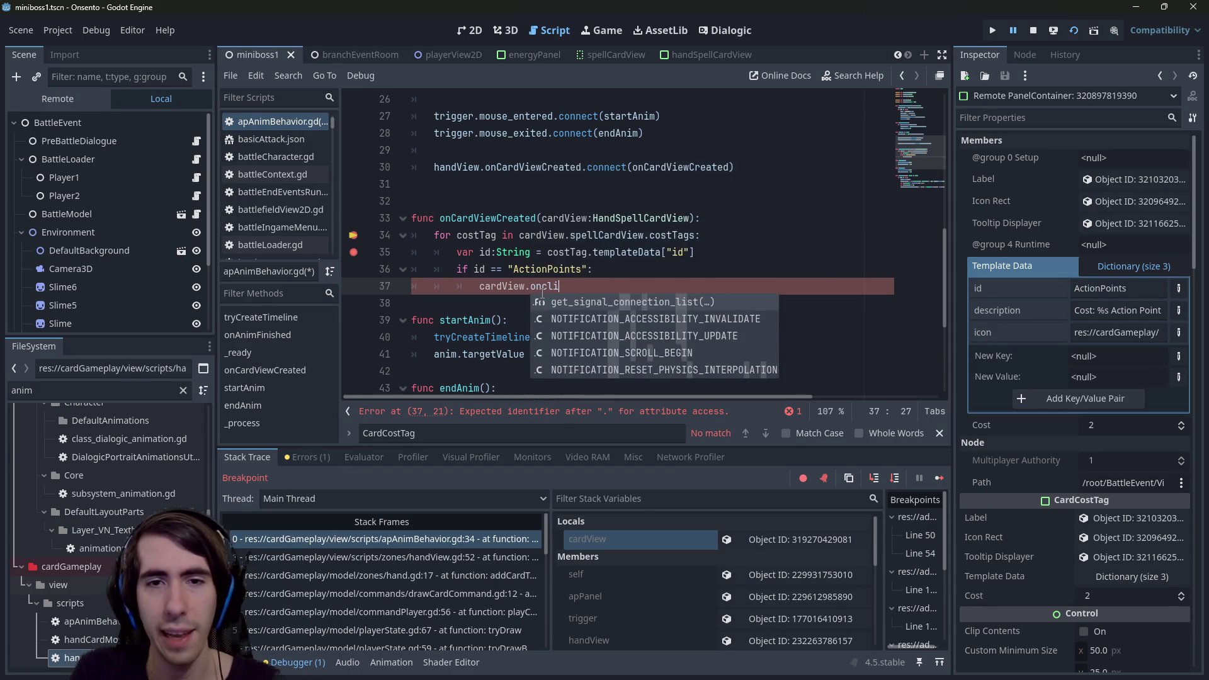
{"action": "key", "text": "BackSpace"}
{"action": "key", "text": "BackSpace"}
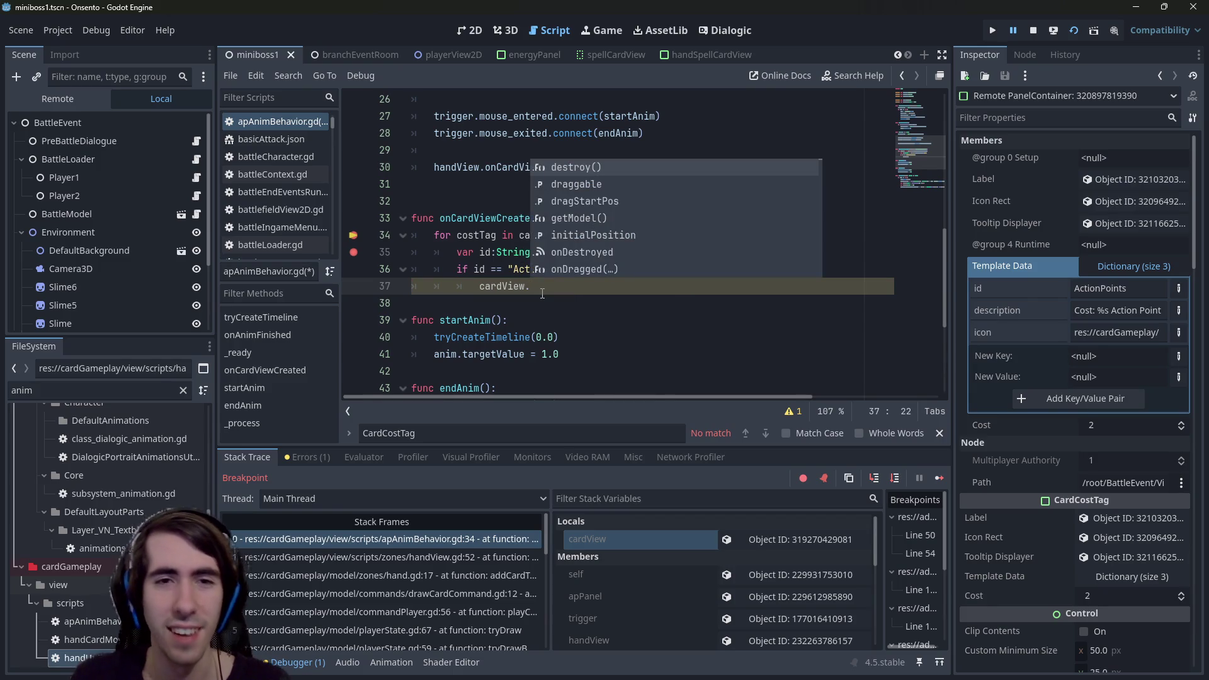
{"action": "key", "text": "Escape"}
{"action": "left_click", "coordinate": [520, 235]}
{"action": "key", "text": "ctrl+Right"}
{"action": "key", "text": "ctrl+Right"}
{"action": "key", "text": "ctrl+Right"}
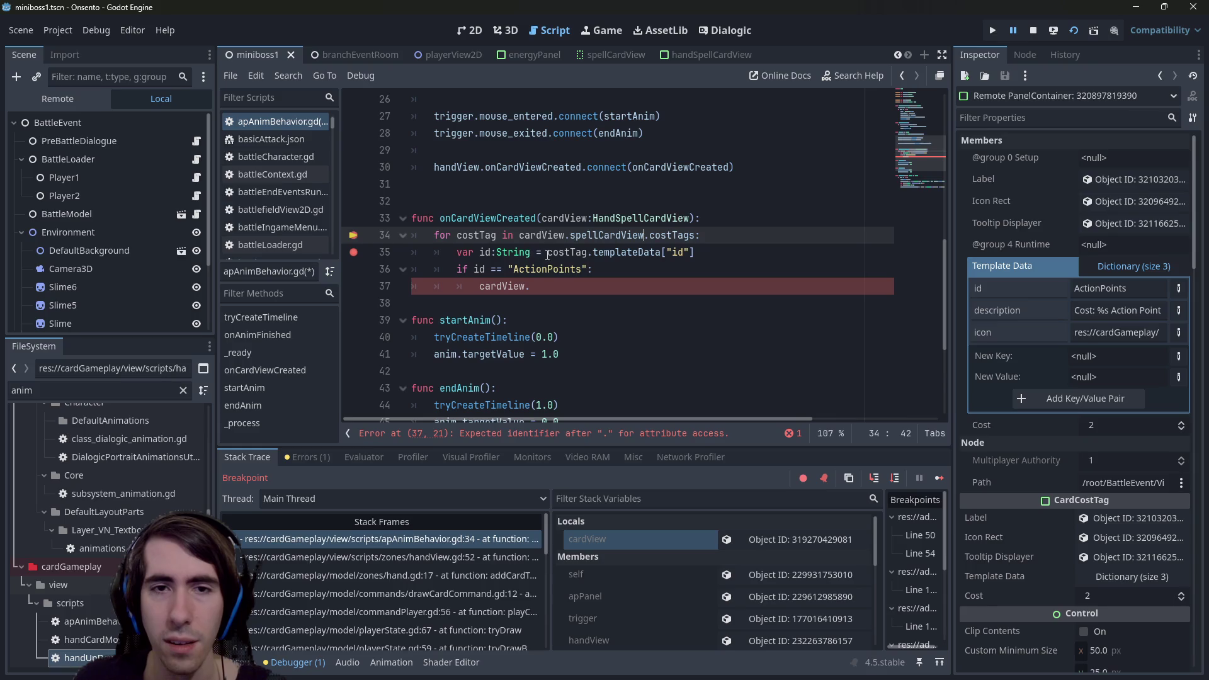
{"action": "left_click", "coordinate": [540, 285]}
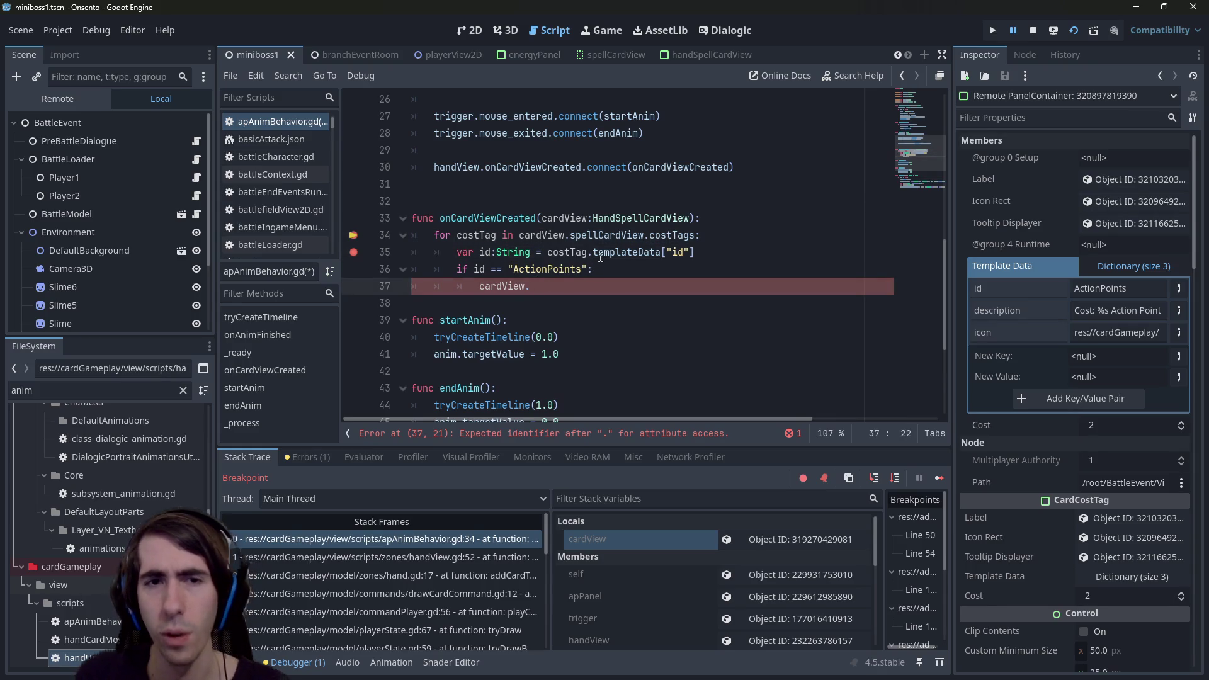
{"action": "key", "text": "ctrl+BackSpace"}
{"action": "key", "text": "ctrl+BackSpace"}
{"action": "type", "text": "costTag."}
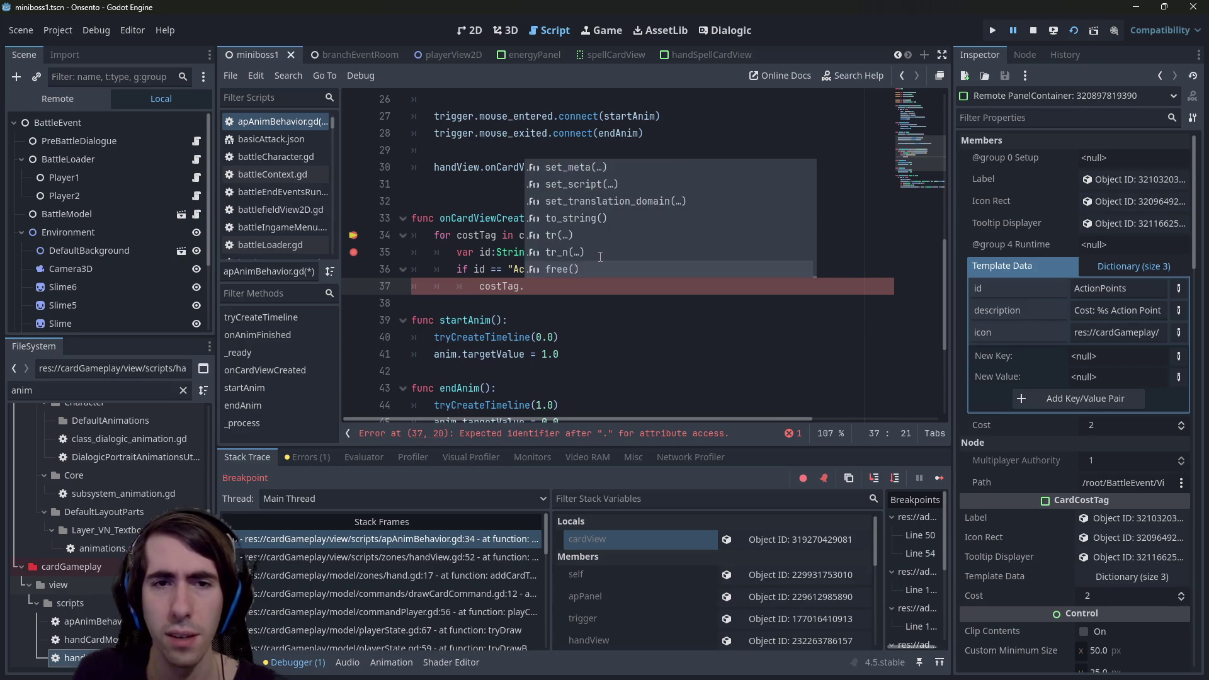
Annotate the for-loop variable costTag with the type CardCostTag.
{"action": "key", "text": "Escape"}
{"action": "key", "text": "Up"}
{"action": "key", "text": "Up"}
{"action": "key", "text": "Up"}
{"action": "key", "text": "Left"}
{"action": "type", "text": ":Cost"}
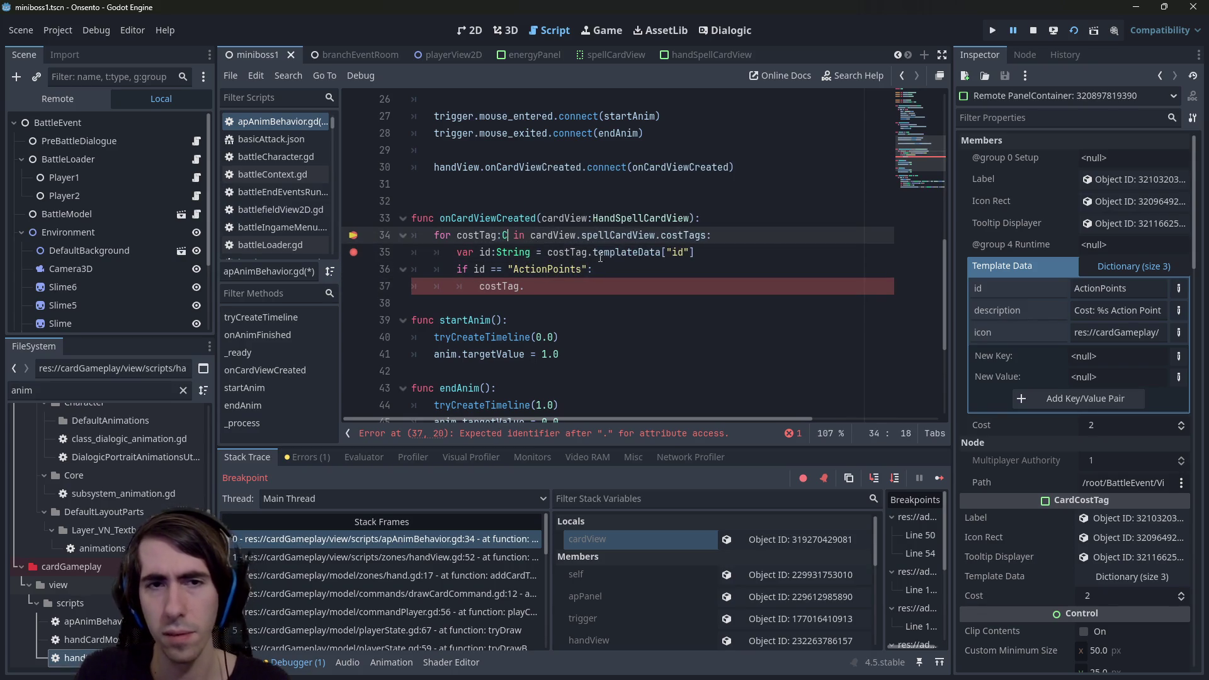
{"action": "key", "text": "Return"}
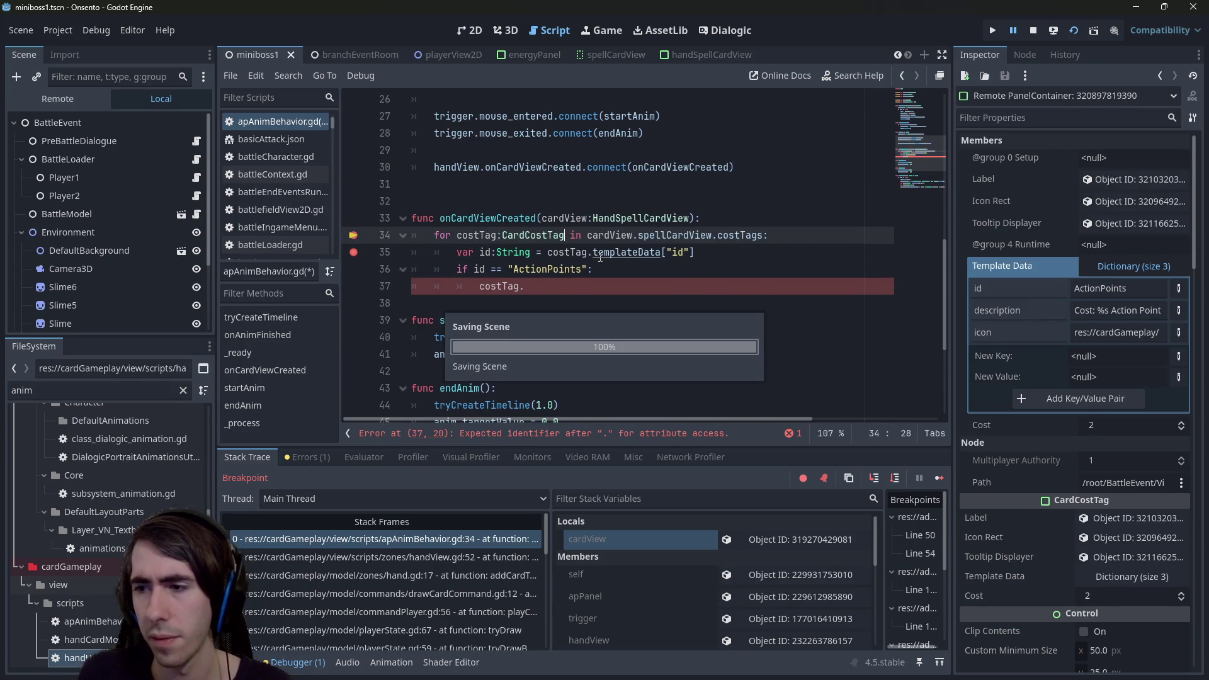
Check the costTags definition in spellCardView.gd, then browse costTag's member suggestions on line 37.
{"action": "left_click", "coordinate": [734, 236], "text": "ctrl"}
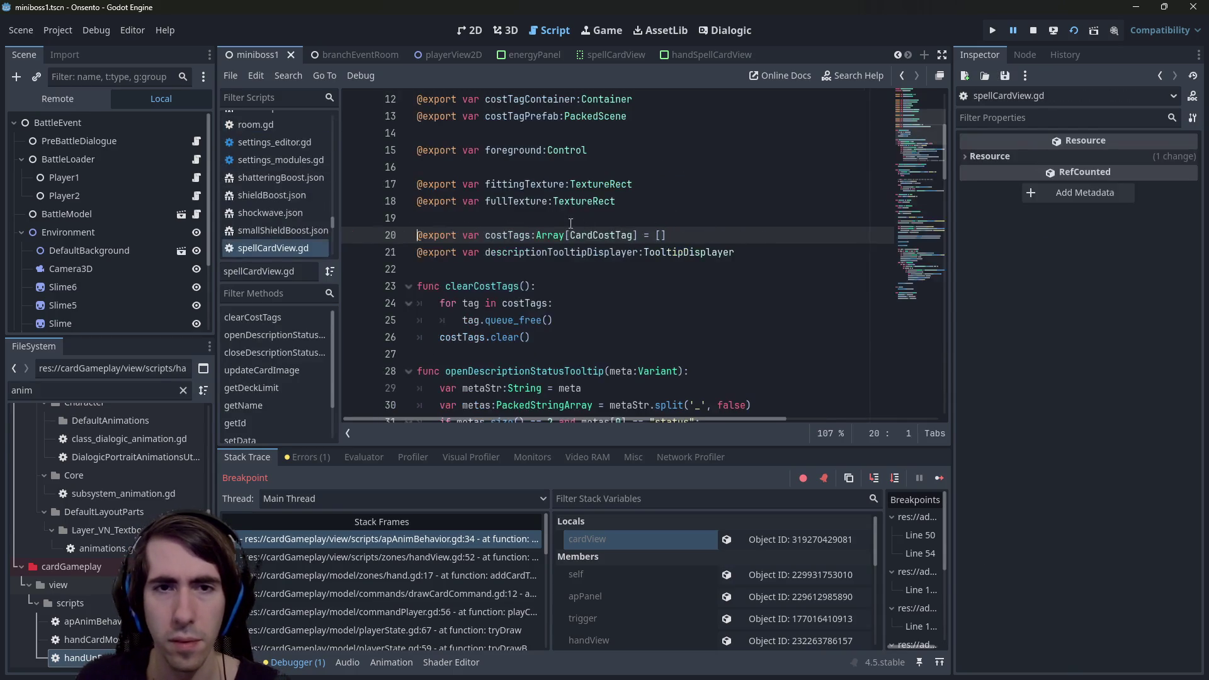
{"action": "key", "text": "alt+Left"}
{"action": "key", "text": "alt+Left"}
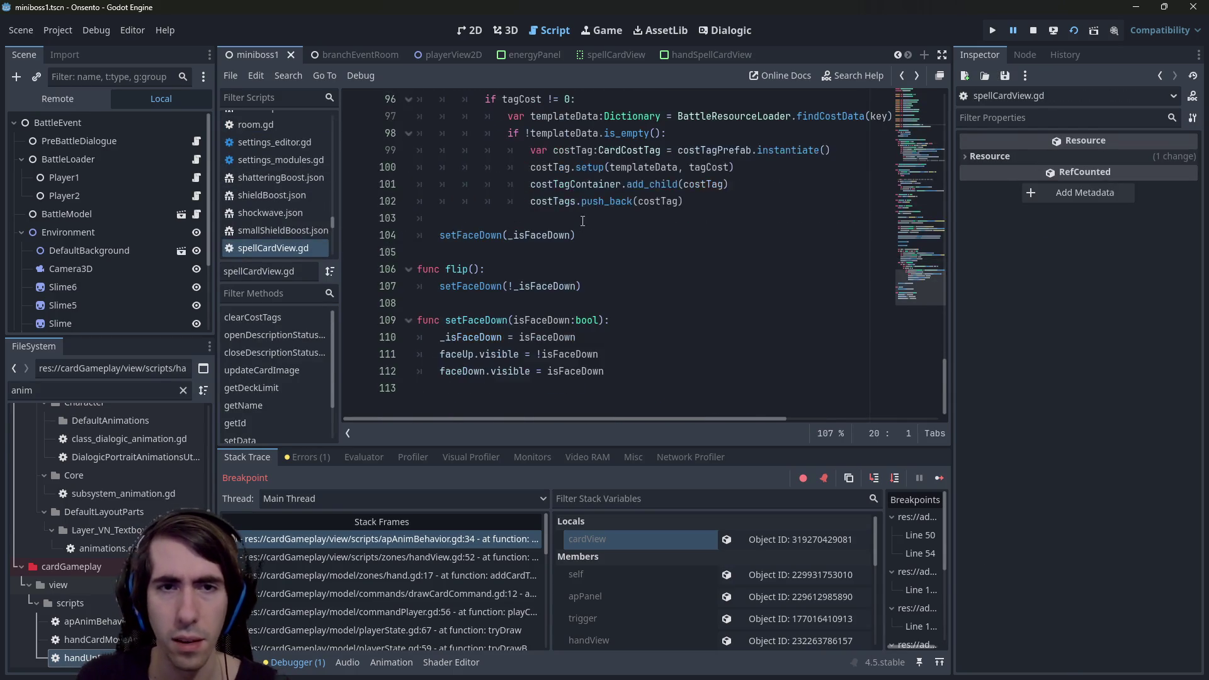
{"action": "left_click", "coordinate": [538, 288]}
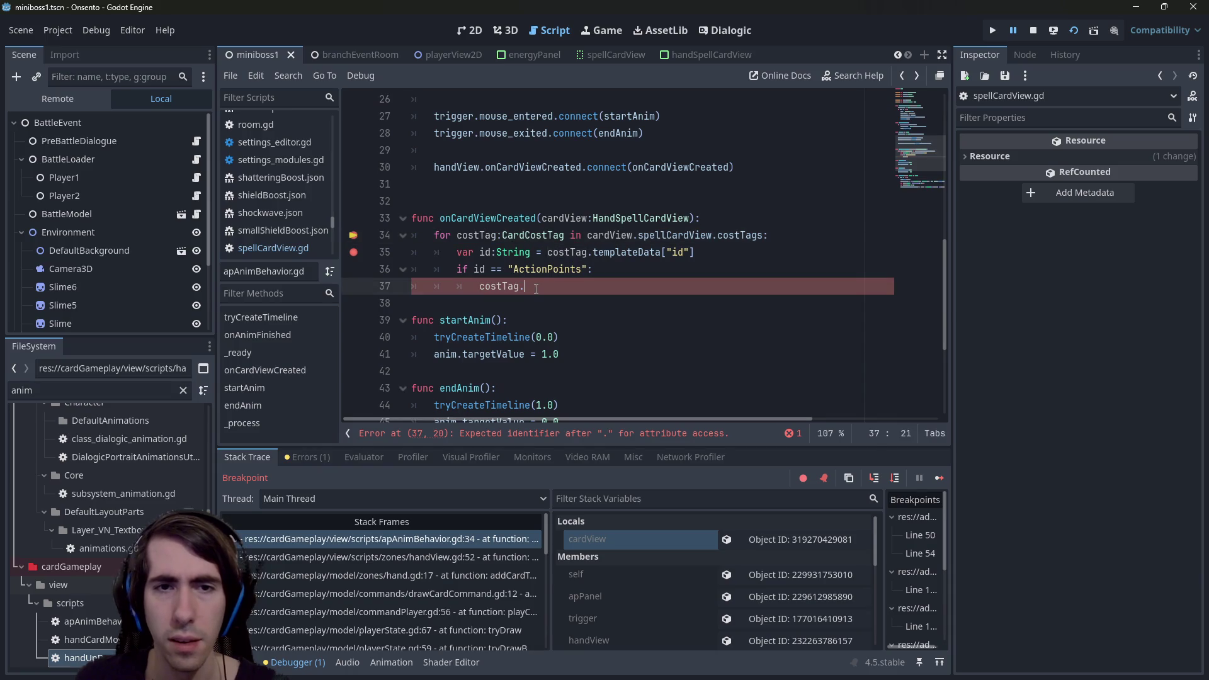
{"action": "key", "text": "BackSpace"}
{"action": "type", "text": "."}
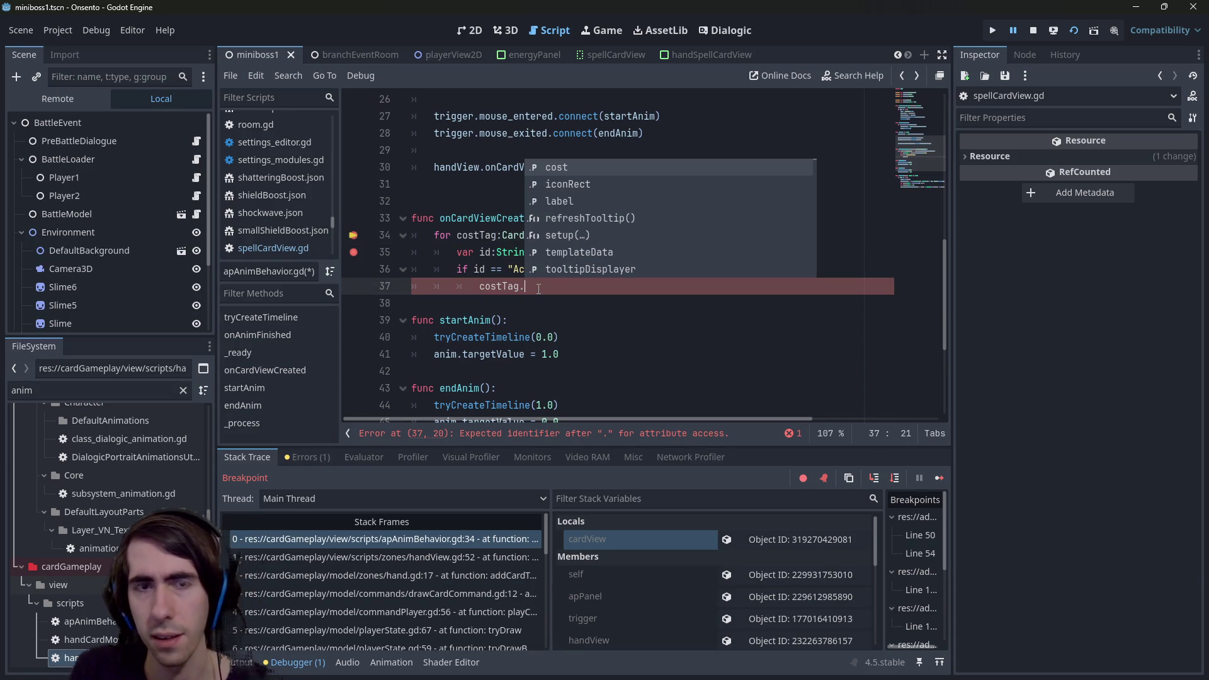
{"action": "key", "text": "Down"}
{"action": "key", "text": "Down"}
{"action": "key", "text": "Down"}
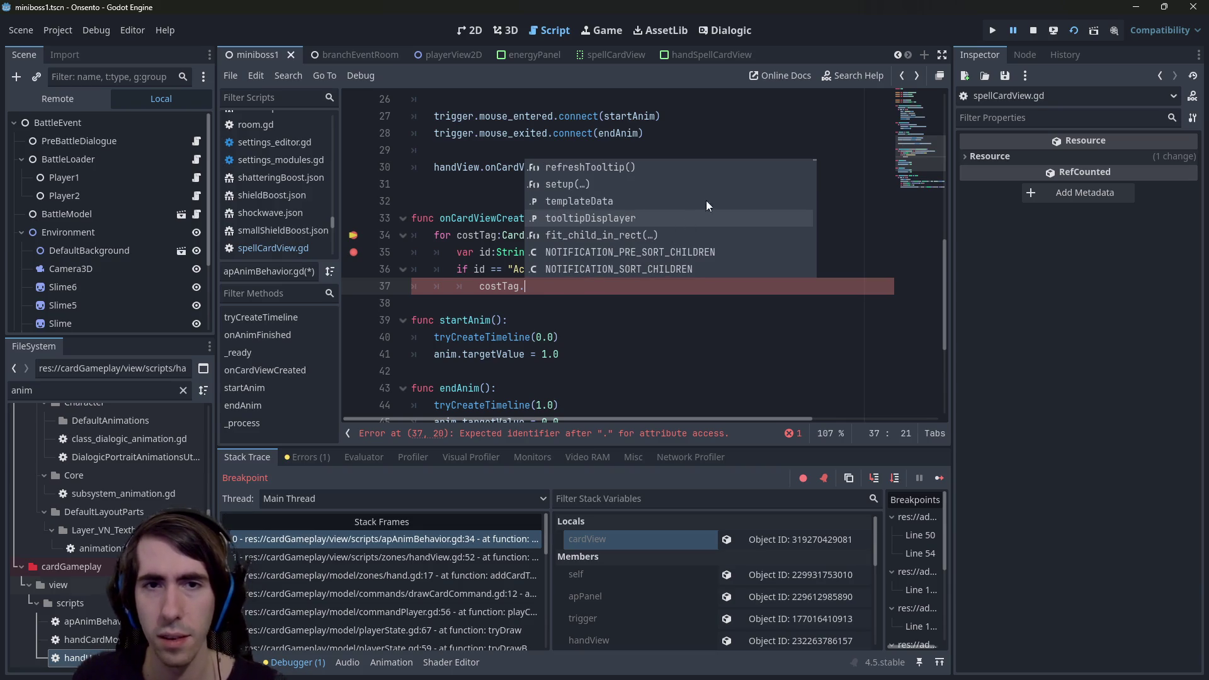
{"action": "key", "text": "Escape"}
{"action": "scroll", "coordinate": [604, 179], "scroll_direction": "up", "scroll_amount": 1}
{"action": "left_click", "coordinate": [622, 156]}
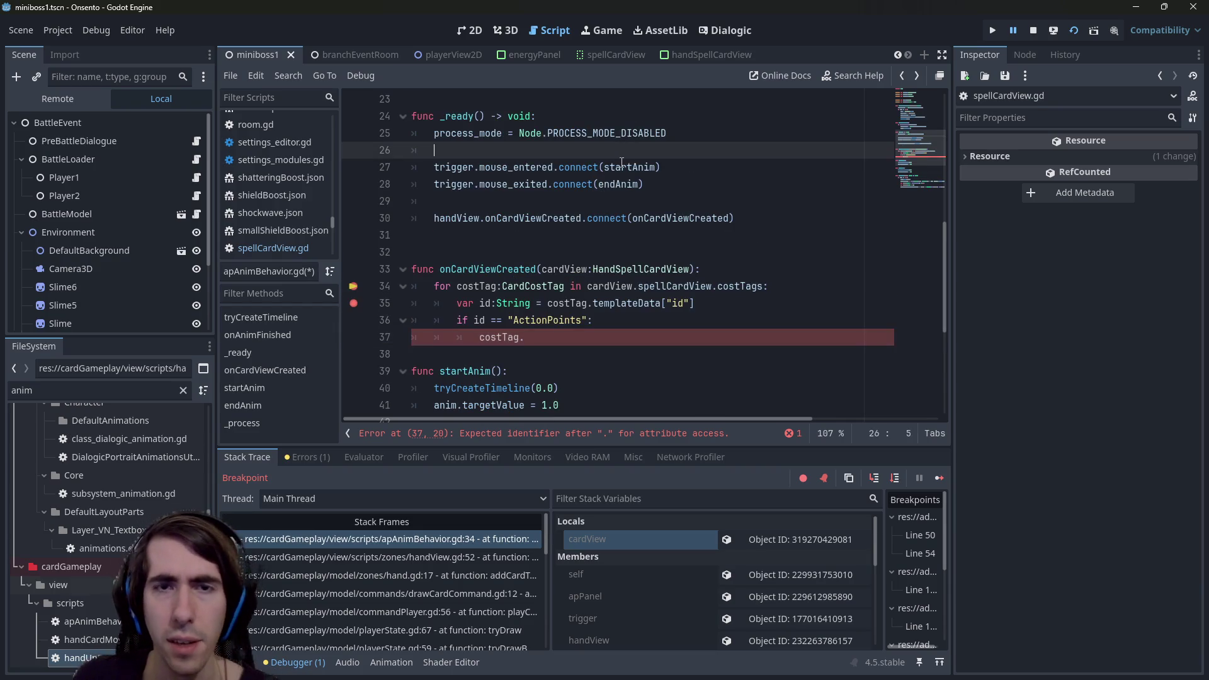
Copy the trigger mouse_entered/mouse_exited connect lines into the if block, indented and retargeted to costTag.
{"action": "double_click", "coordinate": [516, 167]}
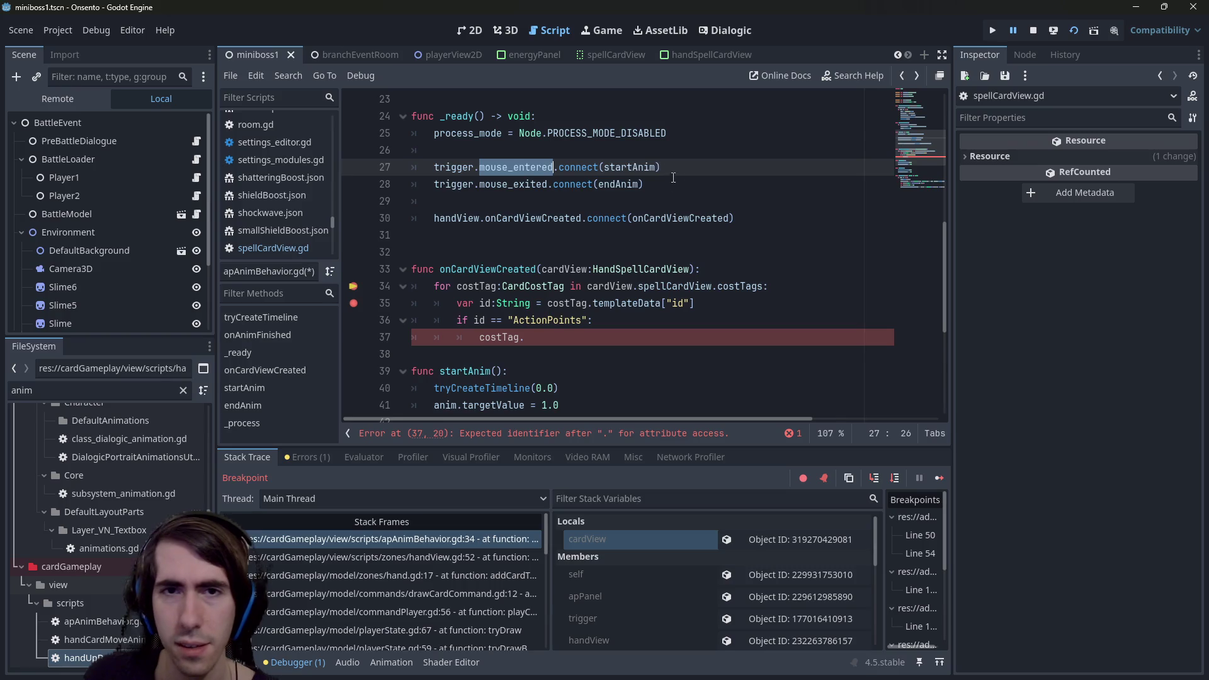
{"action": "left_click_drag", "start_coordinate": [673, 178], "coordinate": [416, 168]}
{"action": "key", "text": "ctrl+c"}
{"action": "left_click_drag", "start_coordinate": [529, 337], "coordinate": [408, 326]}
{"action": "key", "text": "ctrl+v"}
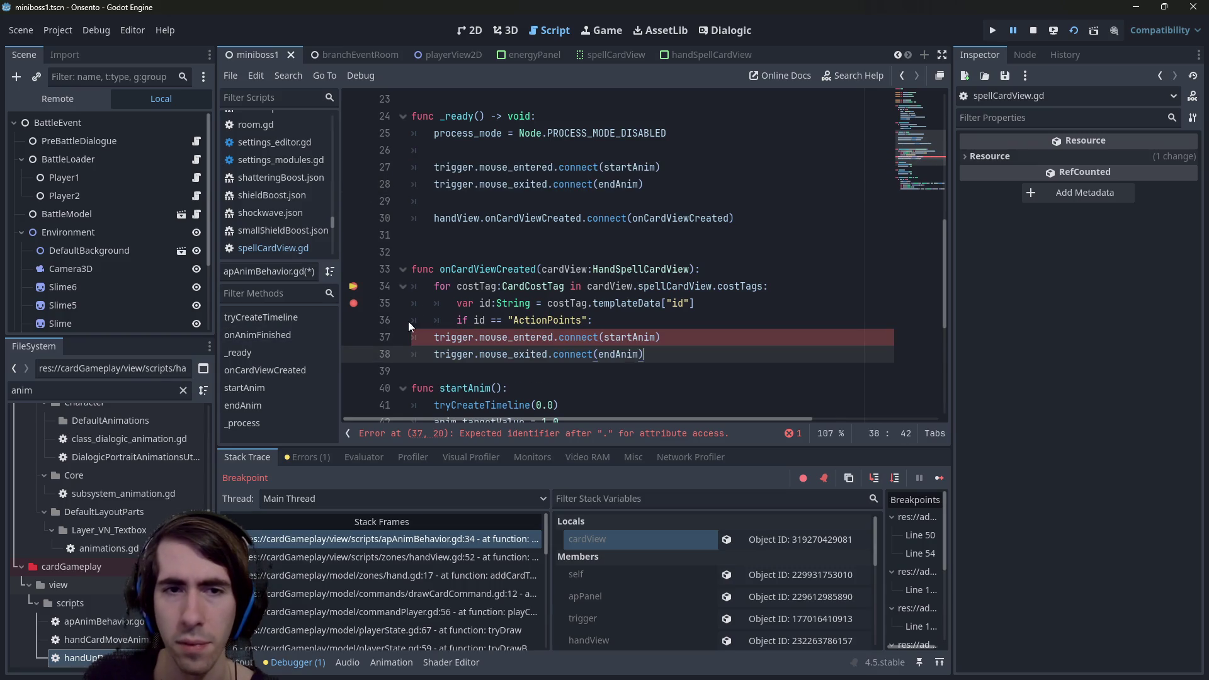
{"action": "mouse_move", "coordinate": [645, 354]}
{"action": "left_mouse_down"}
{"action": "mouse_move", "coordinate": [411, 354]}
{"action": "mouse_move", "coordinate": [412, 337]}
{"action": "left_mouse_up"}
{"action": "key", "text": "Tab"}
{"action": "key", "text": "Tab"}
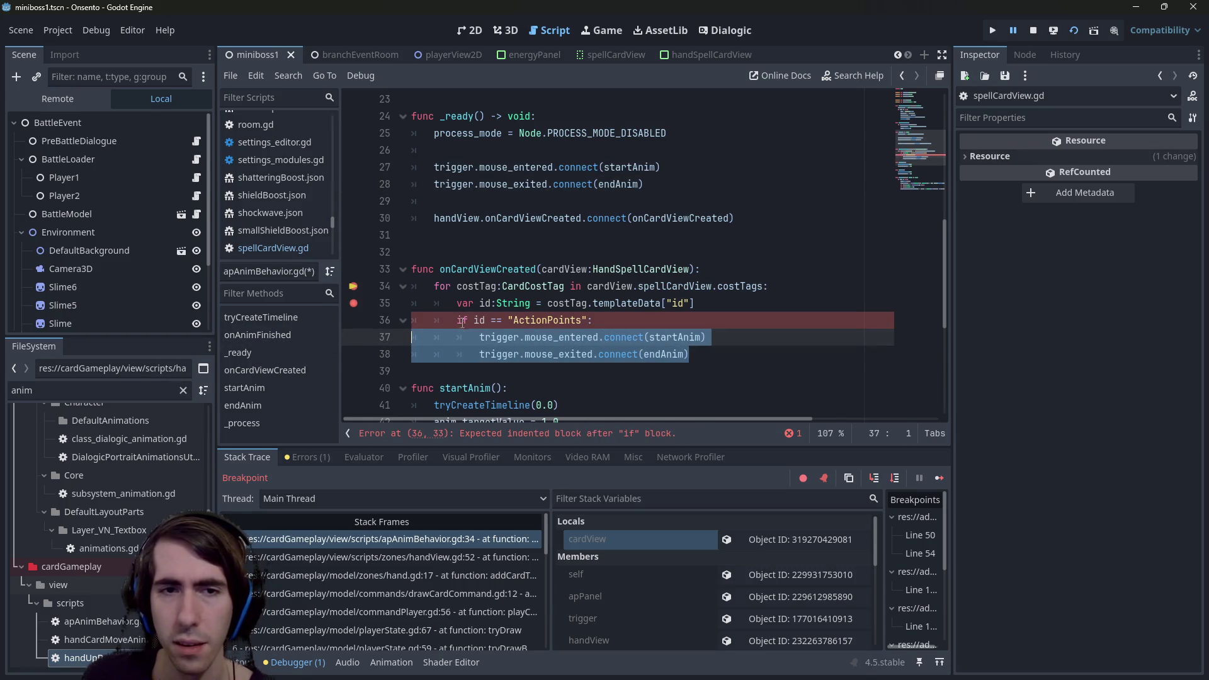
{"action": "left_click", "coordinate": [479, 286]}
{"action": "left_click", "coordinate": [519, 337]}
{"action": "type", "text": "costTag"}
Clear the breakpoints inside the loop and stop the paused debug session.
{"action": "left_click", "coordinate": [353, 303]}
{"action": "left_click", "coordinate": [353, 319]}
{"action": "left_click", "coordinate": [353, 320]}
{"action": "left_click", "coordinate": [678, 286]}
{"action": "left_click", "coordinate": [1027, 30]}
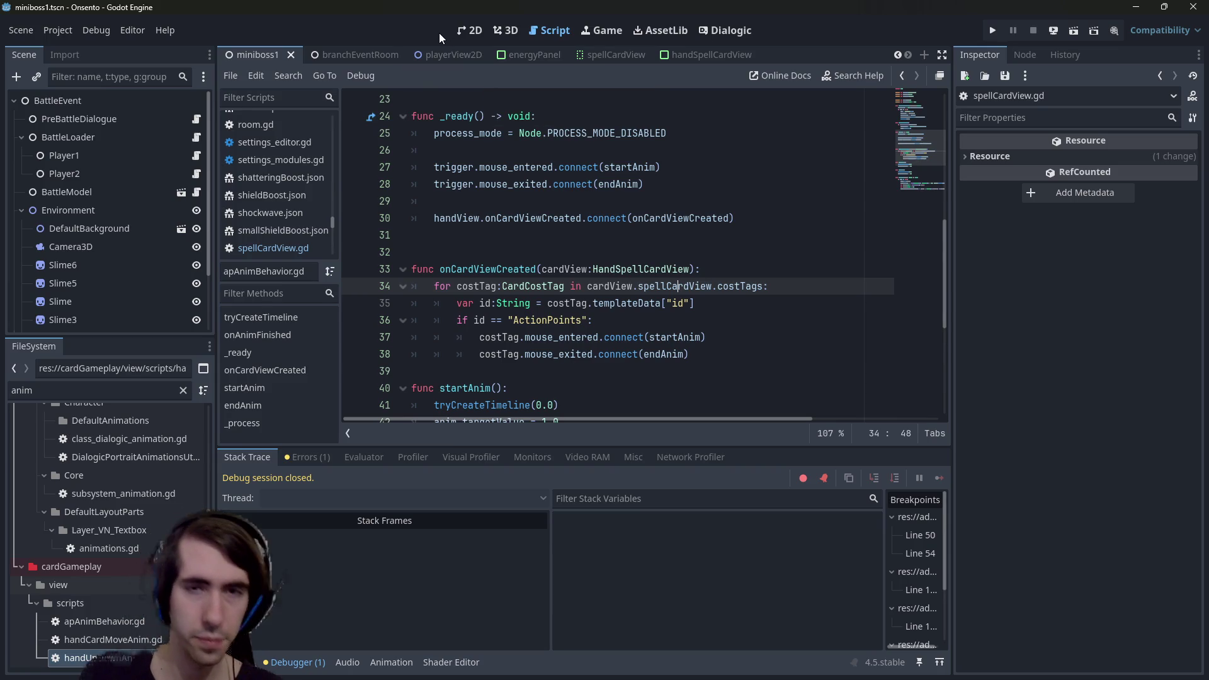
Run the scene, place two characters, and hover a card's cost tag to check the tooltip.
{"action": "left_click", "coordinate": [1073, 32]}
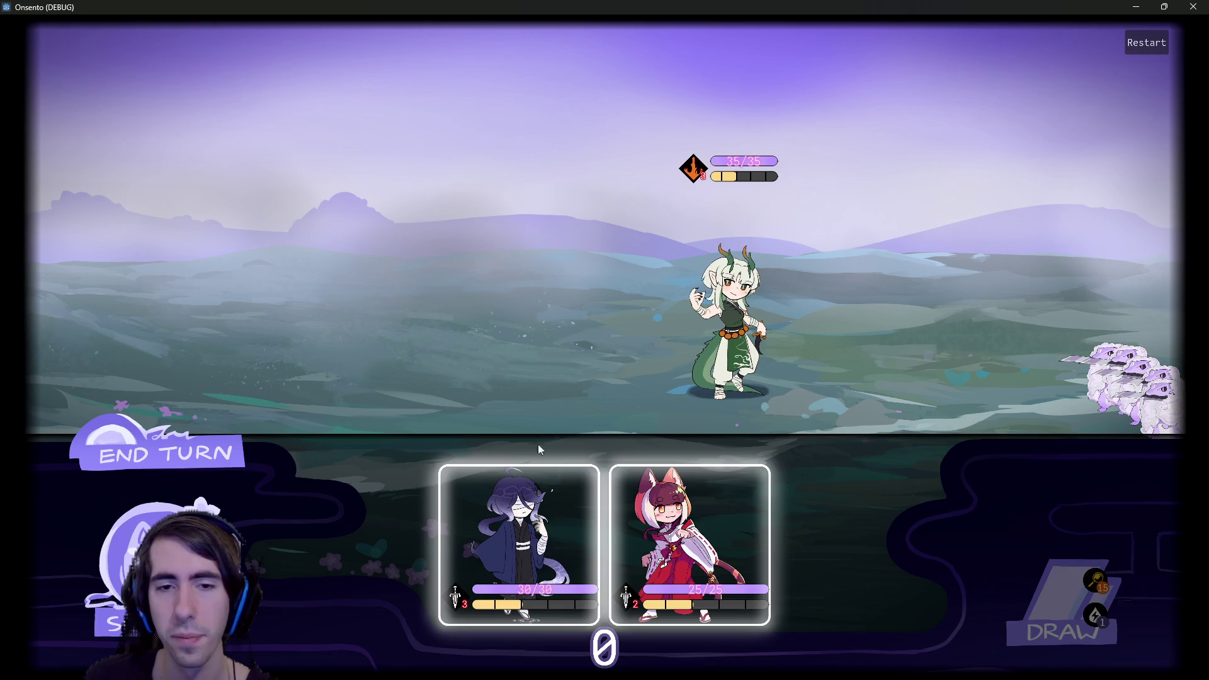
{"action": "left_click", "coordinate": [538, 504]}
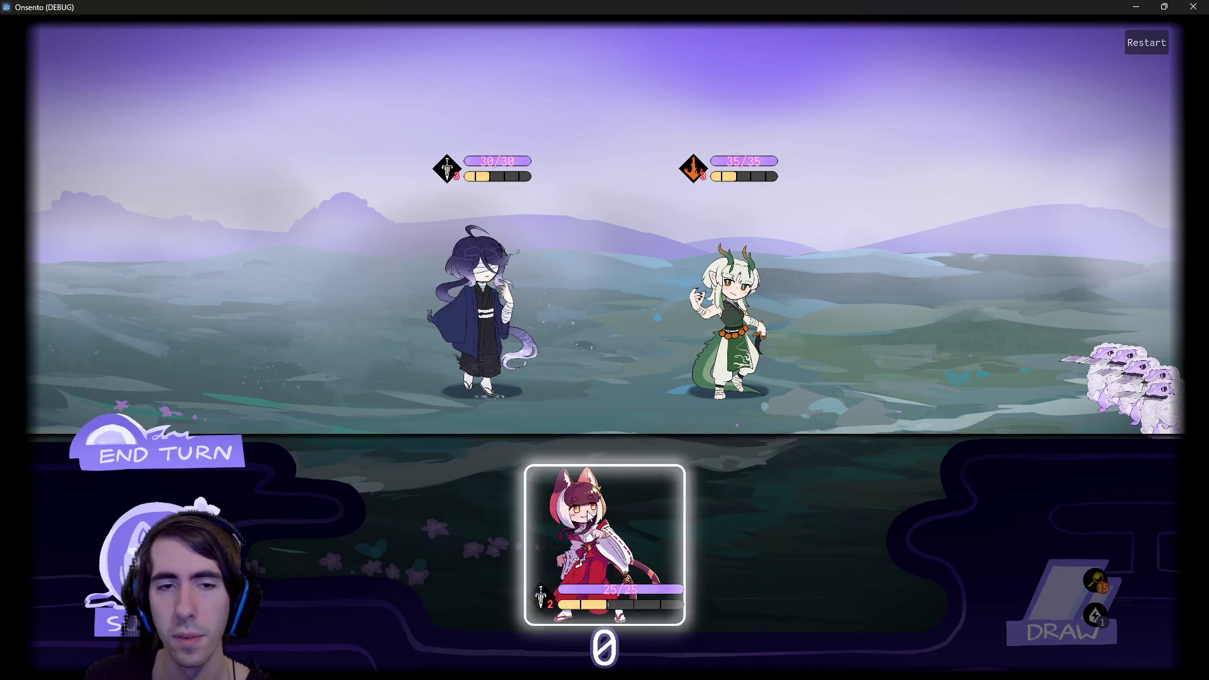
{"action": "left_click_drag", "start_coordinate": [604, 545], "coordinate": [350, 327]}
{"action": "mouse_move", "coordinate": [340, 164]}
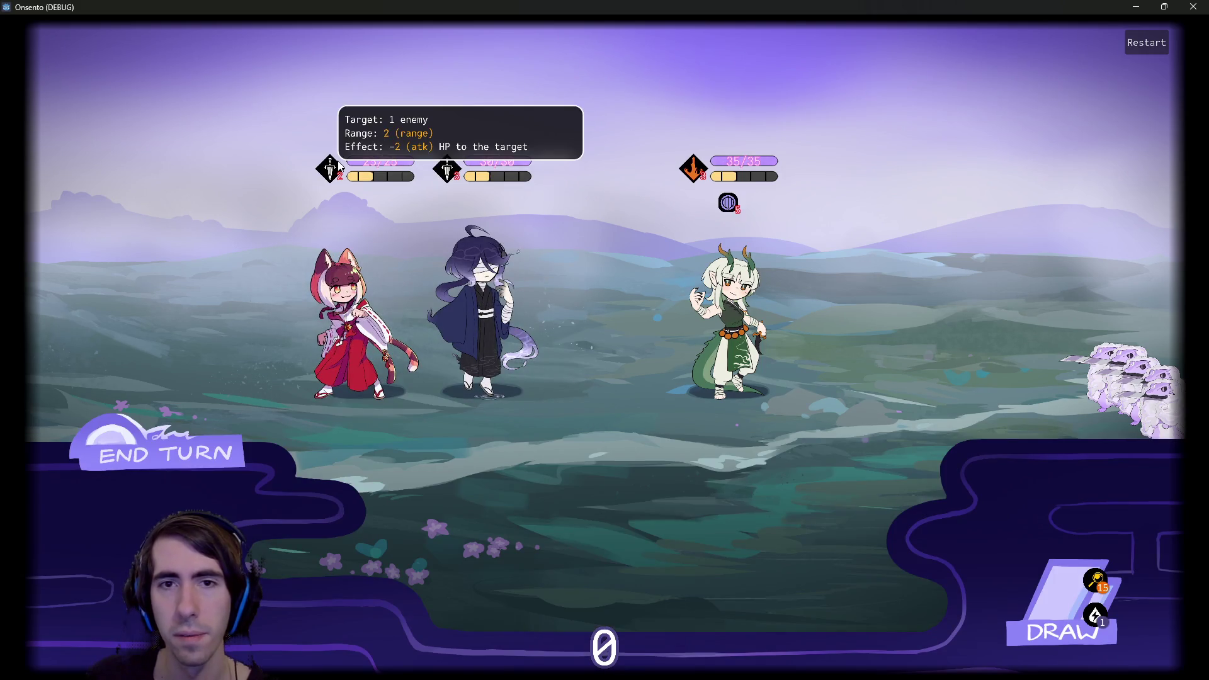
{"action": "mouse_move", "coordinate": [653, 385]}
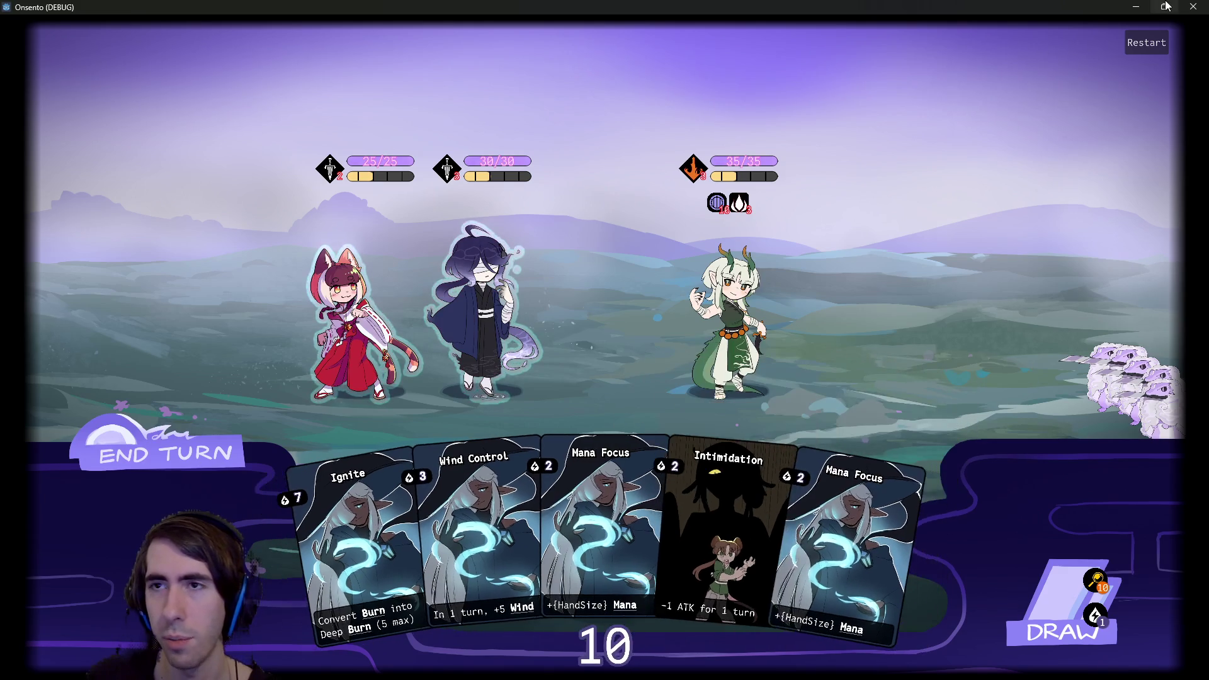
{"action": "left_click", "coordinate": [1193, 7]}
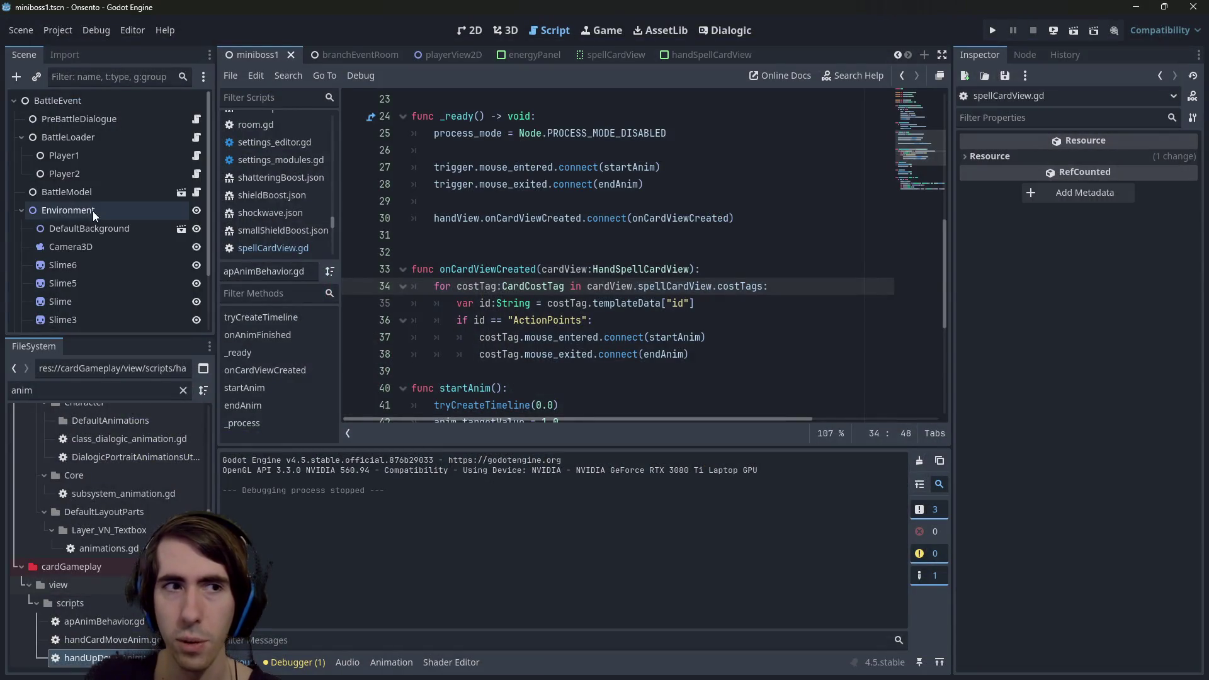
Switch to the playerView2D scene and open the APAnimBehavior node's script.
{"action": "scroll", "coordinate": [130, 224], "scroll_direction": "down", "scroll_amount": 3}
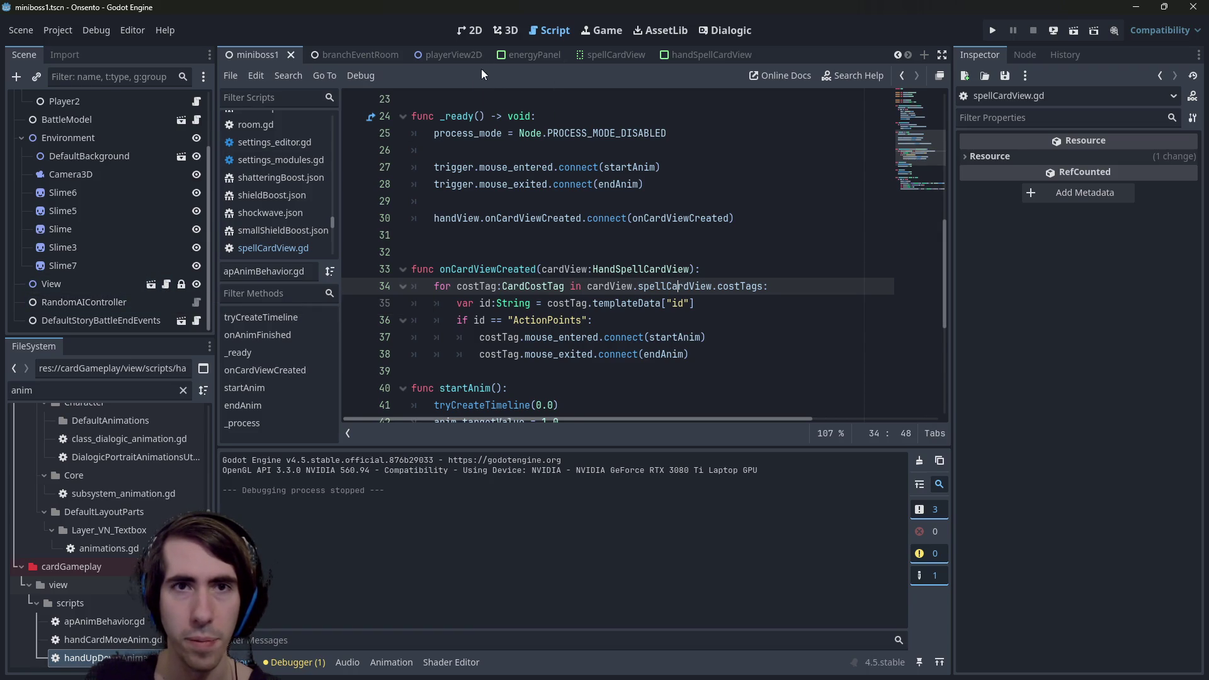
{"action": "mouse_move", "coordinate": [468, 55]}
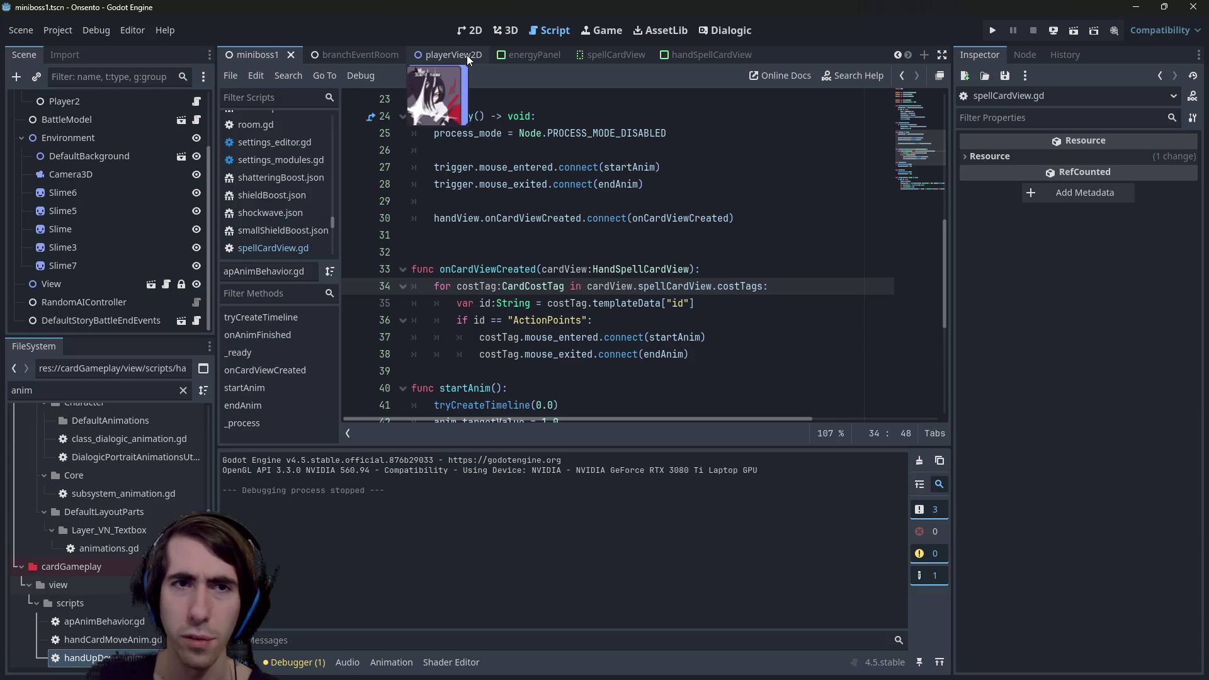
{"action": "left_click", "coordinate": [467, 55]}
{"action": "mouse_move", "coordinate": [308, 55]}
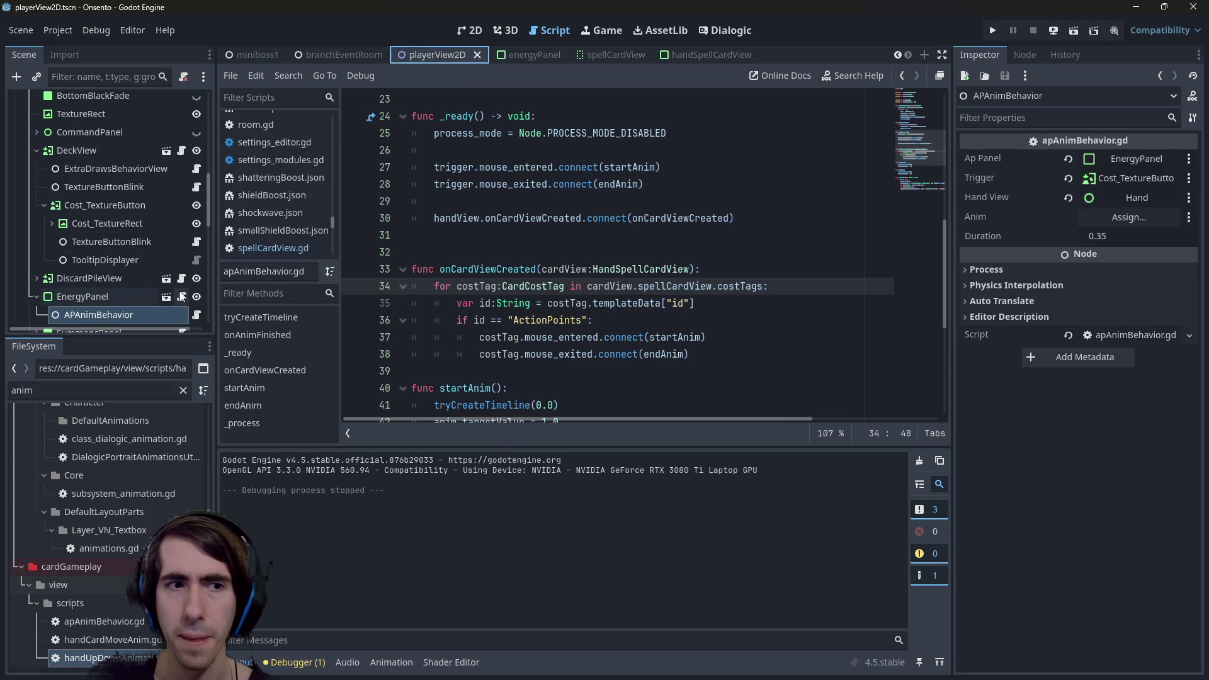
{"action": "left_click", "coordinate": [196, 314]}
Jump to the Tweens.bounce definition in tweens.gd and select the enterSin function.
{"action": "scroll", "coordinate": [681, 295], "scroll_direction": "down", "scroll_amount": 3}
{"action": "scroll", "coordinate": [680, 296], "scroll_direction": "down", "scroll_amount": 3}
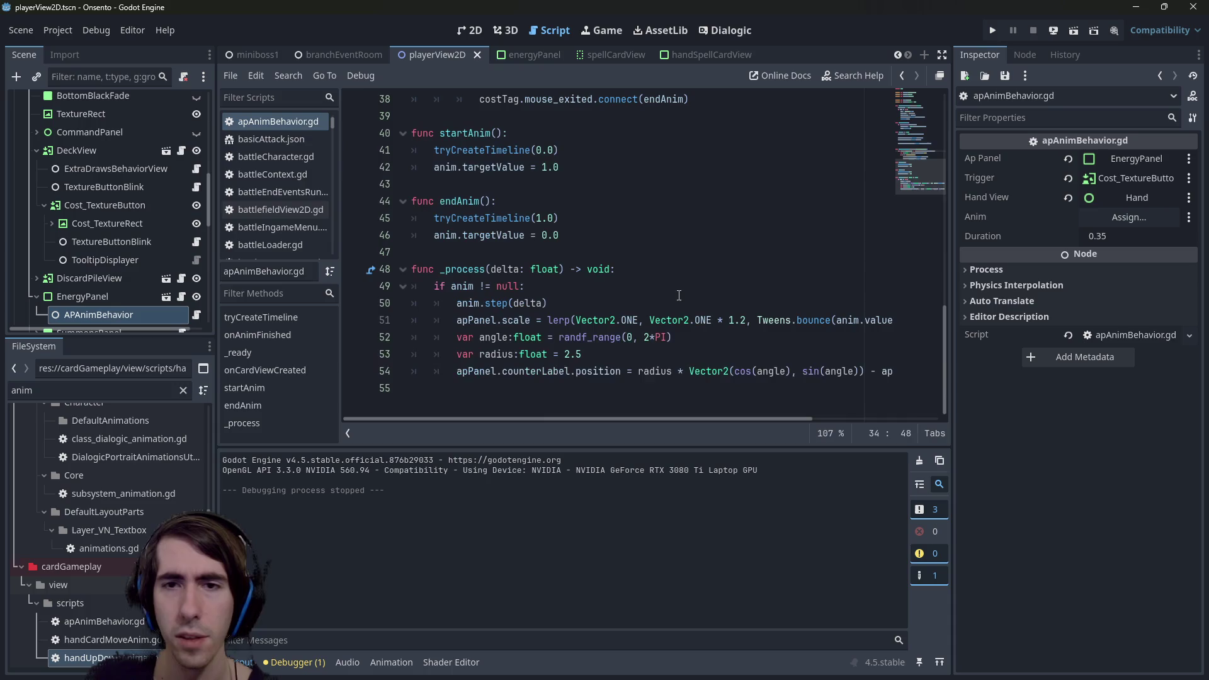
{"action": "left_click", "coordinate": [812, 320], "text": "ctrl"}
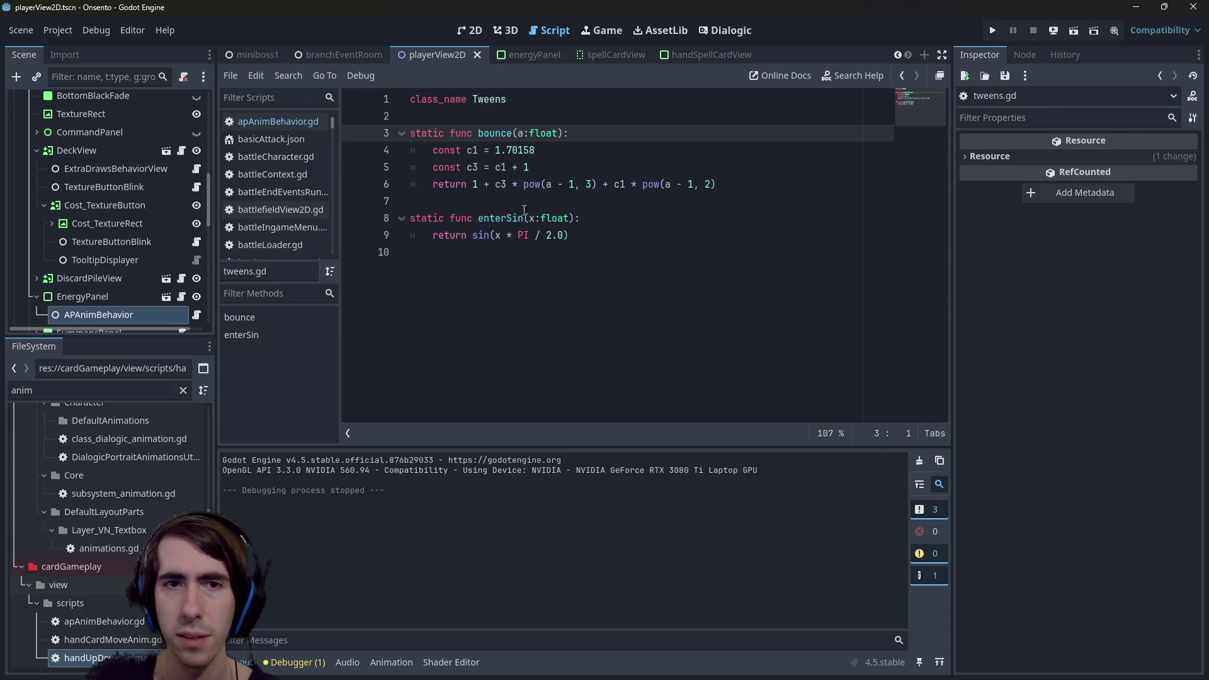
{"action": "double_click", "coordinate": [487, 218]}
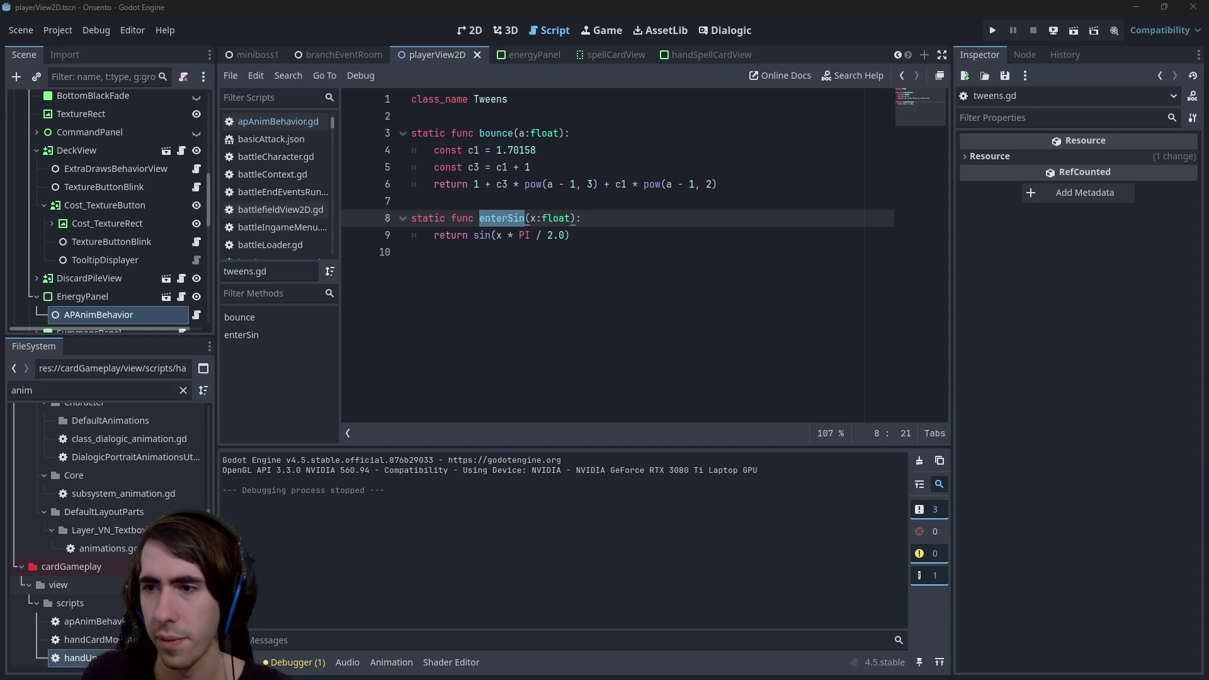
{"action": "key", "text": "alt+Tab"}
Open the easings.net cheat sheet from the Google results and close the search tab.
{"action": "left_click", "coordinate": [440, 255]}
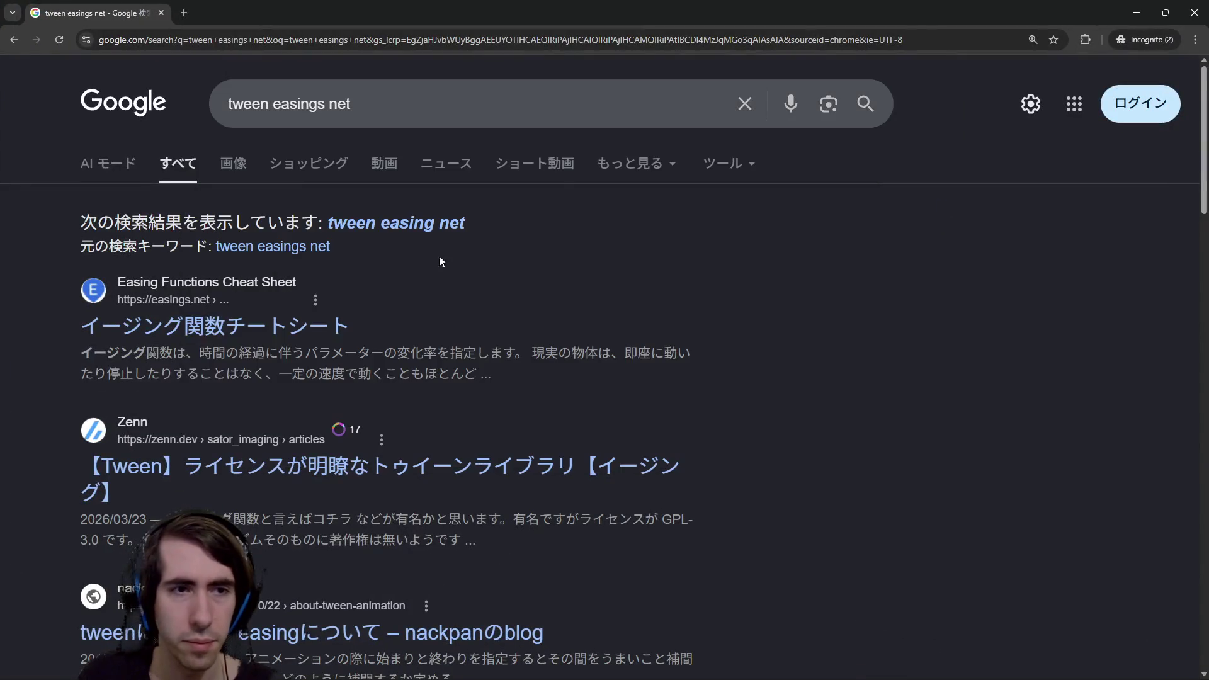
{"action": "scroll", "coordinate": [204, 320], "scroll_direction": "down", "scroll_amount": 5}
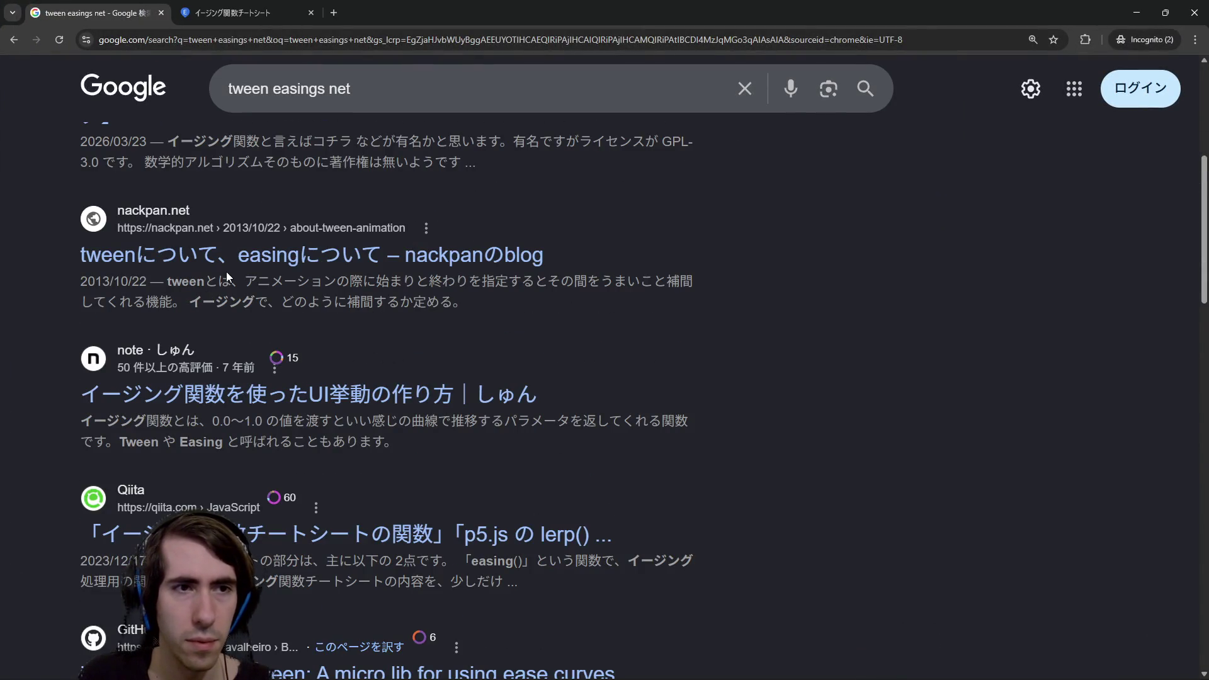
{"action": "scroll", "coordinate": [225, 275], "scroll_direction": "down", "scroll_amount": 2}
{"action": "scroll", "coordinate": [225, 275], "scroll_direction": "up", "scroll_amount": 4}
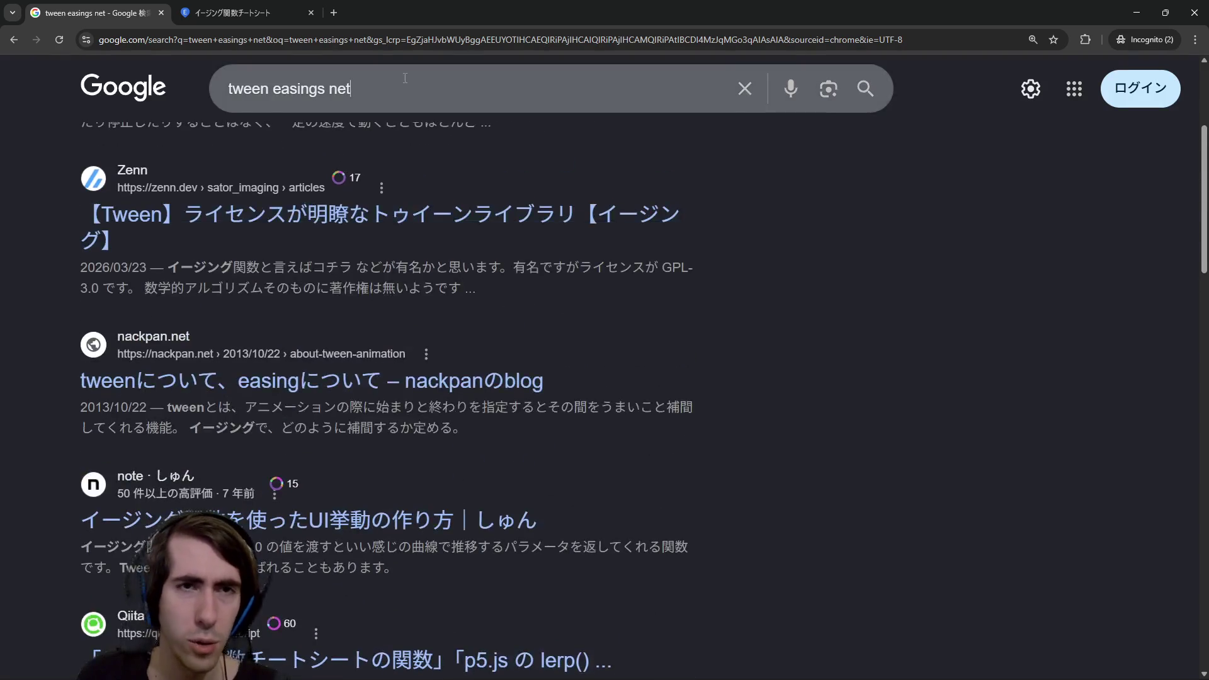
{"action": "left_click", "coordinate": [405, 78]}
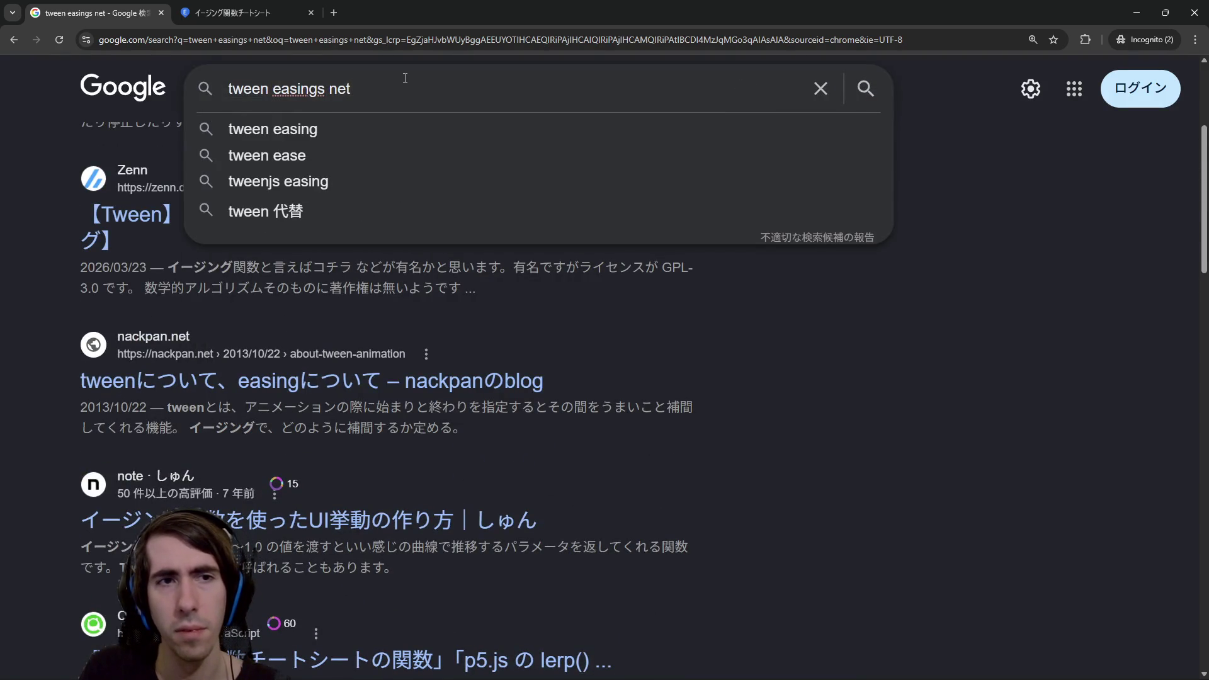
{"action": "left_click", "coordinate": [214, 12]}
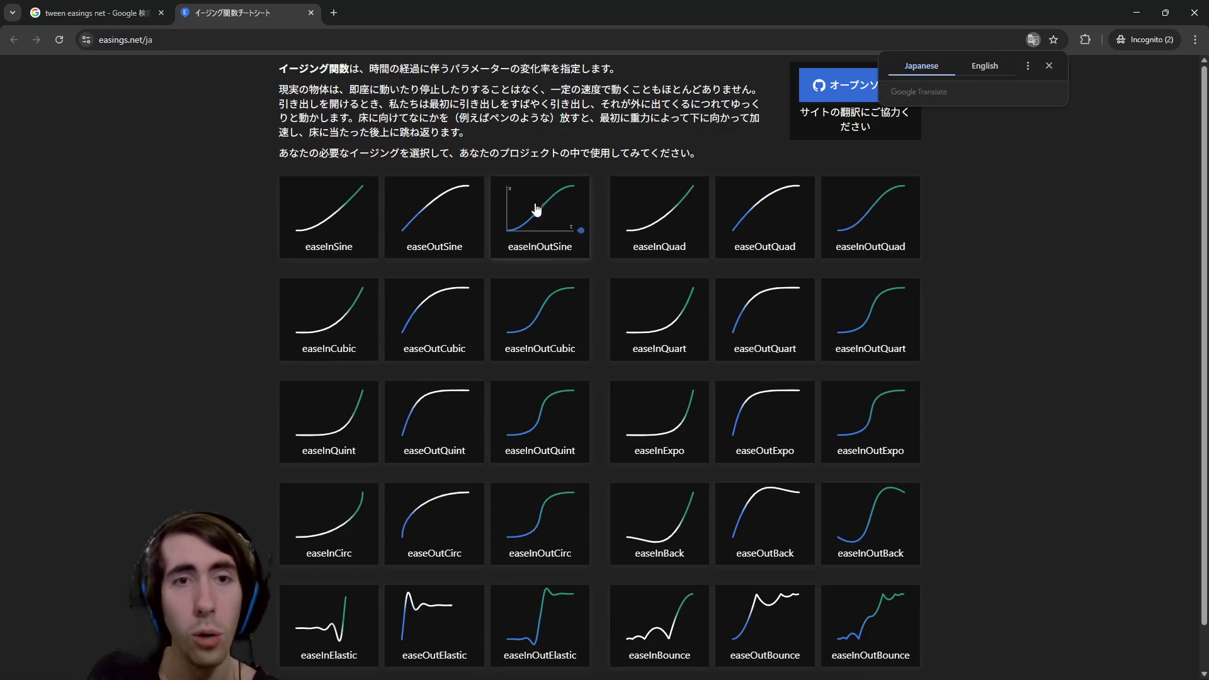
{"action": "left_click", "coordinate": [161, 13]}
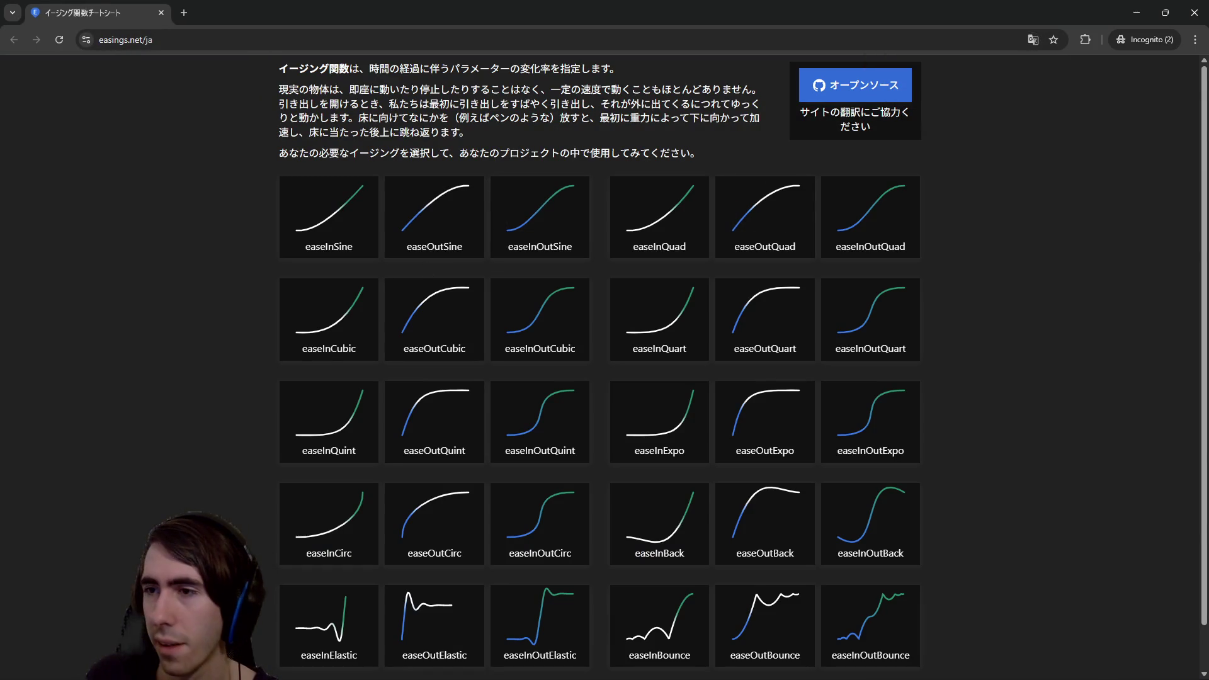
Browse the easing curves, then close Chrome and return to tweens.gd.
{"action": "scroll", "coordinate": [623, 379], "scroll_direction": "down", "scroll_amount": 2}
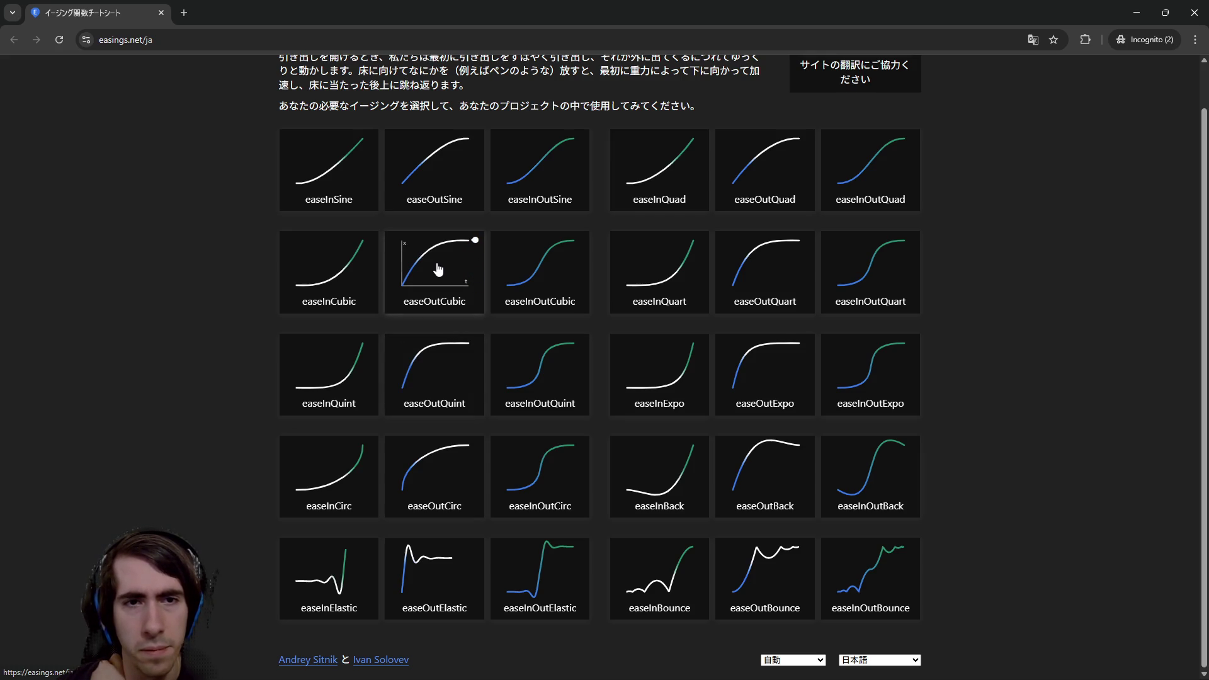
{"action": "left_click", "coordinate": [1199, 9]}
{"action": "left_click", "coordinate": [478, 265]}
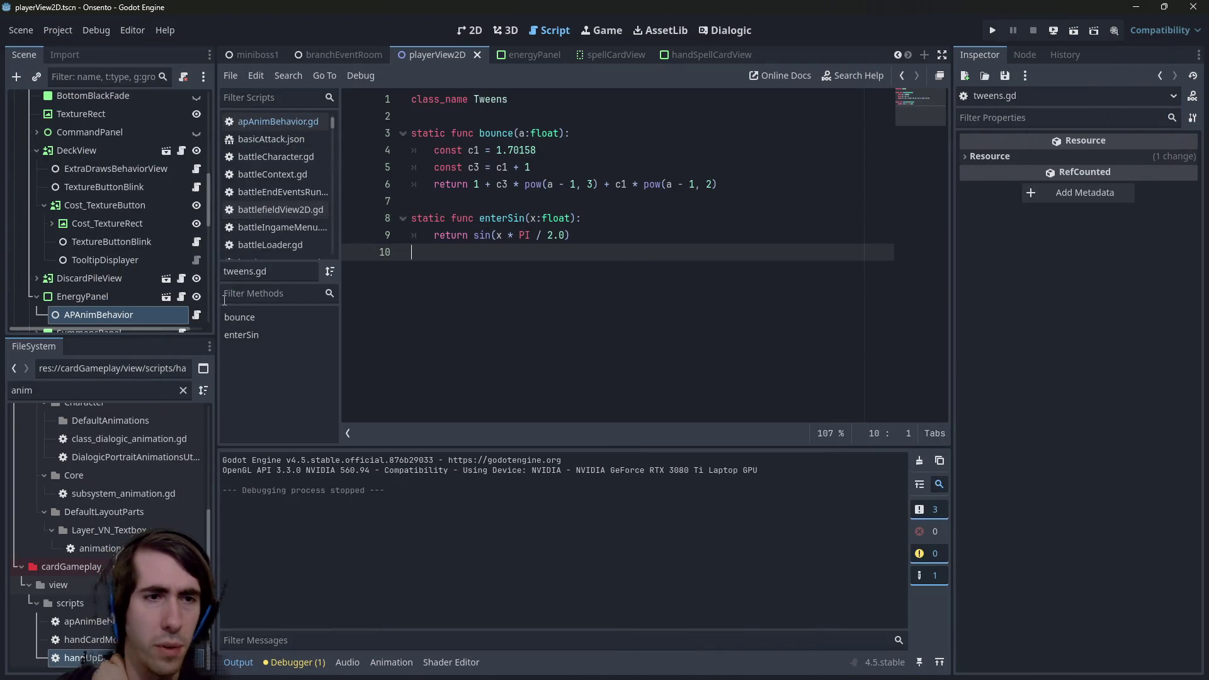
Strip Tweens.bounce( and its closing parenthesis from line 51's scale calculation and save.
{"action": "left_click", "coordinate": [181, 296]}
{"action": "left_click", "coordinate": [196, 315]}
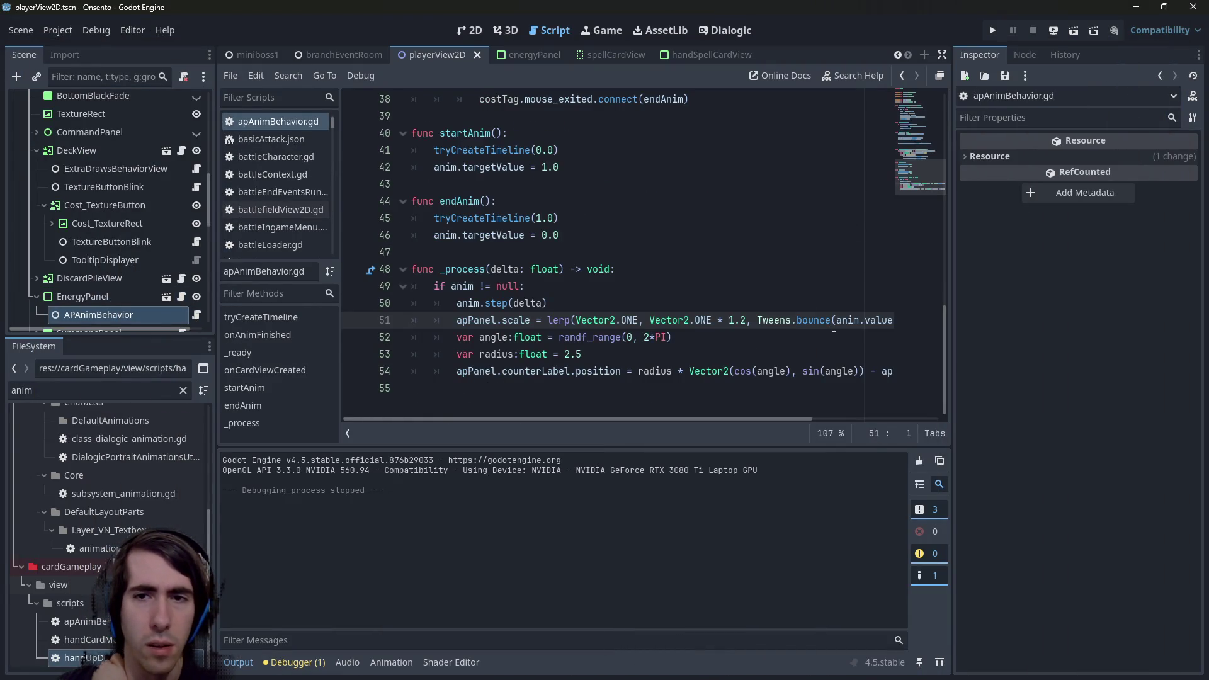
{"action": "double_click", "coordinate": [814, 320]}
{"action": "left_click_drag", "start_coordinate": [951, 305], "coordinate": [1060, 305]}
{"action": "key", "text": "BackSpace"}
{"action": "key", "text": "BackSpace"}
{"action": "key", "text": "BackSpace"}
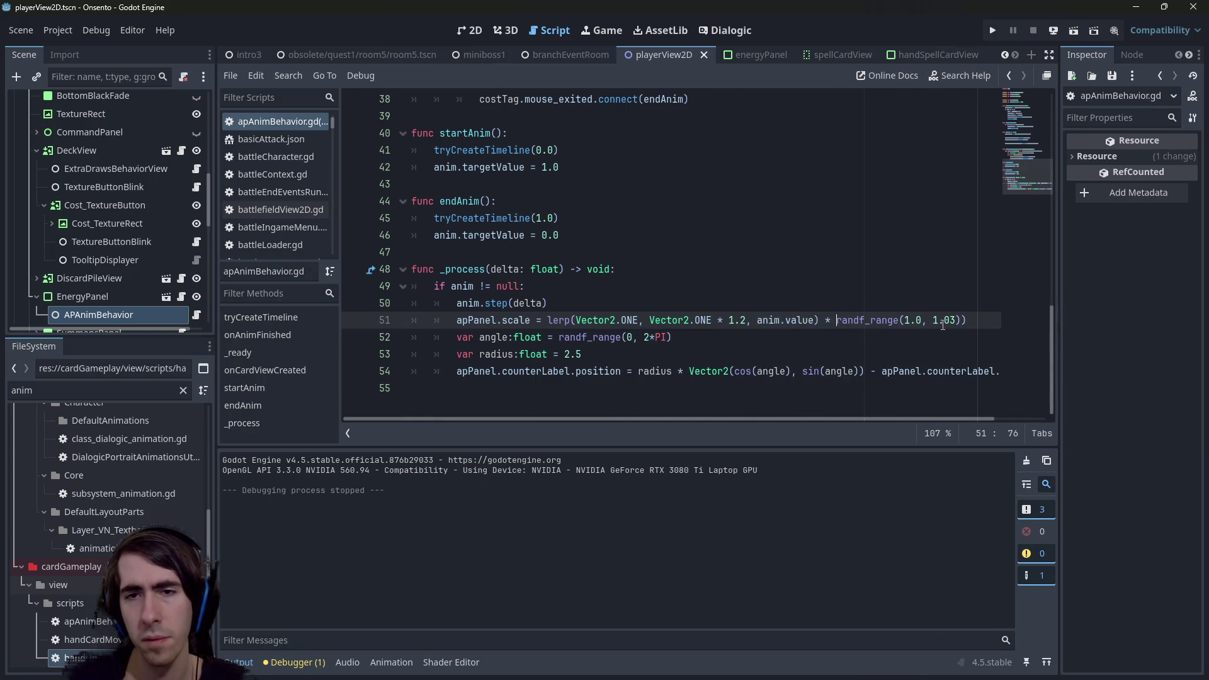
{"action": "key", "text": "Left"}
{"action": "key", "text": "Left"}
{"action": "key", "text": "Left"}
{"action": "key", "text": "BackSpace"}
{"action": "key", "text": "Right"}
{"action": "key", "text": "ctrl+s"}
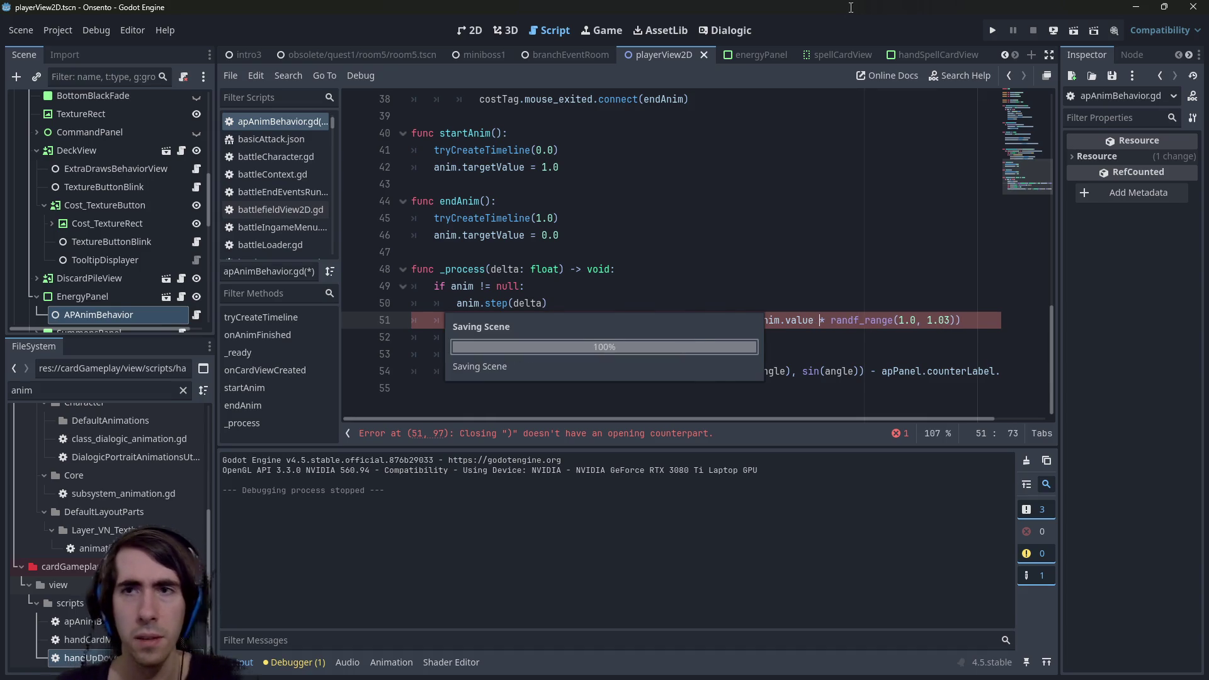
Switch to the miniboss1 scene and test-run the battle with F6.
{"action": "left_click", "coordinate": [470, 55]}
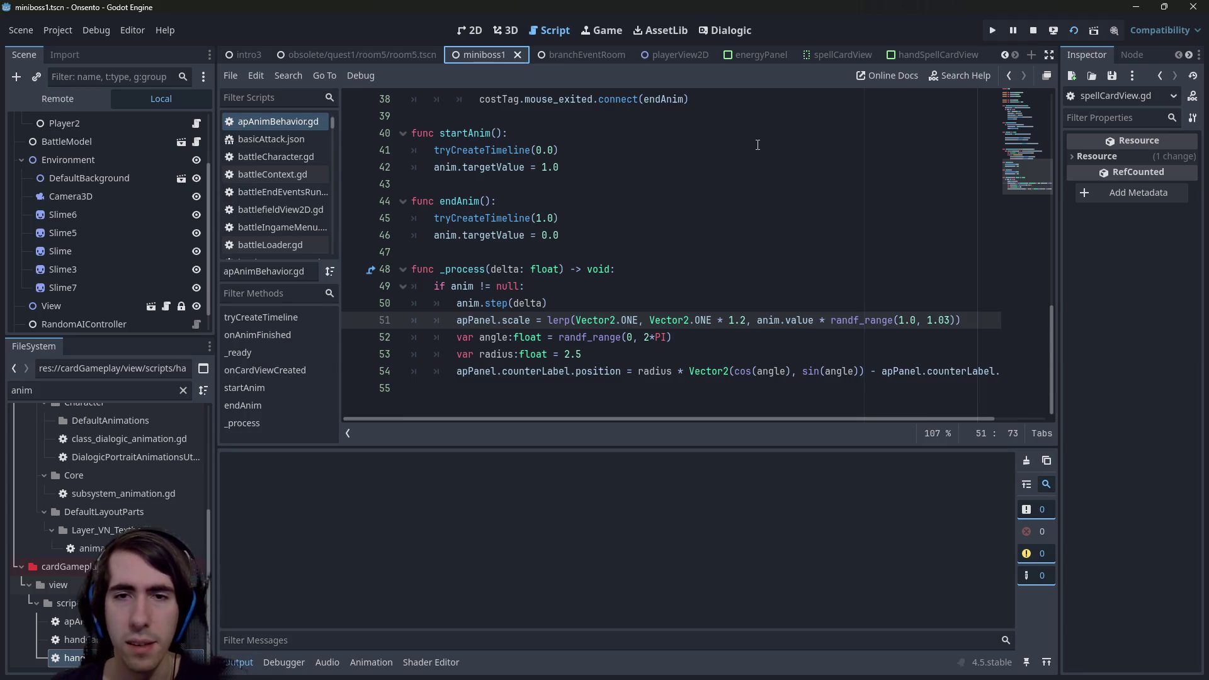
{"action": "key", "text": "F6"}
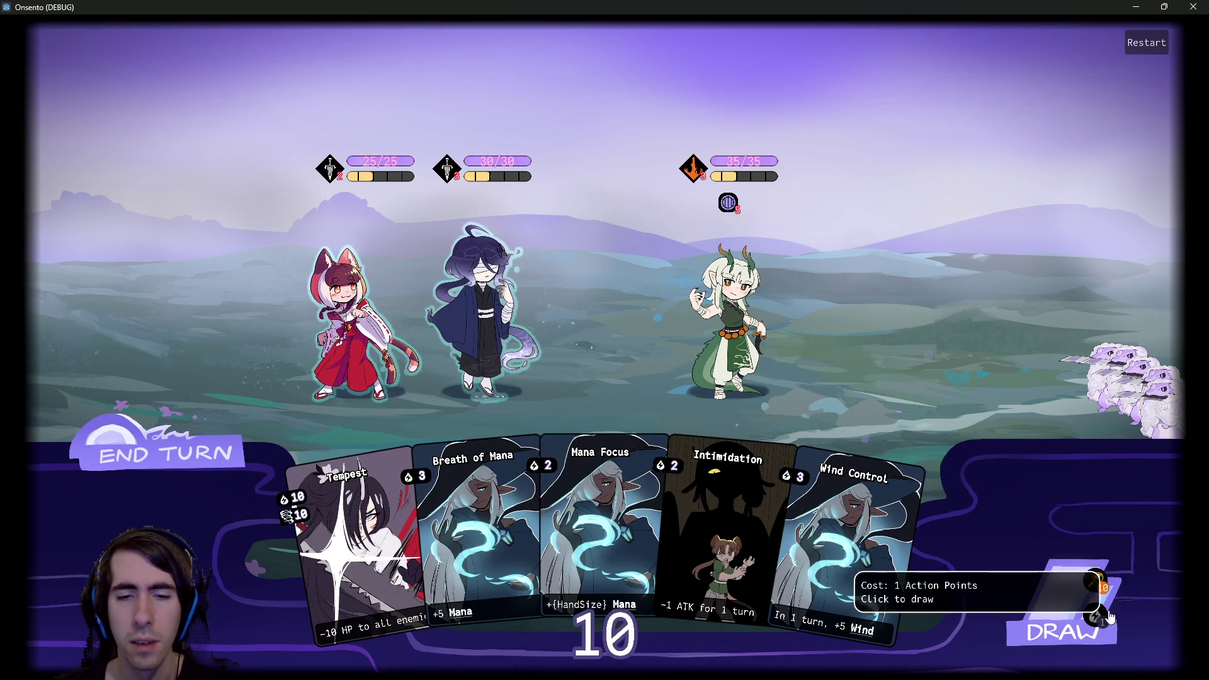
{"action": "left_click", "coordinate": [1192, 6]}
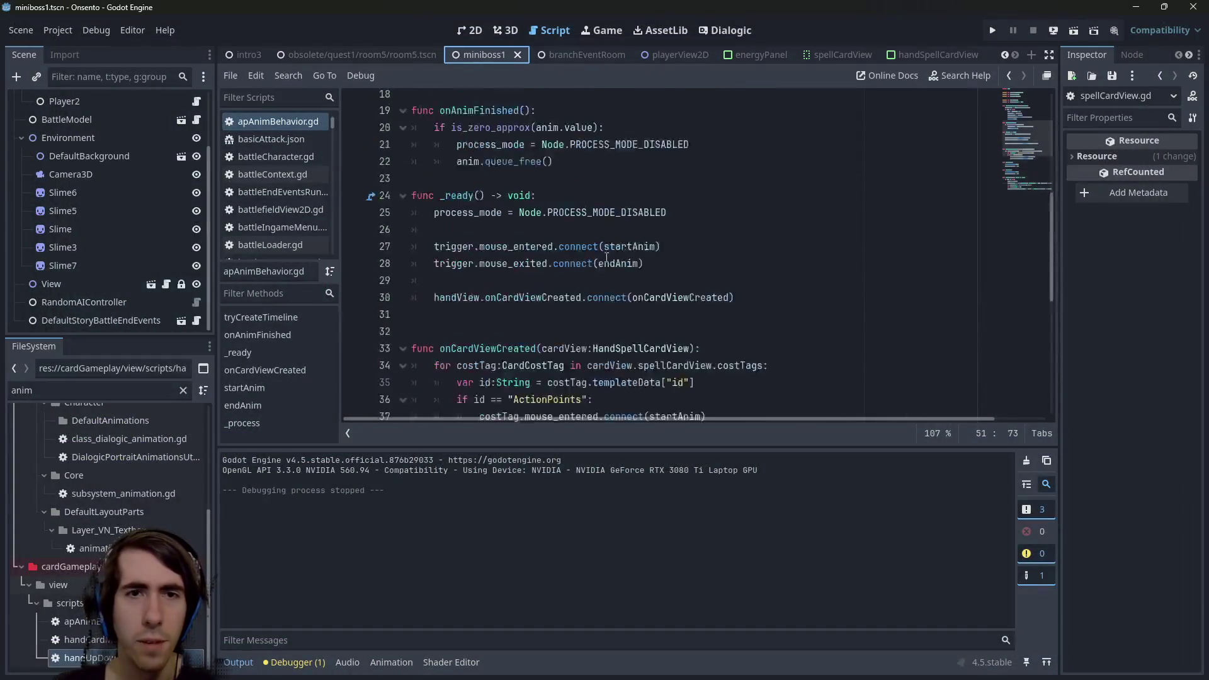
{"action": "scroll", "coordinate": [605, 246], "scroll_direction": "up", "scroll_amount": 1}
Change the exported duration on line 8 from 0.35 to 0.12.
{"action": "left_click", "coordinate": [607, 219]}
{"action": "key", "text": "BackSpace"}
{"action": "key", "text": "BackSpace"}
{"action": "type", "text": "12"}
Run a test battle, place two characters and start the turn to watch the animation.
{"action": "left_click", "coordinate": [1074, 30]}
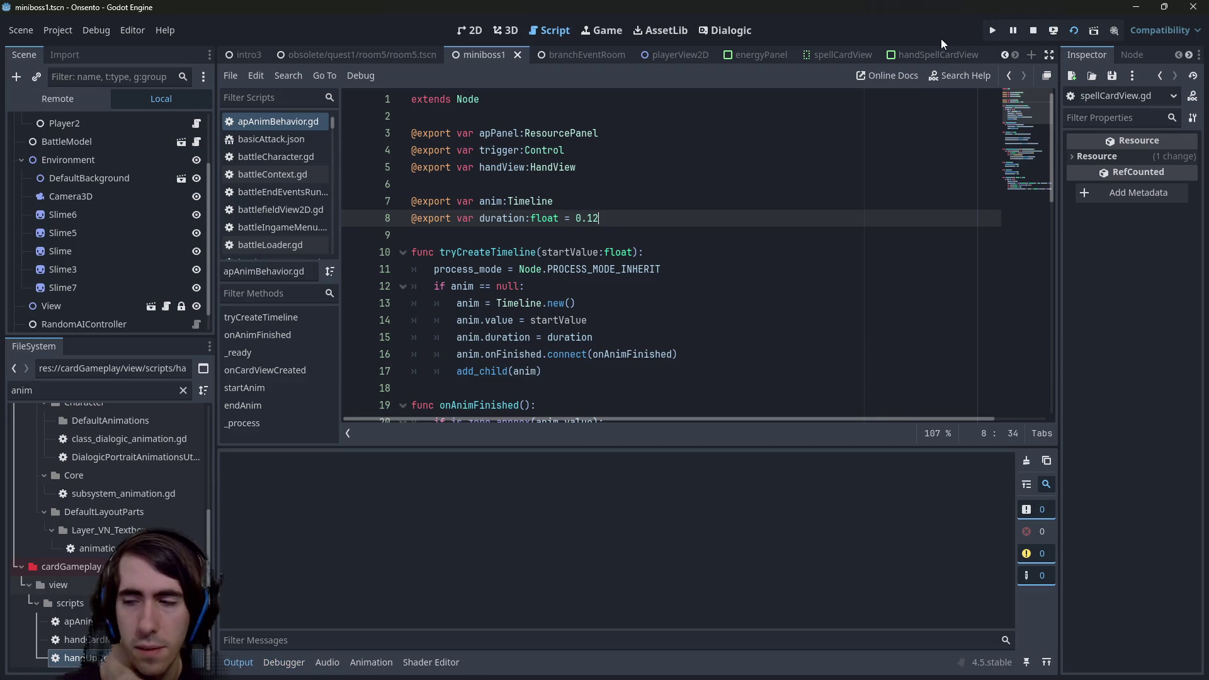
{"action": "mouse_move", "coordinate": [920, 46]}
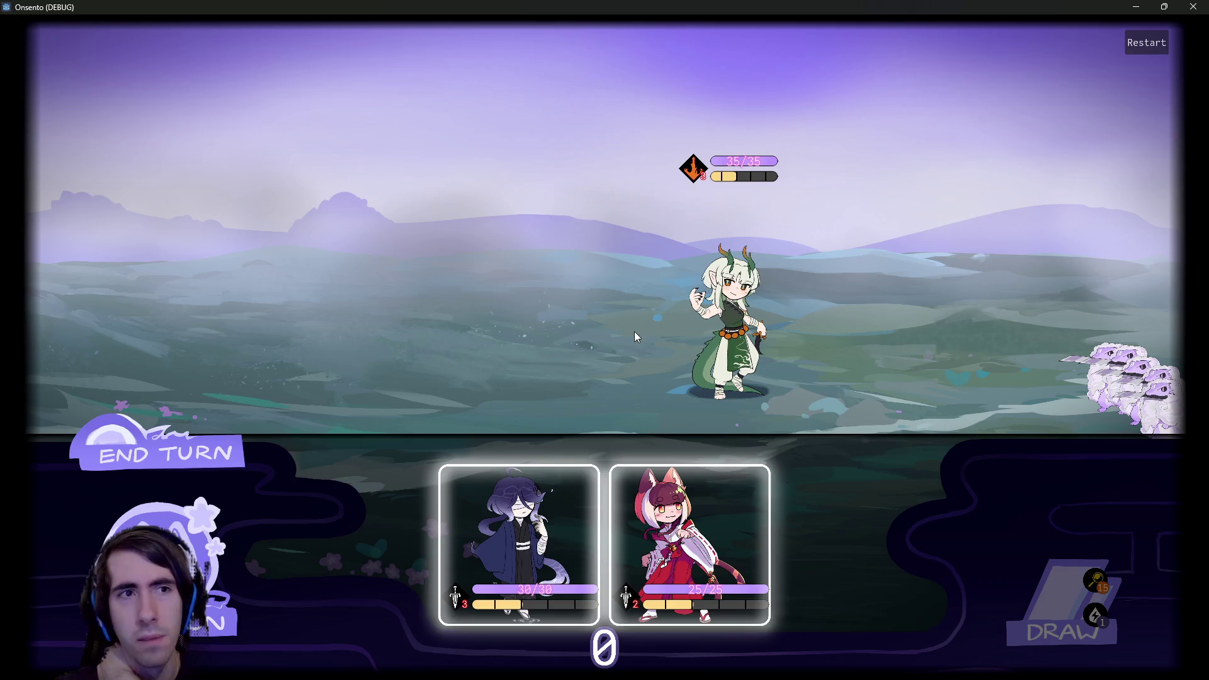
{"action": "left_click_drag", "start_coordinate": [504, 542], "coordinate": [459, 363]}
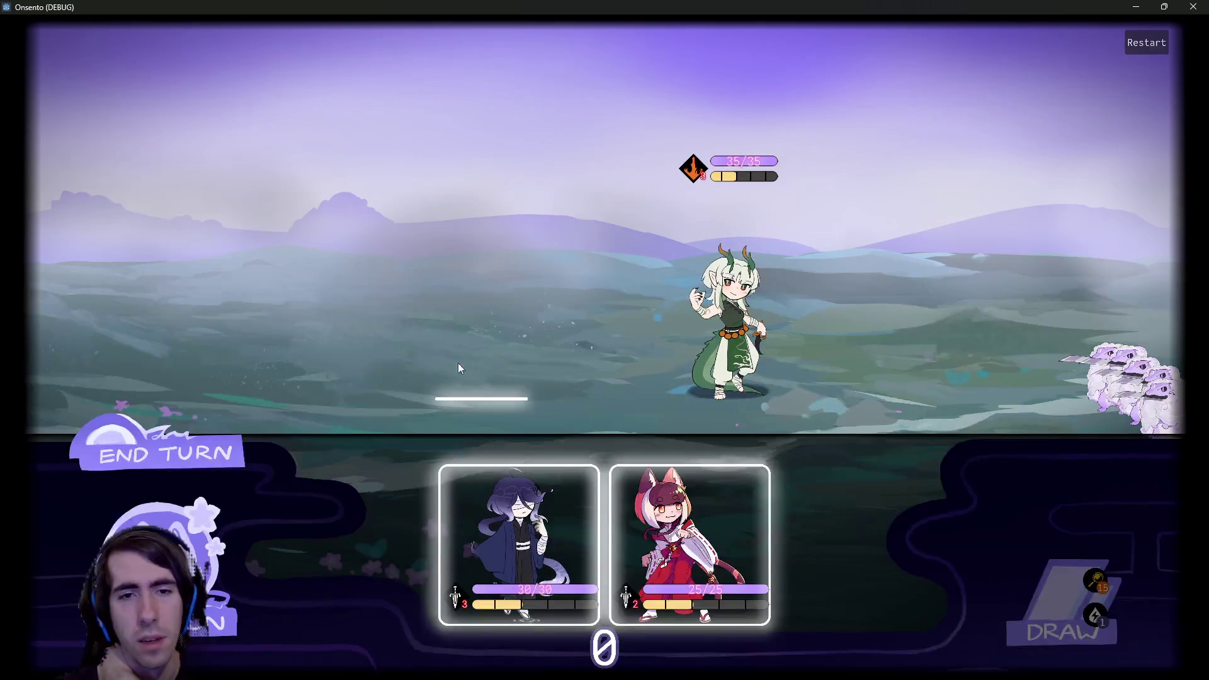
{"action": "left_click_drag", "start_coordinate": [602, 541], "coordinate": [359, 352]}
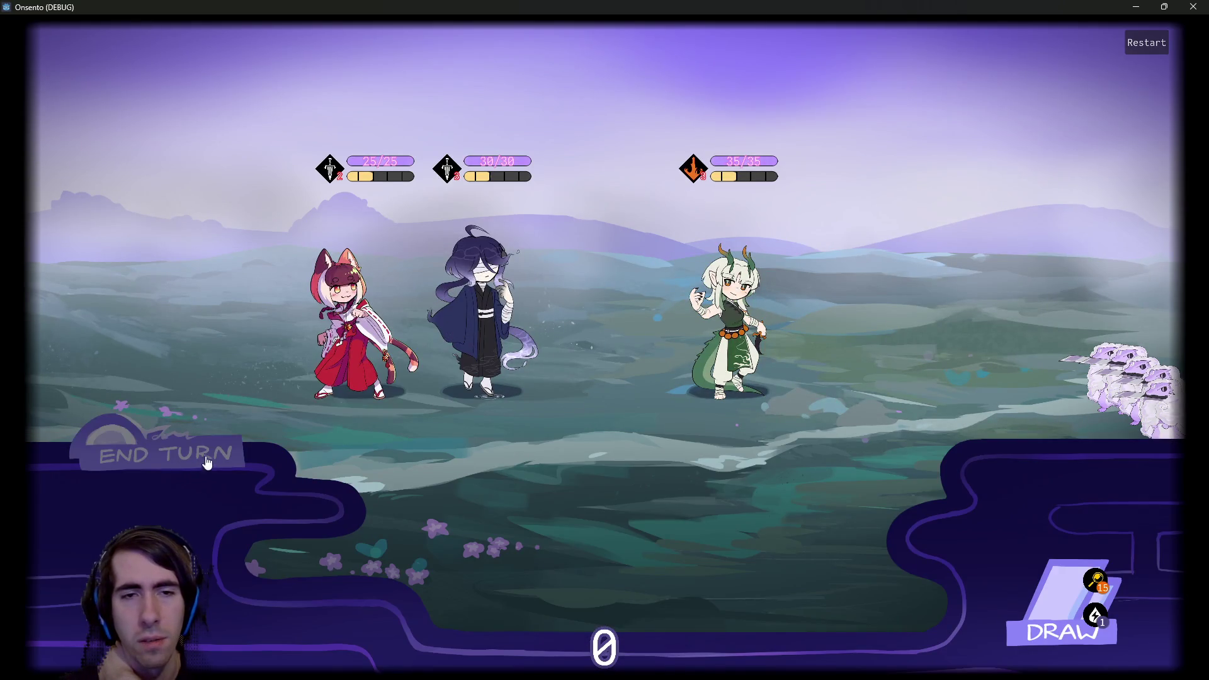
{"action": "left_click", "coordinate": [205, 459]}
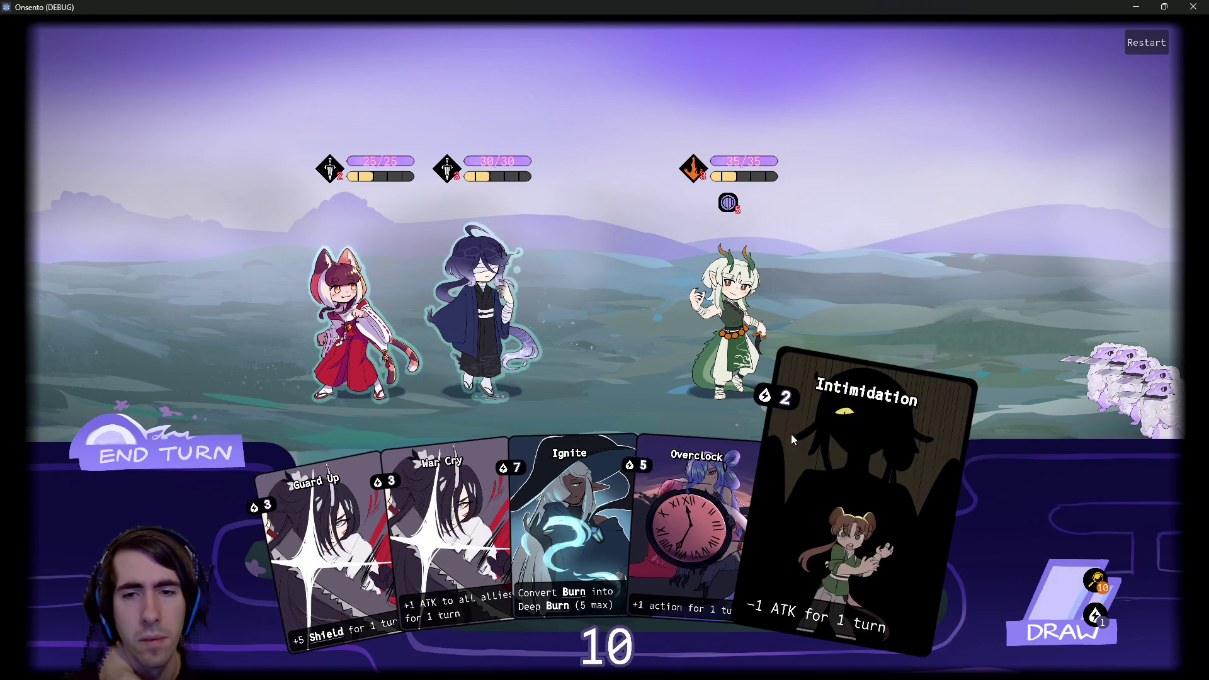
{"action": "left_click", "coordinate": [1192, 6]}
{"action": "scroll", "coordinate": [650, 322], "scroll_direction": "down", "scroll_amount": 10}
{"action": "left_click", "coordinate": [649, 322]}
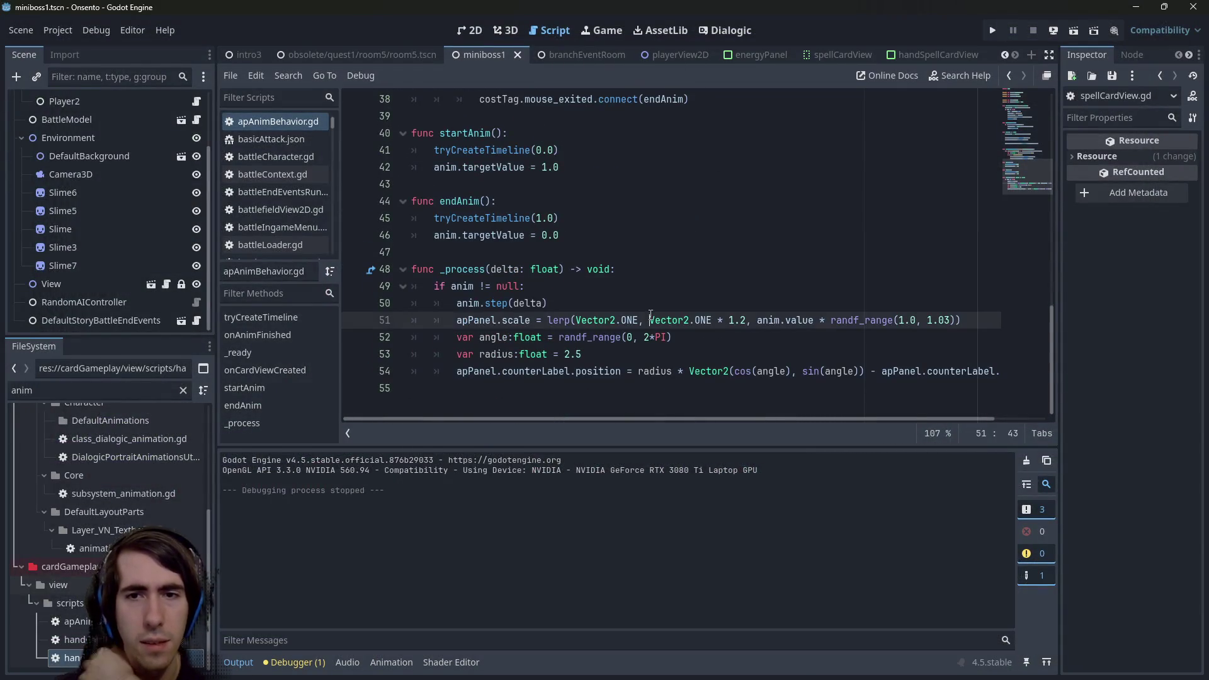
Undo and redo the duration edit, then run a test battle placing two characters.
{"action": "key", "text": "ctrl+z"}
{"action": "key", "text": "ctrl+z"}
{"action": "key", "text": "ctrl+z"}
{"action": "key", "text": "ctrl+z"}
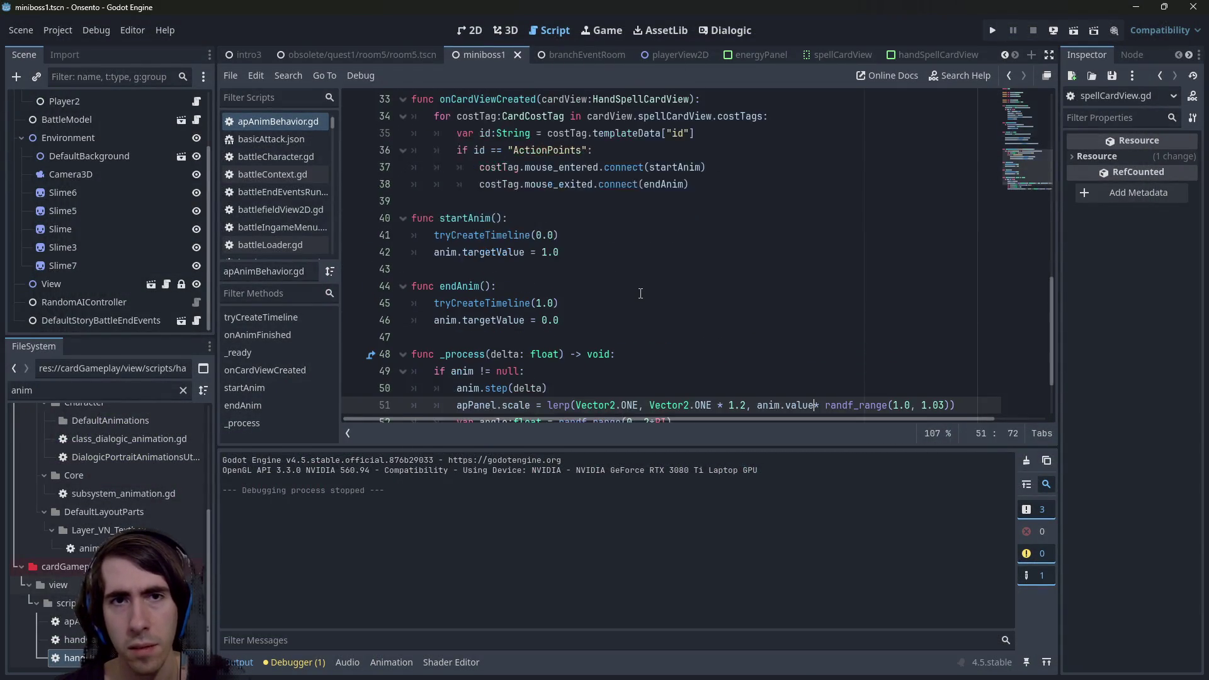
{"action": "key", "text": "ctrl+y"}
{"action": "key", "text": "ctrl+y"}
{"action": "key", "text": "ctrl+y"}
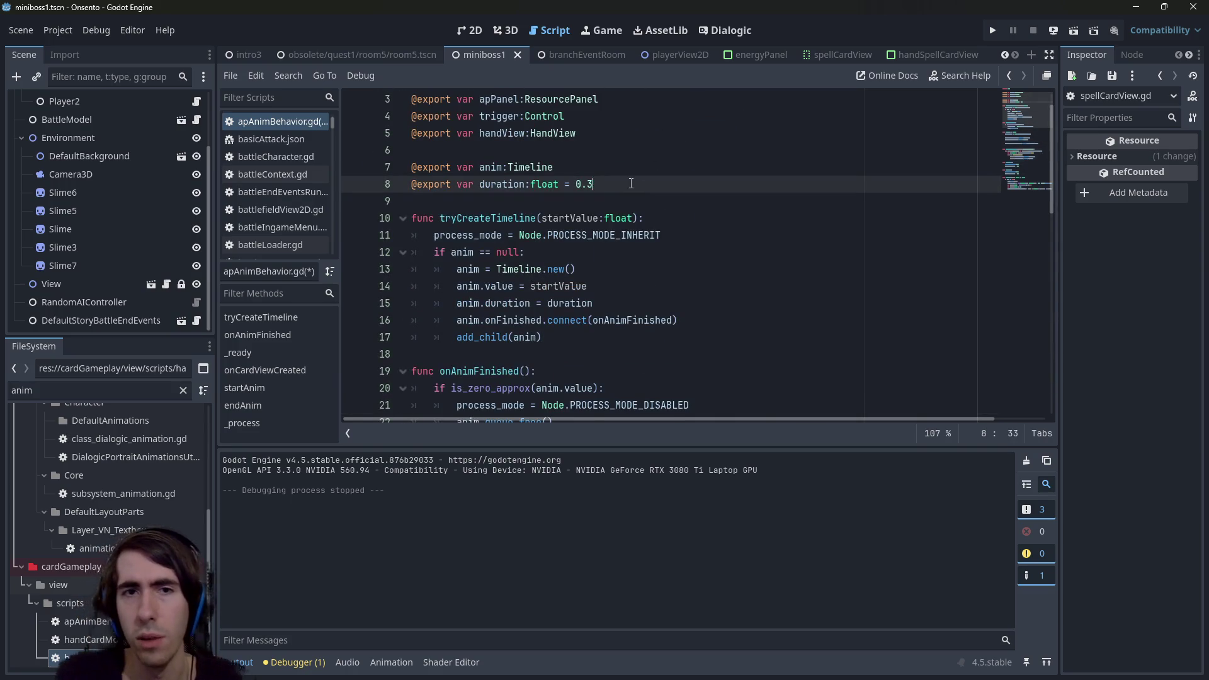
{"action": "left_click", "coordinate": [1073, 30]}
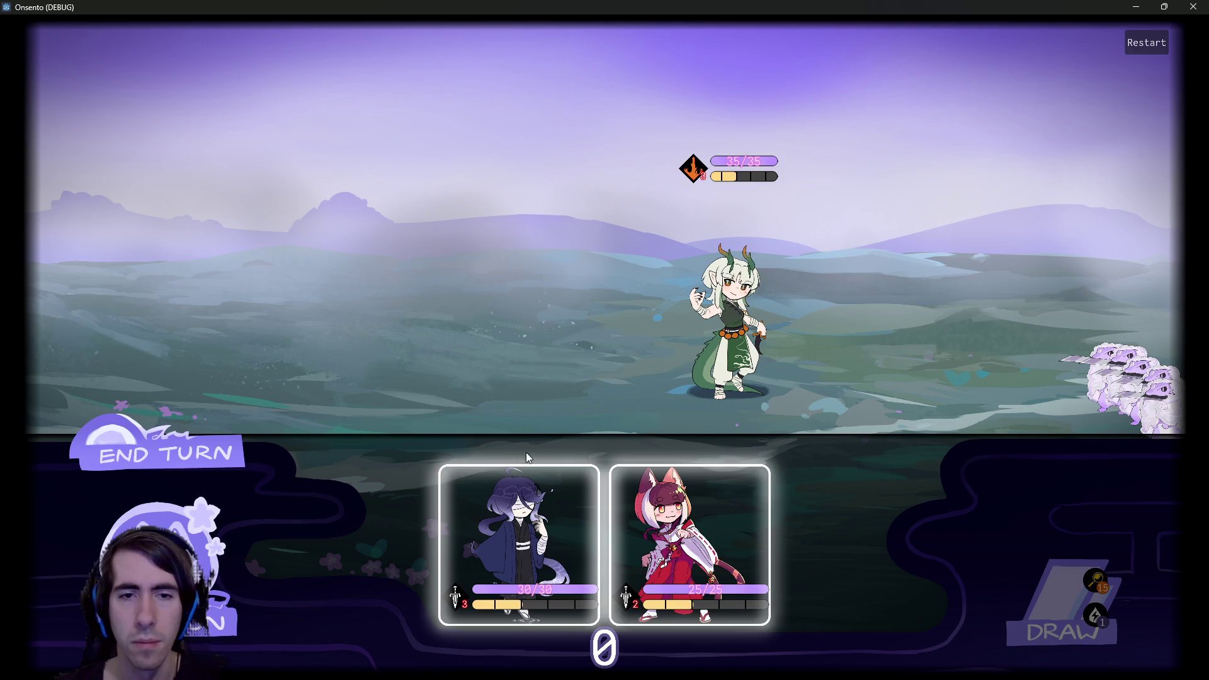
{"action": "left_click", "coordinate": [527, 453]}
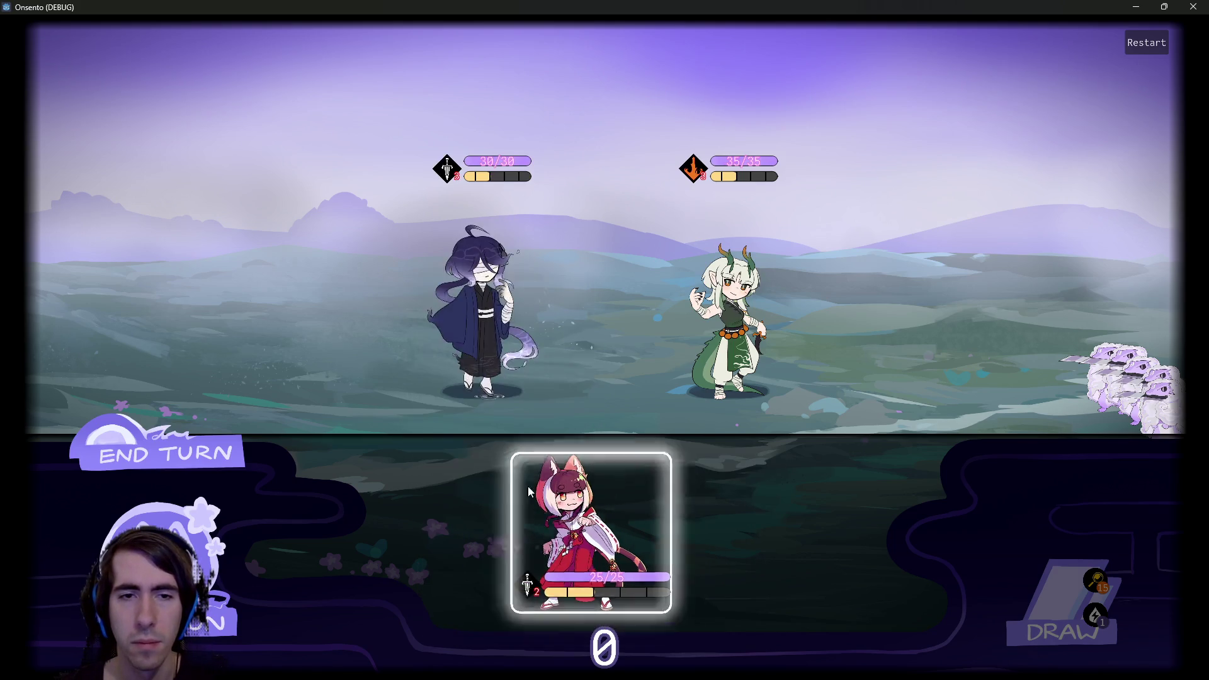
{"action": "left_click", "coordinate": [528, 492]}
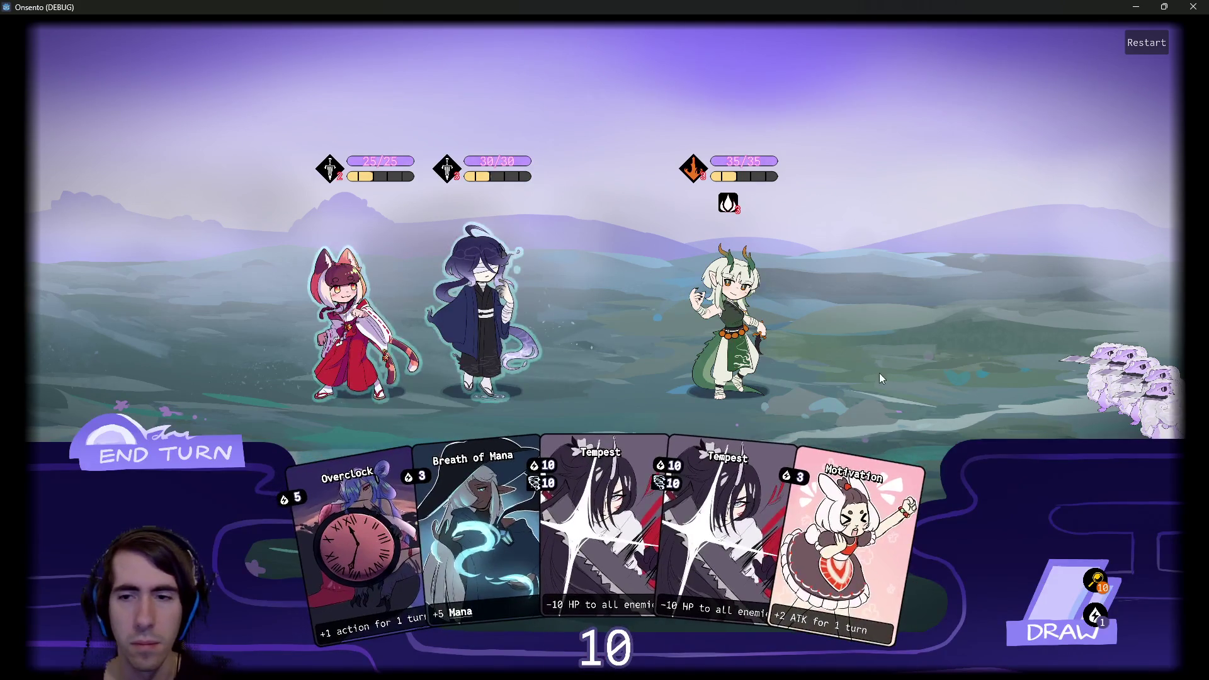
{"action": "mouse_move", "coordinate": [789, 437]}
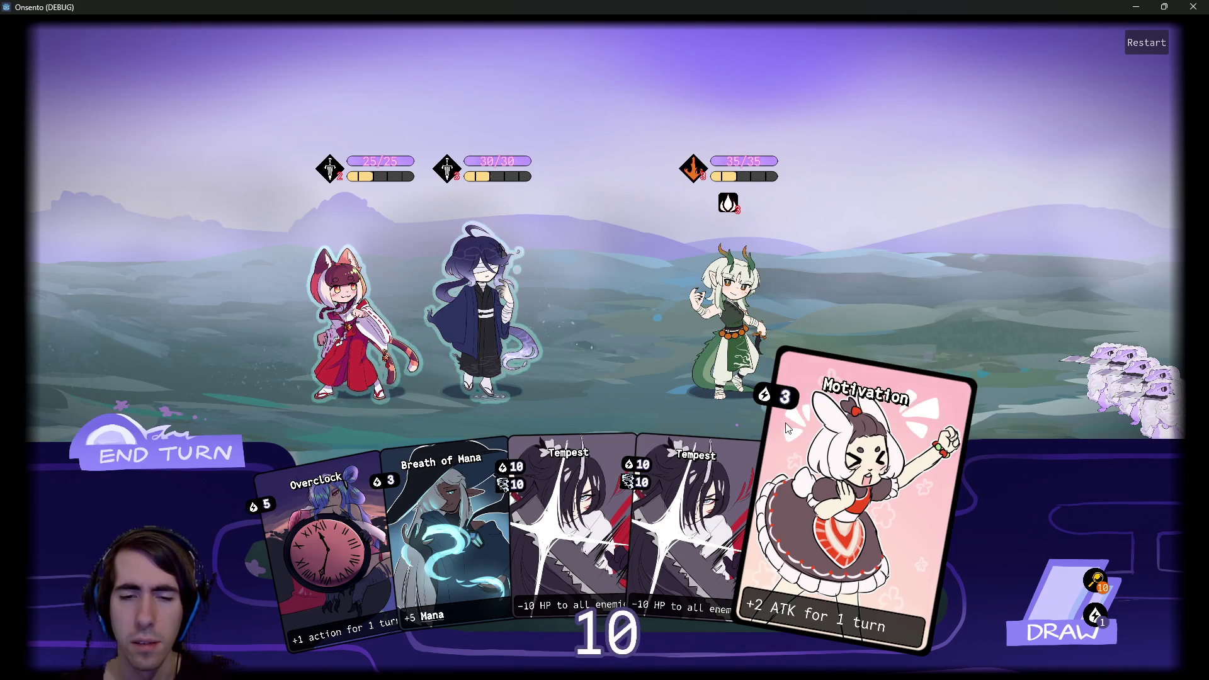
{"action": "key", "text": "alt+F4"}
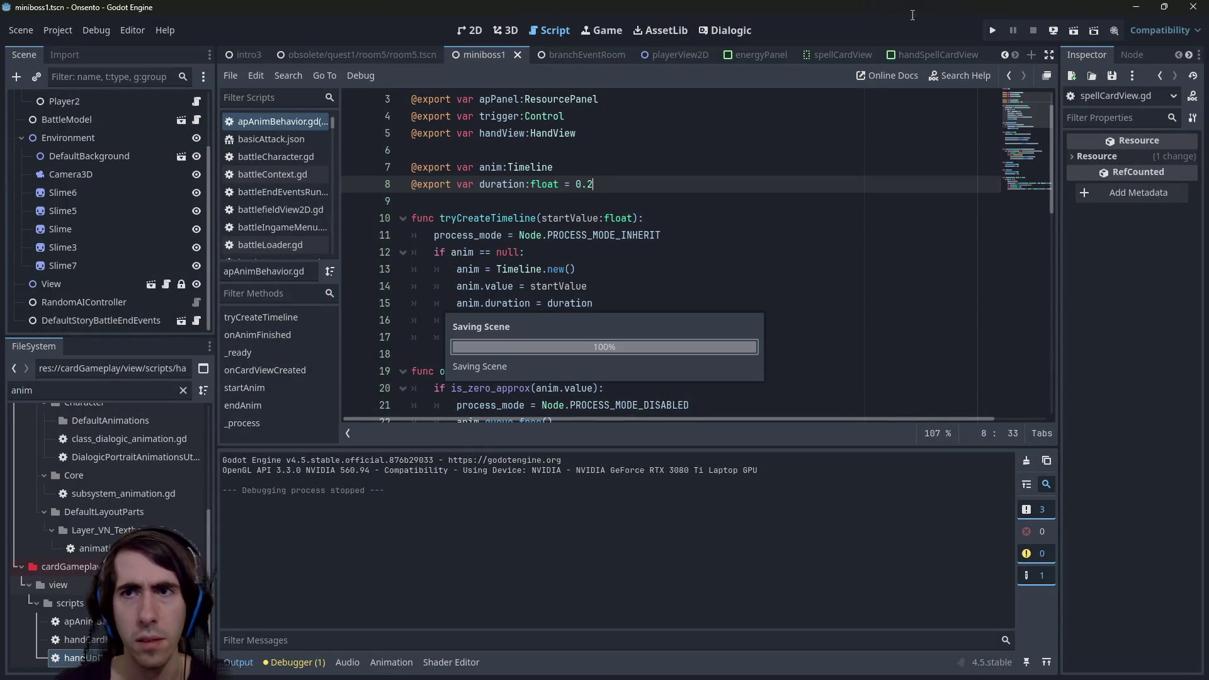
Rerun the battle, draw cards, play Breath of Mana and end the turn.
{"action": "left_click", "coordinate": [1073, 30]}
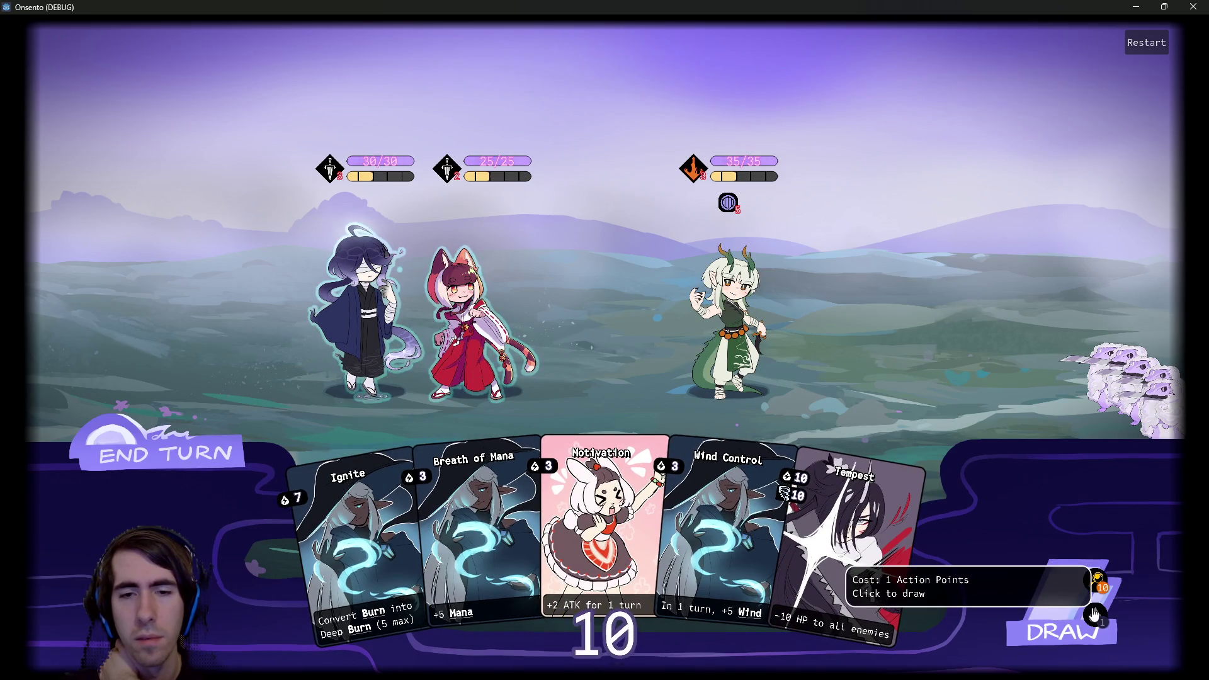
{"action": "left_click", "coordinate": [1088, 610]}
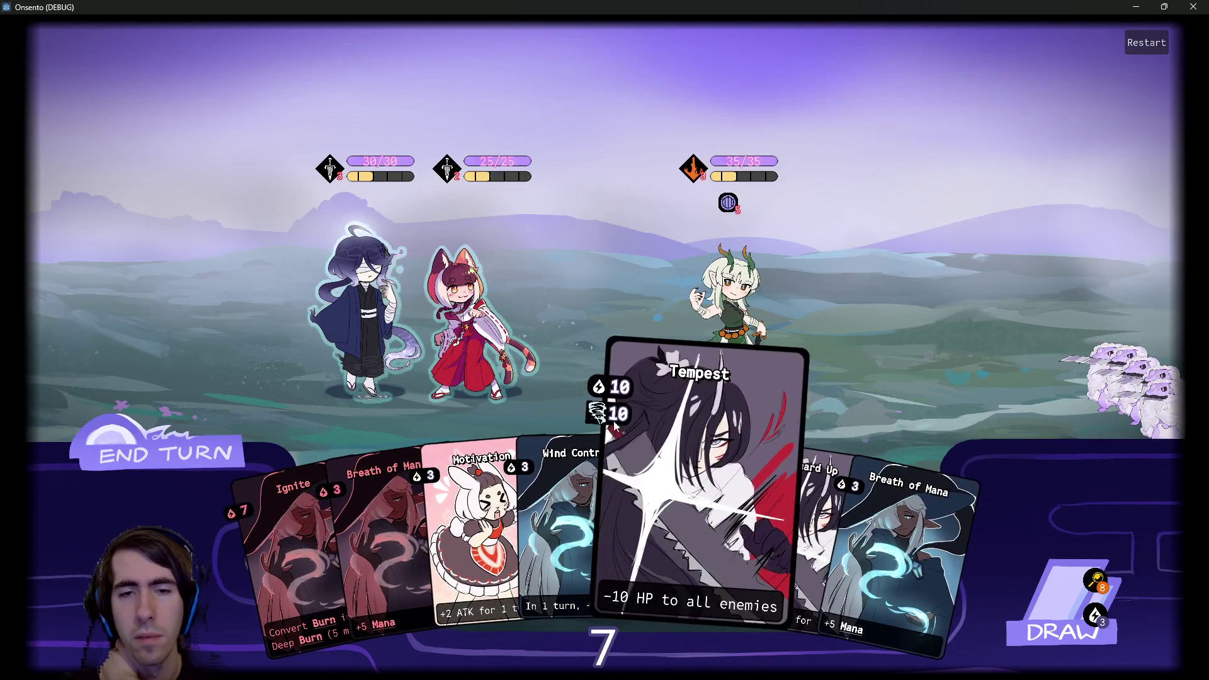
{"action": "mouse_move", "coordinate": [850, 409]}
{"action": "left_mouse_down"}
{"action": "mouse_move", "coordinate": [822, 403]}
{"action": "mouse_move", "coordinate": [826, 430]}
{"action": "left_mouse_up"}
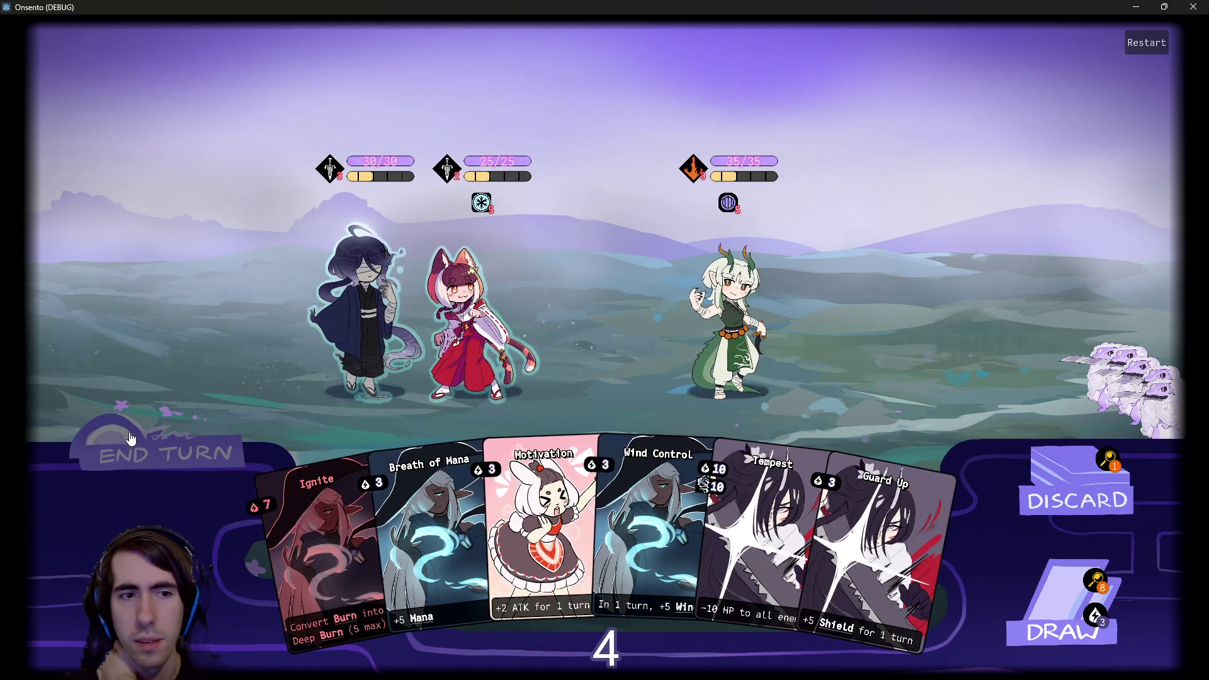
{"action": "left_click", "coordinate": [130, 444]}
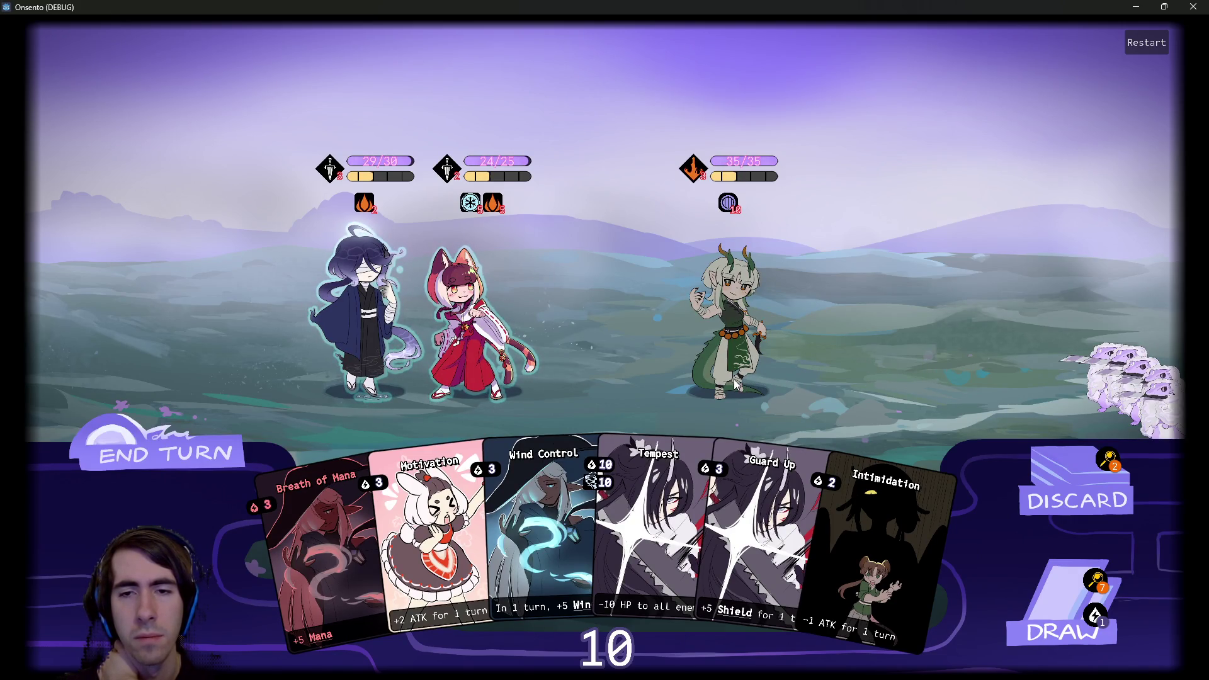
{"action": "left_click", "coordinate": [1194, 6]}
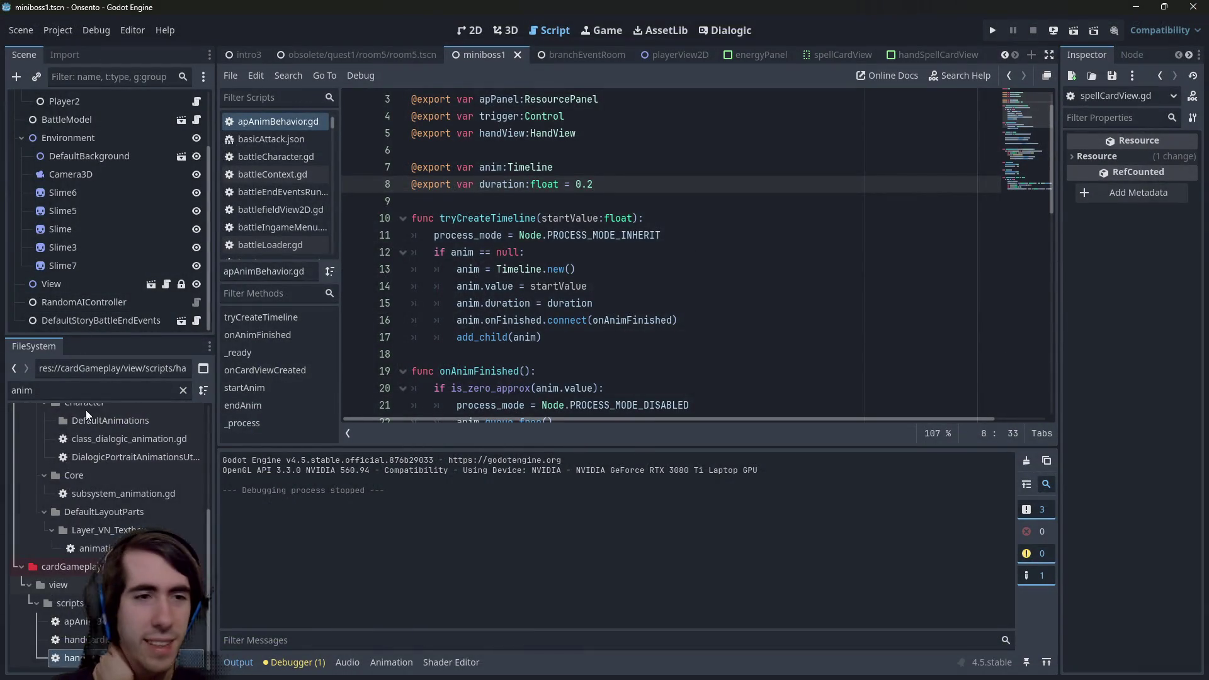
Open the project root folder outside the editor and bring Windows Terminal forward.
{"action": "scroll", "coordinate": [95, 441], "scroll_direction": "up", "scroll_amount": 10}
{"action": "left_click", "coordinate": [89, 432]}
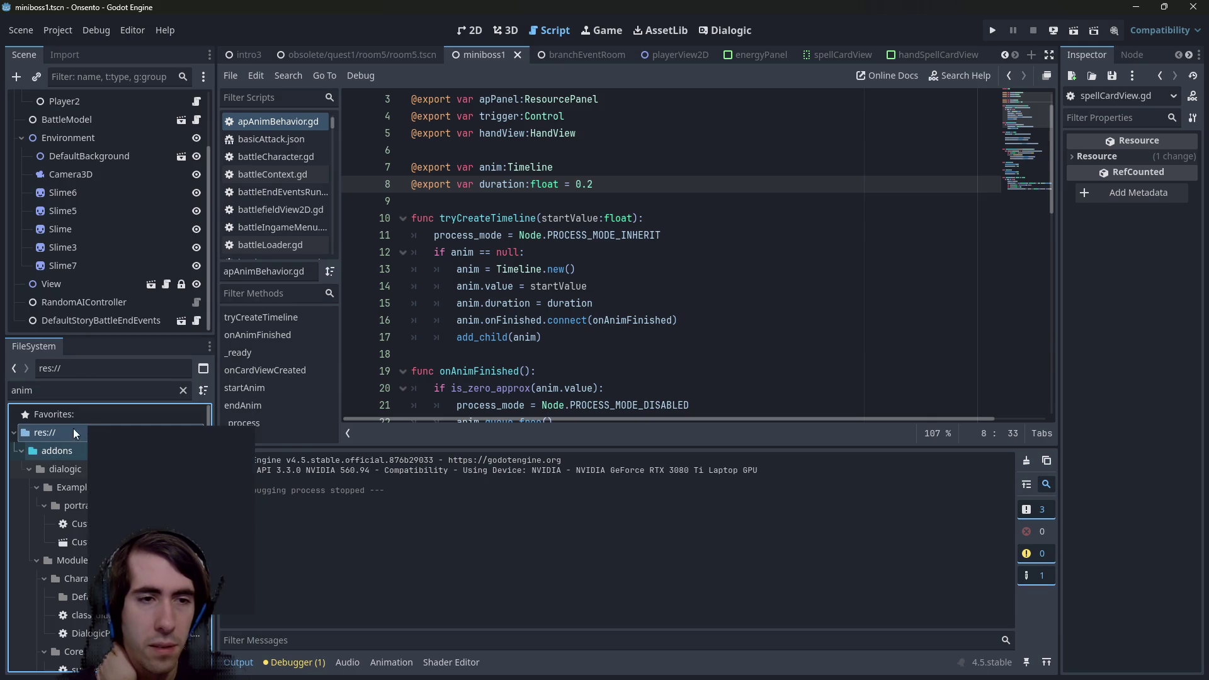
{"action": "right_click", "coordinate": [58, 433]}
{"action": "left_click", "coordinate": [93, 620]}
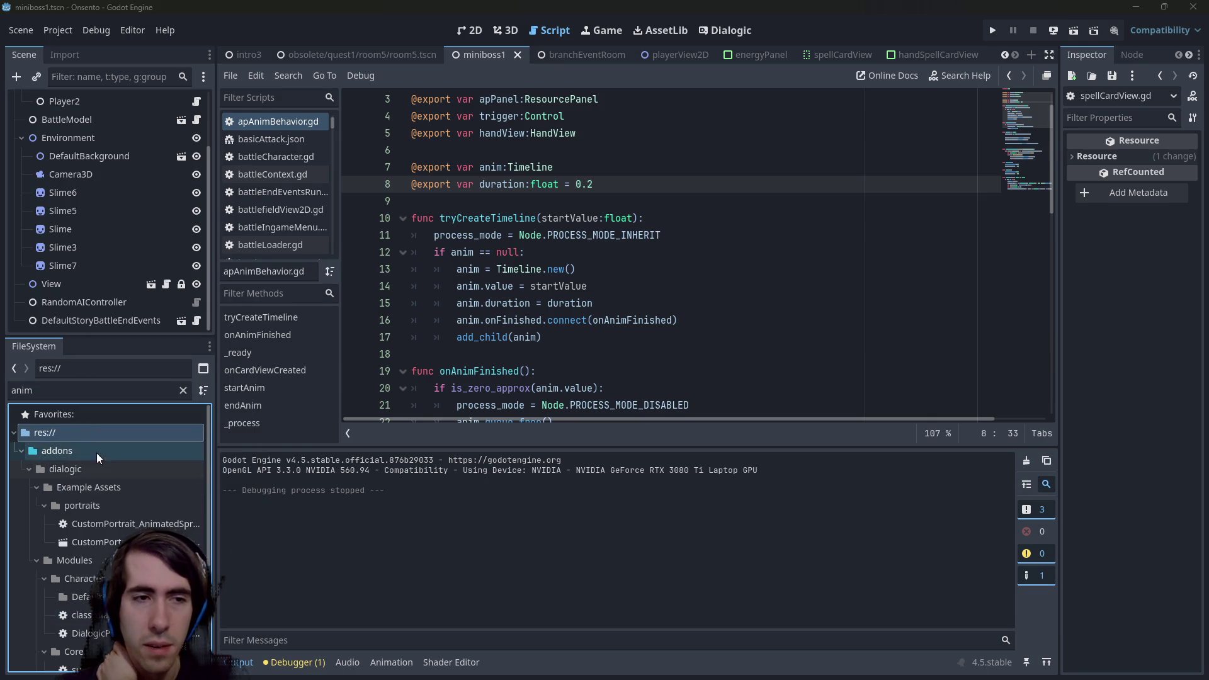
{"action": "right_click", "coordinate": [96, 431]}
{"action": "left_click", "coordinate": [126, 611]}
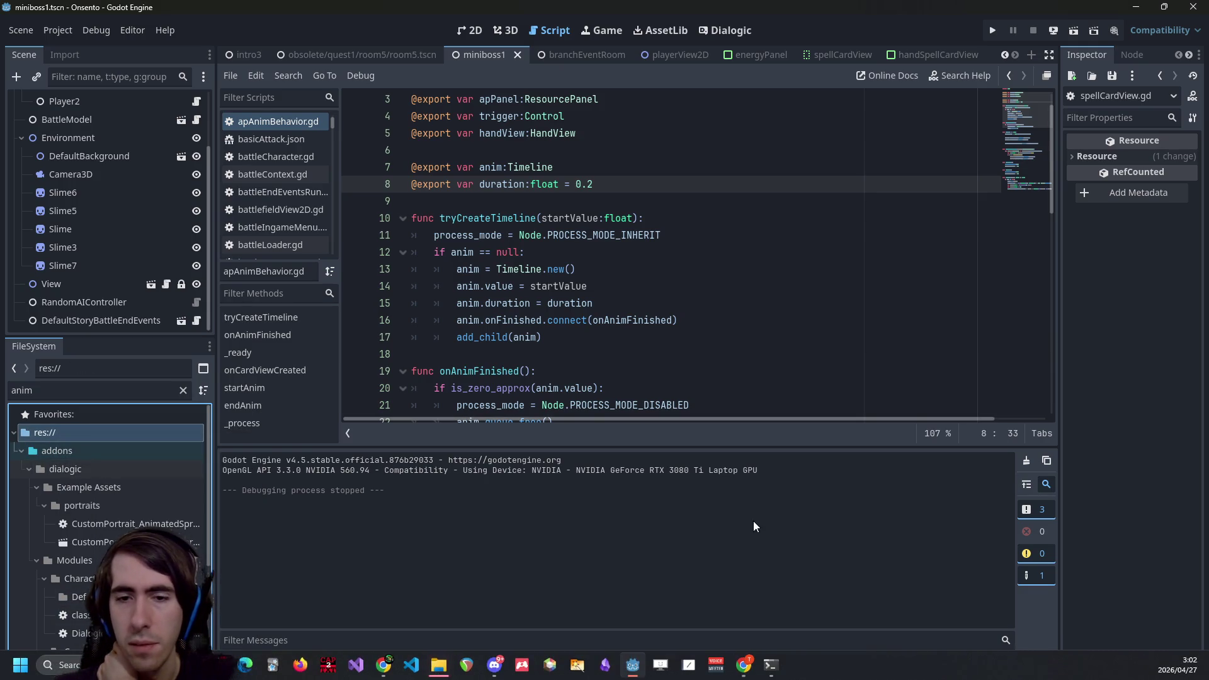
{"action": "left_click", "coordinate": [771, 665]}
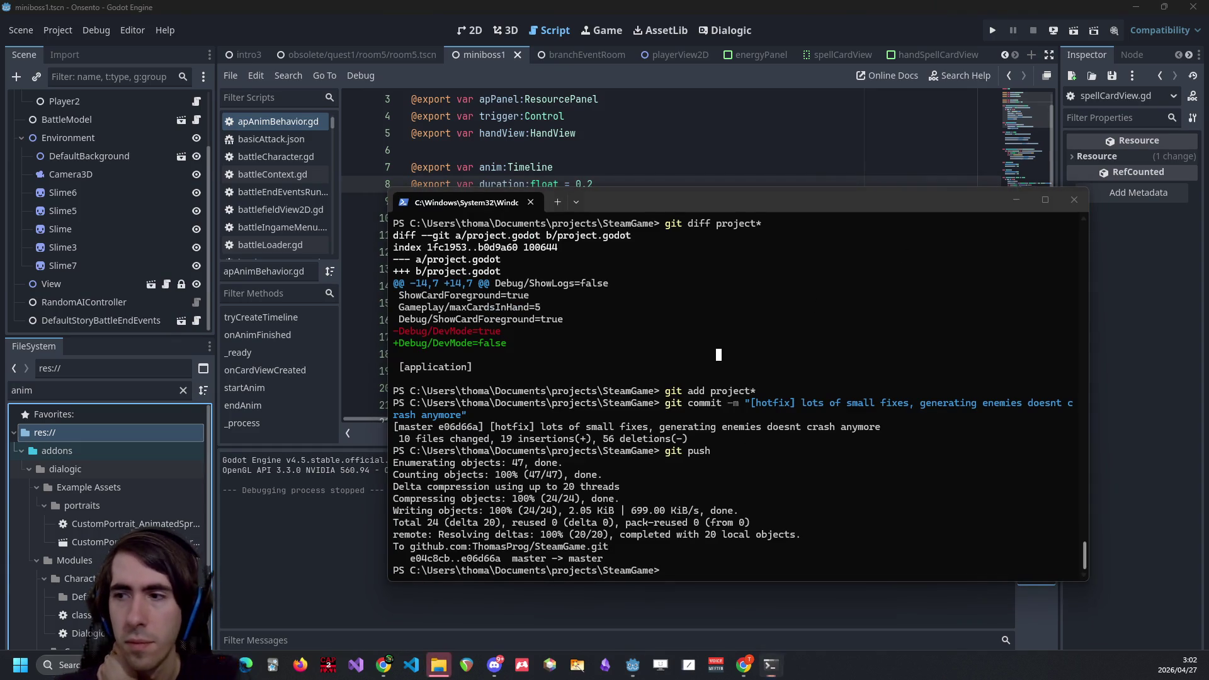
Check git status and stage all *.gd* and *.tscn files.
{"action": "type", "text": "git status"}
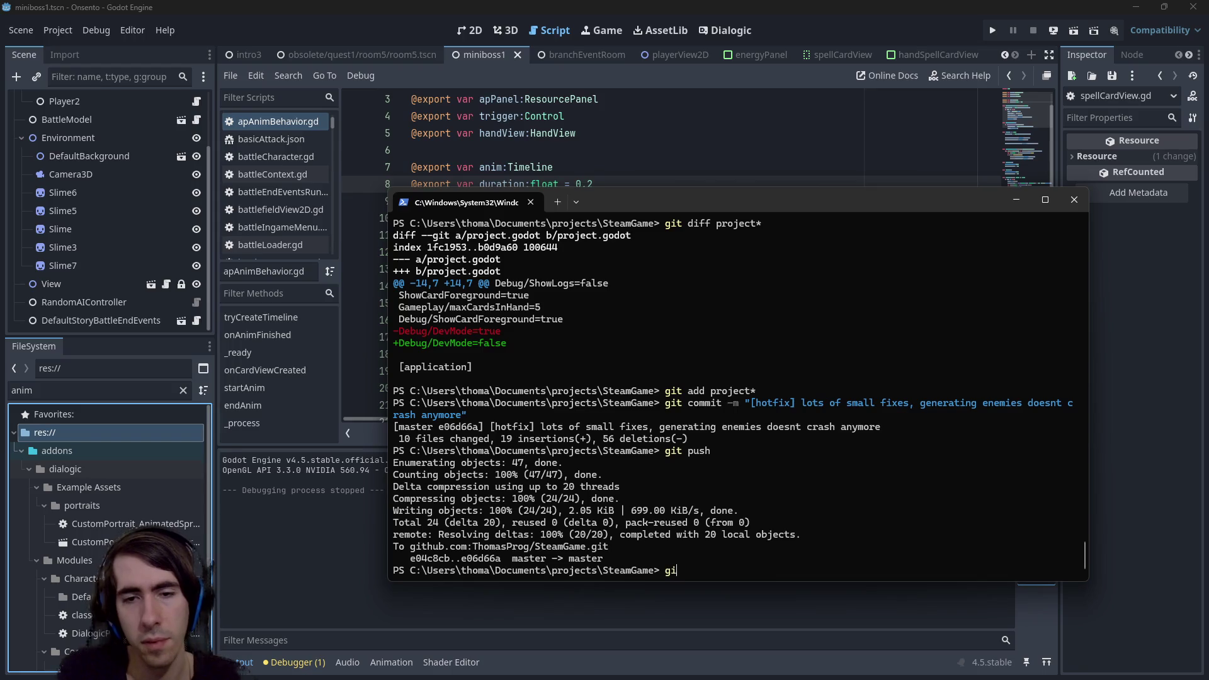
{"action": "key", "text": "Return"}
{"action": "type", "text": "git add "}
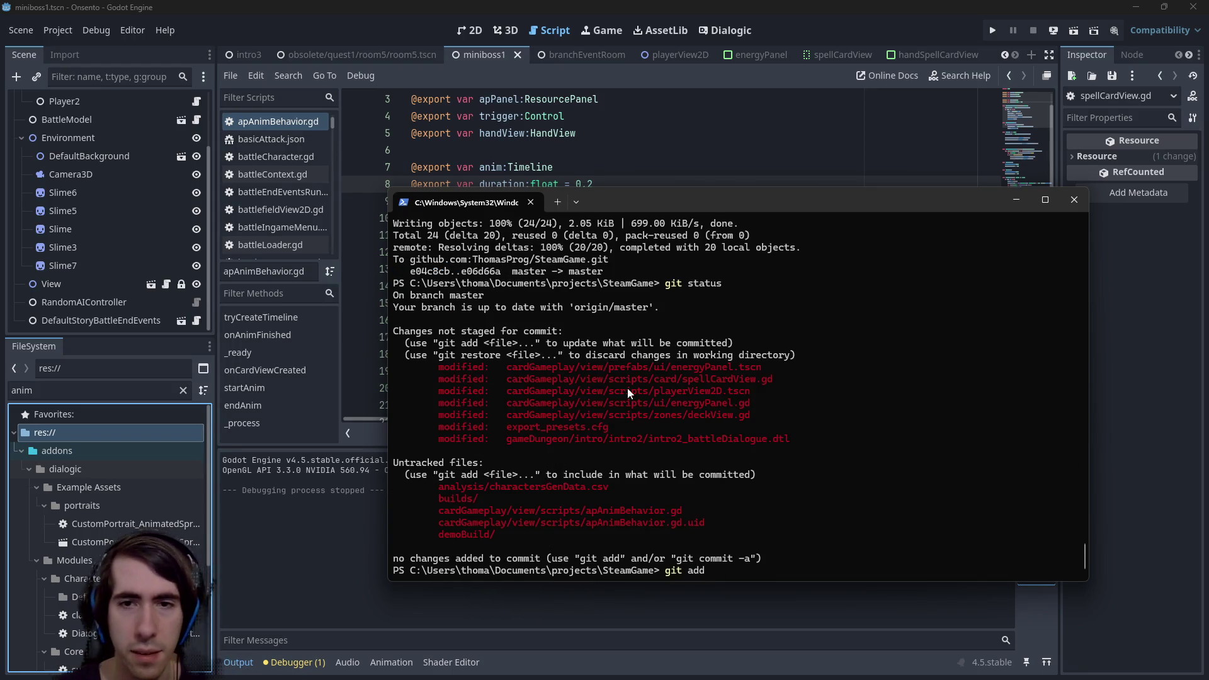
{"action": "type", "text": "*.g"}
{"action": "type", "text": "d*"}
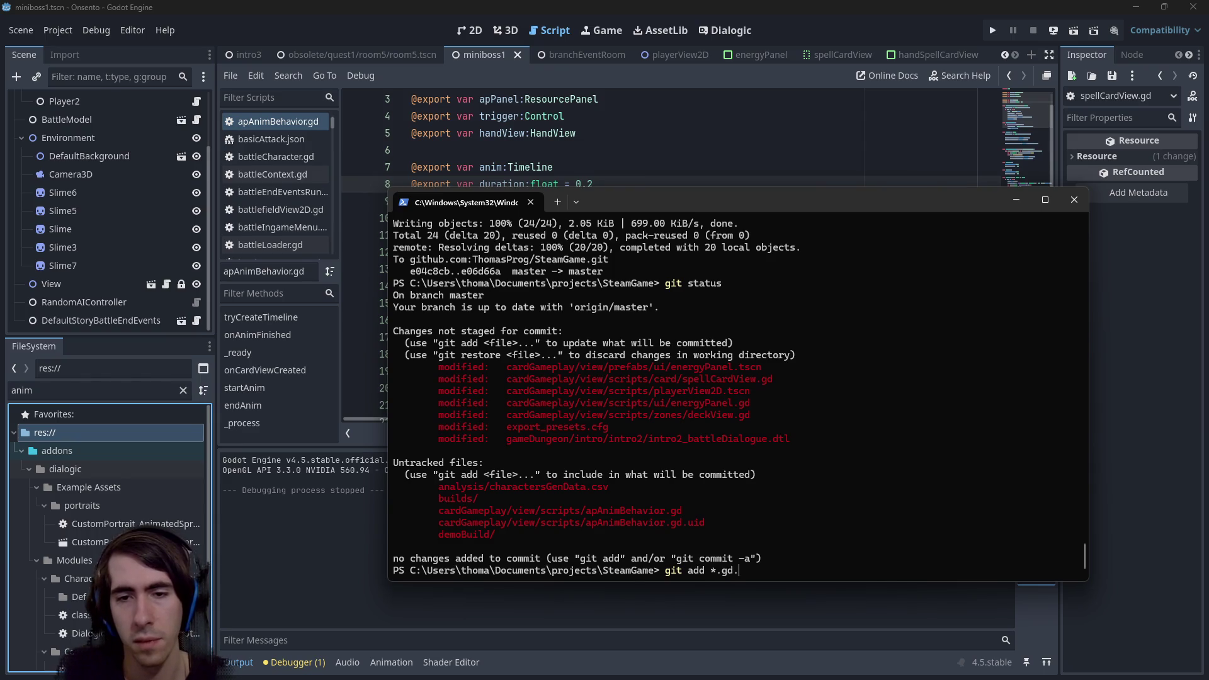
{"action": "key", "text": "Return"}
{"action": "type", "text": "git status"}
{"action": "key", "text": "Return"}
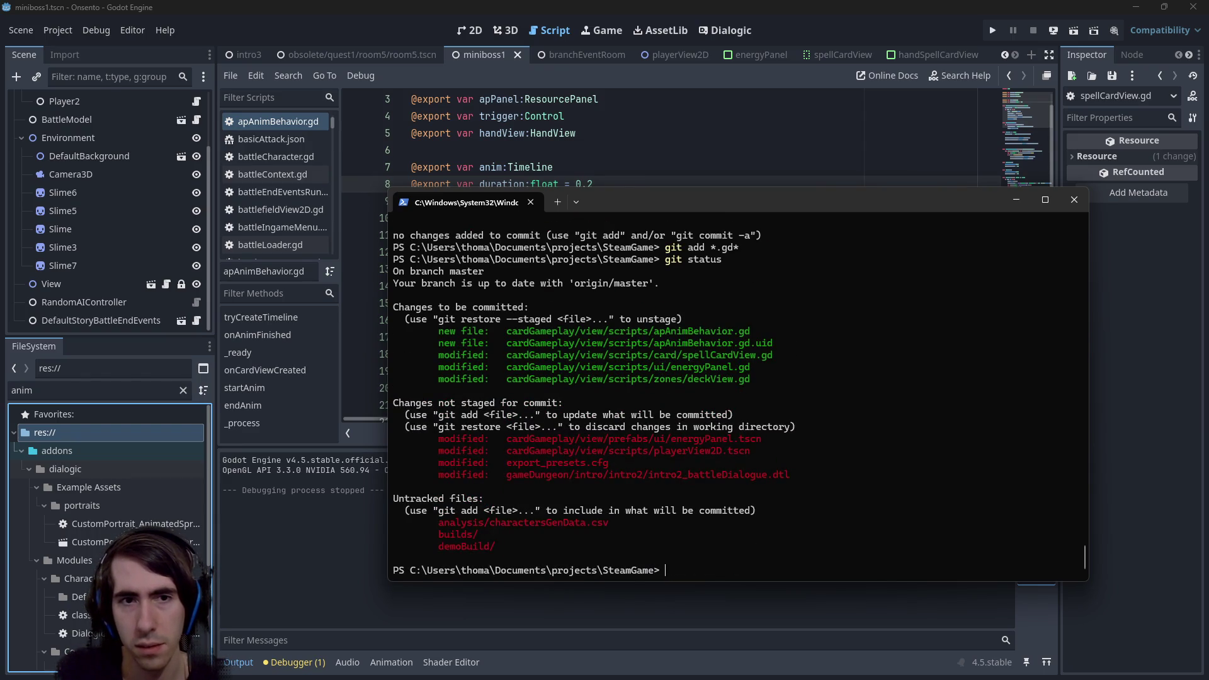
{"action": "type", "text": "git add "}
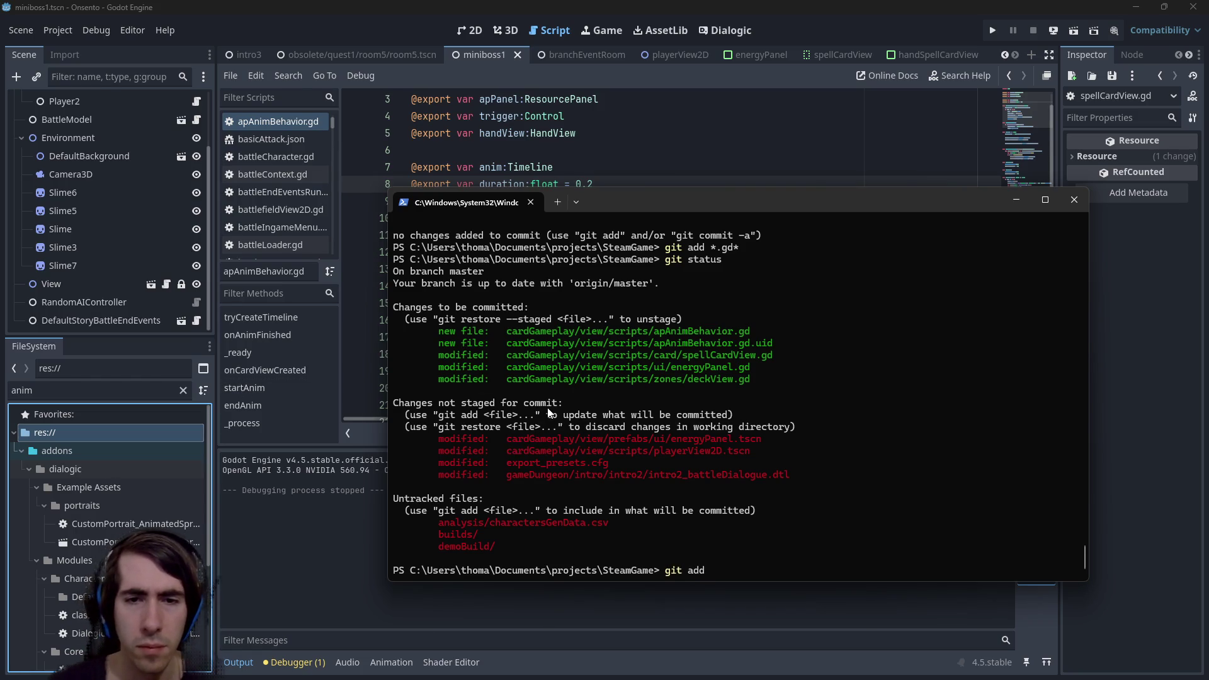
{"action": "type", "text": "*.tscn"}
{"action": "key", "text": "Return"}
Diff and stage gameDungeon/intro/intro2/intro2_battleDialogue.dtl, then recheck git status.
{"action": "type", "text": "git ad"}
{"action": "mouse_move", "coordinate": [508, 462]}
{"action": "left_mouse_down"}
{"action": "mouse_move", "coordinate": [830, 451]}
{"action": "mouse_move", "coordinate": [807, 463]}
{"action": "left_mouse_up"}
{"action": "key", "text": "BackSpace"}
{"action": "key", "text": "BackSpace"}
{"action": "key", "text": "BackSpace"}
{"action": "type", "text": "diff gameDungeon/intro/intro2/intro2_battleDialogue.dtl"}
{"action": "key", "text": "Return"}
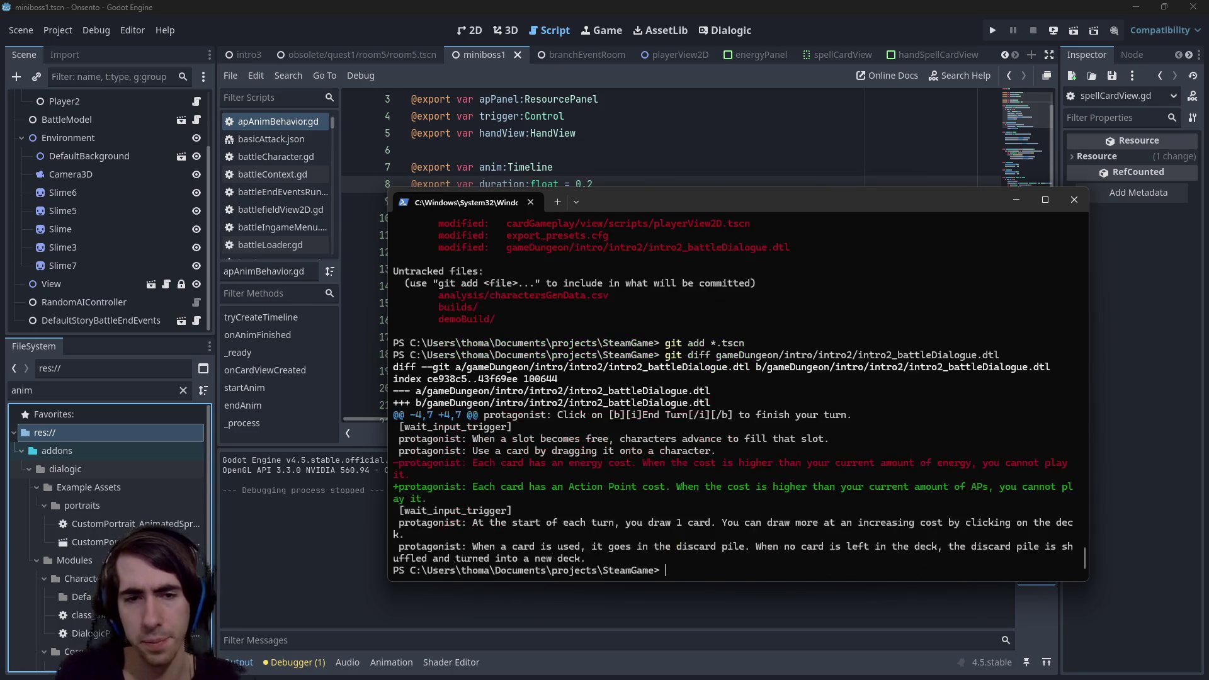
{"action": "type", "text": "git add gameDungeon/intro/intro2/intro2_battleDialogue.dtl"}
{"action": "key", "text": "Return"}
{"action": "type", "text": "git status"}
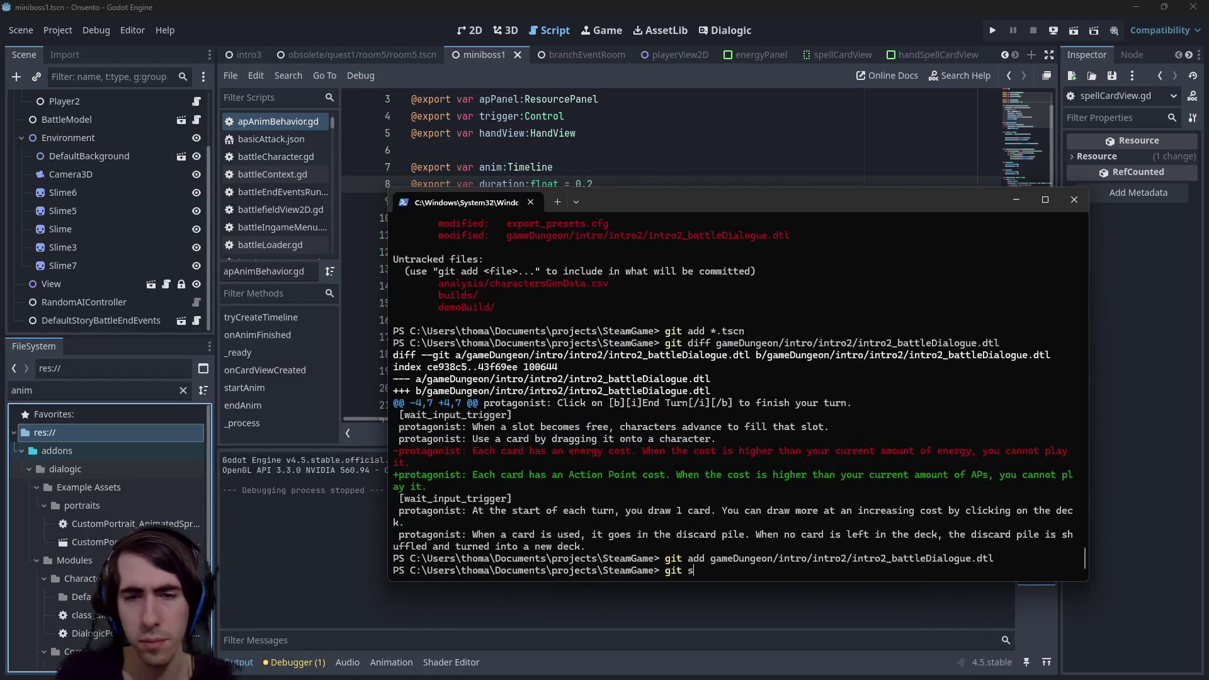
{"action": "key", "text": "Return"}
Begin a git commit -m command and start typing its message tag.
{"action": "type", "text": "g"}
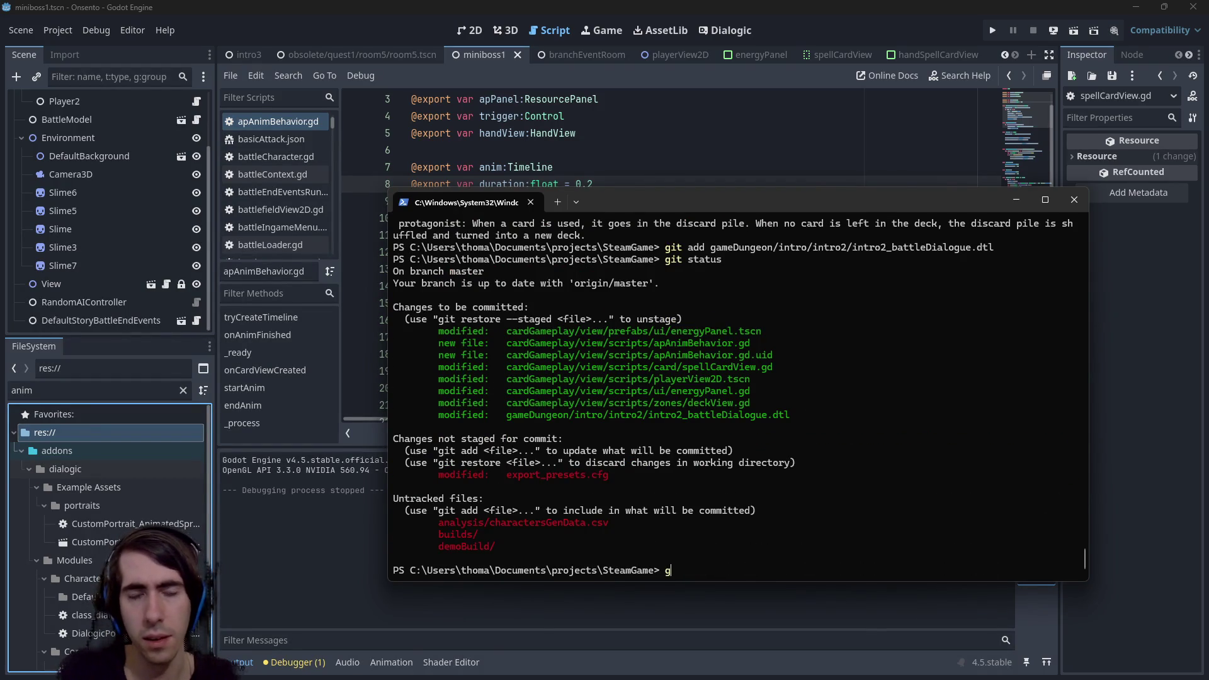
{"action": "type", "text": "it commit -m \"\""}
{"action": "key", "text": "Left"}
{"action": "type", "text": "hotfix"}
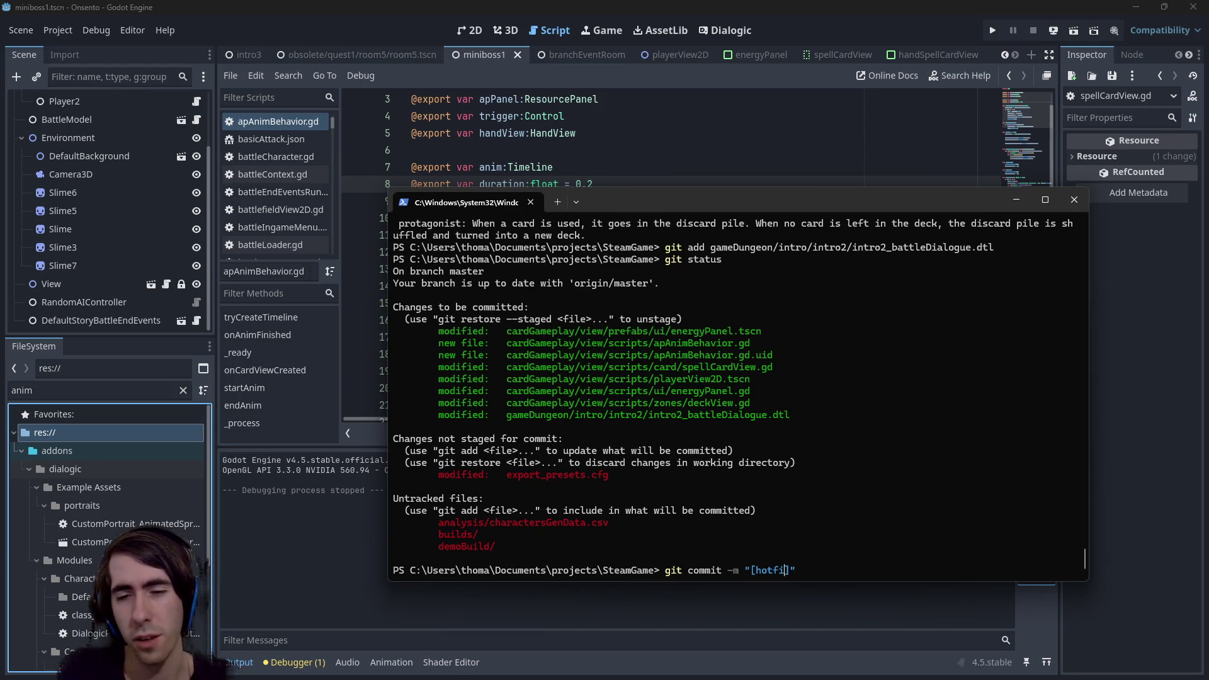
{"action": "key", "text": "BackSpace"}
{"action": "key", "text": "BackSpace"}
{"action": "key", "text": "BackSpace"}
{"action": "key", "text": "BackSpace"}
{"action": "key", "text": "BackSpace"}
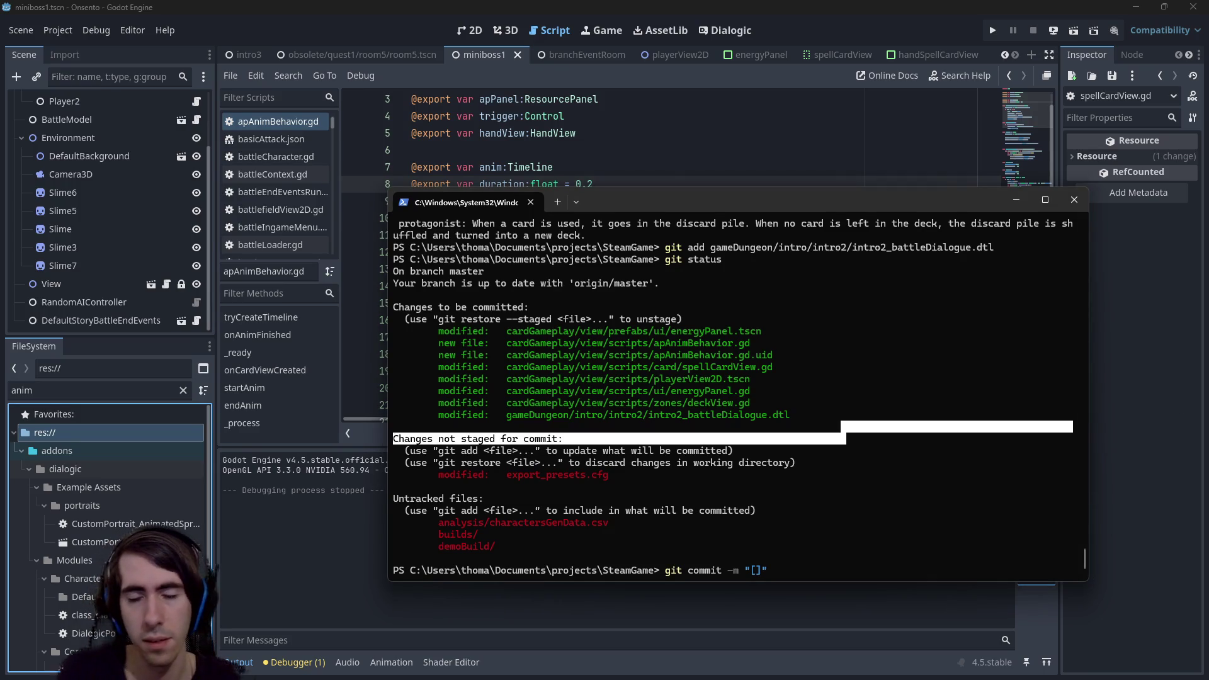
Commit with the message "[MAD-217] Animation Added to ActionPoints when hovering cost".
{"action": "type", "text": "MAD-217"}
{"action": "key", "text": "Right"}
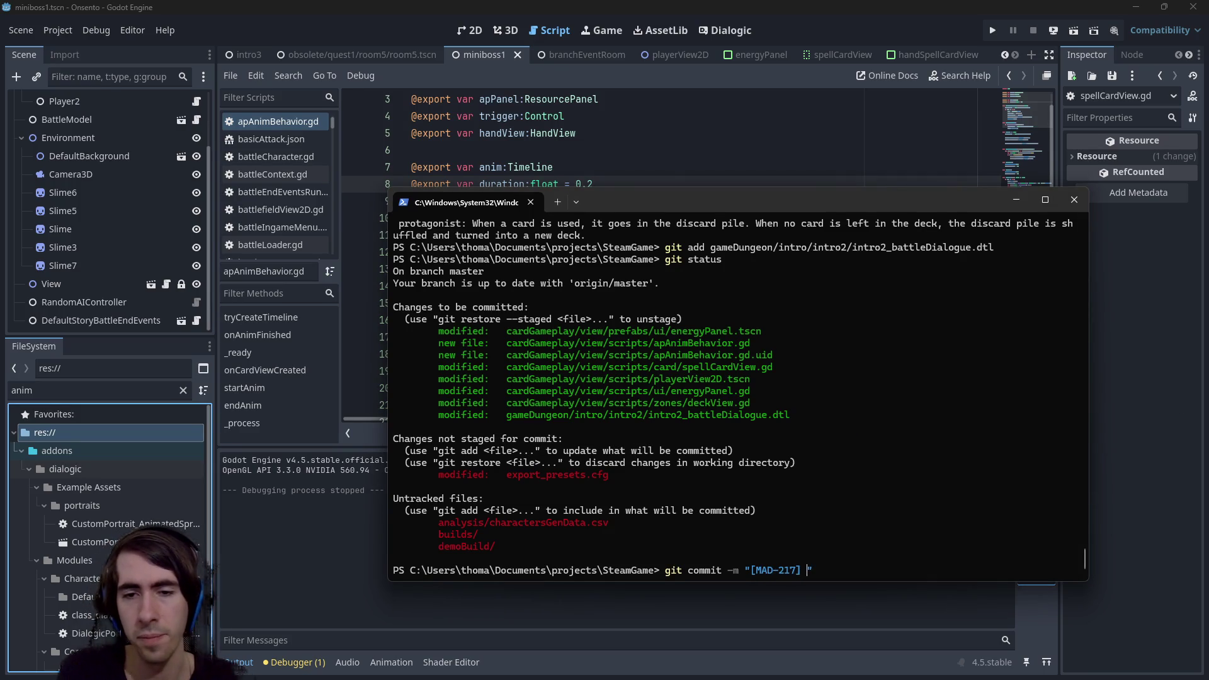
{"action": "type", "text": "Animat"}
{"action": "type", "text": "ion Added to Ac"}
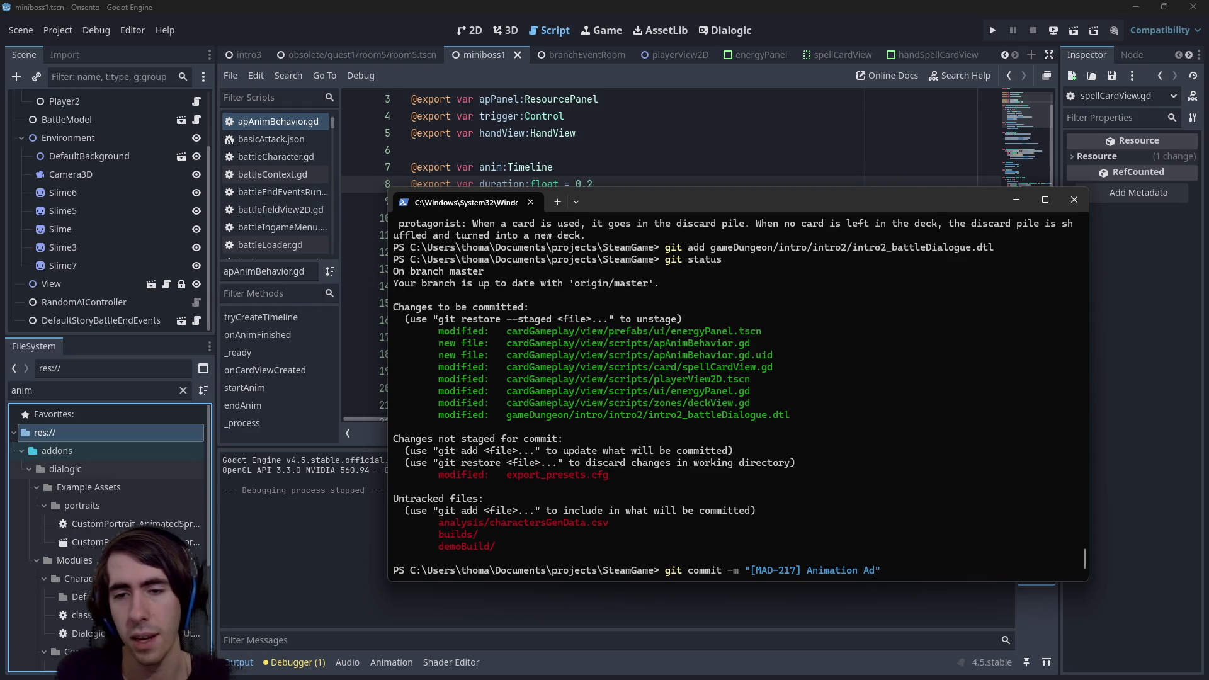
{"action": "type", "text": "tionPoints"}
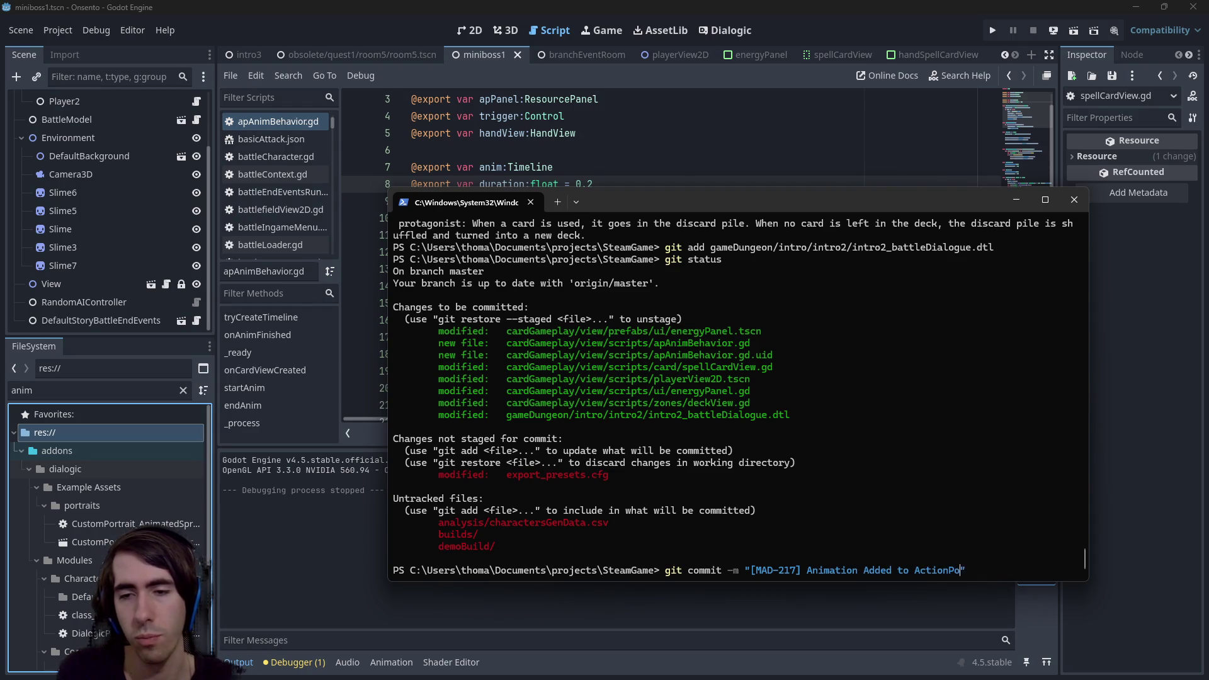
{"action": "type", "text": " when hovering"}
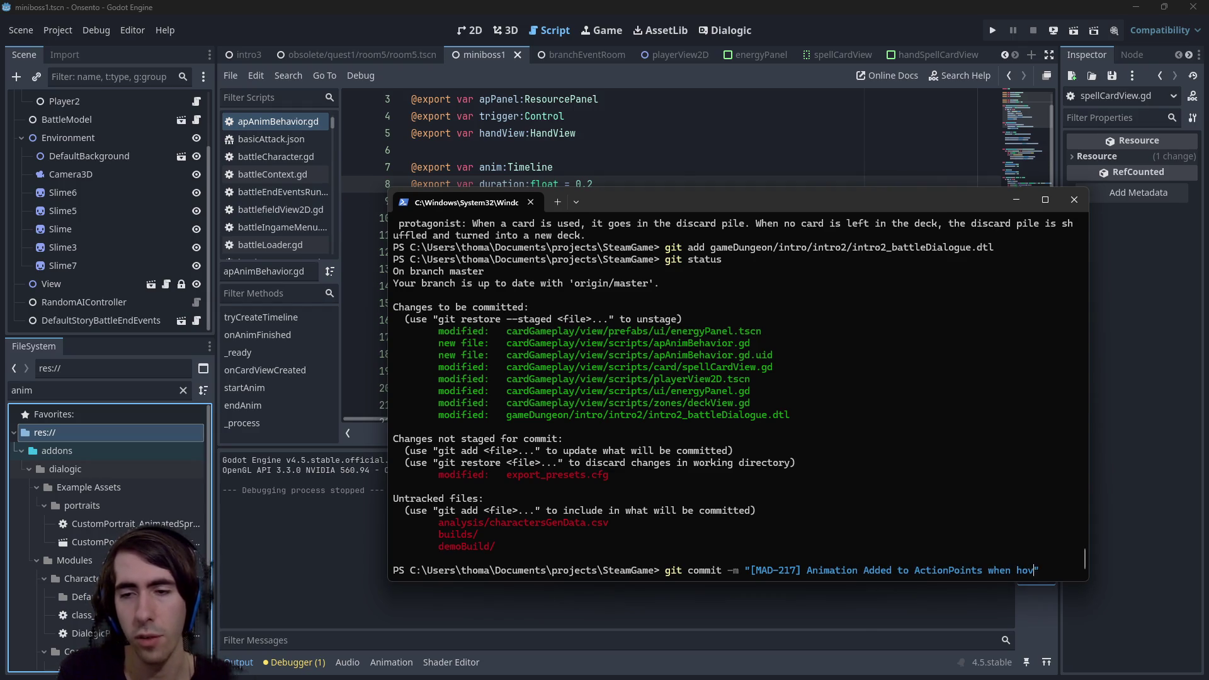
{"action": "type", "text": " cost"}
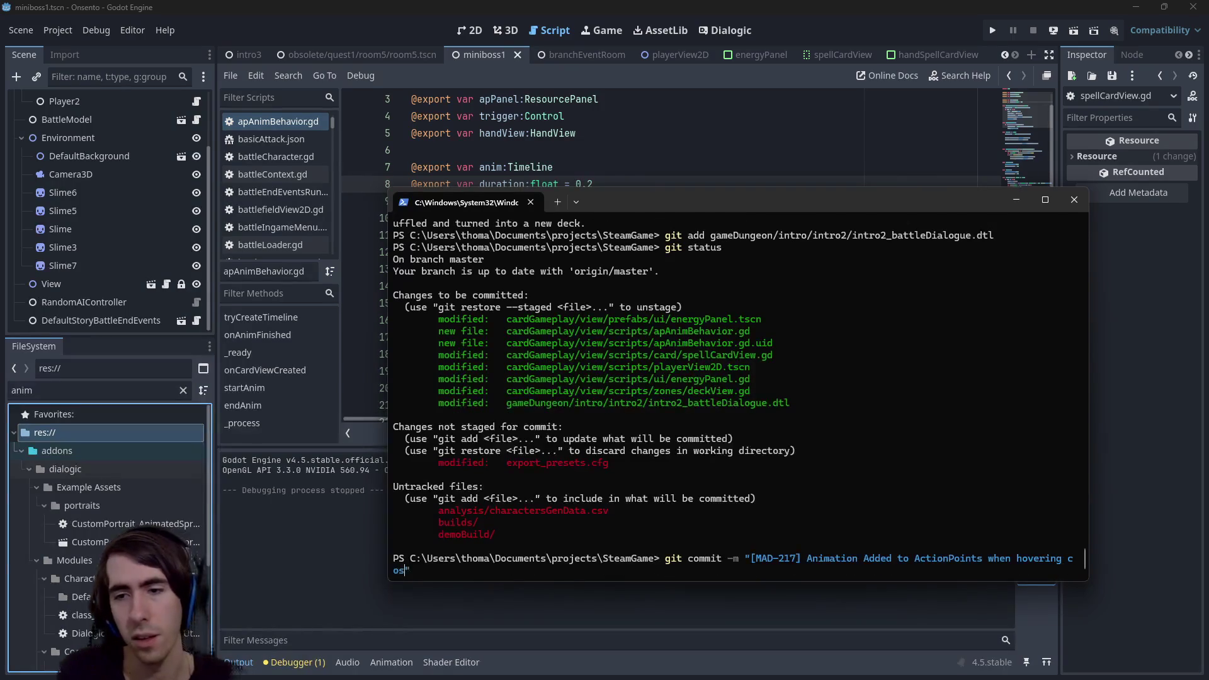
{"action": "key", "text": "Return"}
Push the commit, confirm with git status, and return to Godot.
{"action": "type", "text": "git push"}
{"action": "key", "text": "Return"}
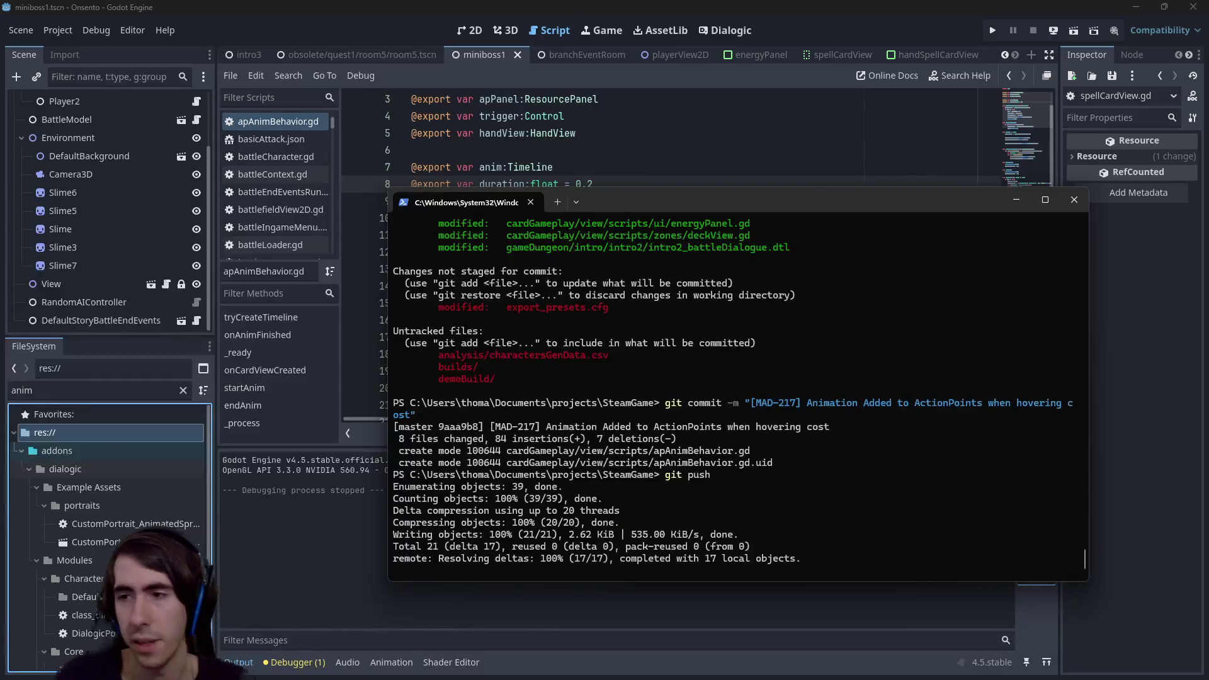
{"action": "type", "text": "git status"}
{"action": "key", "text": "Return"}
{"action": "left_click", "coordinate": [796, 179]}
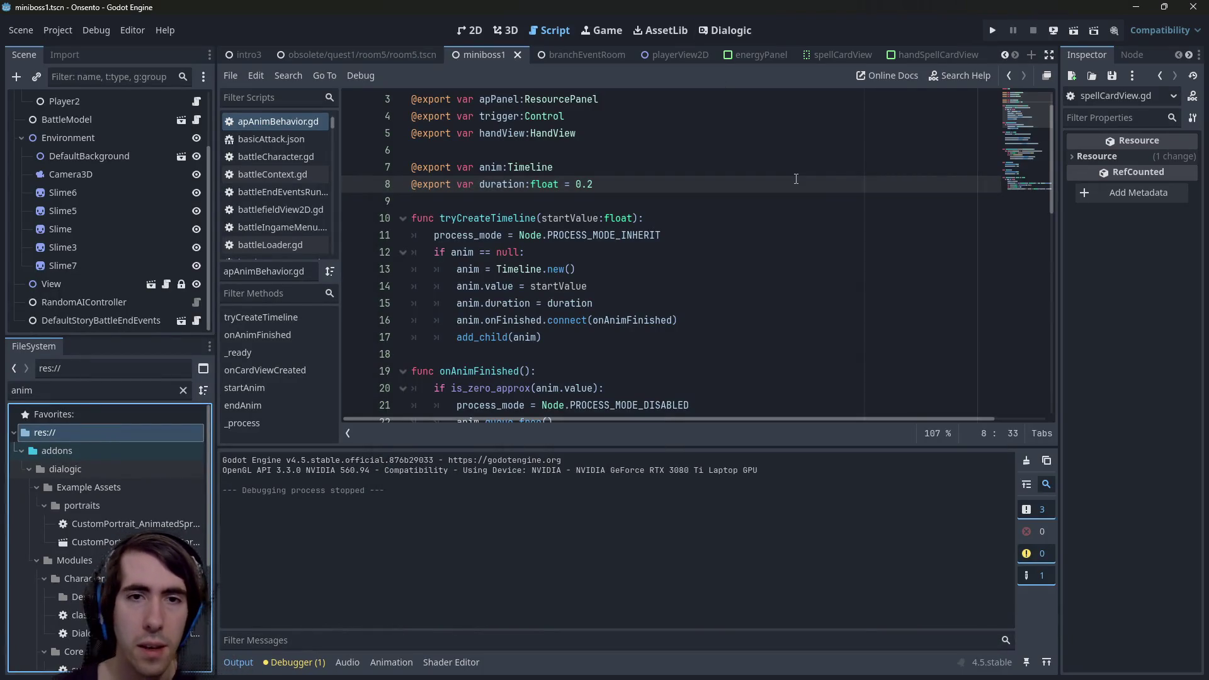